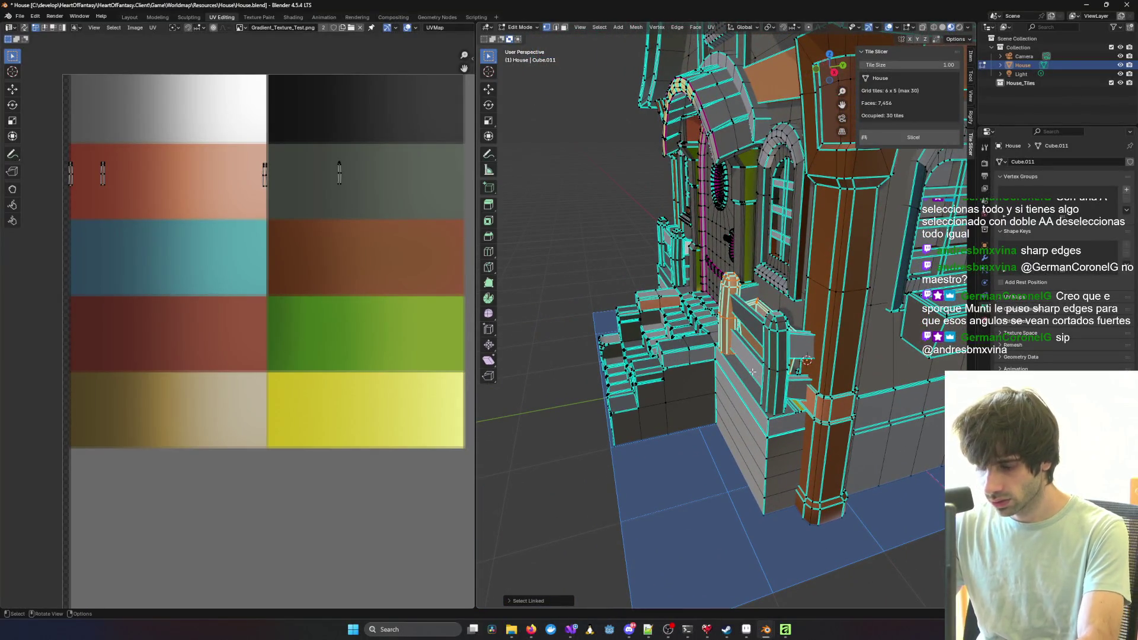
Step: Add the second porch pillar with select linked (L), orbit around the porch stairs, then leave Blender
{"action": "key", "text": "l"}
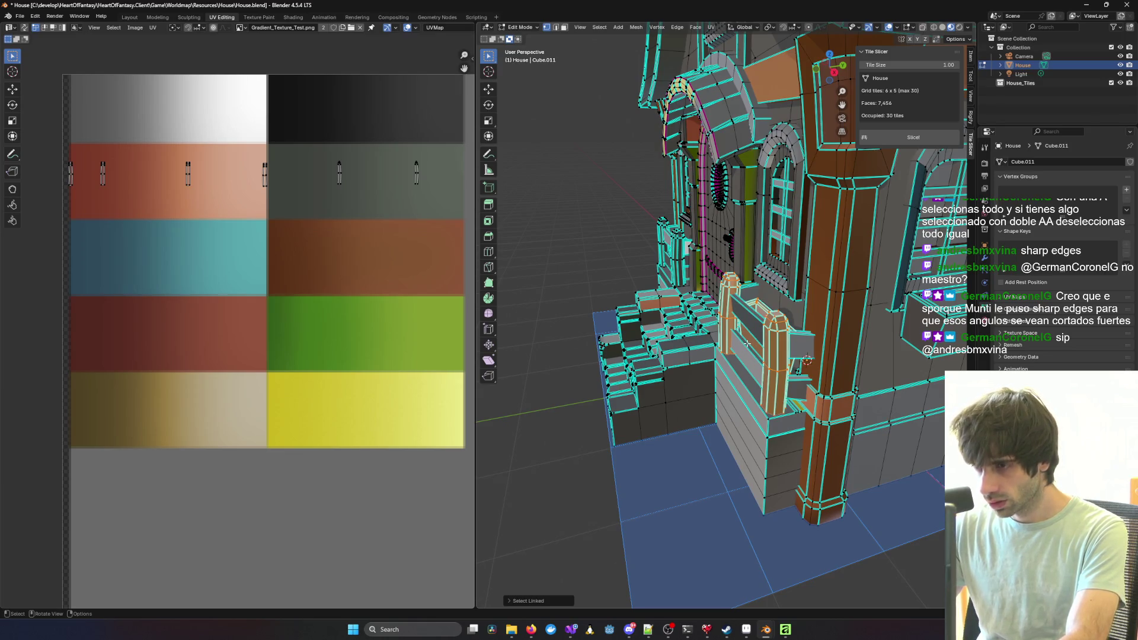
{"action": "scroll", "coordinate": [747, 342], "scroll_direction": "up", "scroll_amount": 5}
{"action": "scroll", "coordinate": [746, 328], "scroll_direction": "down", "scroll_amount": 3}
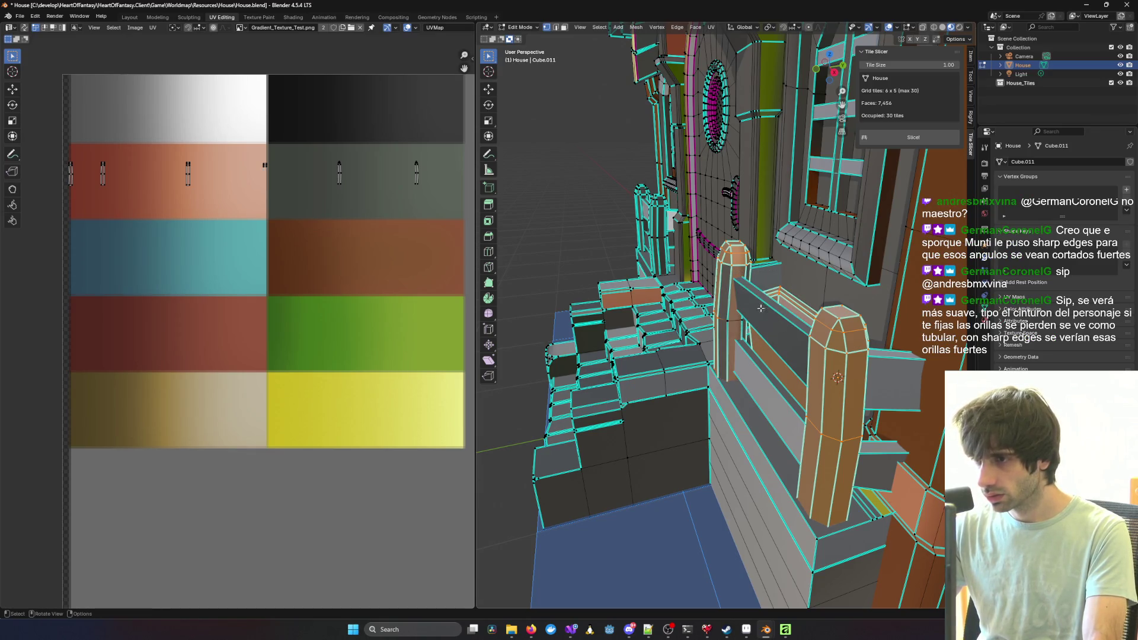
{"action": "scroll", "coordinate": [682, 338], "scroll_direction": "up", "scroll_amount": 3}
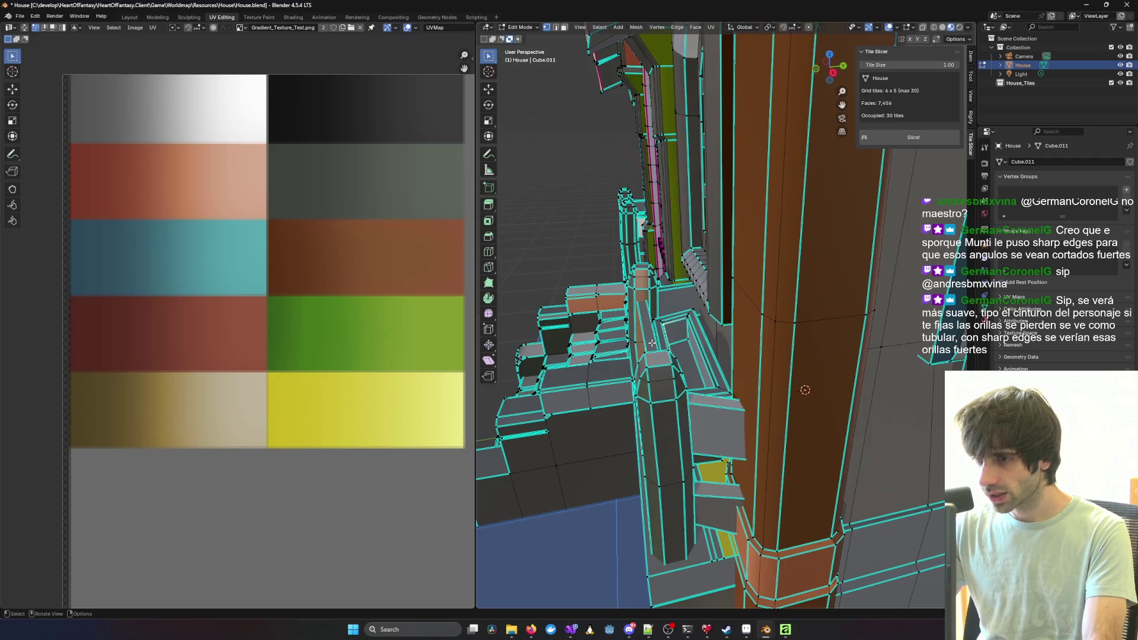
{"action": "scroll", "coordinate": [678, 343], "scroll_direction": "down", "scroll_amount": 5}
{"action": "middle_click_drag", "start_coordinate": [678, 341], "coordinate": [901, 367]}
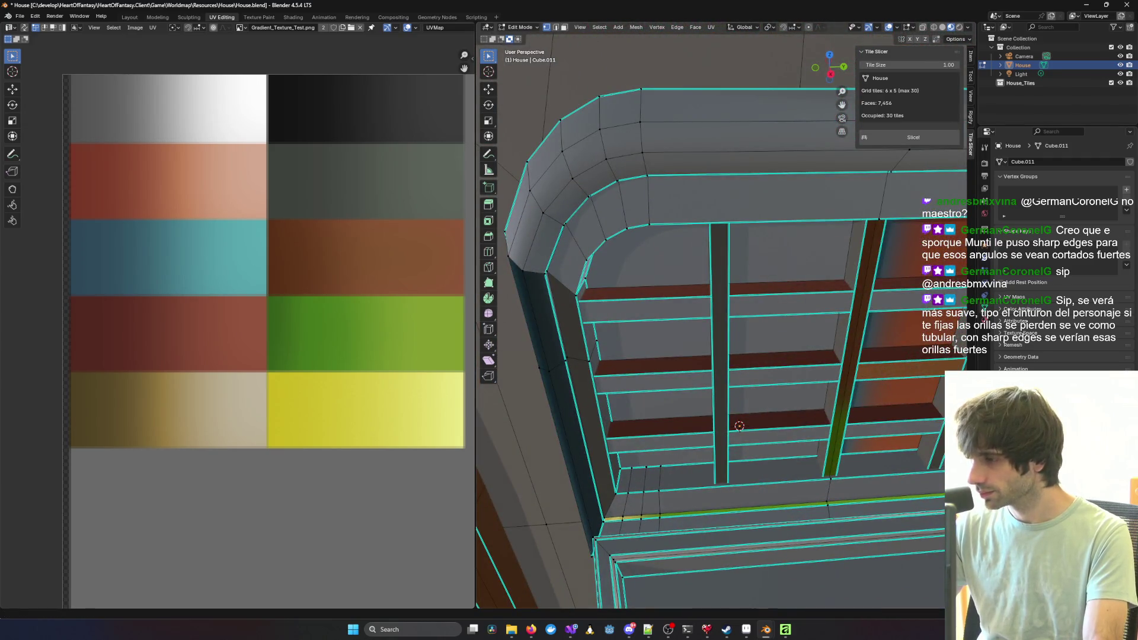
{"action": "key", "text": "alt+Tab"}
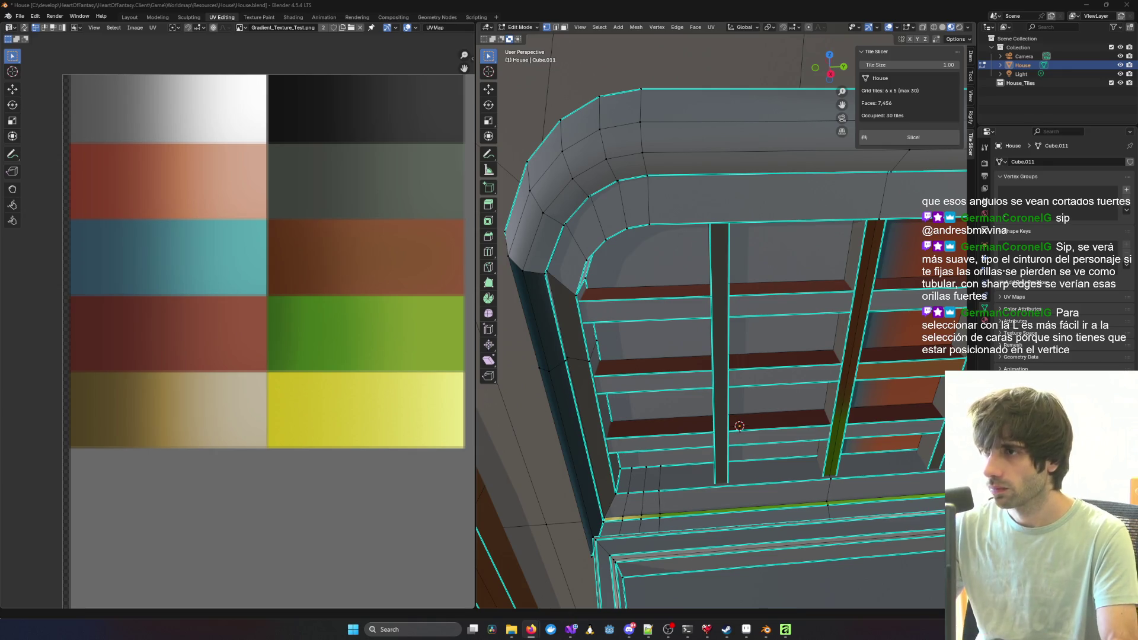
{"action": "mouse_move", "coordinate": [766, 630]}
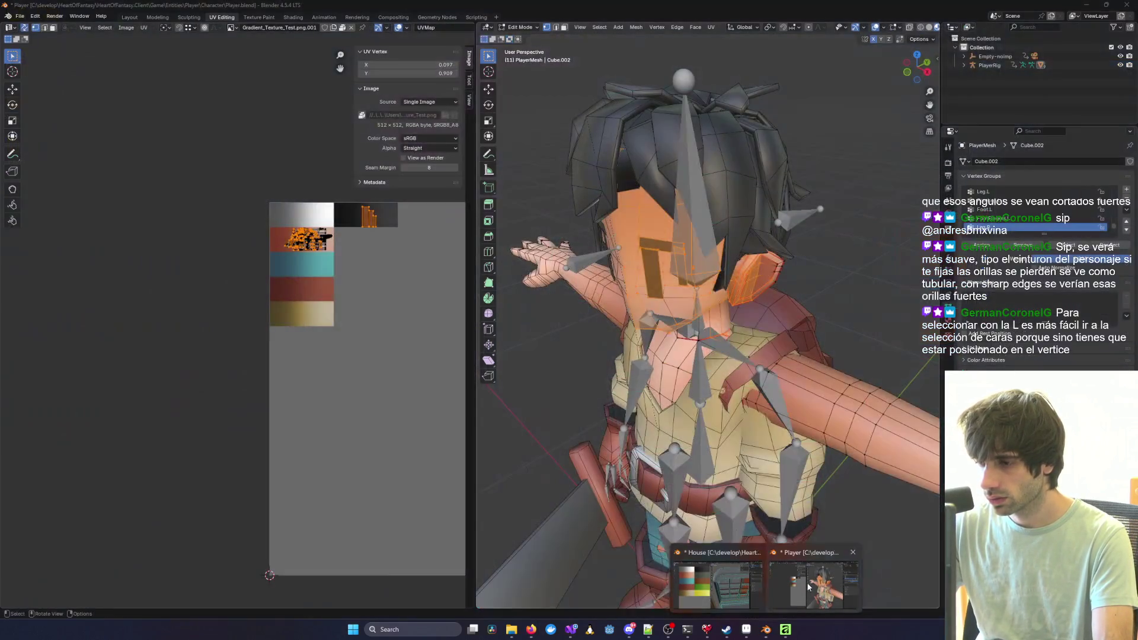
{"action": "left_click", "coordinate": [806, 583]}
{"action": "mouse_move", "coordinate": [797, 480]}
{"action": "middle_mouse_down"}
{"action": "mouse_move", "coordinate": [738, 278]}
{"action": "mouse_move", "coordinate": [761, 200]}
{"action": "mouse_move", "coordinate": [510, 287]}
{"action": "mouse_move", "coordinate": [565, 226]}
{"action": "mouse_move", "coordinate": [722, 274]}
{"action": "mouse_move", "coordinate": [646, 243]}
{"action": "mouse_move", "coordinate": [559, 257]}
{"action": "mouse_move", "coordinate": [698, 301]}
{"action": "mouse_move", "coordinate": [509, 157]}
{"action": "mouse_move", "coordinate": [724, 363]}
{"action": "middle_mouse_up"}
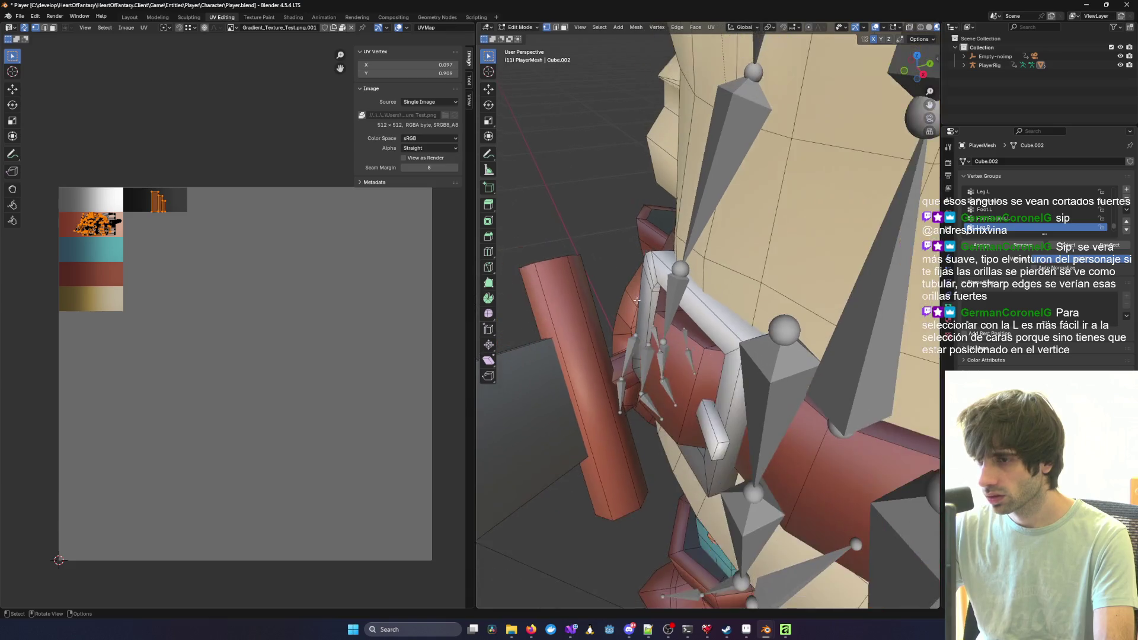
{"action": "scroll", "coordinate": [724, 365], "scroll_direction": "down", "scroll_amount": 4}
{"action": "scroll", "coordinate": [725, 372], "scroll_direction": "down", "scroll_amount": 1}
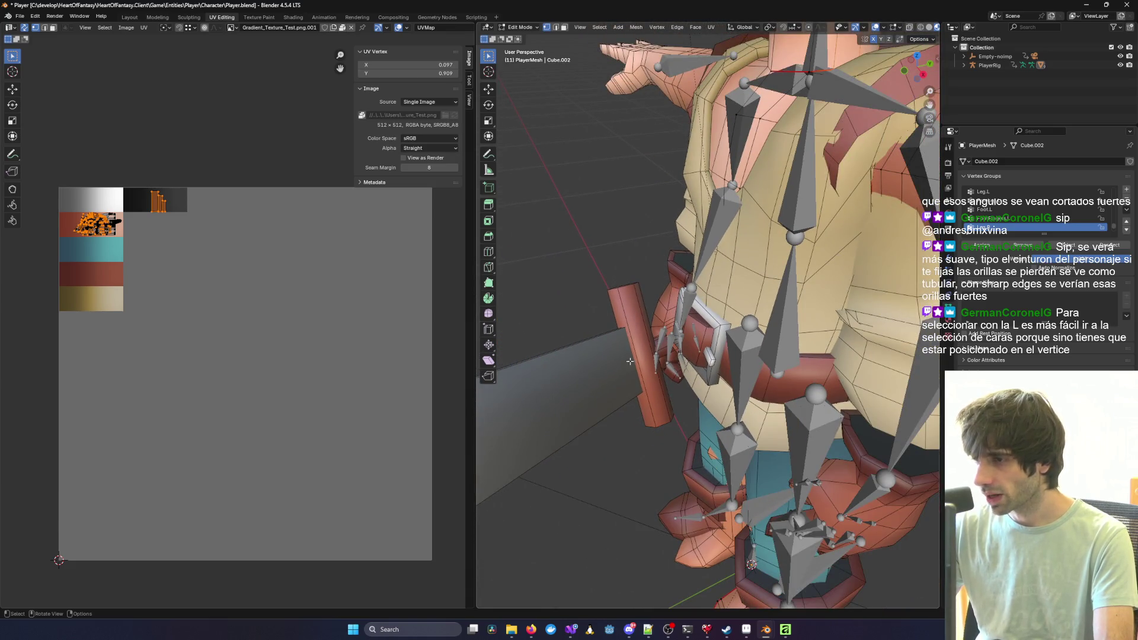
{"action": "middle_click_drag", "start_coordinate": [717, 369], "coordinate": [766, 376]}
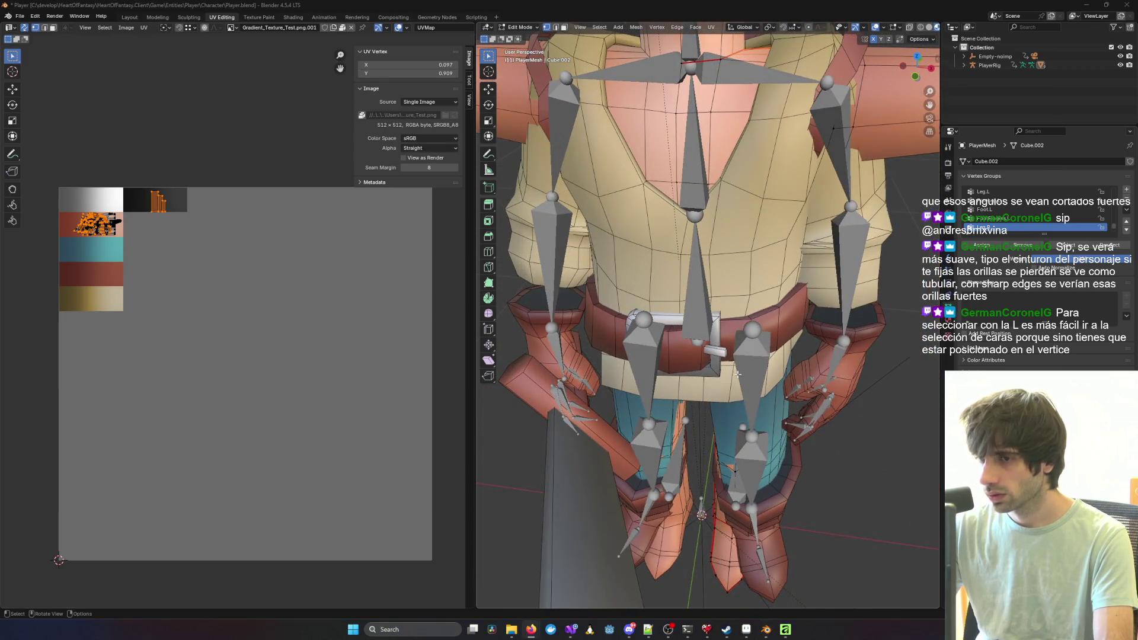
{"action": "mouse_move", "coordinate": [558, 5]}
{"action": "left_mouse_down"}
{"action": "mouse_move", "coordinate": [558, 417]}
{"action": "mouse_move", "coordinate": [546, 261]}
{"action": "mouse_move", "coordinate": [529, 345]}
{"action": "left_mouse_up"}
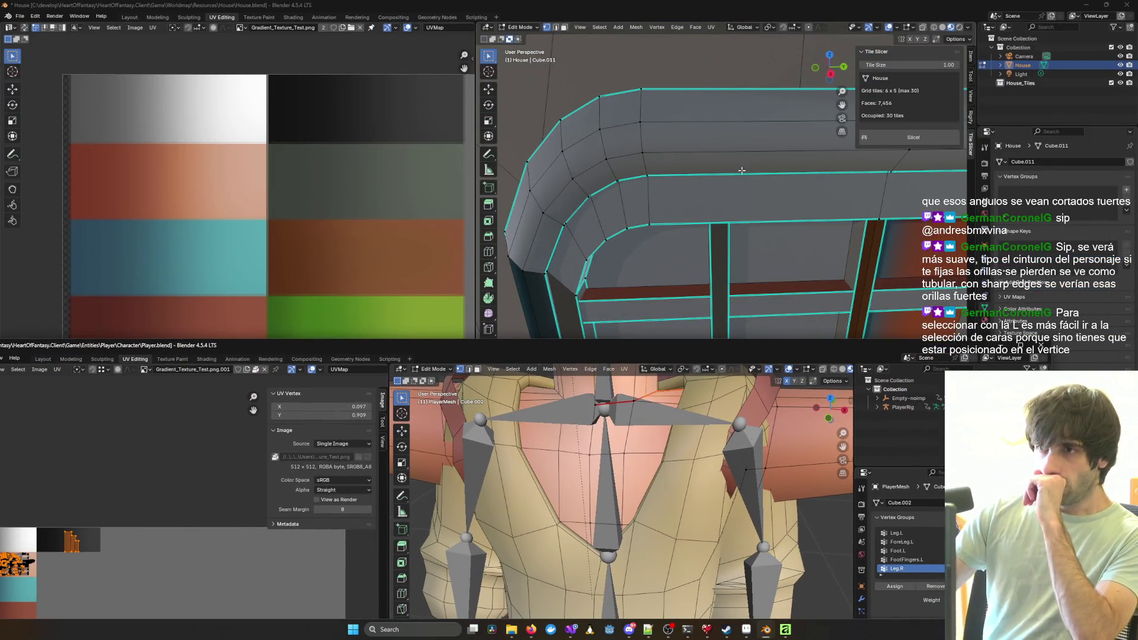
{"action": "left_click", "coordinate": [755, 59]}
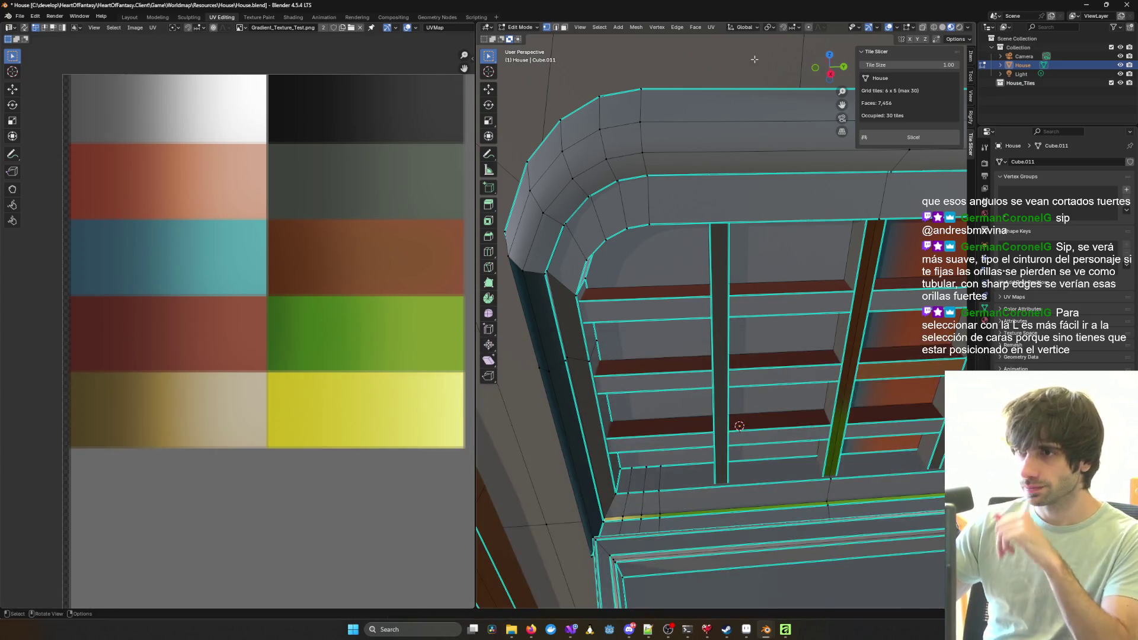
{"action": "key", "text": "Tab"}
{"action": "scroll", "coordinate": [667, 96], "scroll_direction": "down", "scroll_amount": 10}
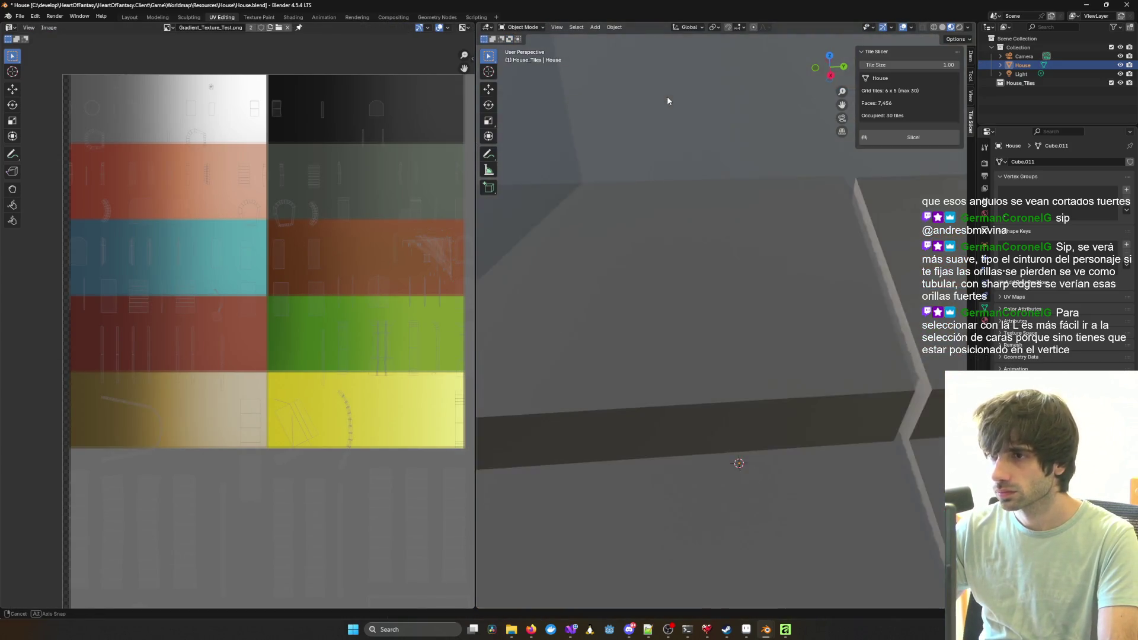
{"action": "mouse_move", "coordinate": [739, 159]}
{"action": "middle_mouse_down"}
{"action": "mouse_move", "coordinate": [699, 157]}
{"action": "mouse_move", "coordinate": [801, 163]}
{"action": "mouse_move", "coordinate": [622, 219]}
{"action": "mouse_move", "coordinate": [723, 201]}
{"action": "mouse_move", "coordinate": [636, 215]}
{"action": "mouse_move", "coordinate": [706, 213]}
{"action": "middle_mouse_up"}
{"action": "mouse_move", "coordinate": [762, 260]}
{"action": "middle_mouse_down"}
{"action": "mouse_move", "coordinate": [746, 258]}
{"action": "mouse_move", "coordinate": [744, 269]}
{"action": "middle_mouse_up"}
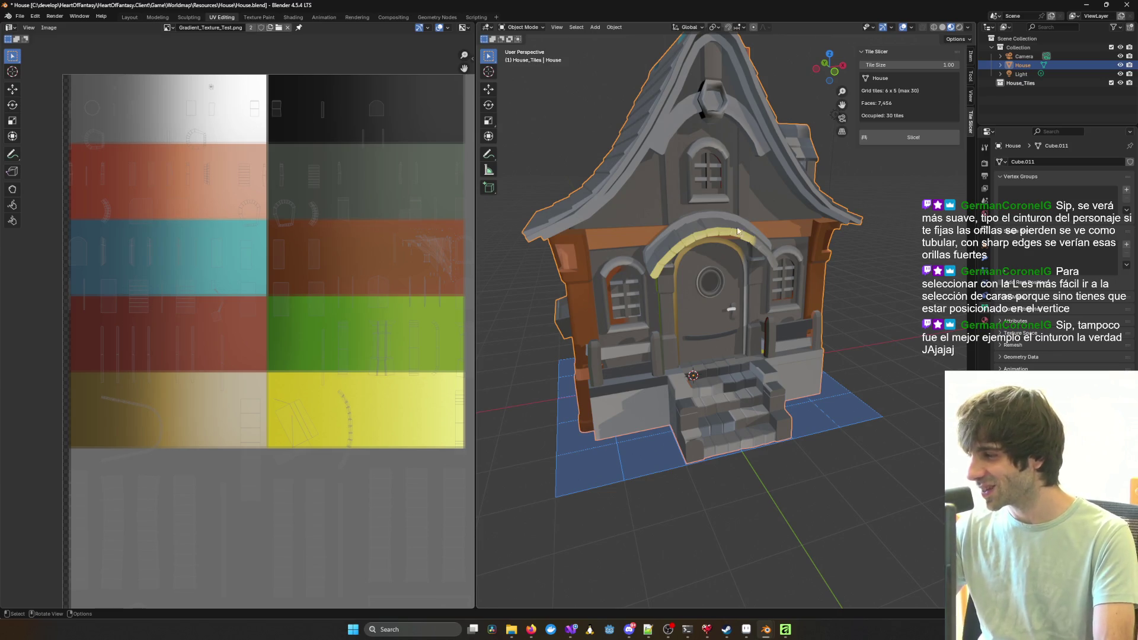
{"action": "scroll", "coordinate": [711, 299], "scroll_direction": "down", "scroll_amount": 2}
{"action": "mouse_move", "coordinate": [745, 291]}
{"action": "middle_mouse_down"}
{"action": "mouse_move", "coordinate": [735, 302]}
{"action": "mouse_move", "coordinate": [889, 475]}
{"action": "mouse_move", "coordinate": [543, 566]}
{"action": "mouse_move", "coordinate": [735, 339]}
{"action": "middle_mouse_up"}
{"action": "scroll", "coordinate": [735, 339], "scroll_direction": "up", "scroll_amount": 5}
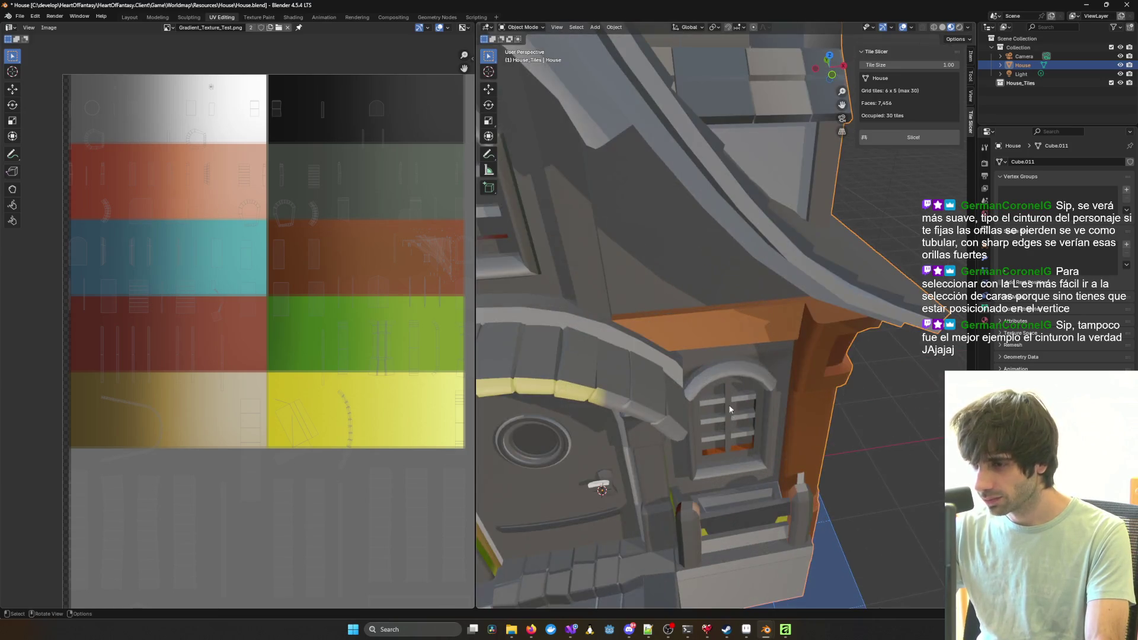
{"action": "key", "text": "Tab"}
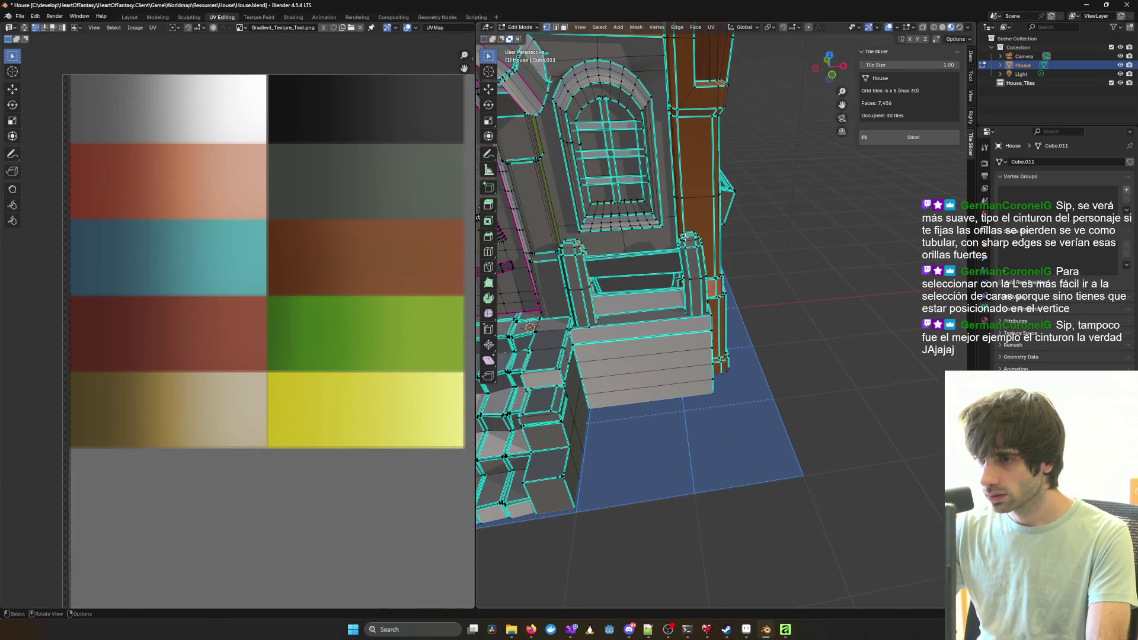
Step: In face mode, select the bench back rail's top and front faces and the right post's faces
{"action": "middle_click_drag", "start_coordinate": [710, 278], "coordinate": [762, 366]}
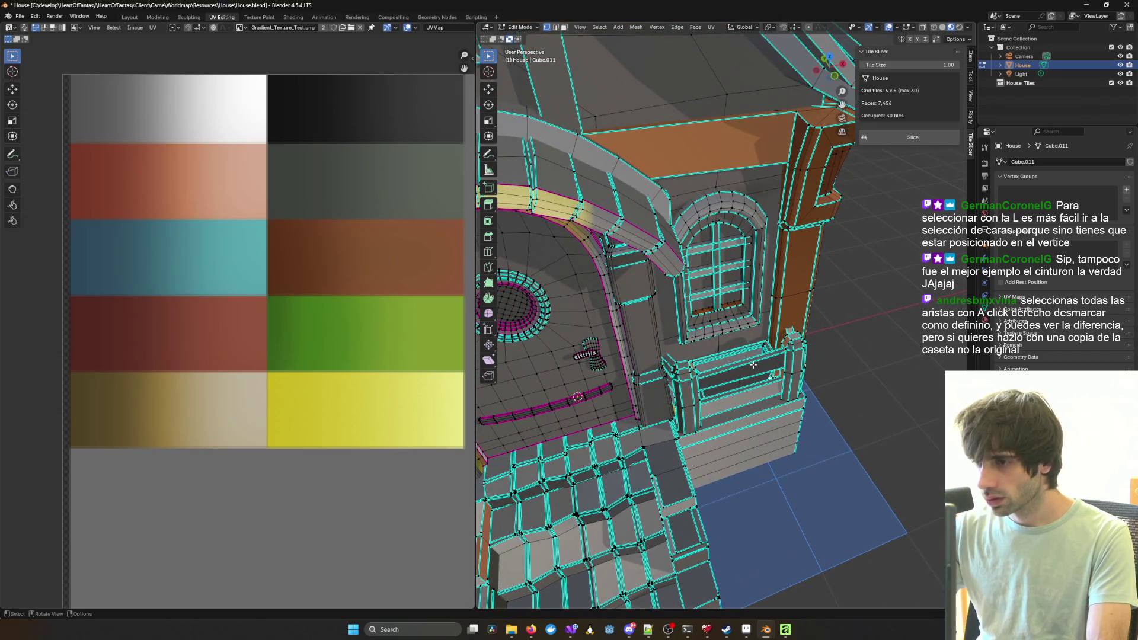
{"action": "scroll", "coordinate": [777, 360], "scroll_direction": "up", "scroll_amount": 3}
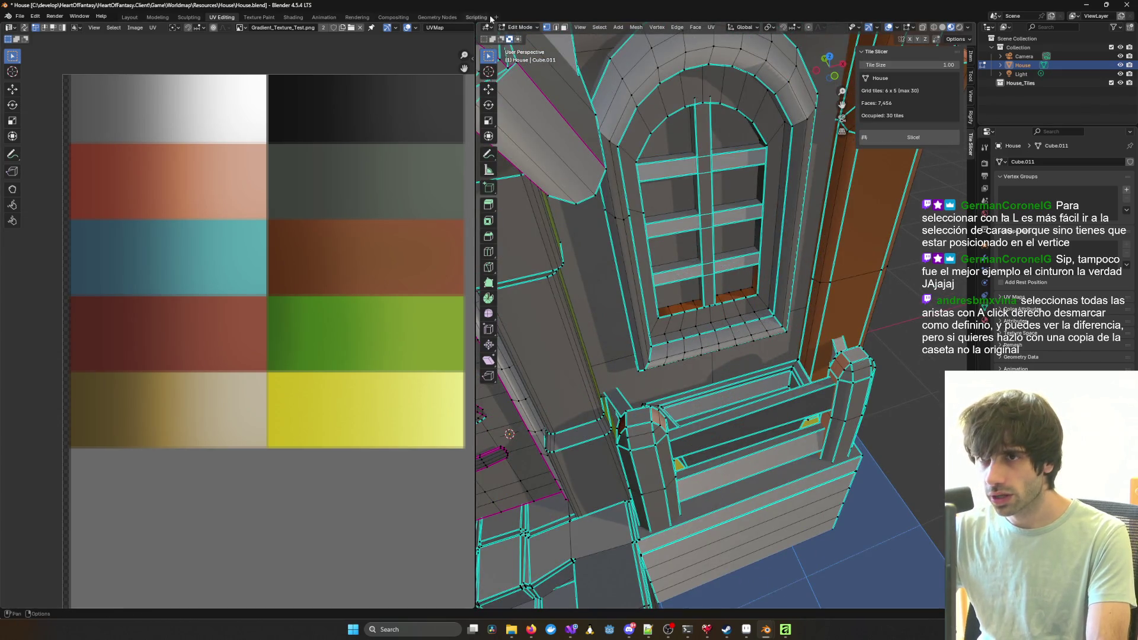
{"action": "key", "text": "3"}
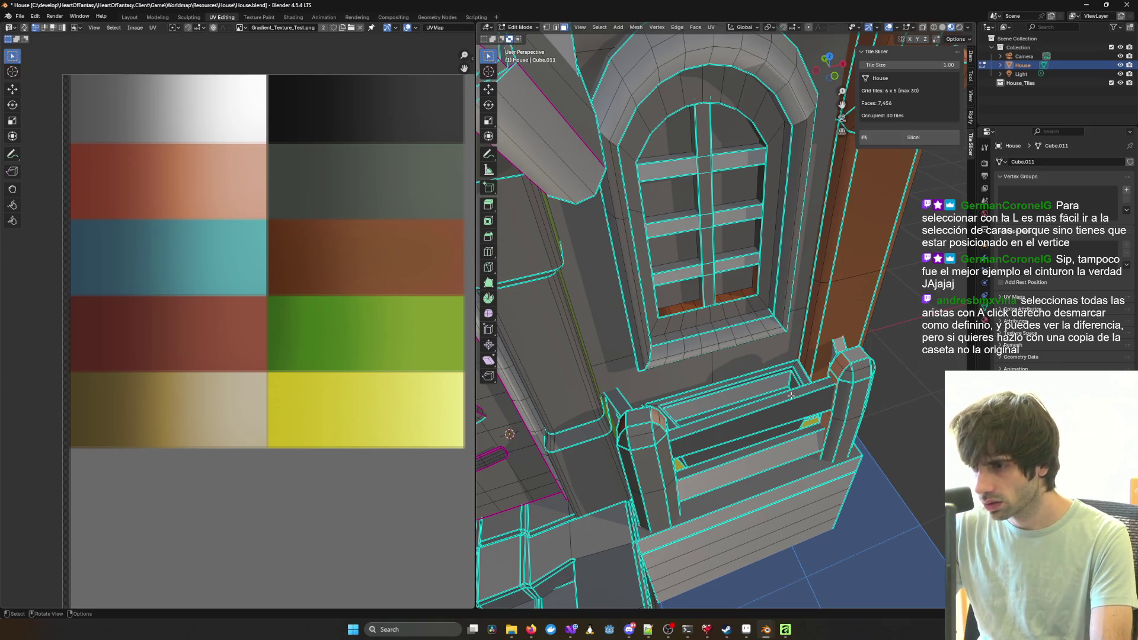
{"action": "left_click", "coordinate": [785, 401]}
{"action": "left_click", "coordinate": [779, 418], "text": "shift"}
{"action": "left_click", "coordinate": [852, 372], "text": "shift"}
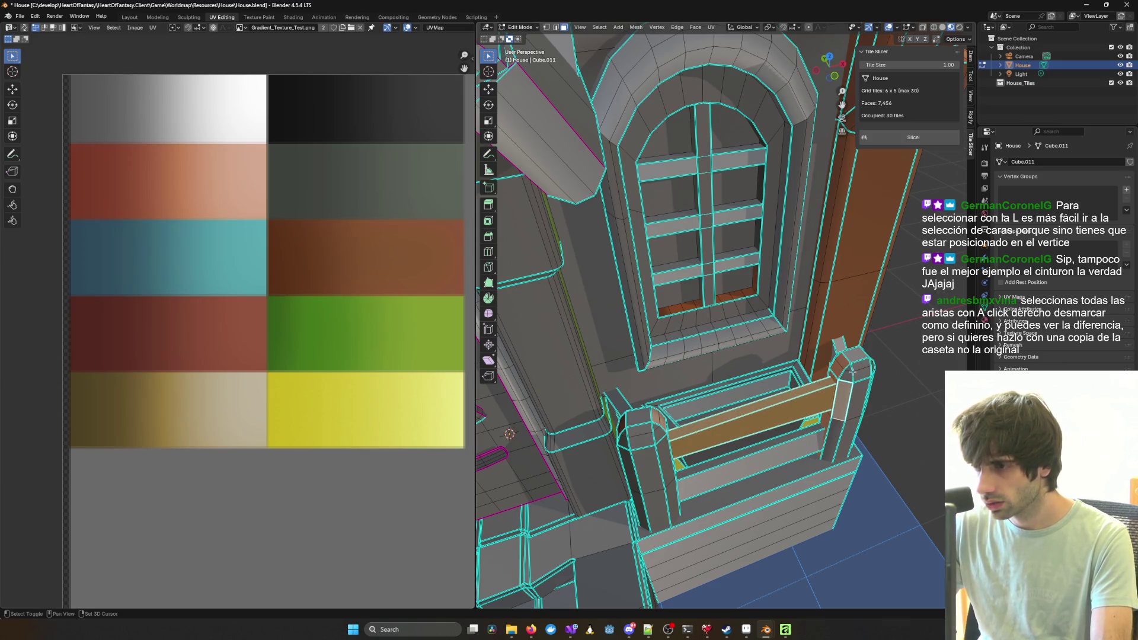
{"action": "left_click", "coordinate": [849, 371], "text": "shift"}
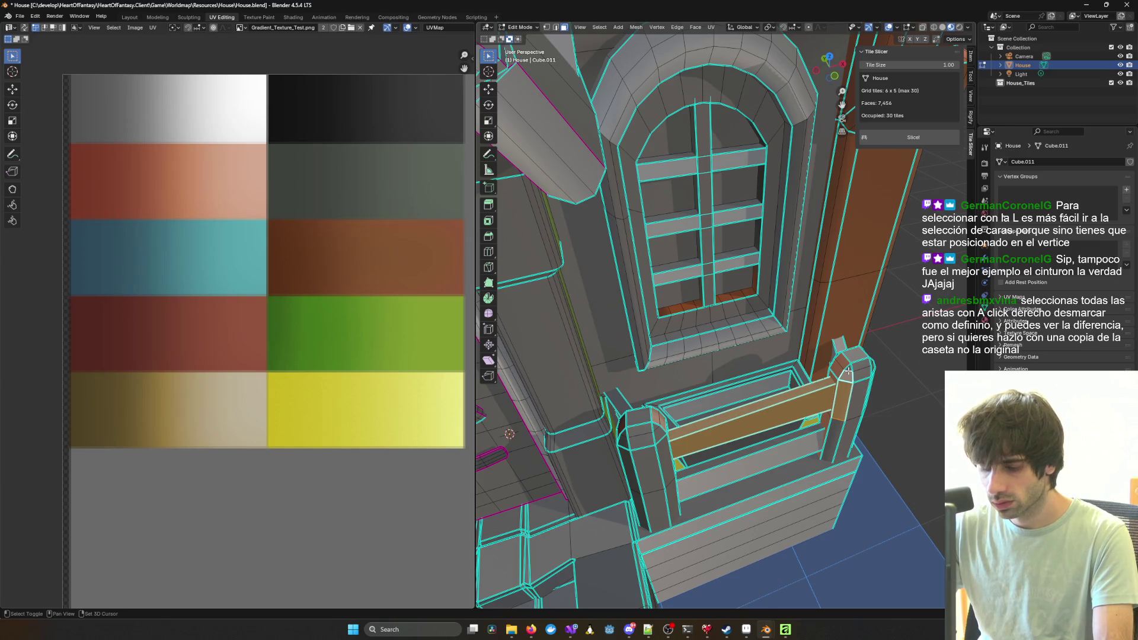
Step: Using X-ray to reach hidden faces, add the lower rail and the left post's front and top faces
{"action": "key", "text": "alt+z"}
{"action": "mouse_move", "coordinate": [849, 371]}
{"action": "middle_mouse_down"}
{"action": "mouse_move", "coordinate": [861, 378]}
{"action": "mouse_move", "coordinate": [822, 231]}
{"action": "mouse_move", "coordinate": [741, 284]}
{"action": "middle_mouse_up"}
{"action": "key", "text": "alt+z"}
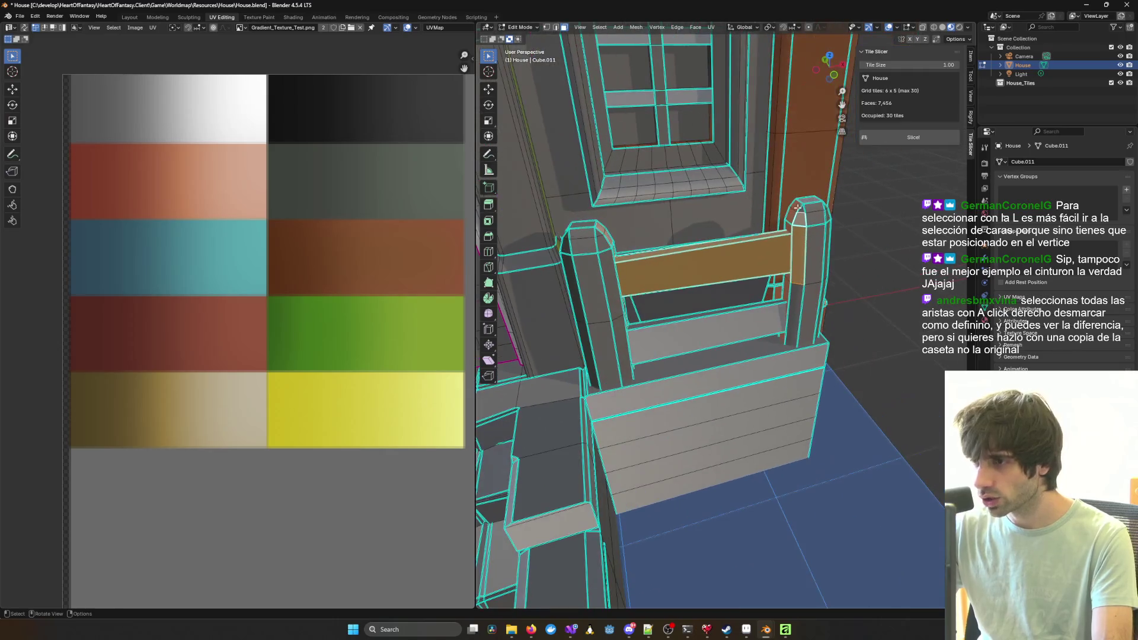
{"action": "left_click", "coordinate": [690, 338], "text": "shift"}
{"action": "left_click", "coordinate": [619, 333], "text": "shift"}
{"action": "left_click", "coordinate": [603, 323], "text": "shift"}
{"action": "left_click", "coordinate": [584, 228], "text": "shift"}
Step: Start a knife cut across the rail, cancel it, and frame the whole house mesh
{"action": "middle_click_drag", "start_coordinate": [585, 227], "coordinate": [672, 330]}
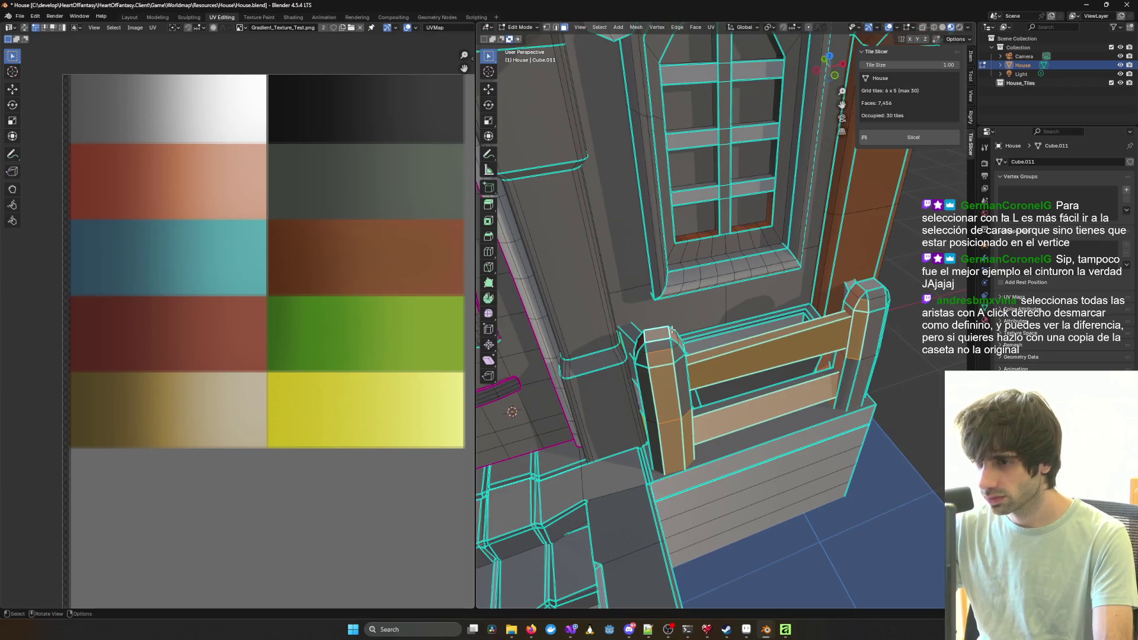
{"action": "key", "text": "k"}
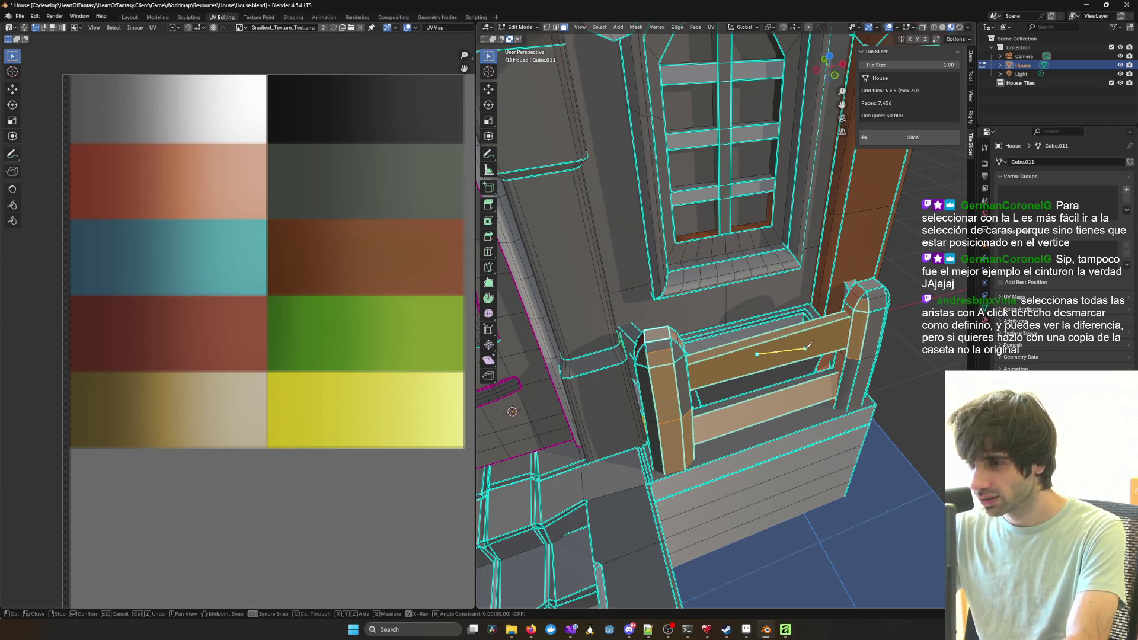
{"action": "key", "text": "Escape"}
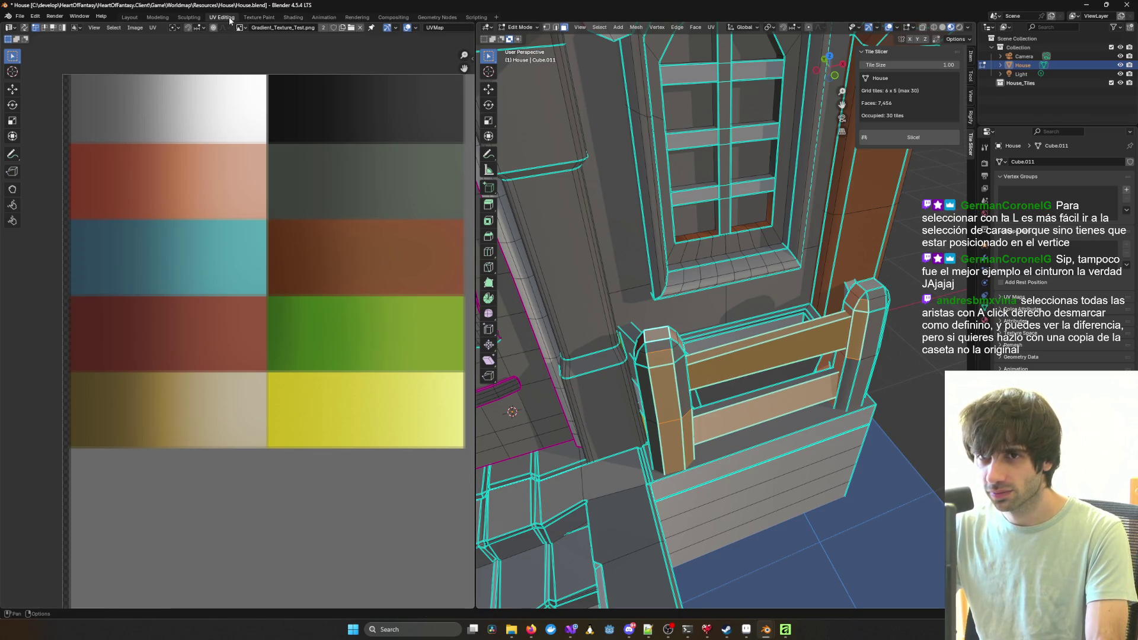
{"action": "key", "text": "KP_Decimal"}
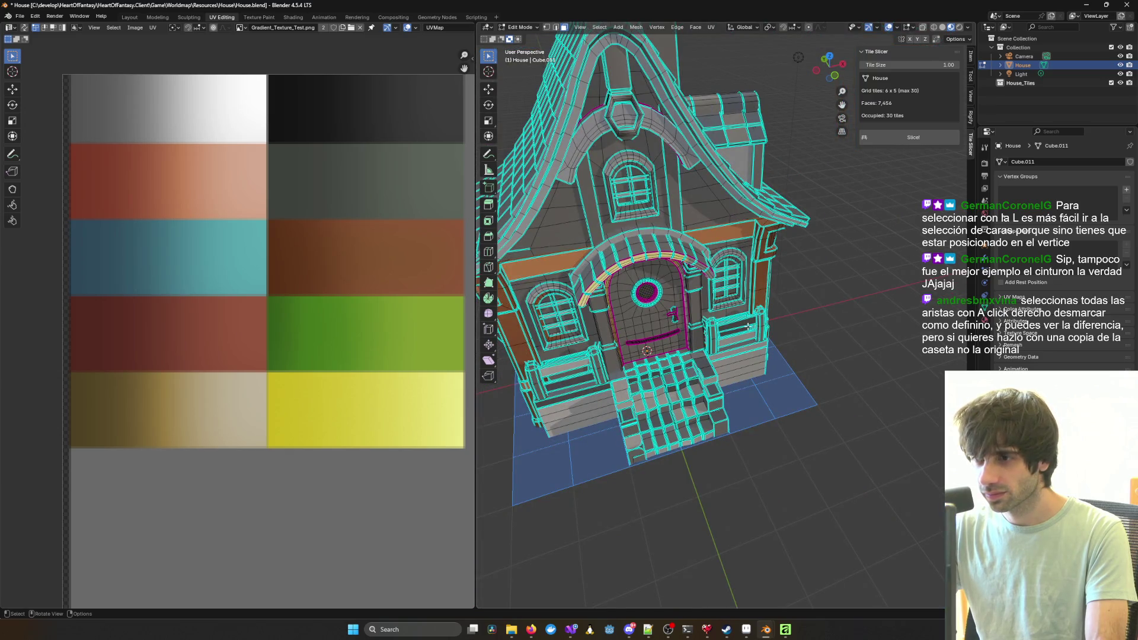
Step: Select the bench's connected faces and frame them, then undo that selection
{"action": "scroll", "coordinate": [752, 324], "scroll_direction": "up", "scroll_amount": 10}
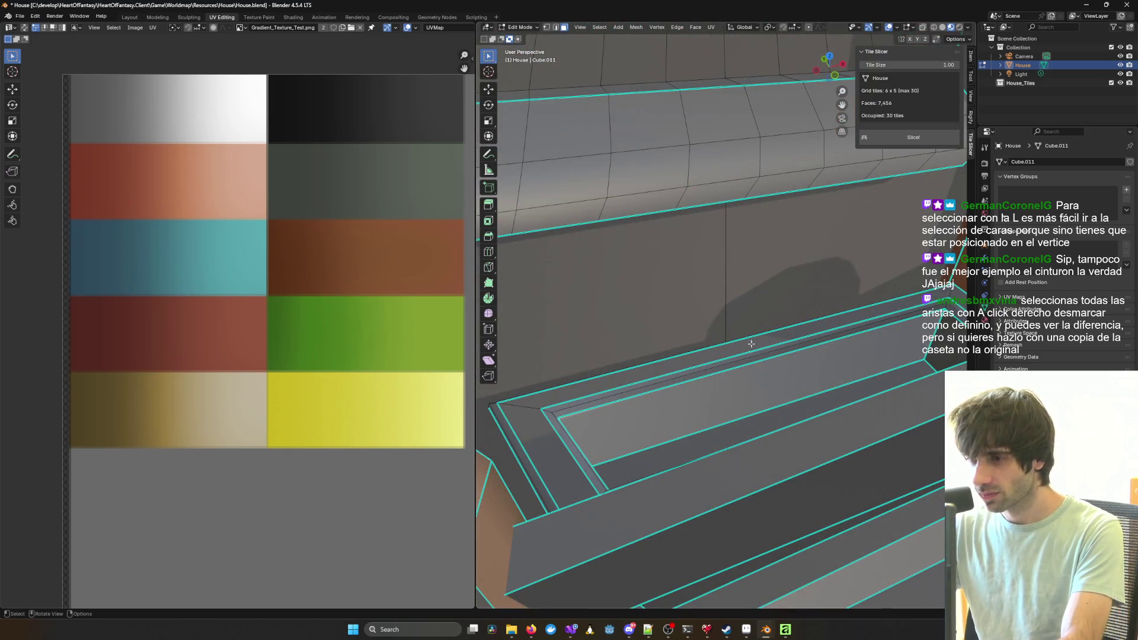
{"action": "key", "text": "l"}
{"action": "key", "text": "KP_Decimal"}
{"action": "scroll", "coordinate": [727, 332], "scroll_direction": "up", "scroll_amount": 5}
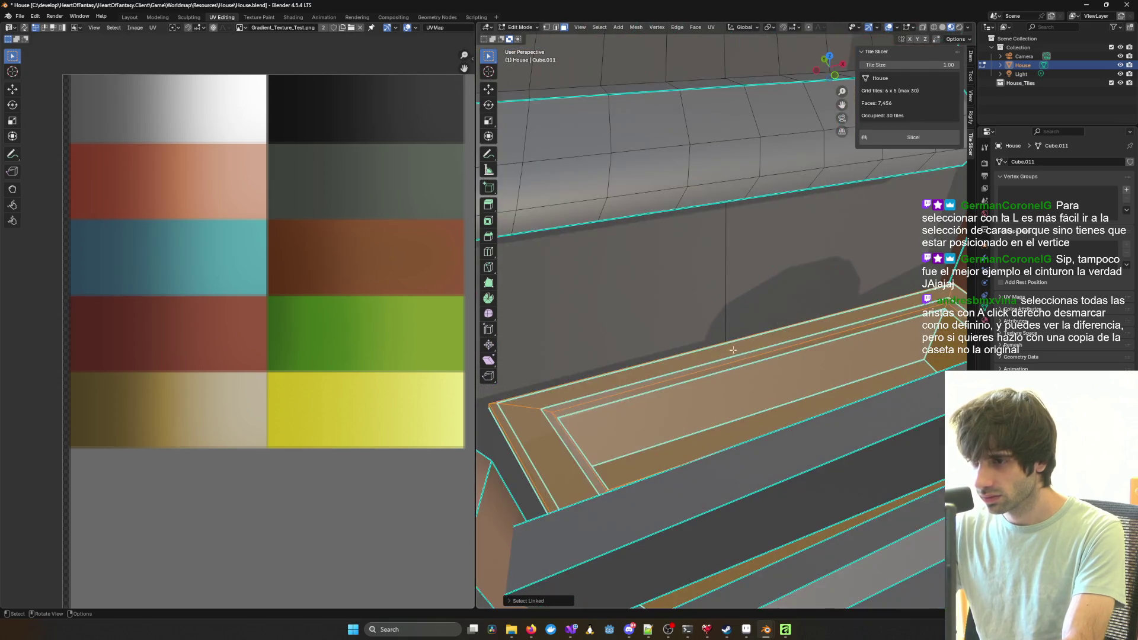
{"action": "key", "text": "ctrl+z"}
{"action": "scroll", "coordinate": [740, 365], "scroll_direction": "down", "scroll_amount": 10}
{"action": "scroll", "coordinate": [744, 366], "scroll_direction": "up", "scroll_amount": 6}
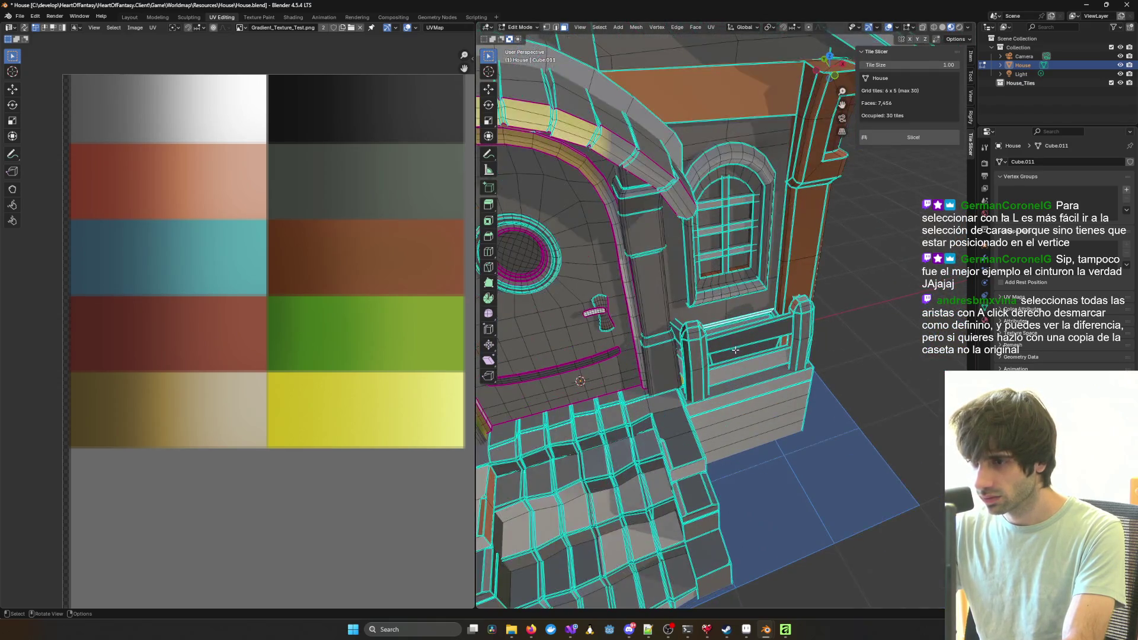
Step: Select-link the upper rail, lower rail and bench post, then grab them to move up and right
{"action": "key", "text": "l"}
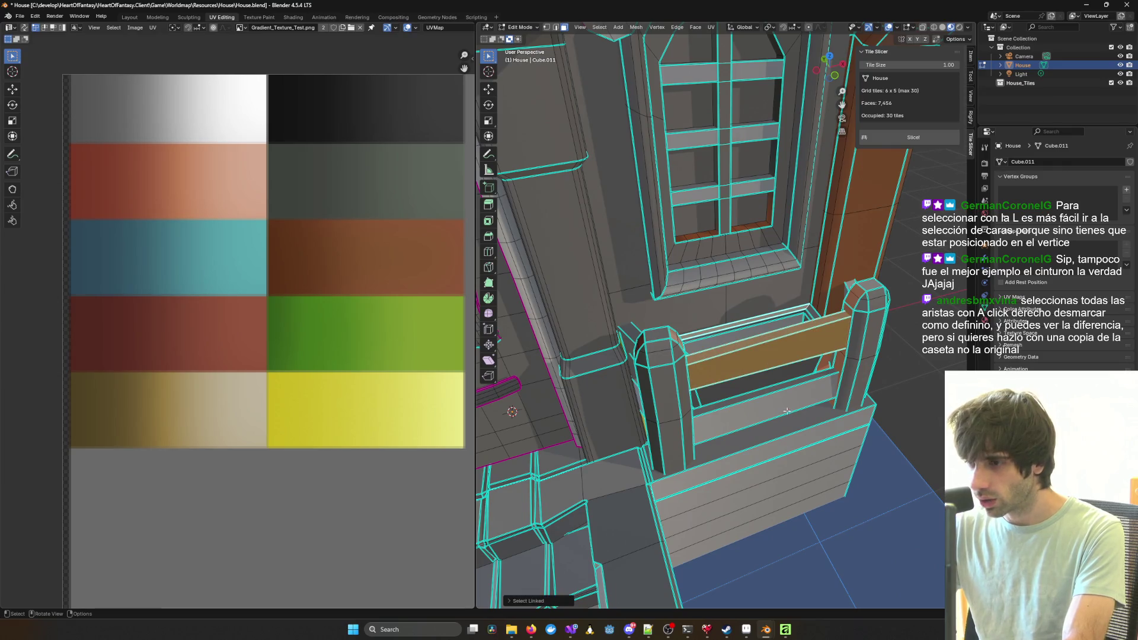
{"action": "key", "text": "l"}
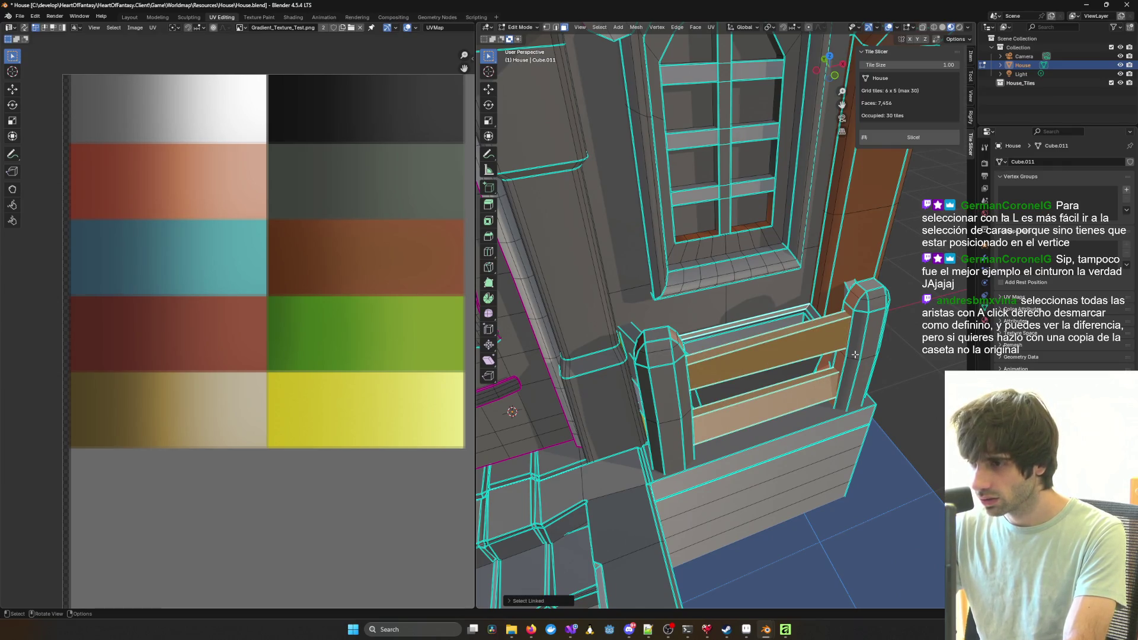
{"action": "key", "text": "l"}
{"action": "key", "text": "l"}
{"action": "middle_click_drag", "start_coordinate": [691, 388], "coordinate": [817, 366]}
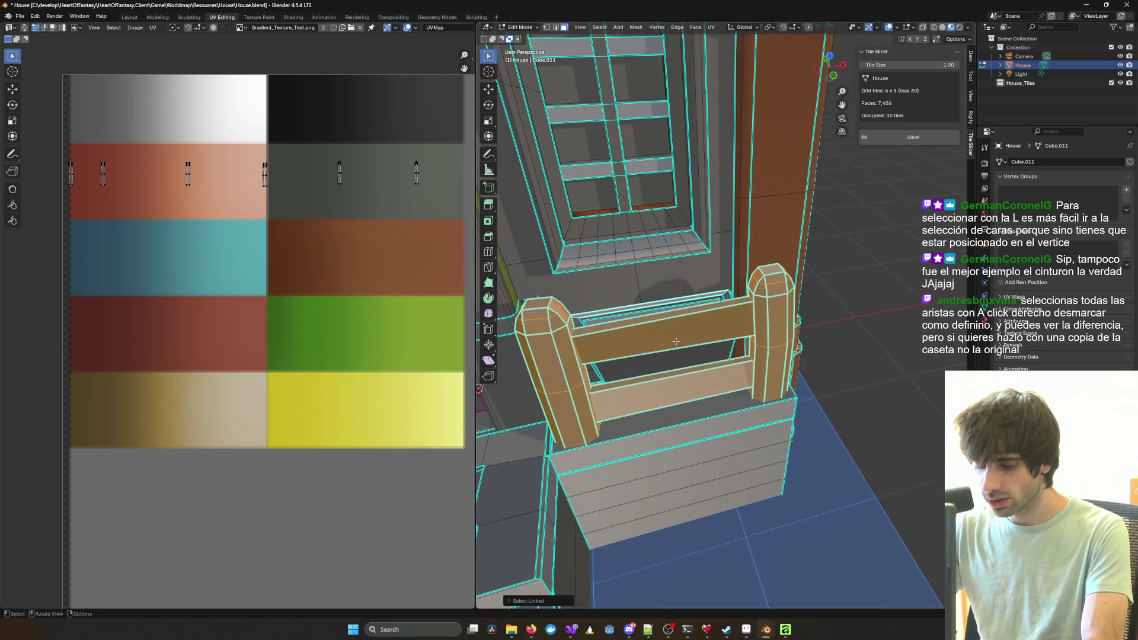
{"action": "key", "text": "g"}
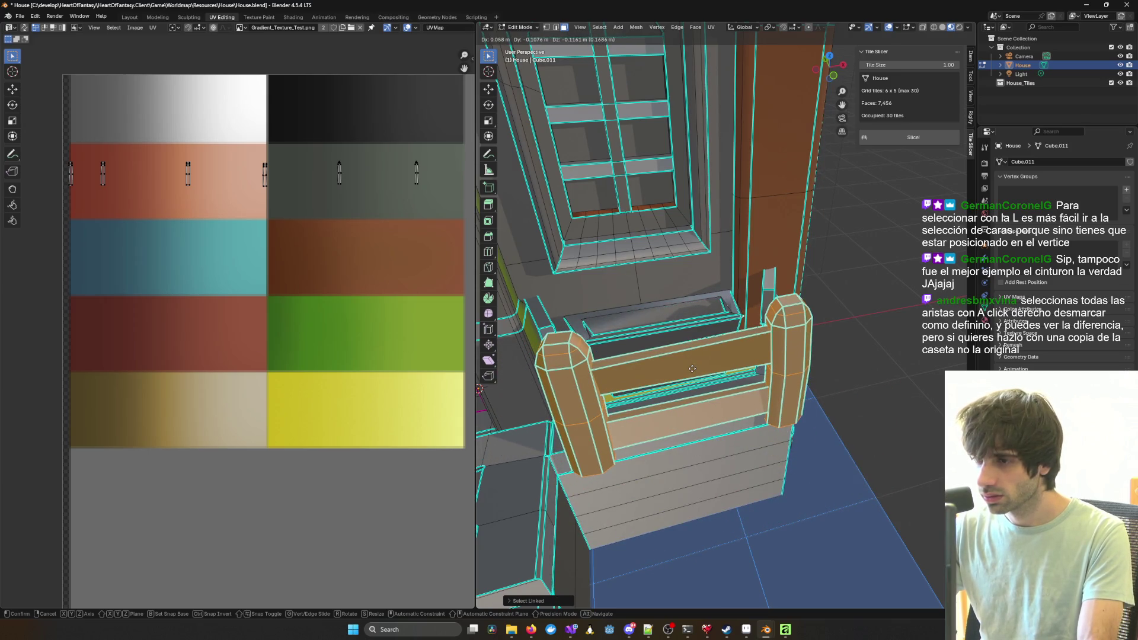
Step: Cancel the bench move and orbit around the house wall, door and window
{"action": "right_click", "coordinate": [691, 369]}
{"action": "middle_click_drag", "start_coordinate": [705, 363], "coordinate": [824, 378]}
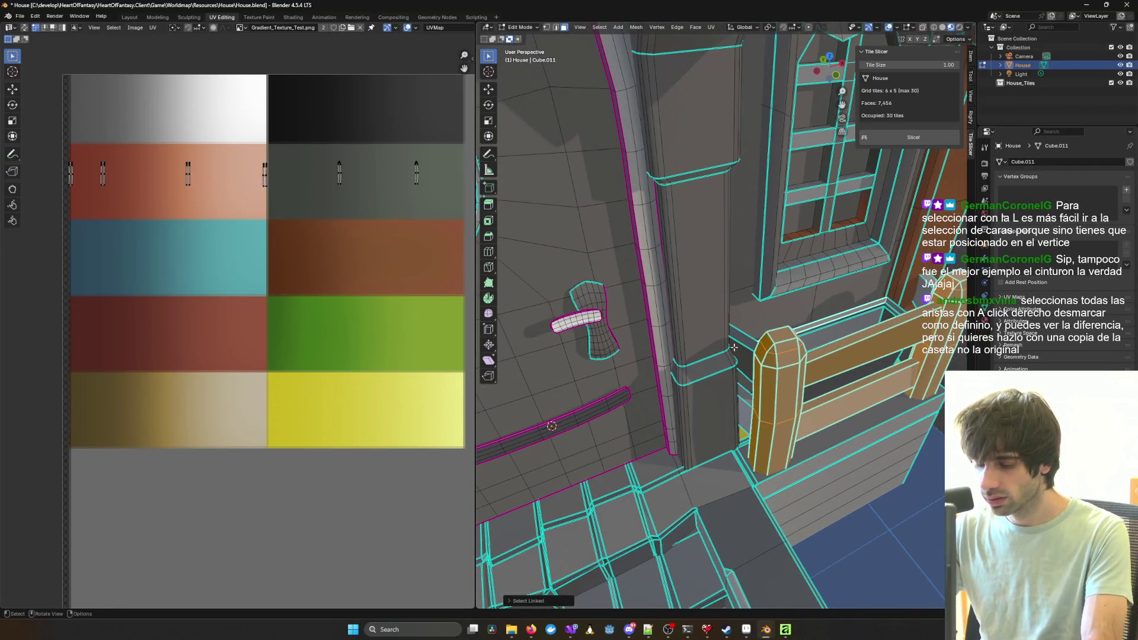
{"action": "middle_click_drag", "start_coordinate": [825, 386], "coordinate": [800, 389]}
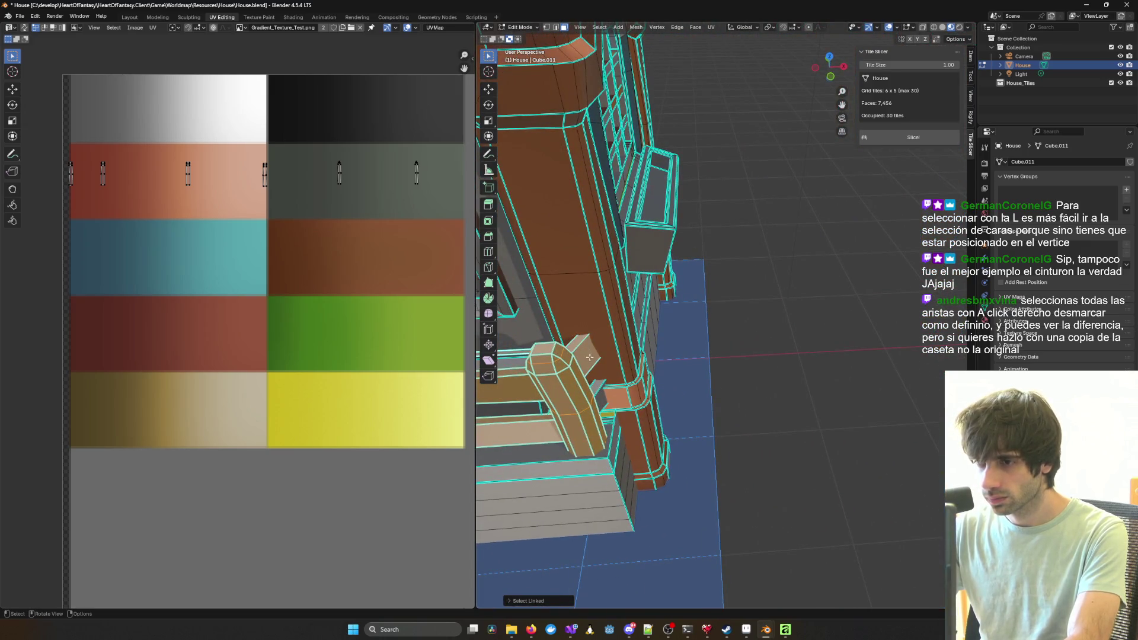
{"action": "middle_click_drag", "start_coordinate": [541, 385], "coordinate": [711, 403]}
Step: Zoom and pan to reframe the house, then turn on X-ray shading
{"action": "scroll", "coordinate": [712, 404], "scroll_direction": "up", "scroll_amount": 3}
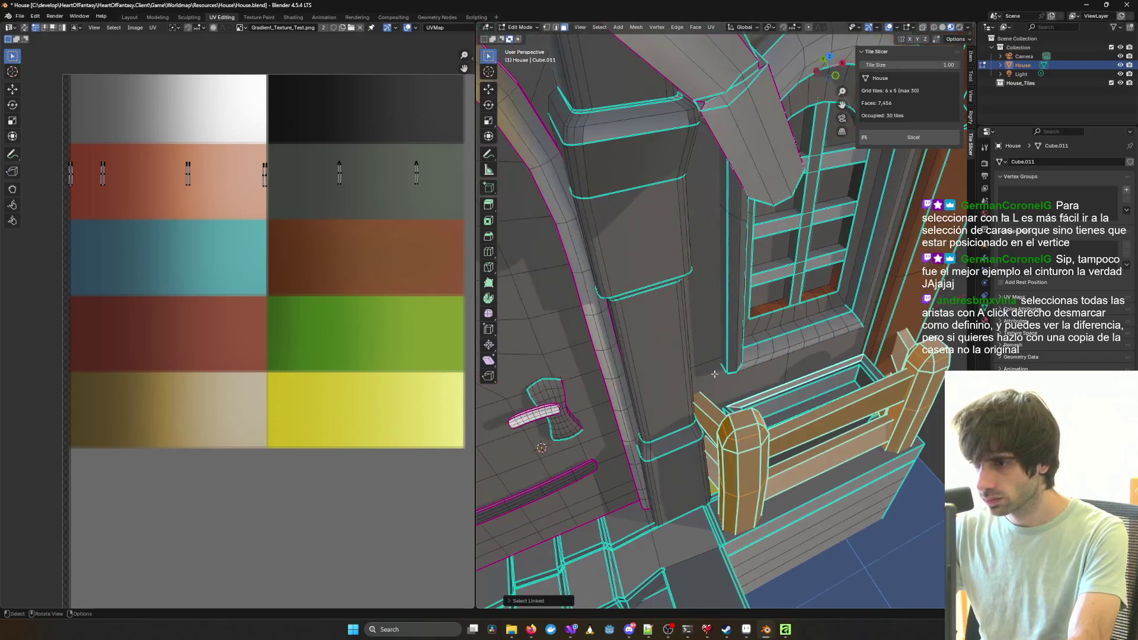
{"action": "scroll", "coordinate": [872, 419], "scroll_direction": "up", "scroll_amount": 5}
{"action": "scroll", "coordinate": [872, 419], "scroll_direction": "down", "scroll_amount": 5}
{"action": "mouse_move", "coordinate": [871, 419]}
{"action": "middle_mouse_down", "text": "shift"}
{"action": "mouse_move", "coordinate": [881, 327]}
{"action": "mouse_move", "coordinate": [734, 335]}
{"action": "middle_mouse_up", "text": "shift"}
{"action": "key", "text": "alt+z"}
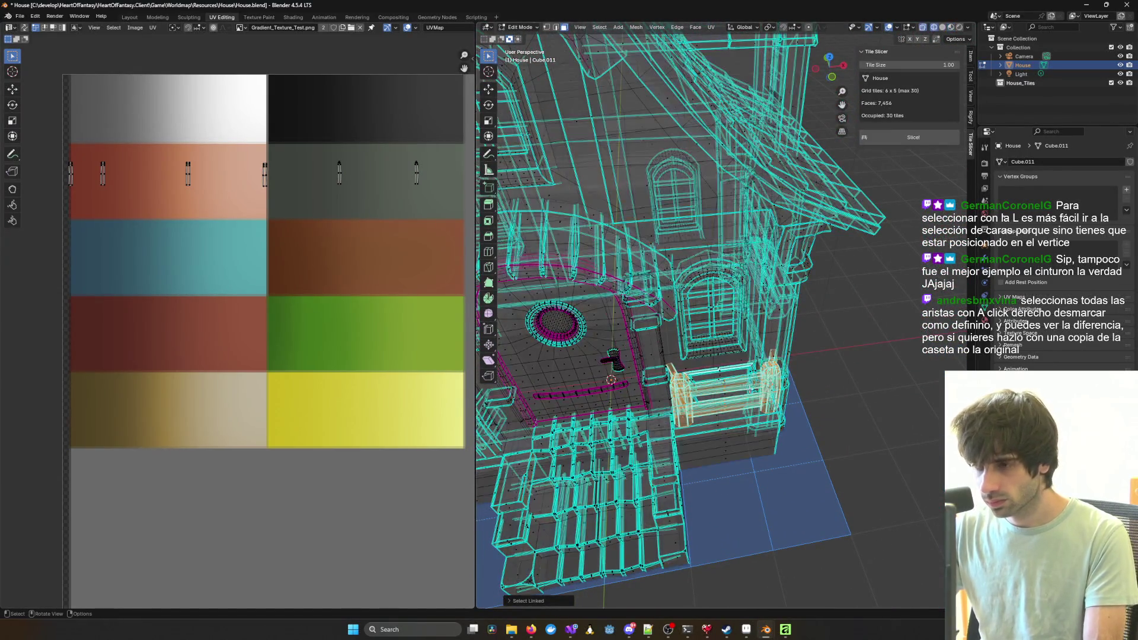
Step: Frame the selected porch bench and orbit around it and the stairs
{"action": "scroll", "coordinate": [747, 336], "scroll_direction": "up", "scroll_amount": 6}
{"action": "mouse_move", "coordinate": [768, 337]}
{"action": "middle_mouse_down"}
{"action": "mouse_move", "coordinate": [728, 309]}
{"action": "mouse_move", "coordinate": [757, 285]}
{"action": "mouse_move", "coordinate": [665, 286]}
{"action": "mouse_move", "coordinate": [715, 294]}
{"action": "middle_mouse_up"}
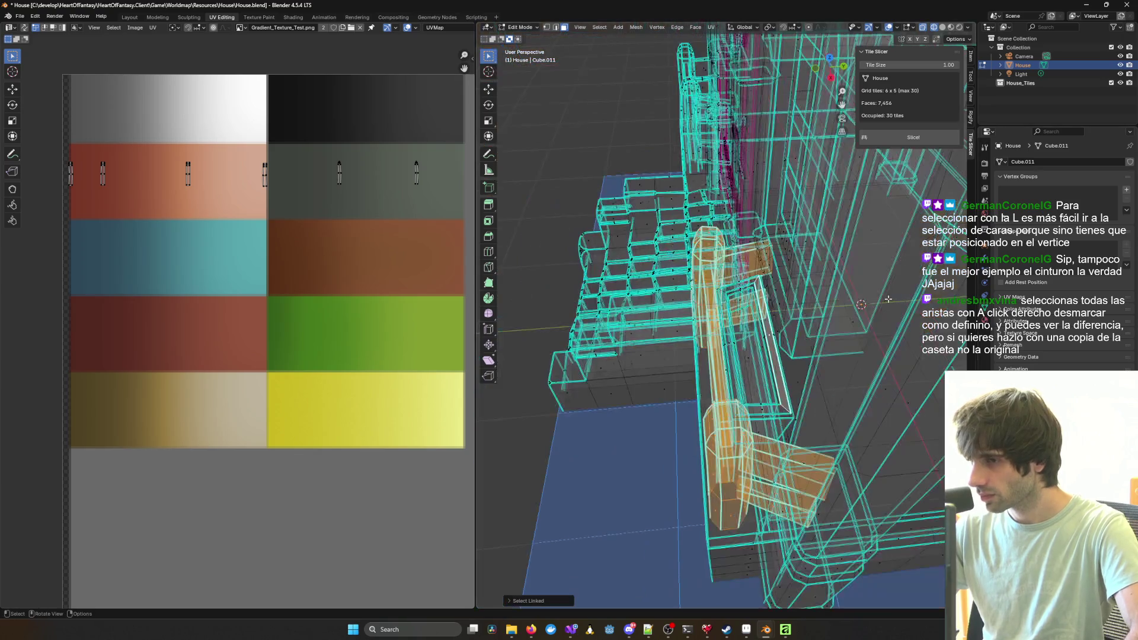
{"action": "key", "text": "KP_Decimal"}
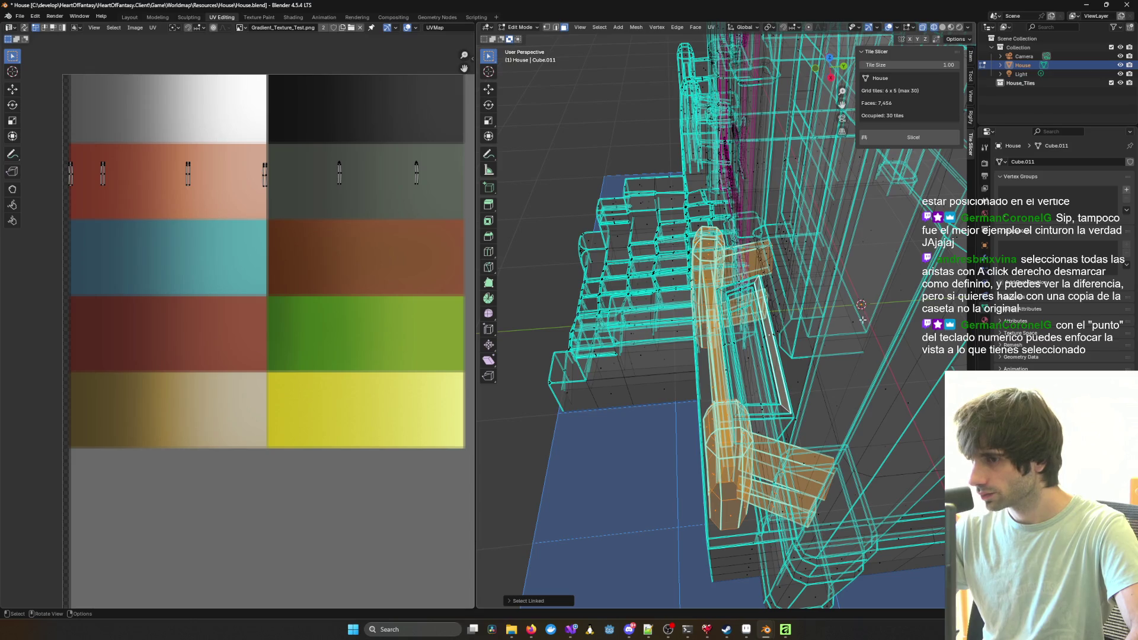
{"action": "mouse_move", "coordinate": [861, 319]}
{"action": "middle_mouse_down"}
{"action": "mouse_move", "coordinate": [853, 296]}
{"action": "mouse_move", "coordinate": [859, 312]}
{"action": "middle_mouse_up"}
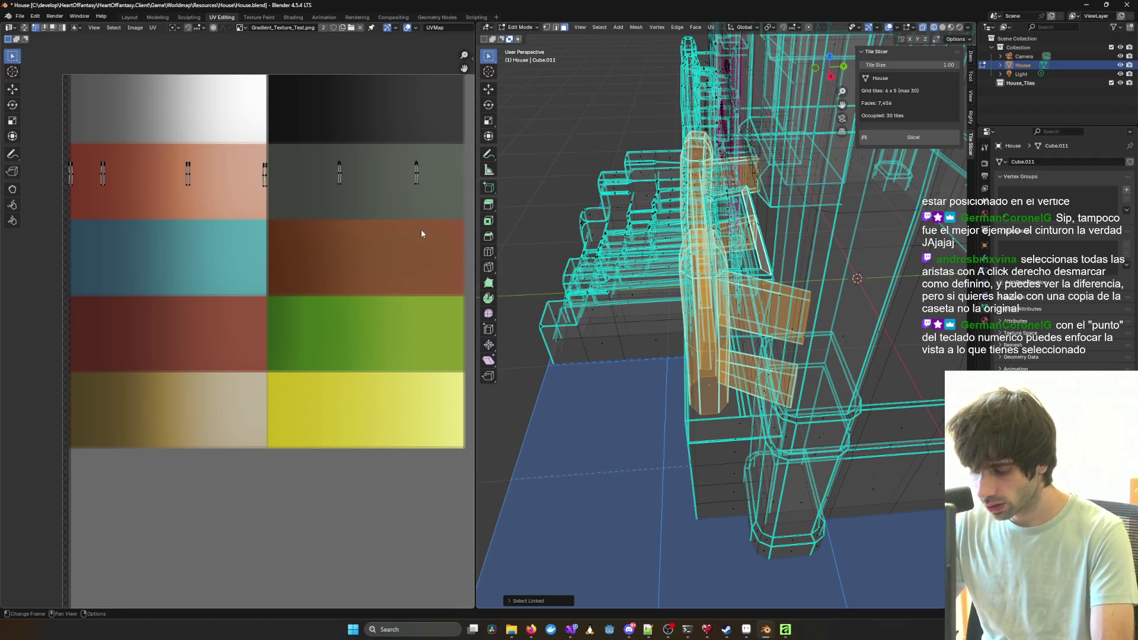
{"action": "mouse_move", "coordinate": [625, 279]}
{"action": "middle_mouse_down"}
{"action": "mouse_move", "coordinate": [729, 342]}
{"action": "mouse_move", "coordinate": [693, 301]}
{"action": "middle_mouse_up"}
{"action": "key", "text": "KP_Decimal"}
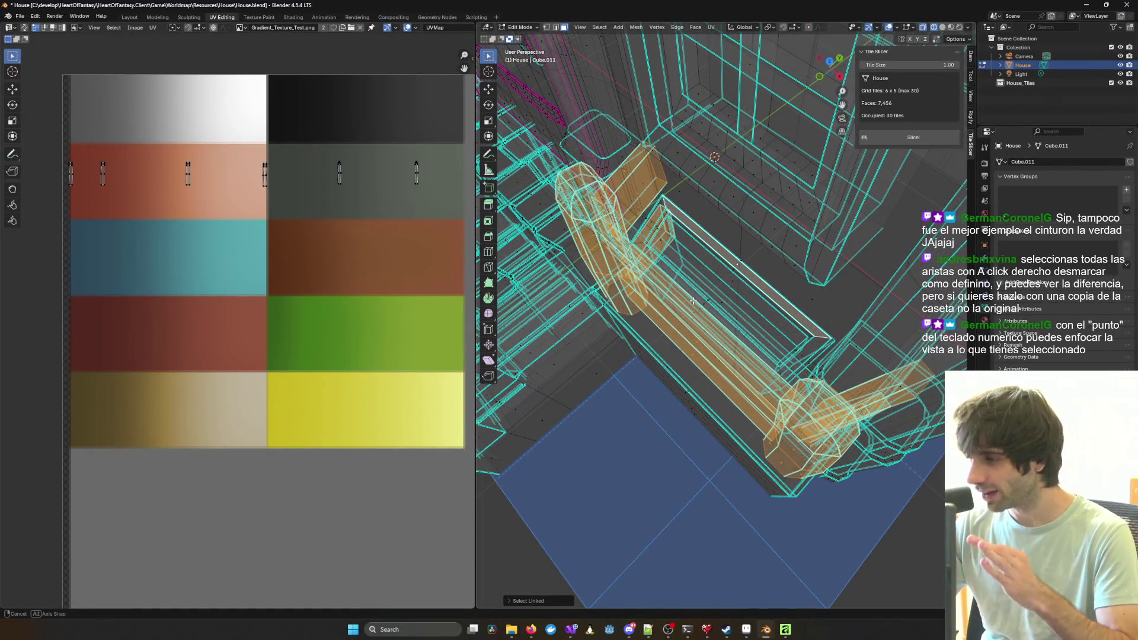
{"action": "mouse_move", "coordinate": [693, 301]}
{"action": "middle_mouse_down"}
{"action": "mouse_move", "coordinate": [655, 290]}
{"action": "mouse_move", "coordinate": [549, 306]}
{"action": "mouse_move", "coordinate": [763, 284]}
{"action": "mouse_move", "coordinate": [682, 292]}
{"action": "mouse_move", "coordinate": [690, 294]}
{"action": "middle_mouse_up"}
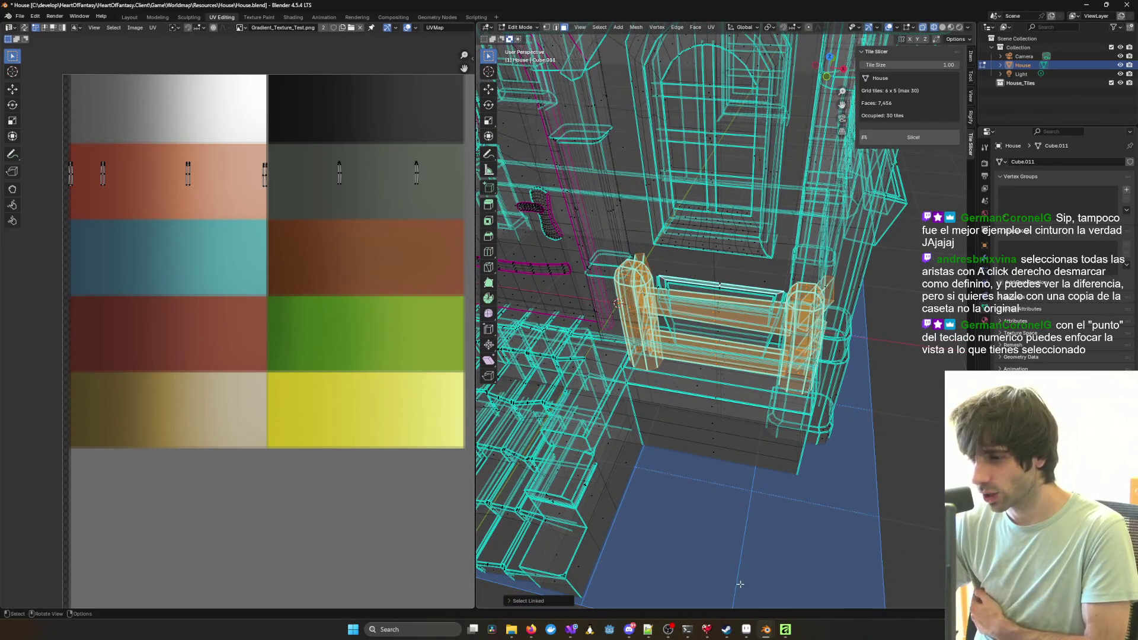
Step: Launch Godot and open the Heart of Fantasy project, then view the bench from several angles
{"action": "left_click", "coordinate": [611, 631]}
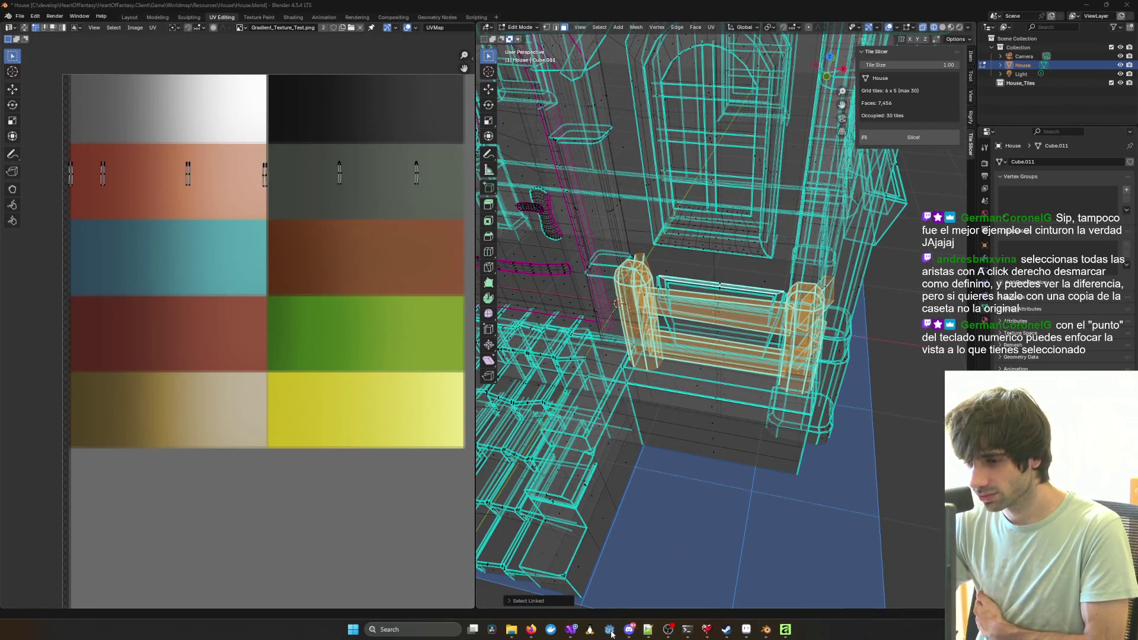
{"action": "double_click", "coordinate": [457, 205]}
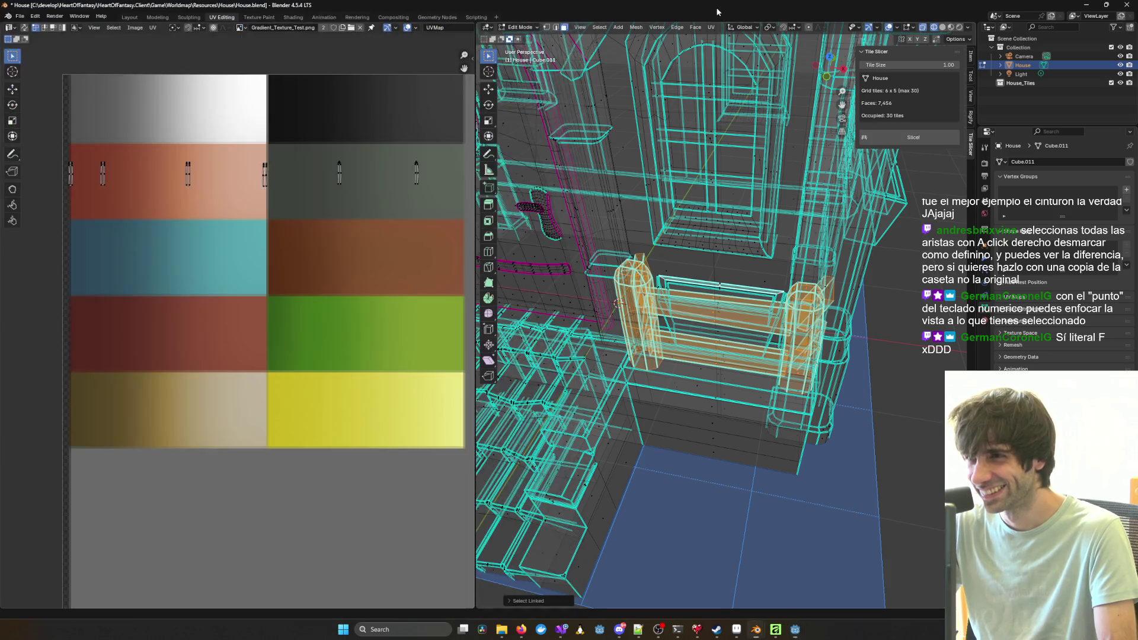
{"action": "mouse_move", "coordinate": [712, 294]}
{"action": "middle_mouse_down"}
{"action": "mouse_move", "coordinate": [775, 299]}
{"action": "mouse_move", "coordinate": [657, 345]}
{"action": "middle_mouse_up"}
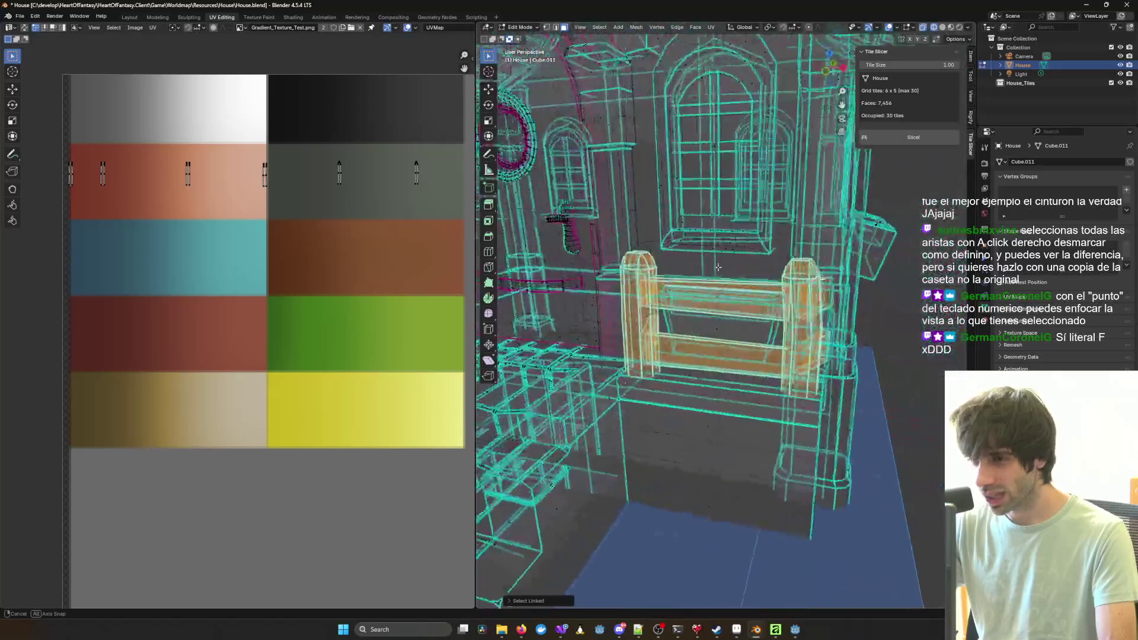
{"action": "mouse_move", "coordinate": [743, 327]}
{"action": "middle_mouse_down"}
{"action": "mouse_move", "coordinate": [750, 335]}
{"action": "mouse_move", "coordinate": [648, 338]}
{"action": "mouse_move", "coordinate": [691, 321]}
{"action": "mouse_move", "coordinate": [795, 358]}
{"action": "middle_mouse_up"}
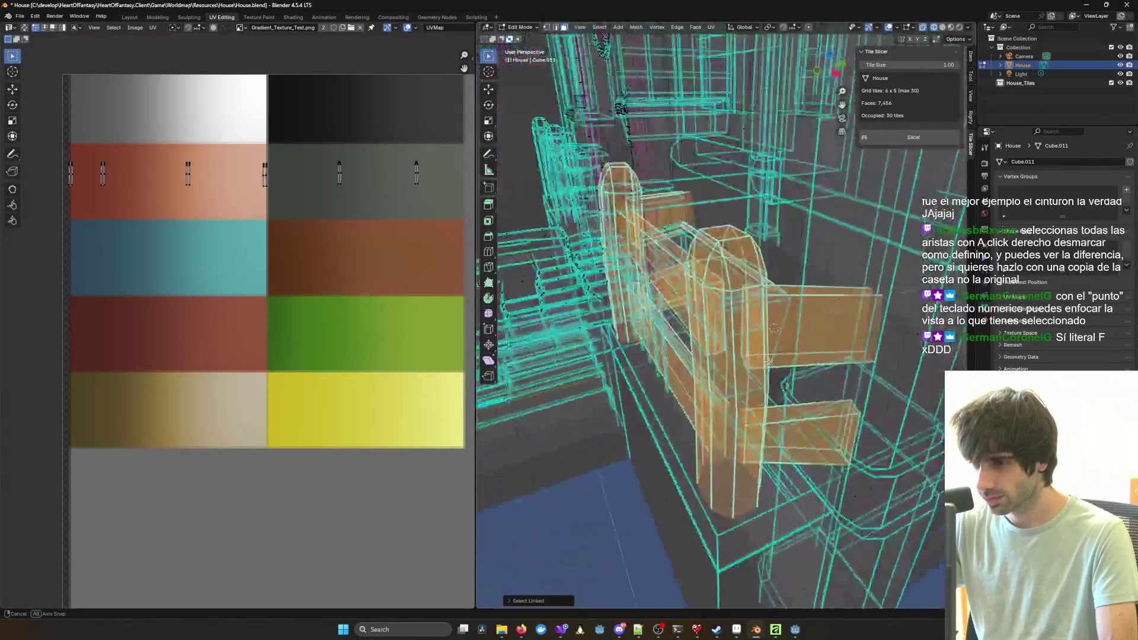
{"action": "middle_click_drag", "start_coordinate": [845, 368], "coordinate": [735, 373]}
{"action": "middle_click_drag", "start_coordinate": [710, 425], "coordinate": [856, 345]}
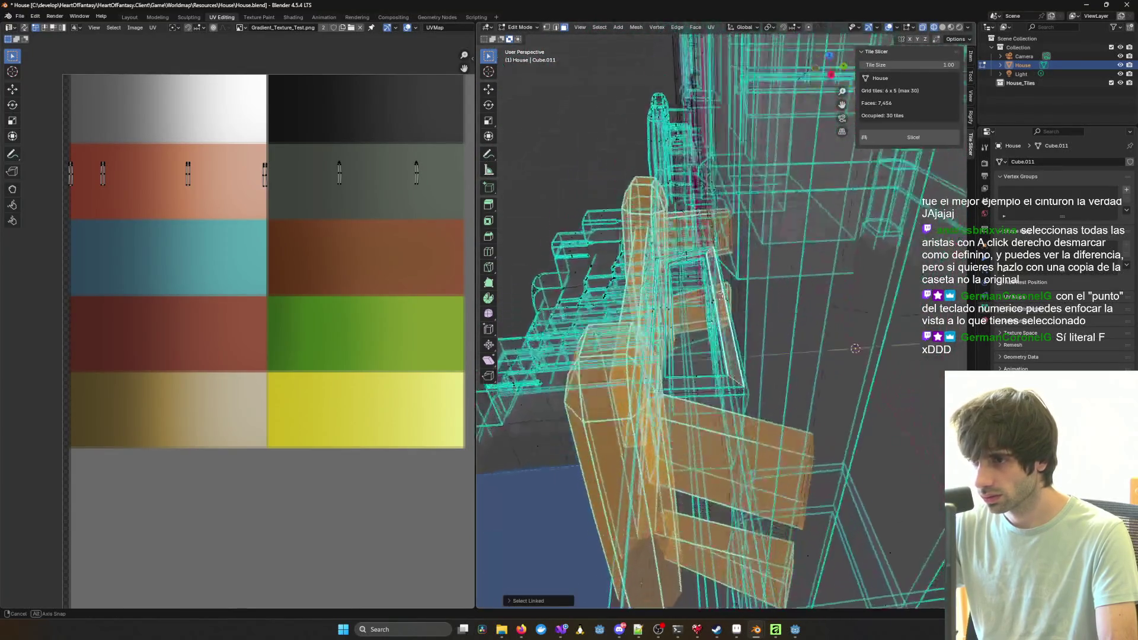
{"action": "mouse_move", "coordinate": [708, 252]}
{"action": "middle_mouse_down"}
{"action": "mouse_move", "coordinate": [690, 314]}
{"action": "mouse_move", "coordinate": [745, 329]}
{"action": "middle_mouse_up"}
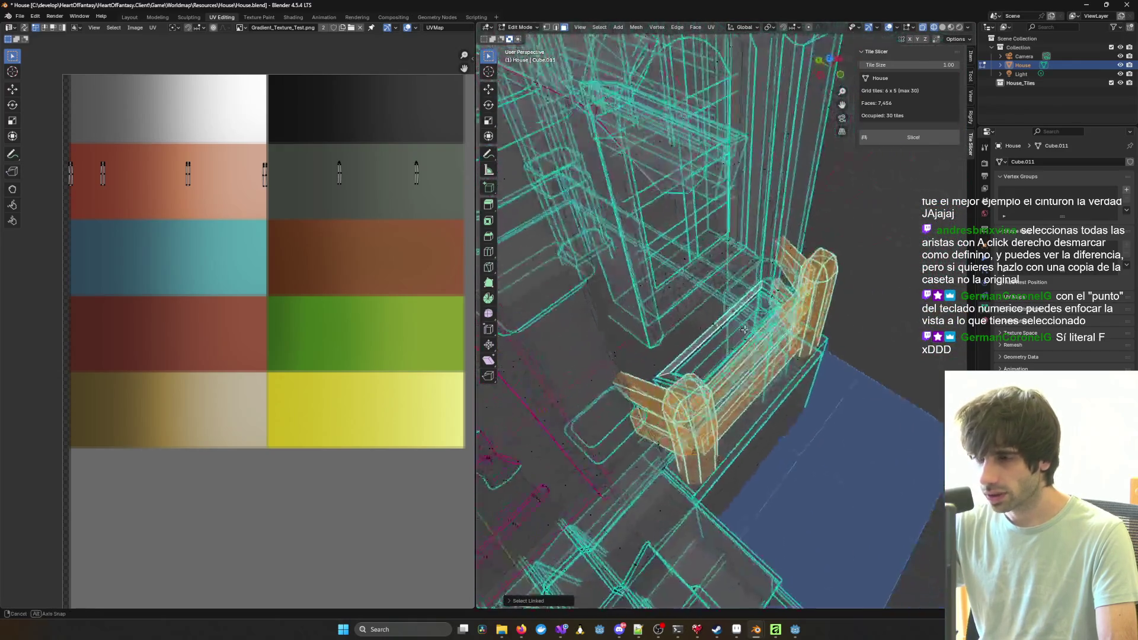
{"action": "middle_click_drag", "start_coordinate": [546, 298], "coordinate": [536, 313]}
{"action": "middle_click_drag", "start_coordinate": [696, 393], "coordinate": [747, 438]}
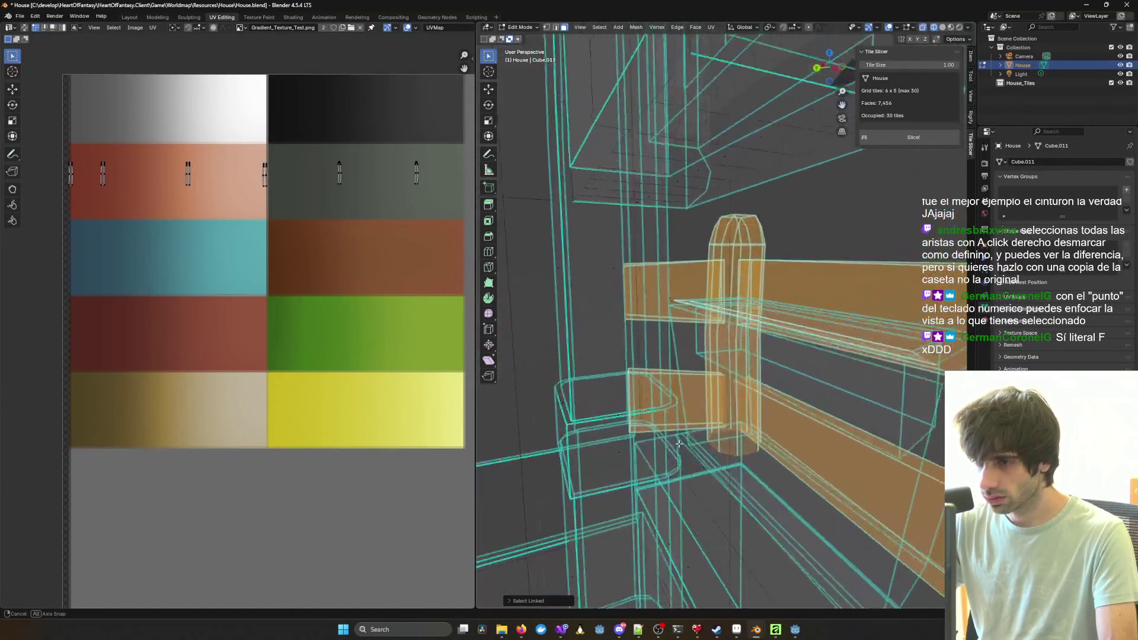
{"action": "mouse_move", "coordinate": [629, 442]}
{"action": "middle_mouse_down"}
{"action": "mouse_move", "coordinate": [666, 483]}
{"action": "mouse_move", "coordinate": [715, 411]}
{"action": "mouse_move", "coordinate": [790, 456]}
{"action": "mouse_move", "coordinate": [798, 446]}
{"action": "mouse_move", "coordinate": [834, 232]}
{"action": "mouse_move", "coordinate": [741, 240]}
{"action": "middle_mouse_up"}
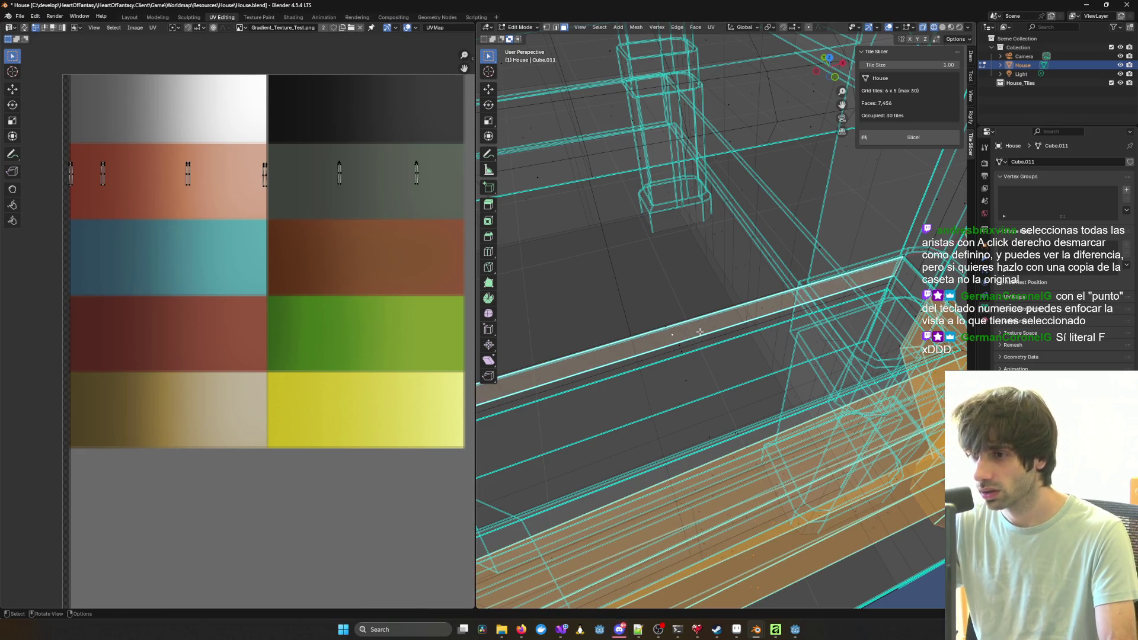
Step: Deselect the beam face strip, then move the bench and confirm its new position
{"action": "left_click", "coordinate": [785, 330]}
{"action": "middle_click_drag", "start_coordinate": [784, 330], "coordinate": [729, 297]}
{"action": "scroll", "coordinate": [759, 317], "scroll_direction": "down", "scroll_amount": 3}
{"action": "key", "text": "g"}
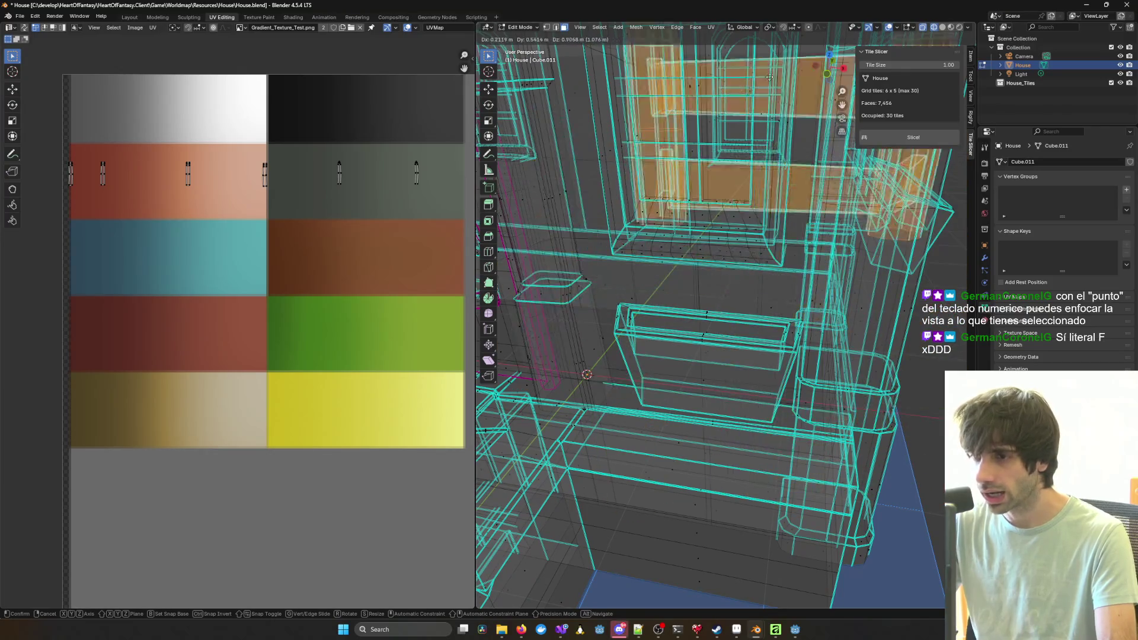
{"action": "left_click", "coordinate": [689, 232]}
{"action": "mouse_move", "coordinate": [690, 232]}
{"action": "middle_mouse_down"}
{"action": "mouse_move", "coordinate": [713, 285]}
{"action": "mouse_move", "coordinate": [762, 249]}
{"action": "mouse_move", "coordinate": [670, 294]}
{"action": "middle_mouse_up"}
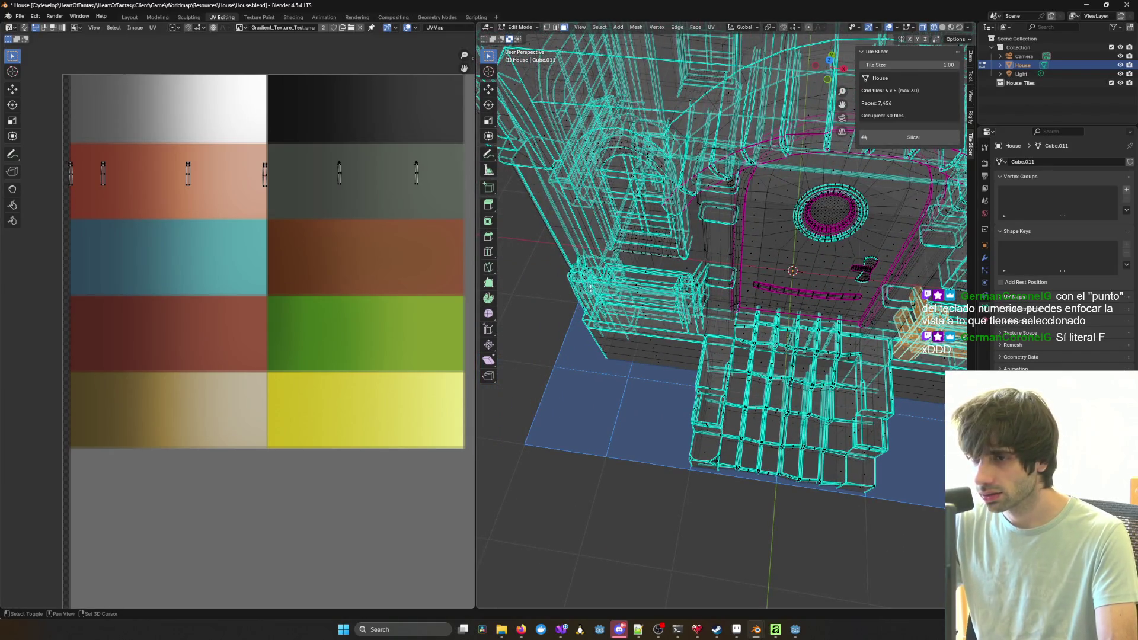
Step: Select the whole connected porch railing piece and frame it, then switch to Affinity
{"action": "scroll", "coordinate": [650, 324], "scroll_direction": "up", "scroll_amount": 2}
{"action": "key", "text": "l"}
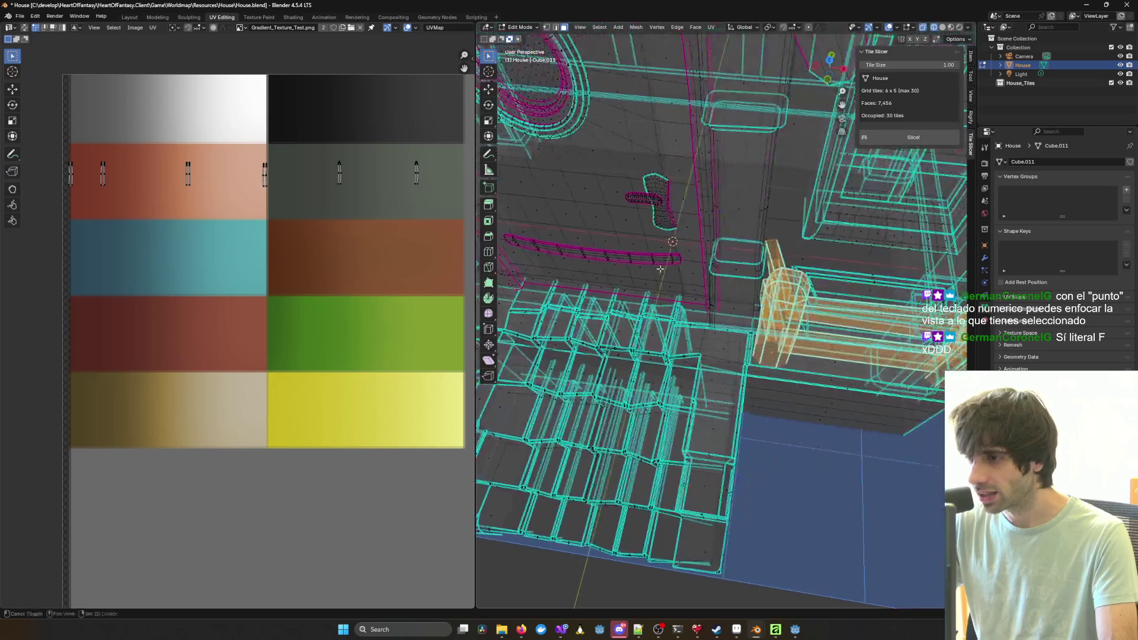
{"action": "key", "text": "KP_Decimal"}
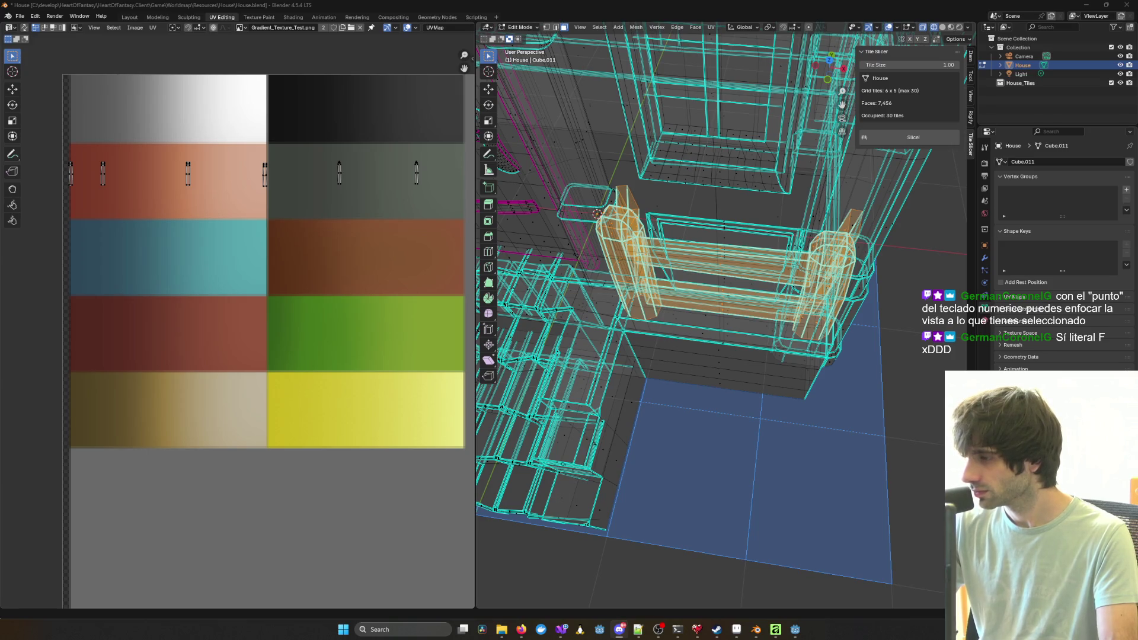
{"action": "key", "text": "alt+Tab"}
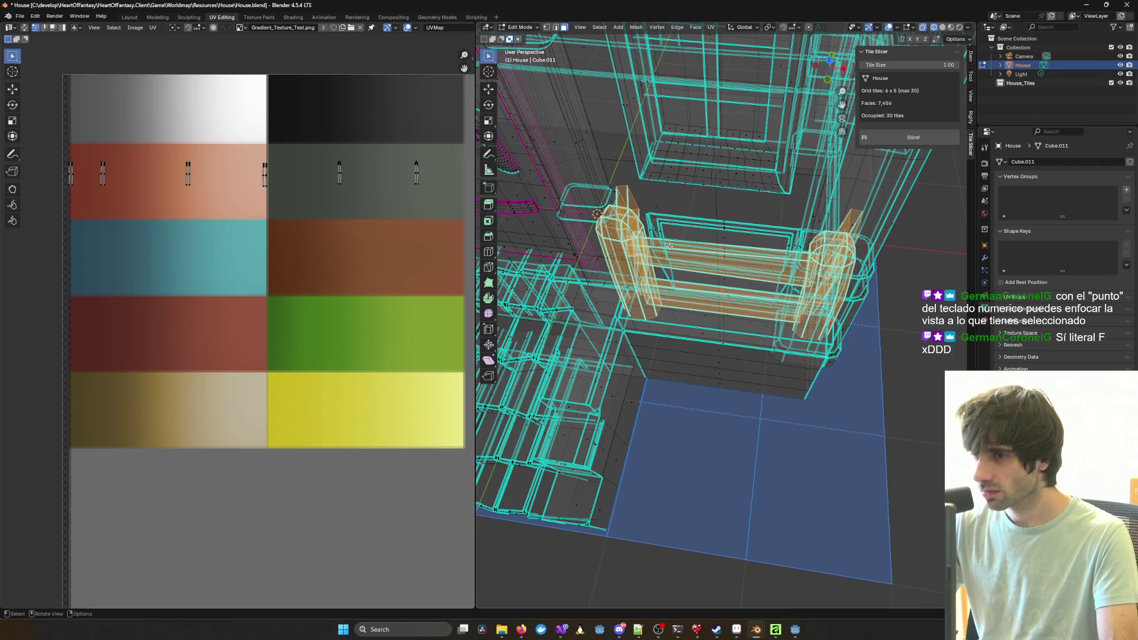
{"action": "mouse_move", "coordinate": [139, 273]}
{"action": "middle_mouse_down"}
{"action": "mouse_move", "coordinate": [378, 288]}
{"action": "mouse_move", "coordinate": [321, 262]}
{"action": "mouse_move", "coordinate": [193, 252]}
{"action": "middle_mouse_up"}
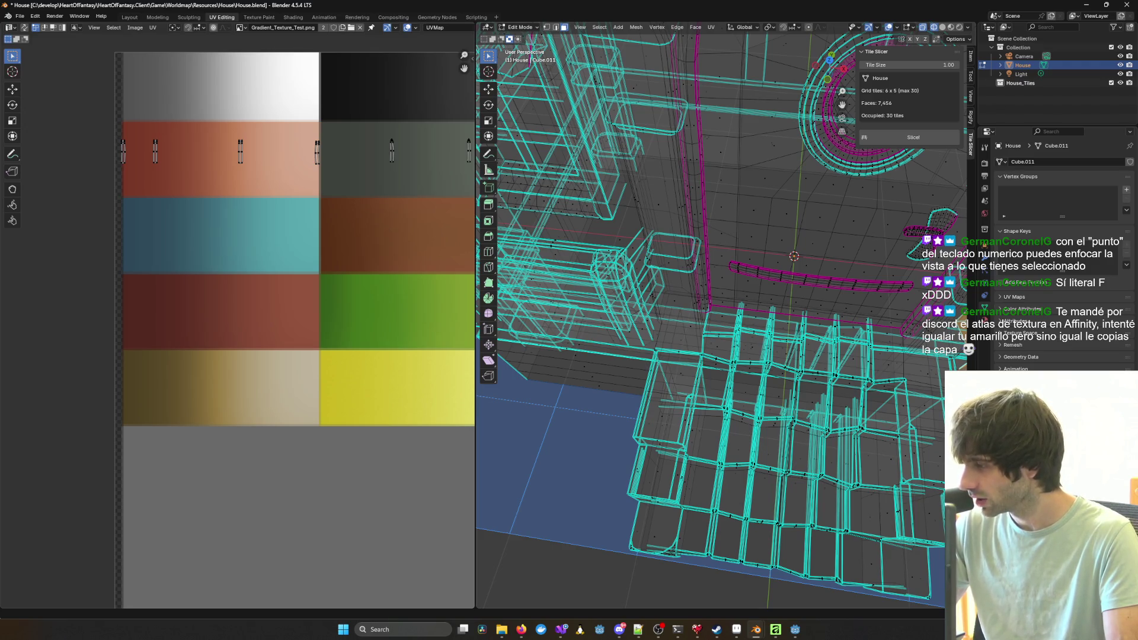
{"action": "key", "text": "alt+Tab"}
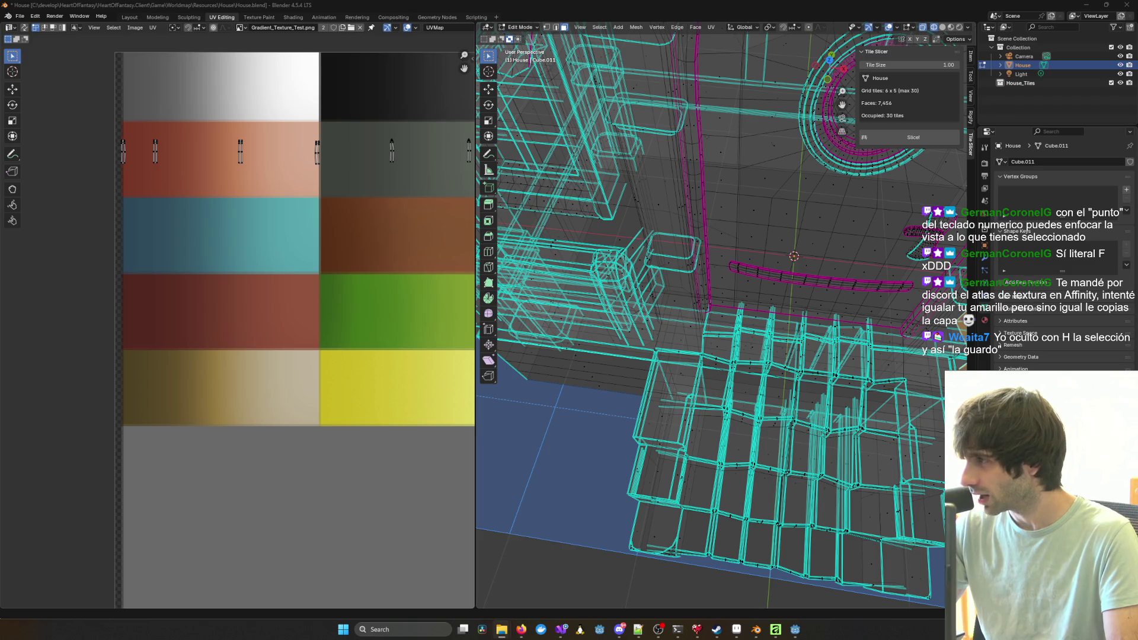
{"action": "key", "text": "alt+Tab"}
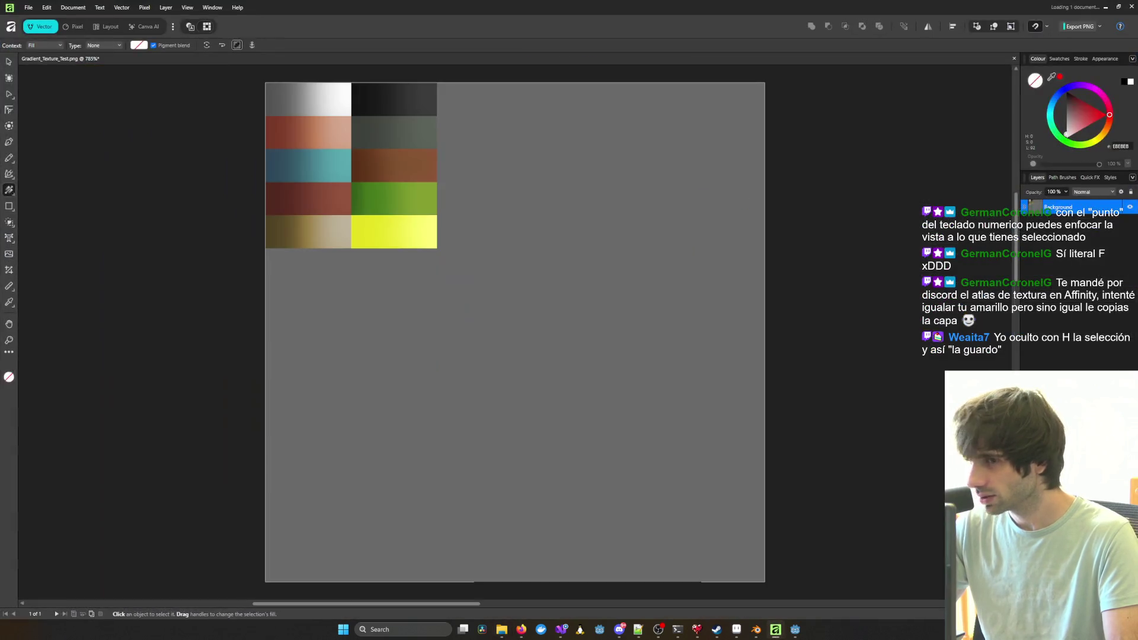
Step: Open File > Export > PNG for the 512 × 512 px gradient palette texture
{"action": "mouse_move", "coordinate": [477, 205]}
{"action": "middle_mouse_down"}
{"action": "mouse_move", "coordinate": [544, 287]}
{"action": "mouse_move", "coordinate": [496, 263]}
{"action": "middle_mouse_up"}
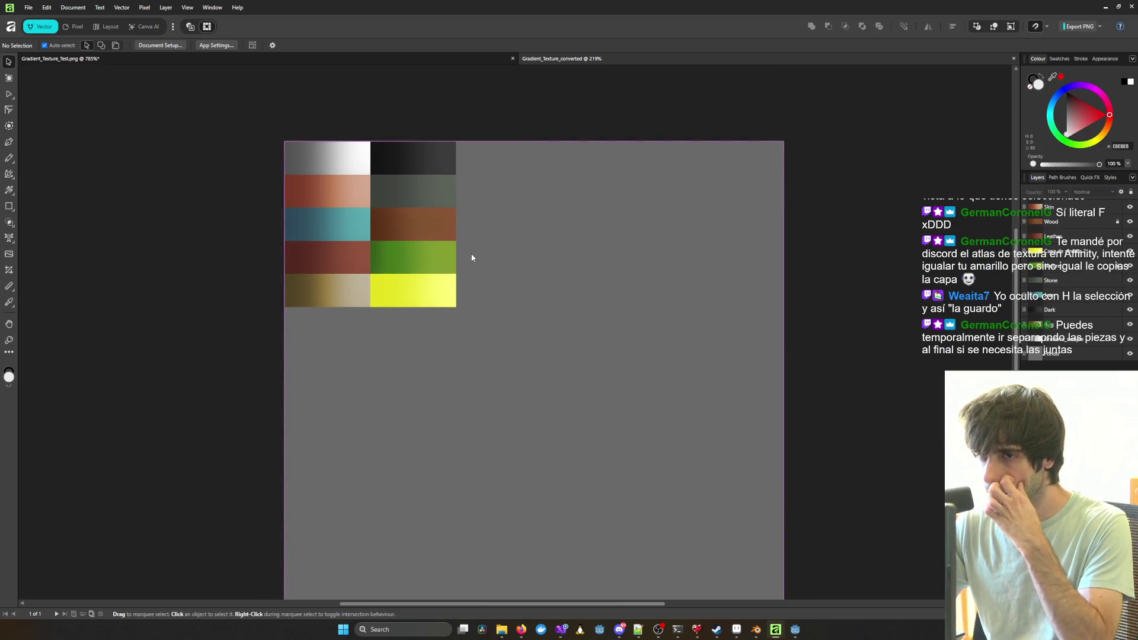
{"action": "scroll", "coordinate": [403, 232], "scroll_direction": "up", "scroll_amount": 1}
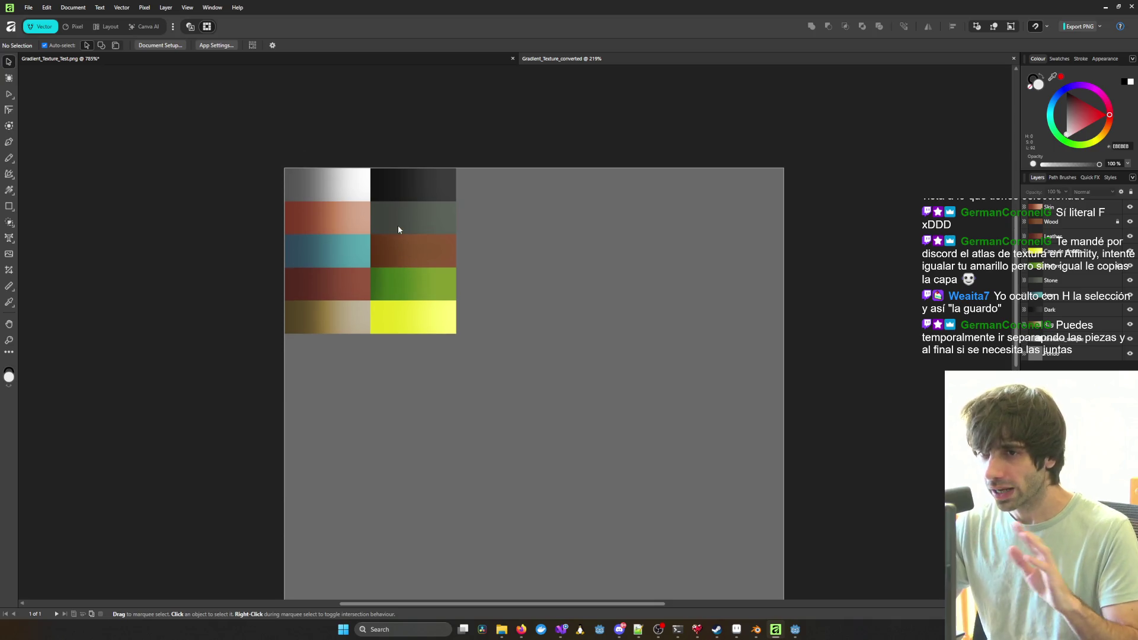
{"action": "left_click", "coordinate": [29, 9]}
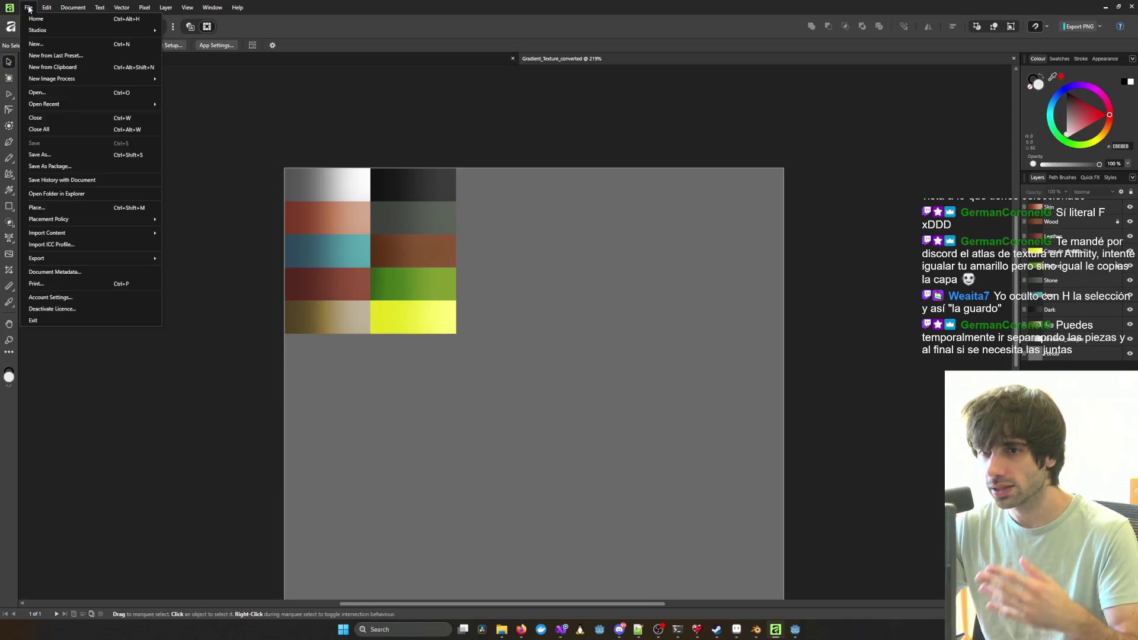
{"action": "left_click", "coordinate": [363, 127]}
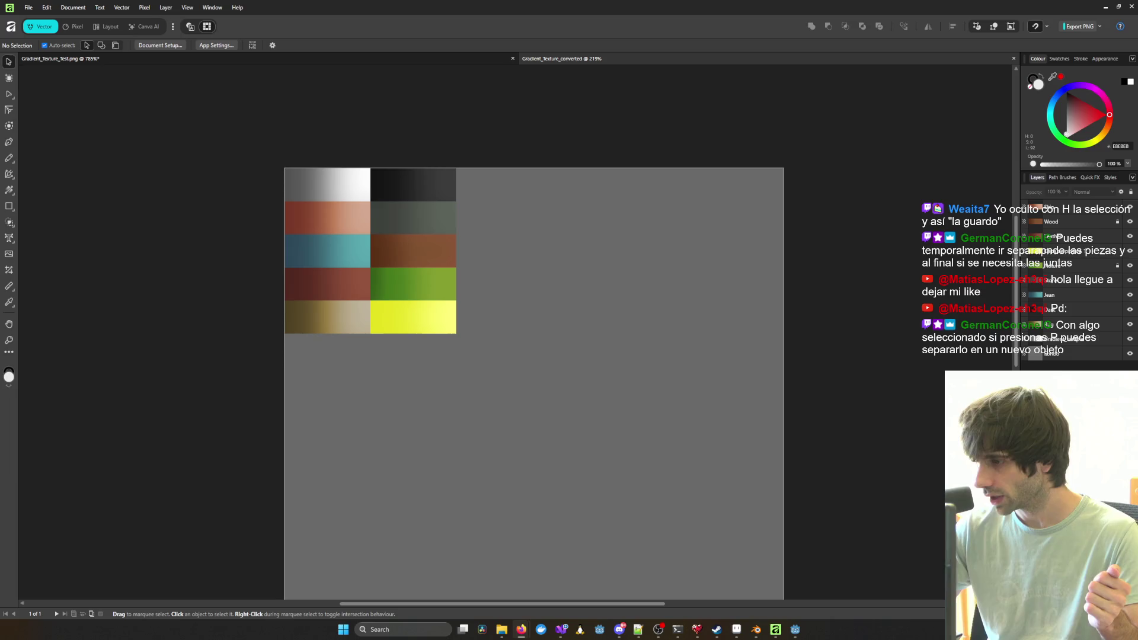
{"action": "left_click", "coordinate": [28, 7]}
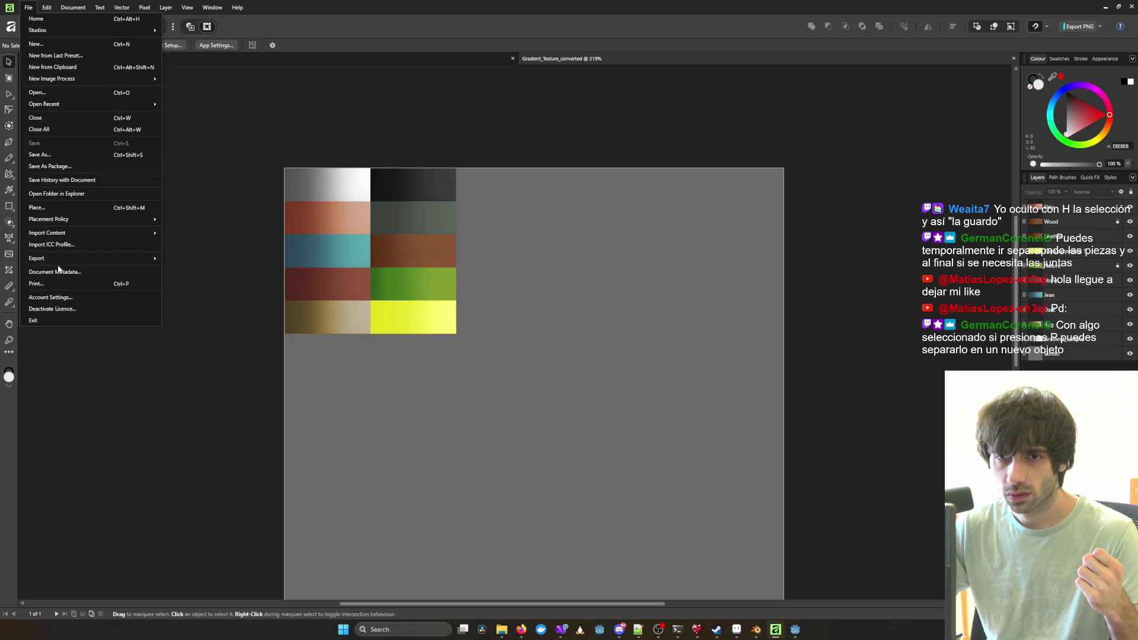
{"action": "left_click", "coordinate": [191, 262]}
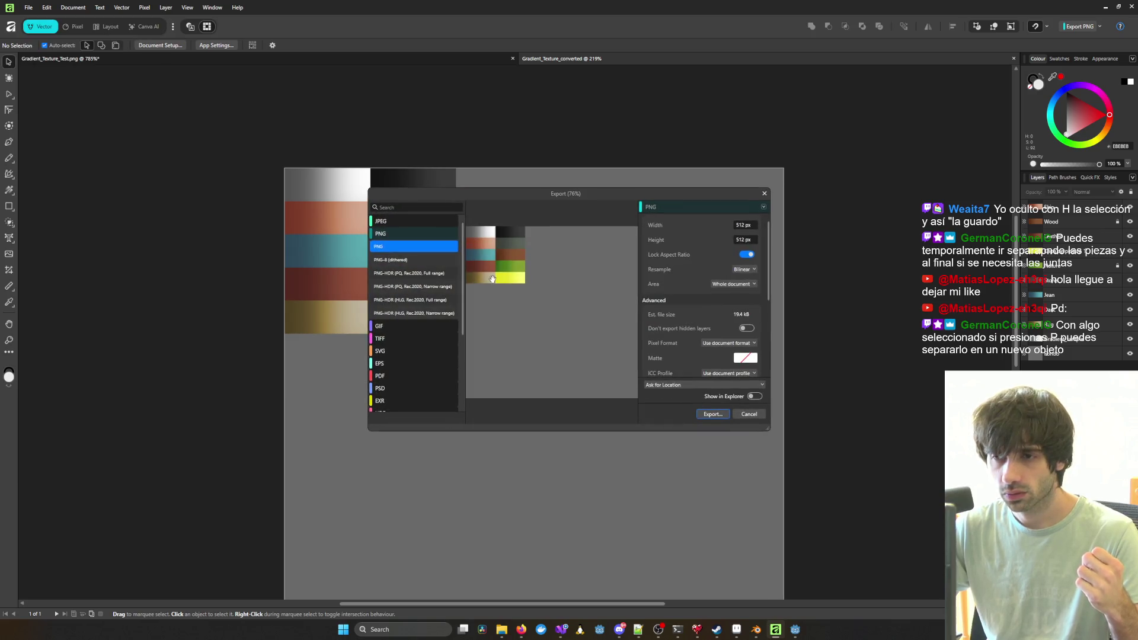
Step: Save the PNG export over Gradient_Texture_Test.png, confirming replacement of the existing file
{"action": "left_click", "coordinate": [712, 414]}
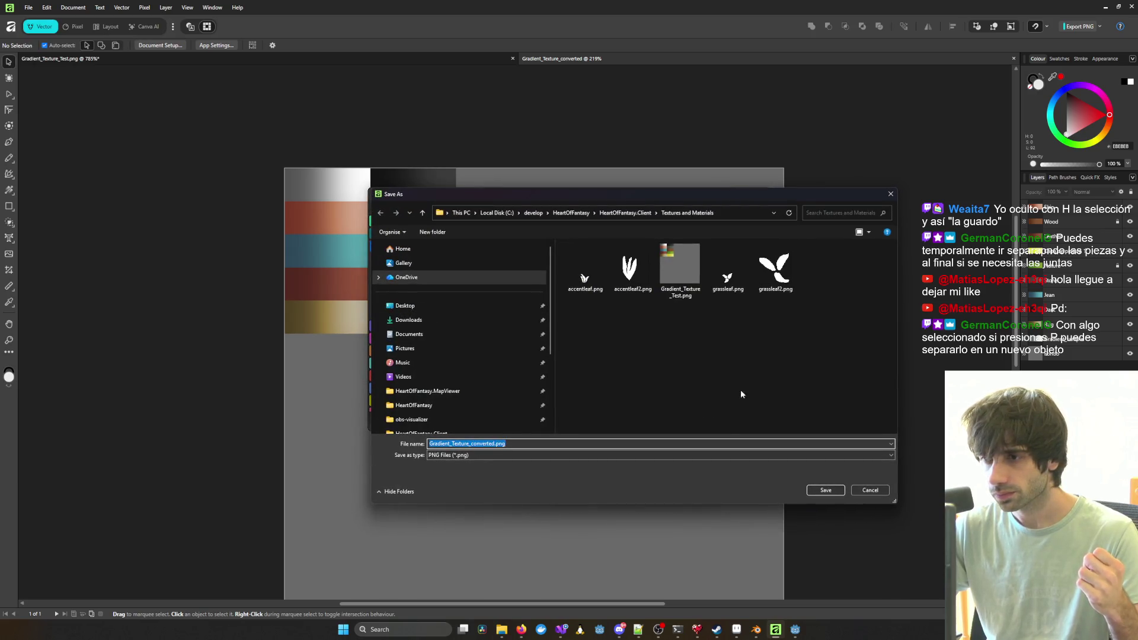
{"action": "left_click", "coordinate": [673, 269]}
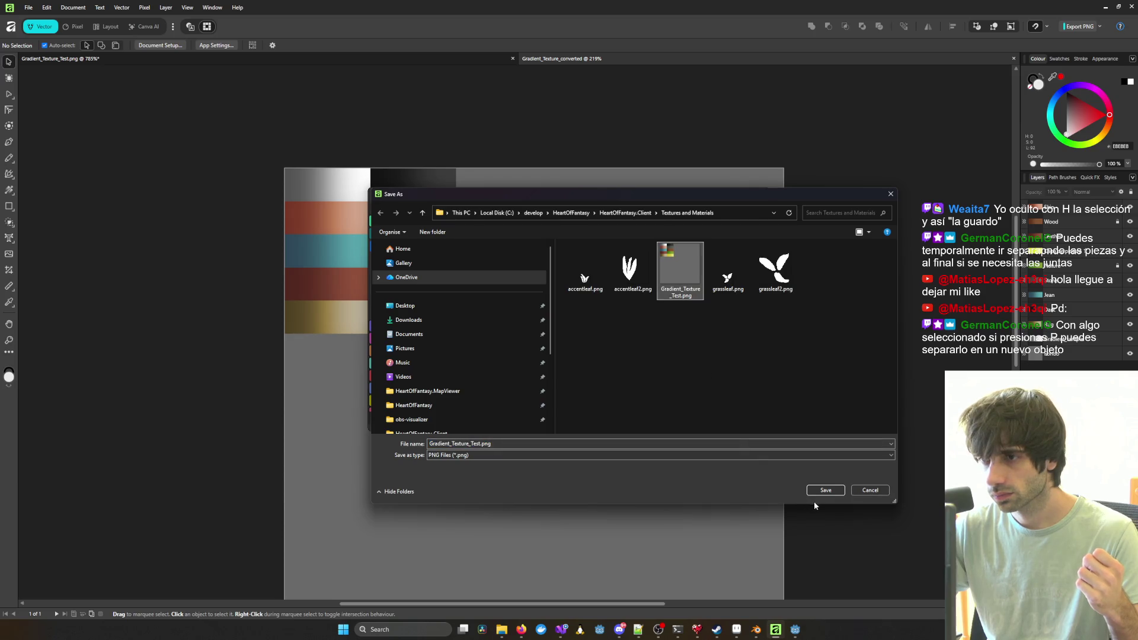
{"action": "left_click", "coordinate": [826, 492]}
{"action": "left_click", "coordinate": [598, 344]}
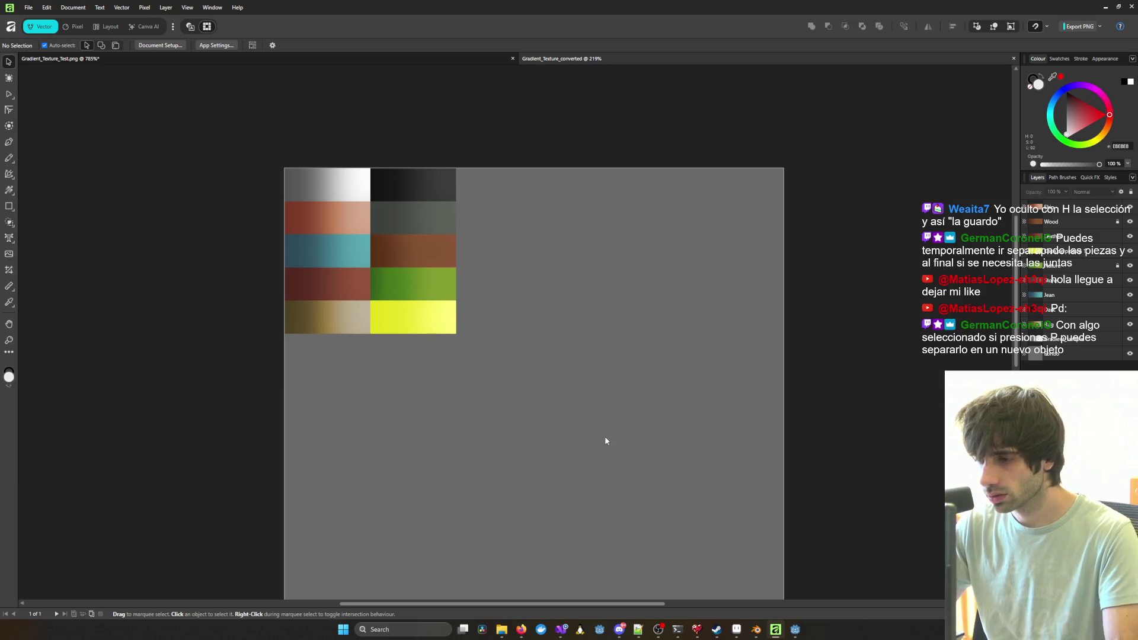
{"action": "mouse_move", "coordinate": [499, 636]}
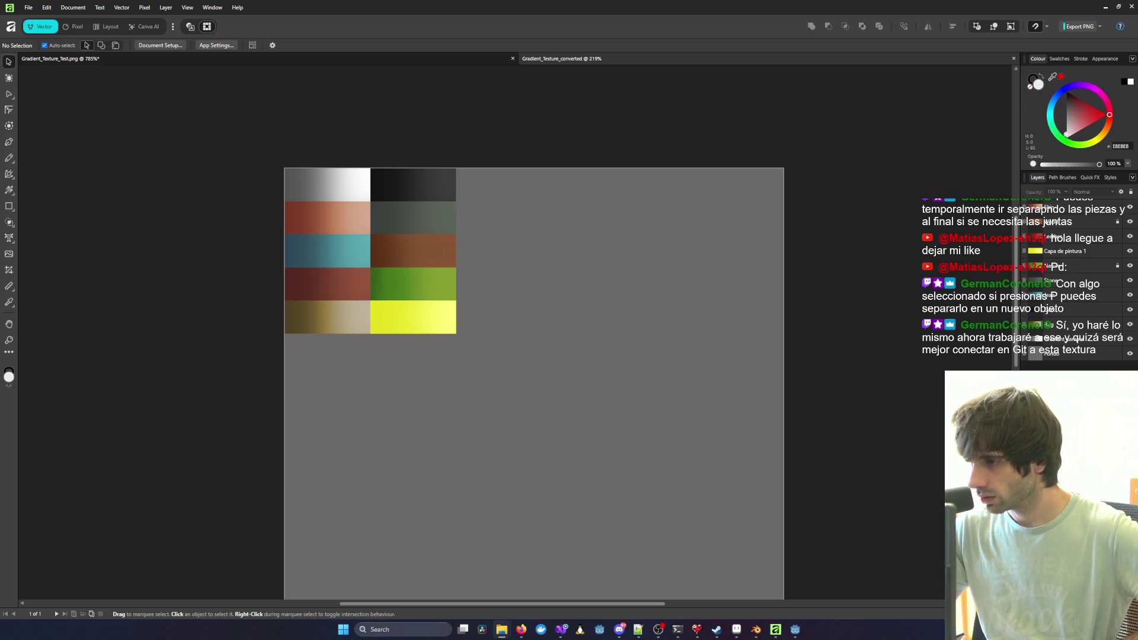
Step: Move Gradient_Texture_converted.af into the Textures and Materials folder via HeartOfFantasy.Client
{"action": "mouse_move", "coordinate": [1137, 145]}
{"action": "left_mouse_down"}
{"action": "mouse_move", "coordinate": [856, 144]}
{"action": "mouse_move", "coordinate": [858, 127]}
{"action": "left_mouse_up"}
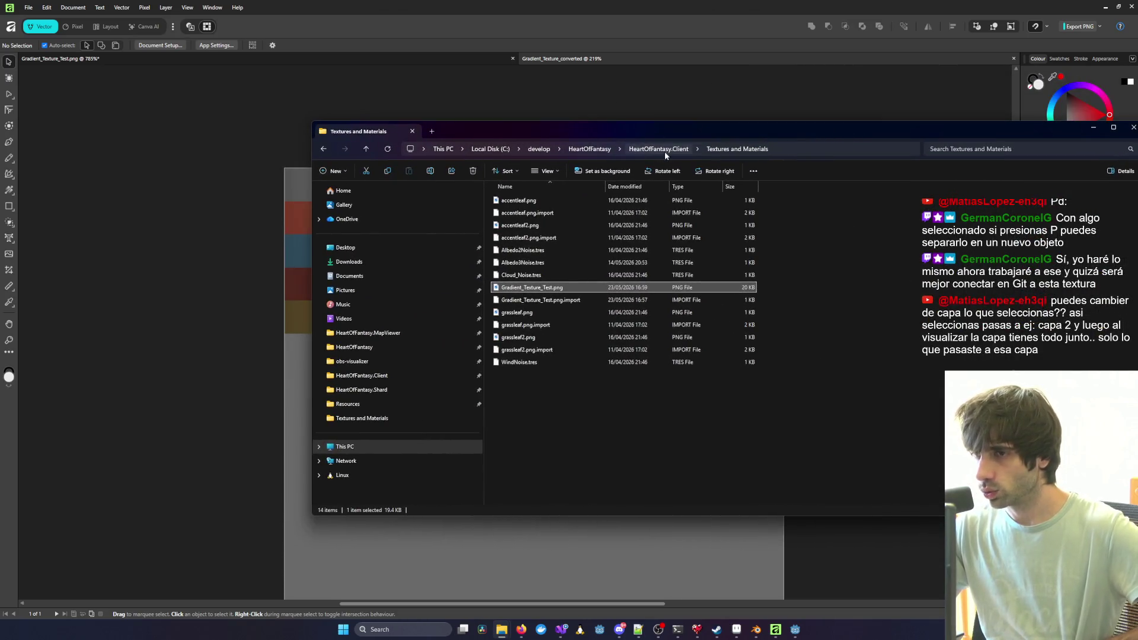
{"action": "left_click", "coordinate": [658, 150]}
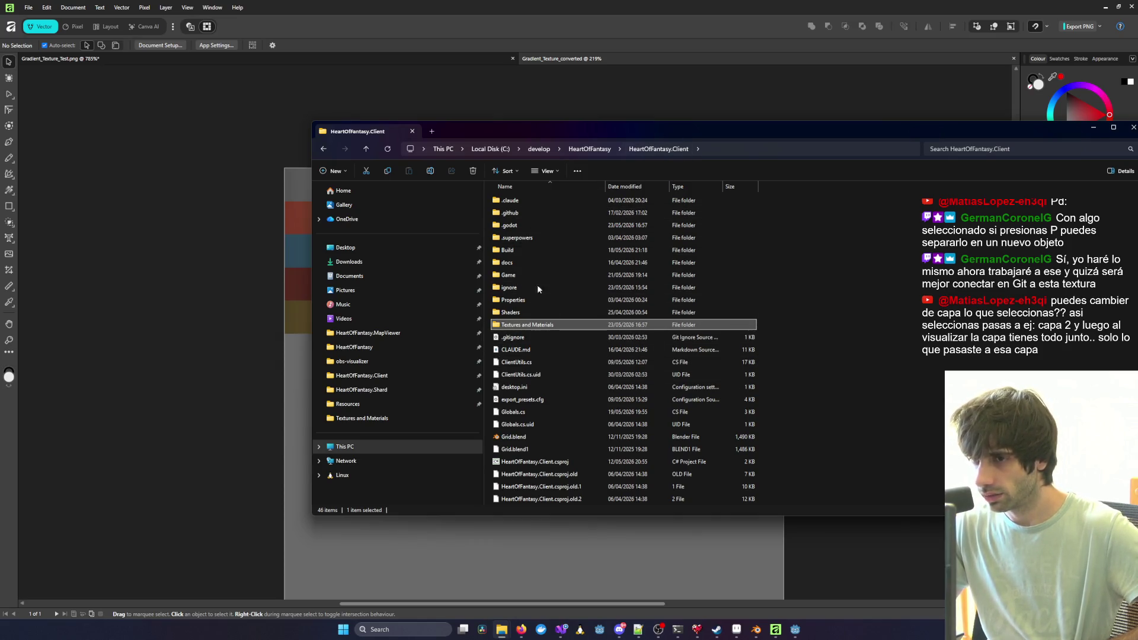
{"action": "double_click", "coordinate": [508, 325]}
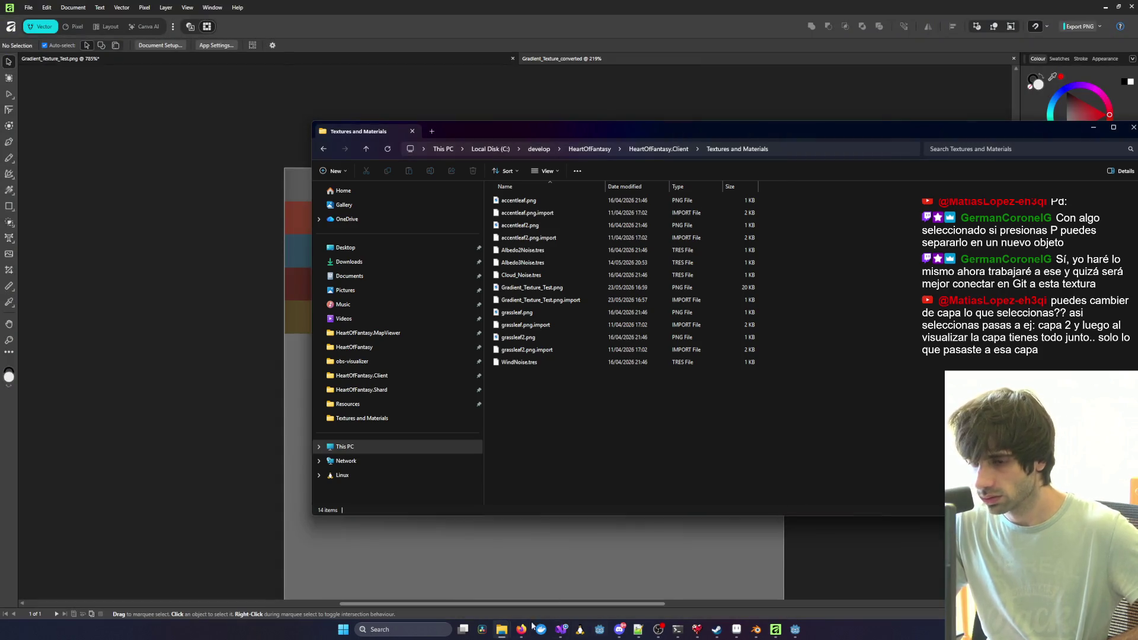
{"action": "mouse_move", "coordinate": [534, 557]}
{"action": "left_mouse_down"}
{"action": "mouse_move", "coordinate": [744, 321]}
{"action": "mouse_move", "coordinate": [619, 365]}
{"action": "left_mouse_up"}
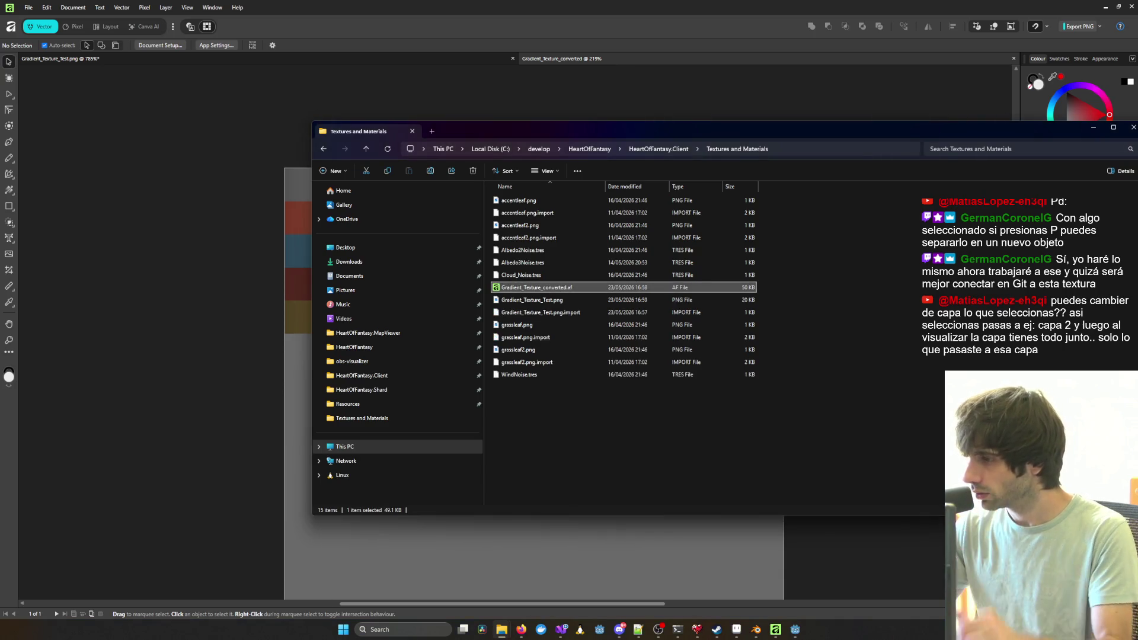
Step: Bring the HeartOfFantasy Visual Studio window forward from the taskbar
{"action": "left_click", "coordinate": [590, 407]}
{"action": "mouse_move", "coordinate": [562, 633]}
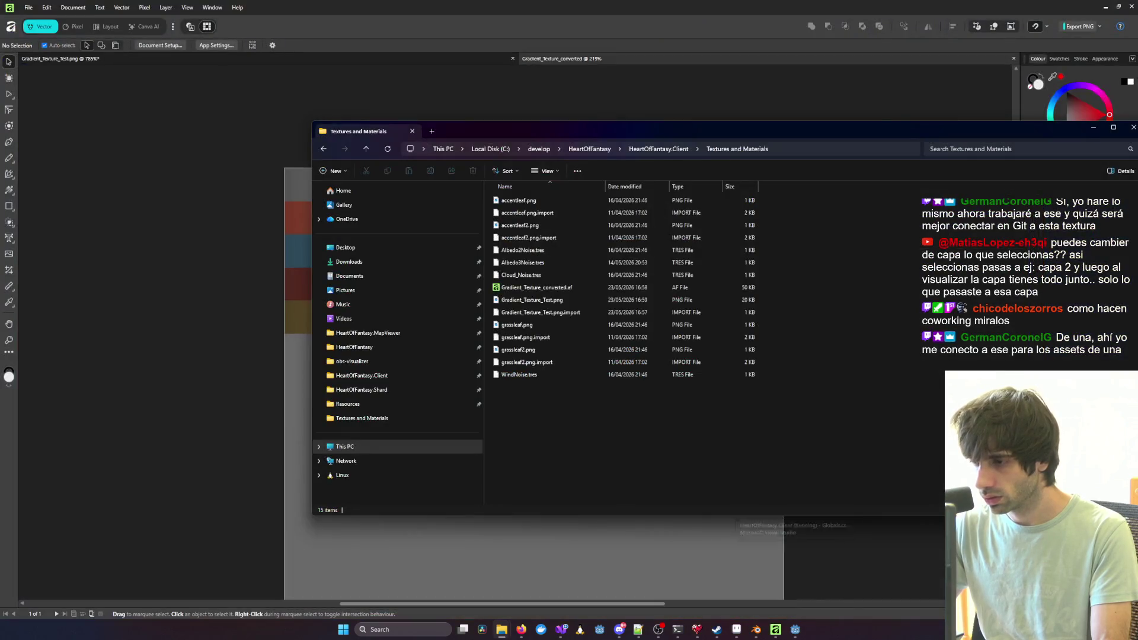
{"action": "left_click", "coordinate": [825, 567]}
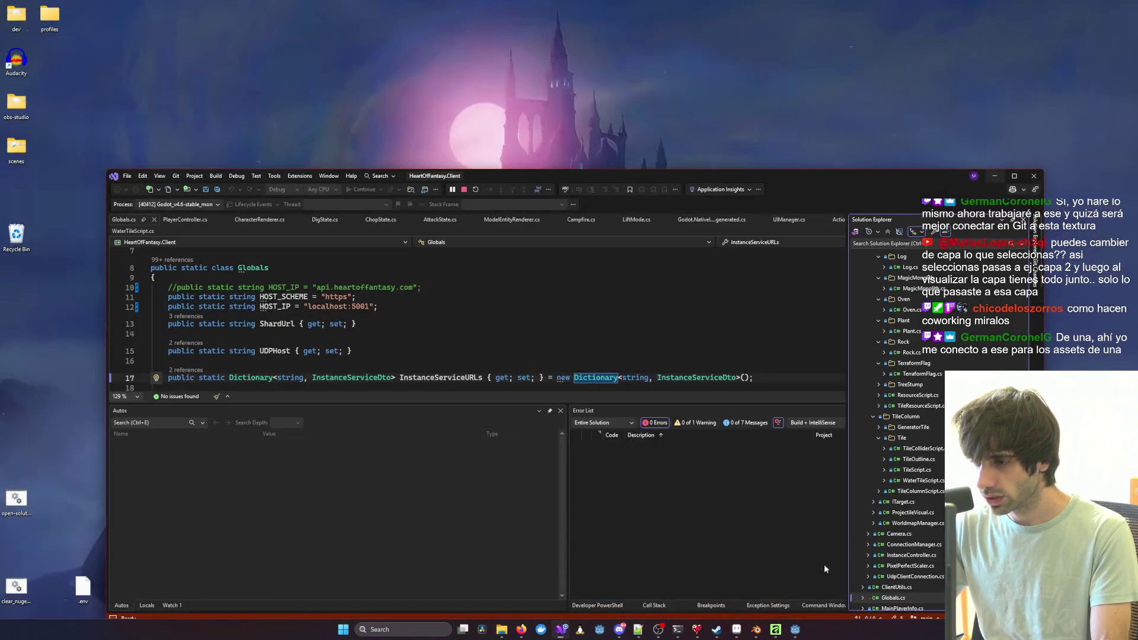
Step: Try diffing Gradient_Texture_Test.png in Git Changes and dismiss both compare-failure errors
{"action": "mouse_move", "coordinate": [492, 177]}
{"action": "left_mouse_down"}
{"action": "mouse_move", "coordinate": [503, 114]}
{"action": "mouse_move", "coordinate": [476, 91]}
{"action": "left_mouse_up"}
{"action": "scroll", "coordinate": [615, 229], "scroll_direction": "up", "scroll_amount": 2}
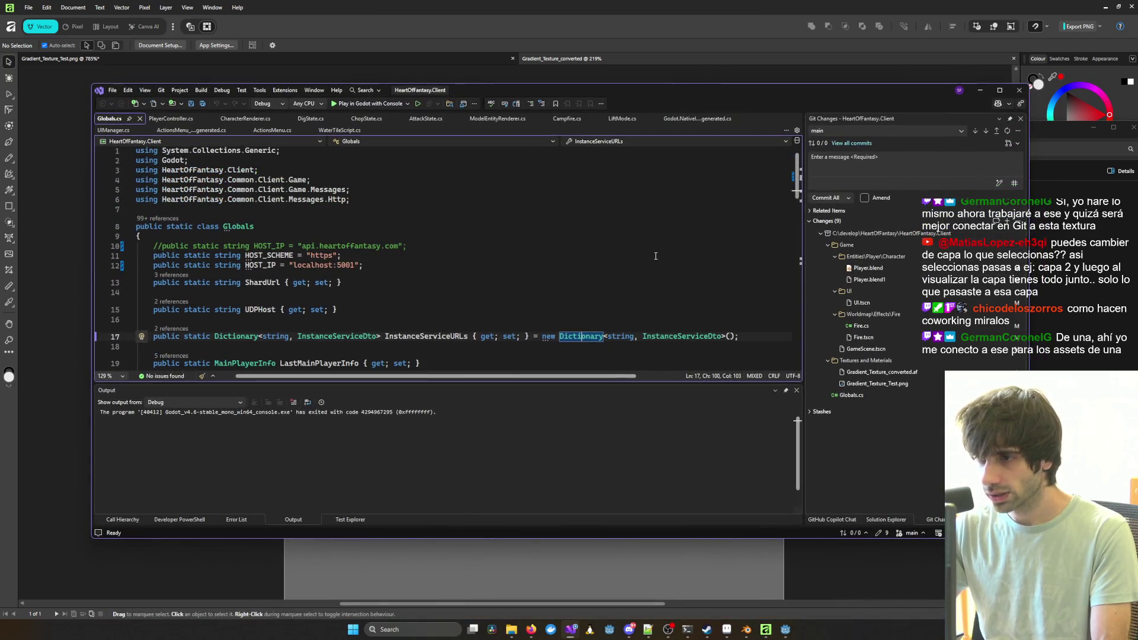
{"action": "left_click", "coordinate": [887, 443]}
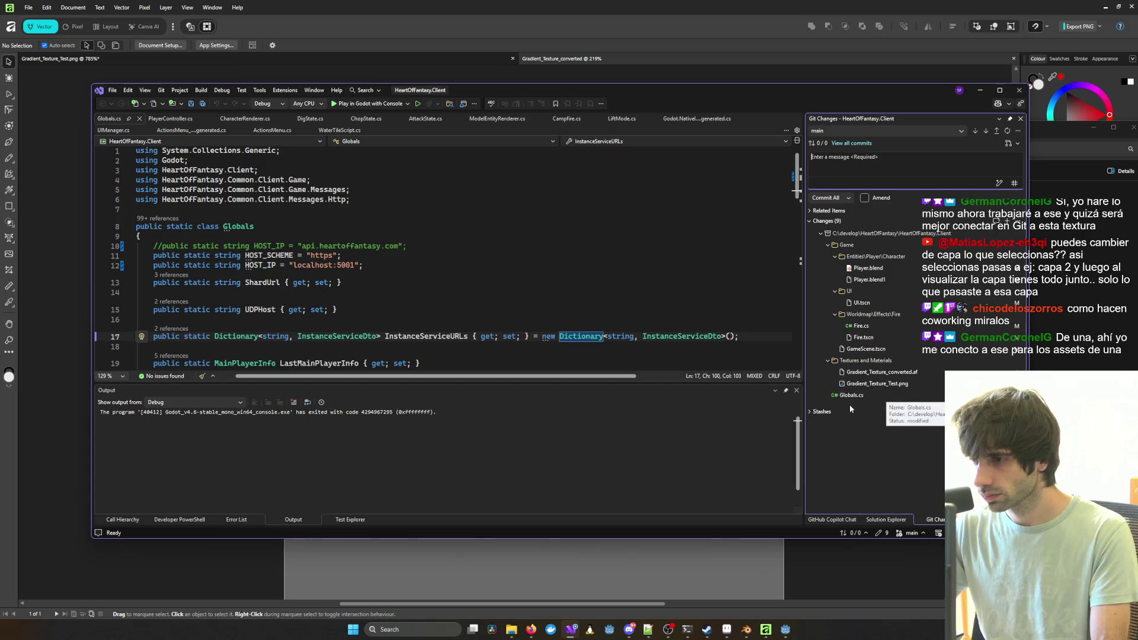
{"action": "left_click", "coordinate": [885, 384]}
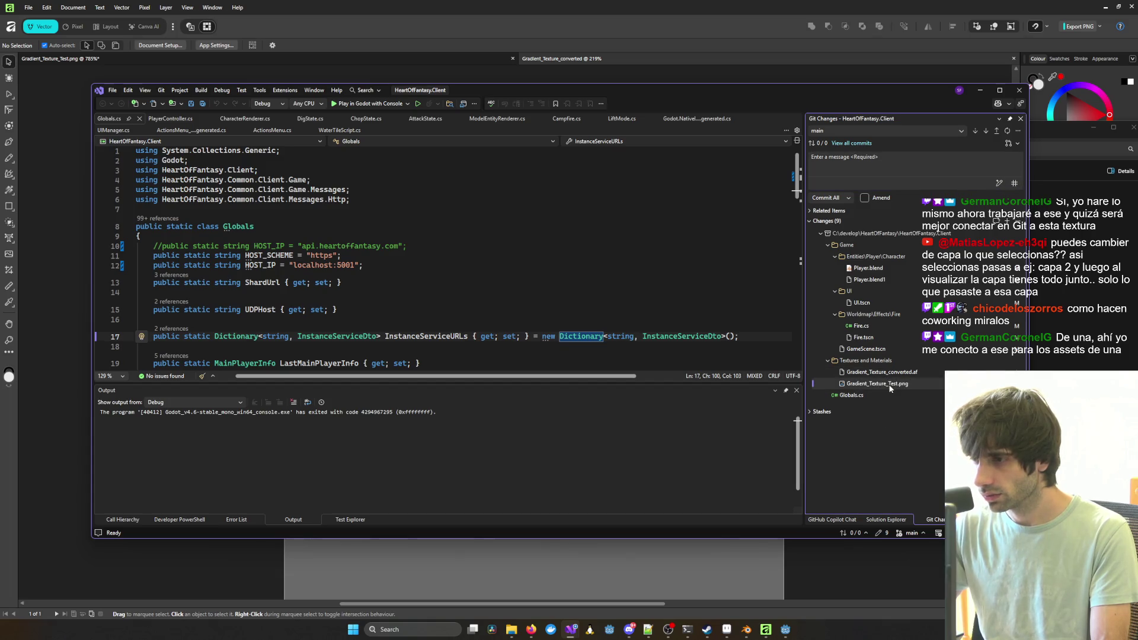
{"action": "double_click", "coordinate": [889, 387]}
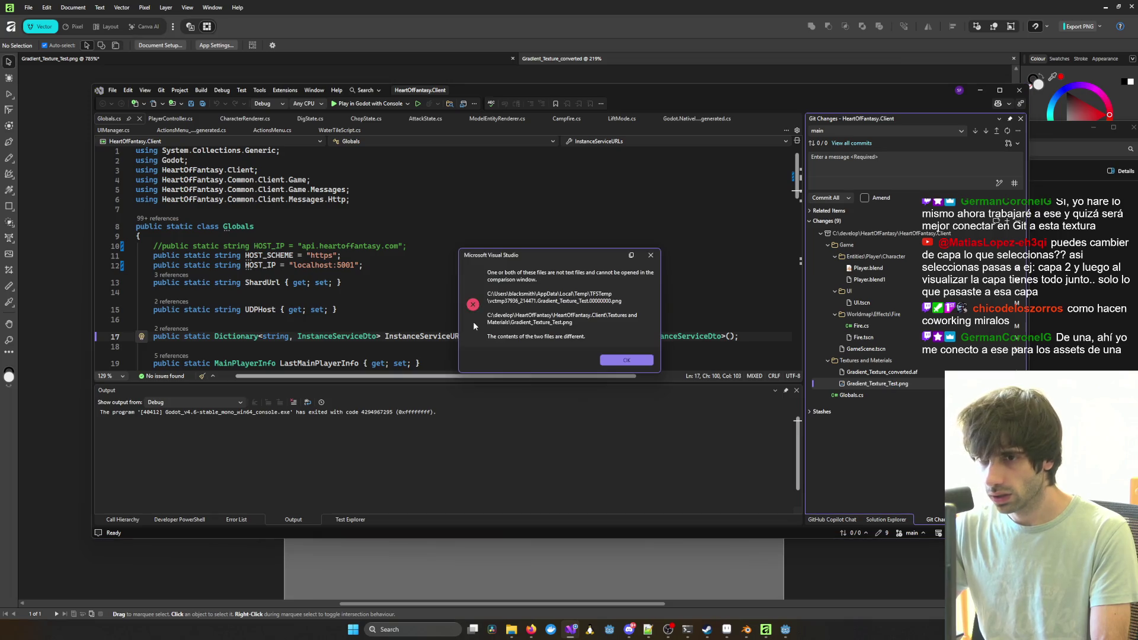
{"action": "left_click", "coordinate": [628, 361]}
{"action": "left_click", "coordinate": [595, 339]}
Step: Preview the exported Gradient_Texture_Test.png palette image from File Explorer, then close the viewer
{"action": "mouse_move", "coordinate": [511, 630]}
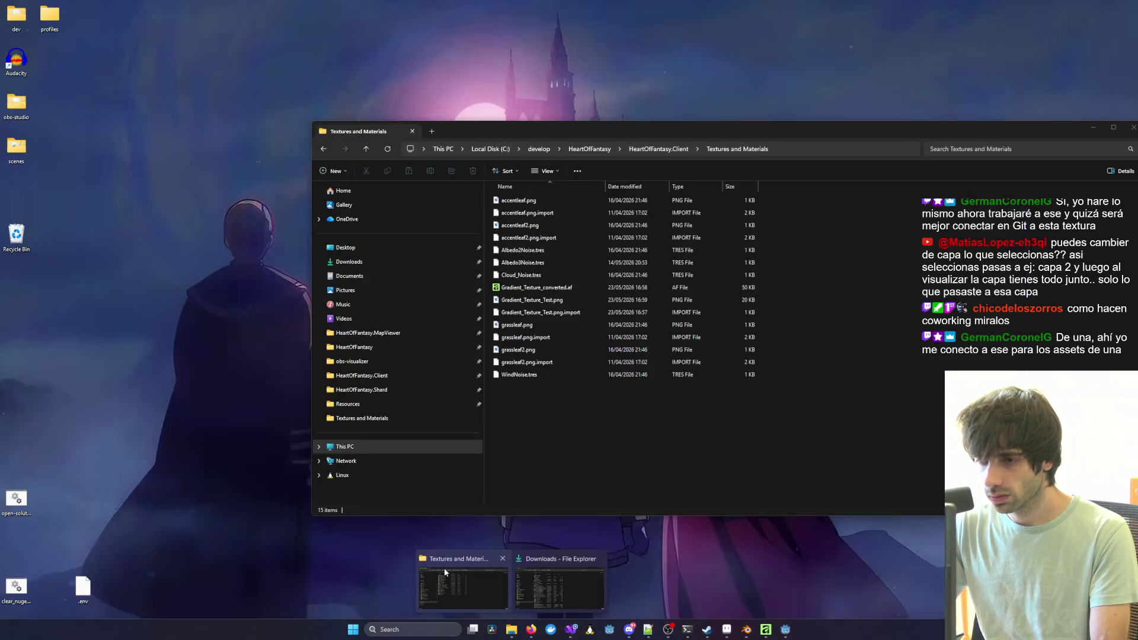
{"action": "left_click", "coordinate": [443, 568]}
{"action": "double_click", "coordinate": [534, 300]}
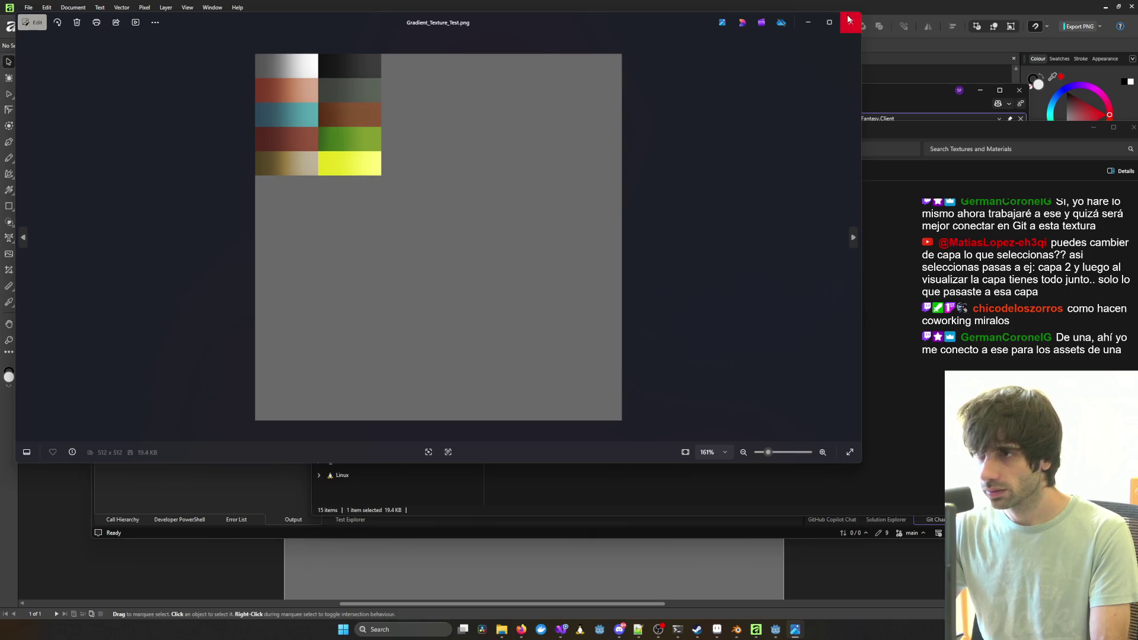
{"action": "key", "text": "Escape"}
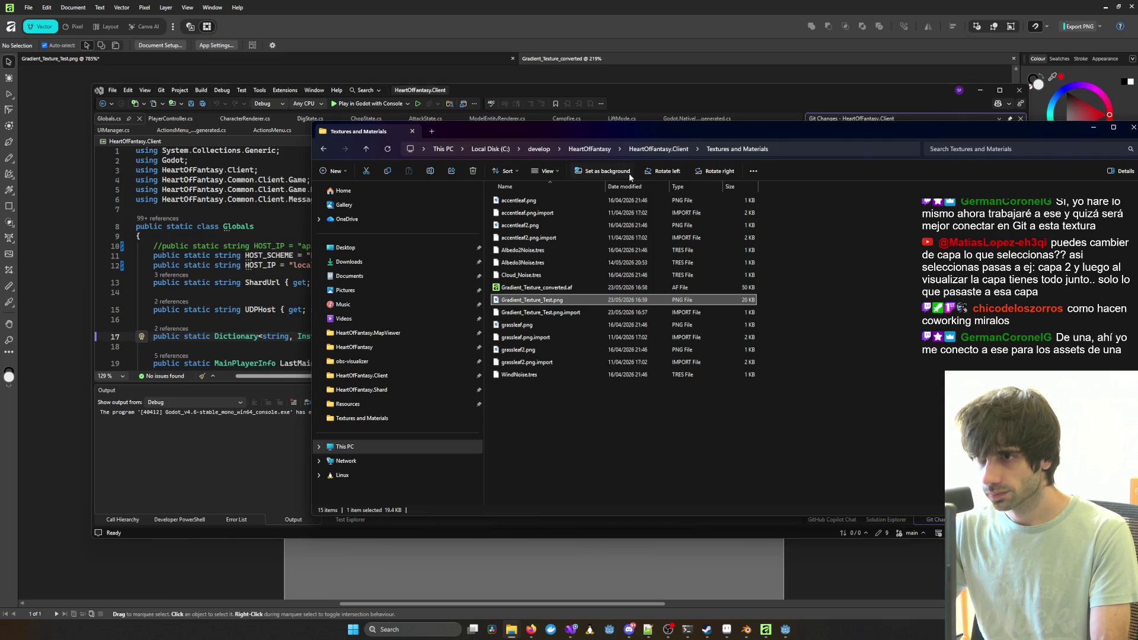
Step: Switch back to the House.blend window in Blender
{"action": "left_click", "coordinate": [747, 630]}
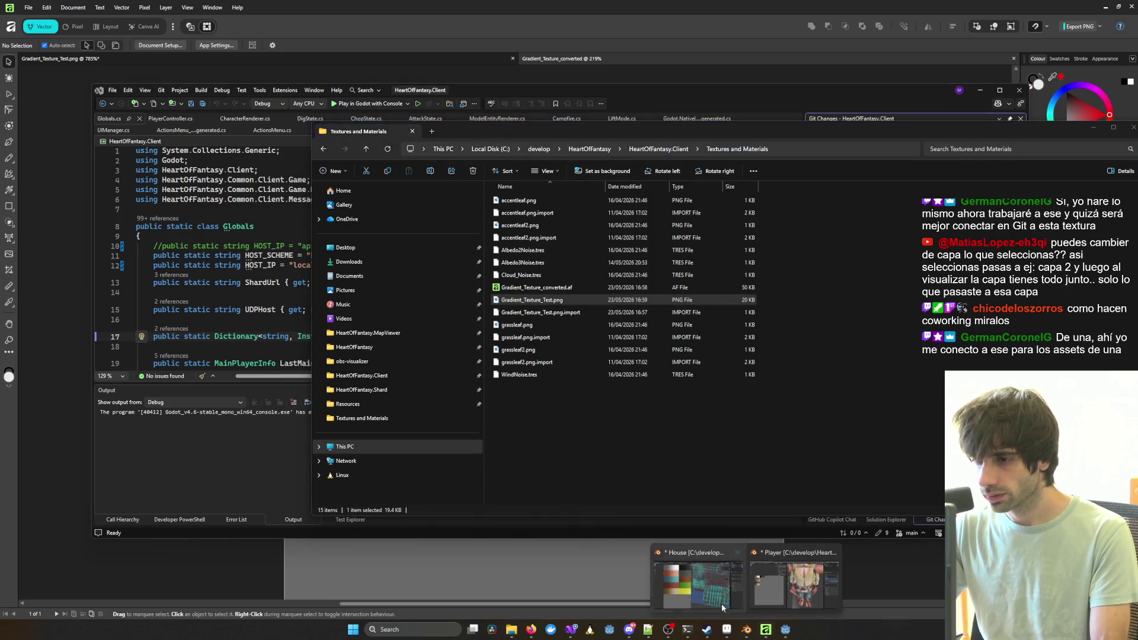
{"action": "left_click", "coordinate": [696, 584]}
{"action": "scroll", "coordinate": [696, 584], "scroll_direction": "down", "scroll_amount": 3}
{"action": "scroll", "coordinate": [221, 316], "scroll_direction": "down", "scroll_amount": 2}
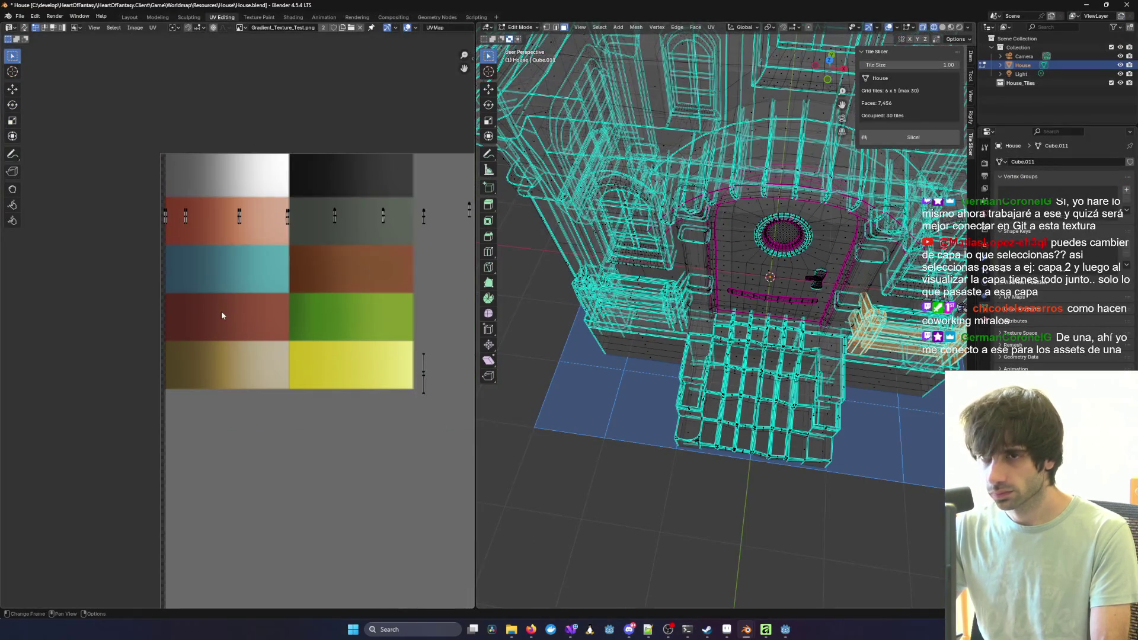
Step: Reload the updated palette image as the UV editor's texture
{"action": "left_click", "coordinate": [351, 28]}
{"action": "double_click", "coordinate": [501, 250]}
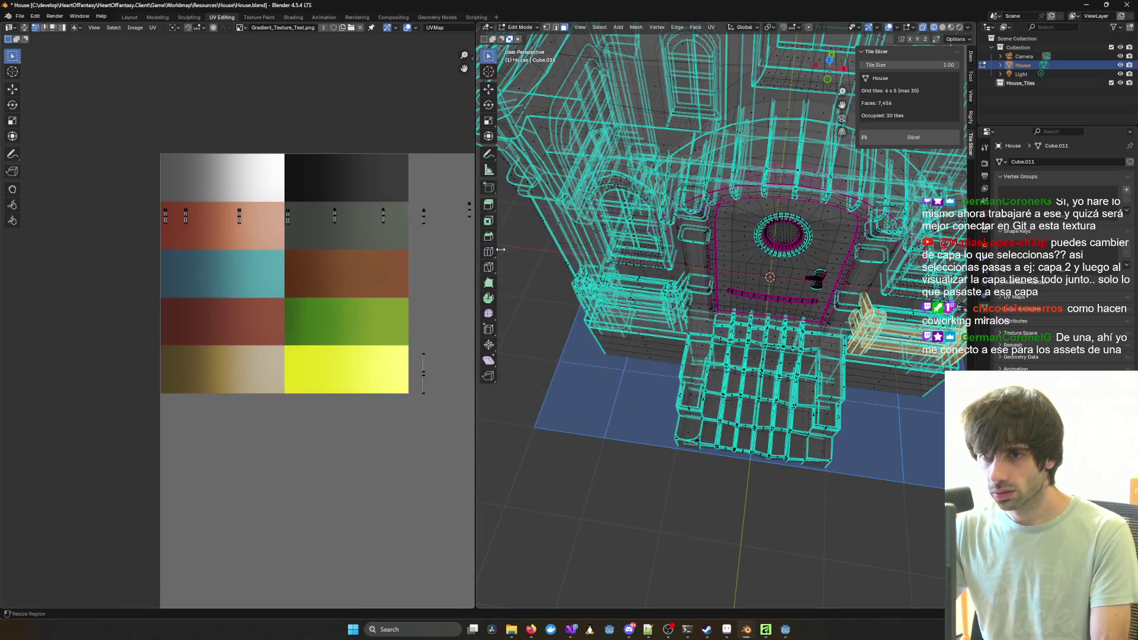
{"action": "mouse_move", "coordinate": [412, 316]}
{"action": "middle_mouse_down"}
{"action": "mouse_move", "coordinate": [264, 302]}
{"action": "mouse_move", "coordinate": [225, 320]}
{"action": "mouse_move", "coordinate": [328, 346]}
{"action": "mouse_move", "coordinate": [281, 361]}
{"action": "middle_mouse_up"}
Step: Unwrap the arched door faces with Minimum Stretch, after trying a Conformal unwrap
{"action": "mouse_move", "coordinate": [836, 307]}
{"action": "middle_mouse_down"}
{"action": "mouse_move", "coordinate": [827, 284]}
{"action": "mouse_move", "coordinate": [777, 249]}
{"action": "mouse_move", "coordinate": [756, 304]}
{"action": "mouse_move", "coordinate": [693, 310]}
{"action": "middle_mouse_up"}
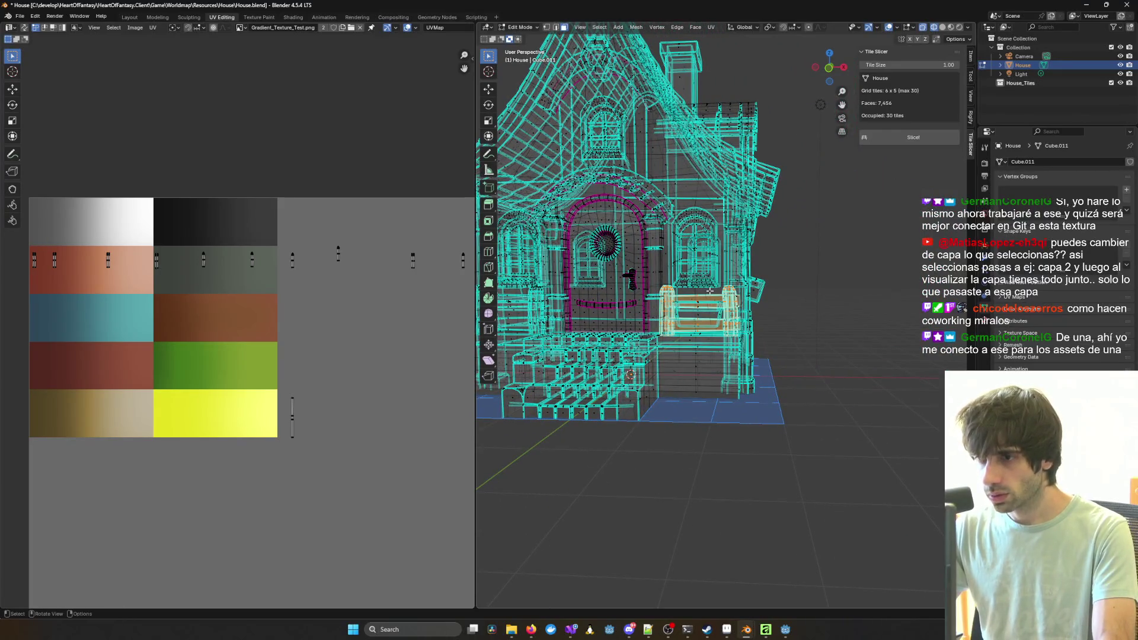
{"action": "key", "text": "u"}
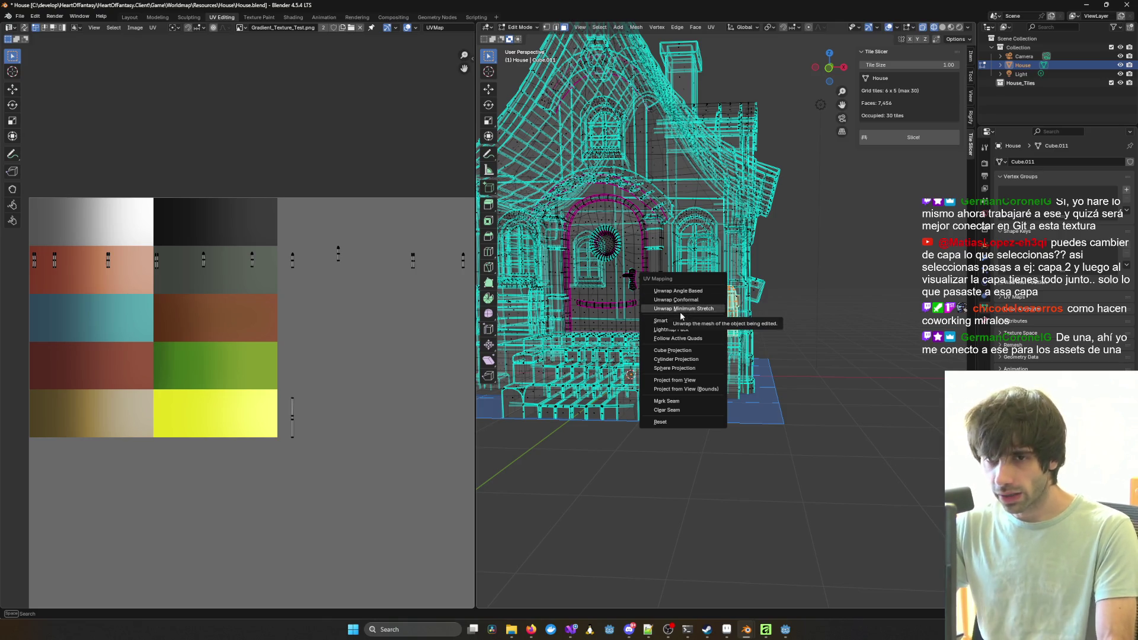
{"action": "left_click", "coordinate": [681, 308]}
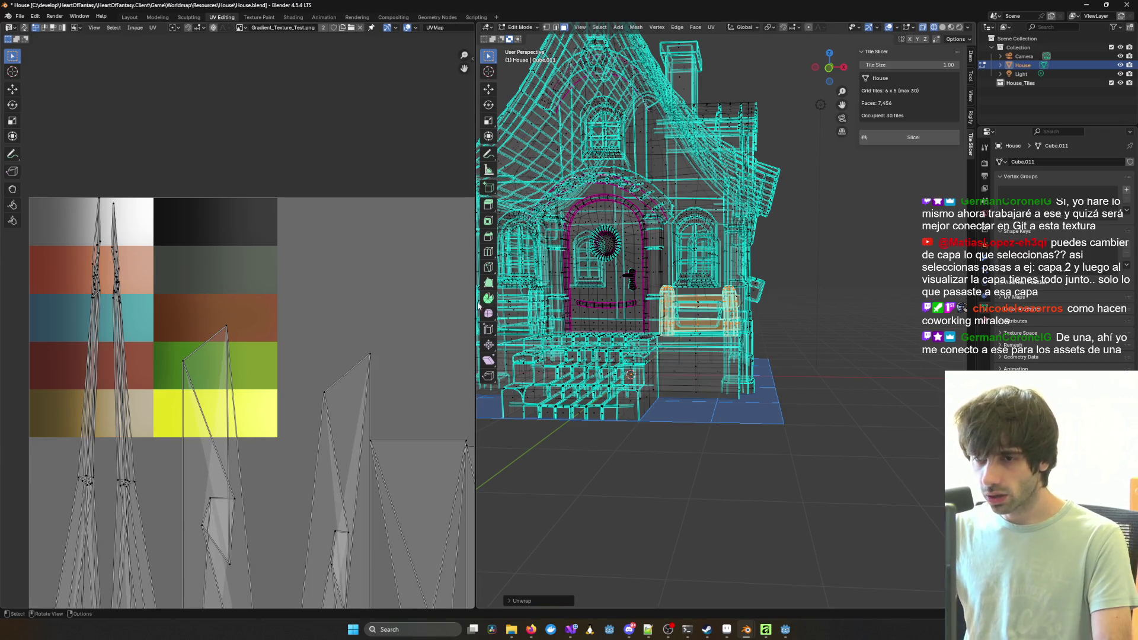
{"action": "scroll", "coordinate": [355, 376], "scroll_direction": "down", "scroll_amount": 4}
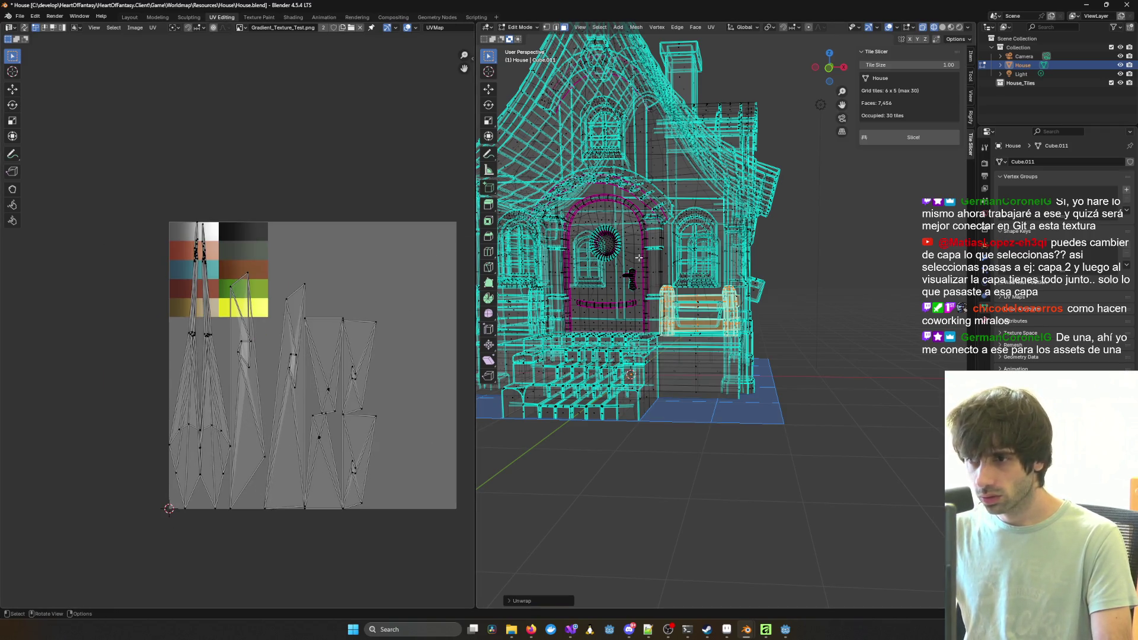
{"action": "key", "text": "u"}
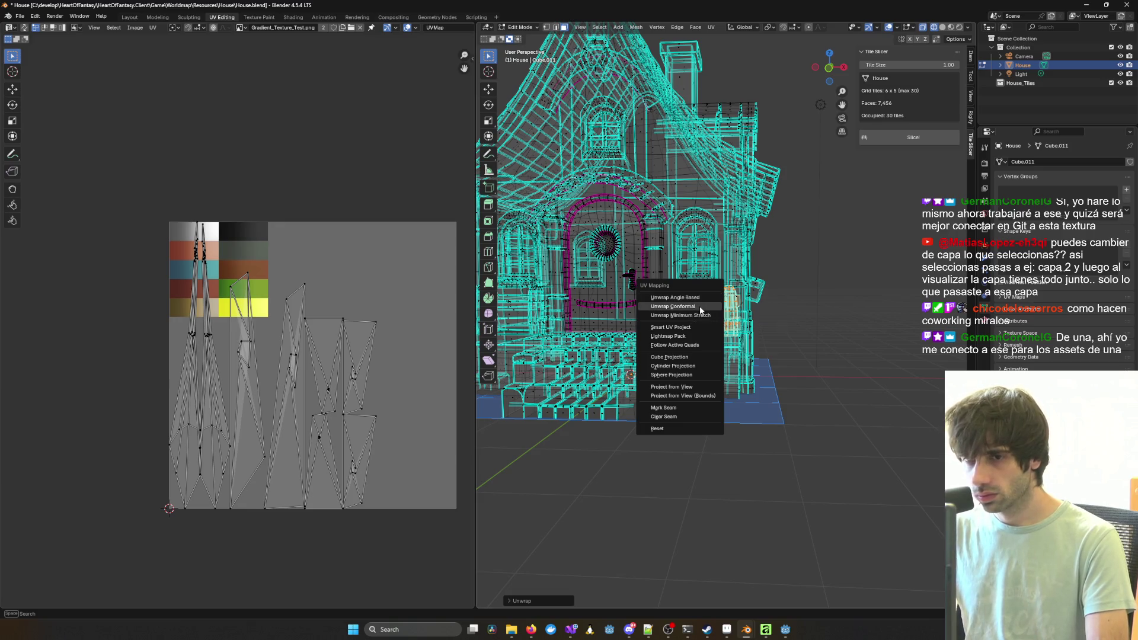
{"action": "left_click", "coordinate": [700, 306]}
{"action": "key", "text": "u"}
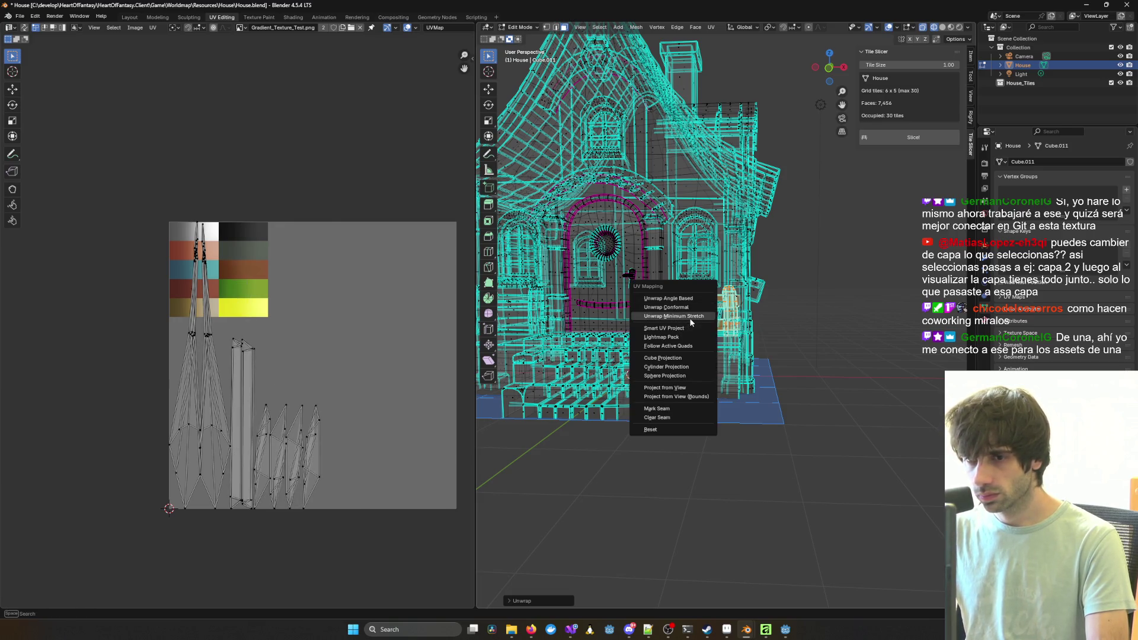
{"action": "left_click", "coordinate": [689, 318]}
Step: Shrink the door's UV islands and move them onto the brown swatch
{"action": "left_click_drag", "start_coordinate": [134, 189], "coordinate": [461, 524]}
{"action": "key", "text": "s"}
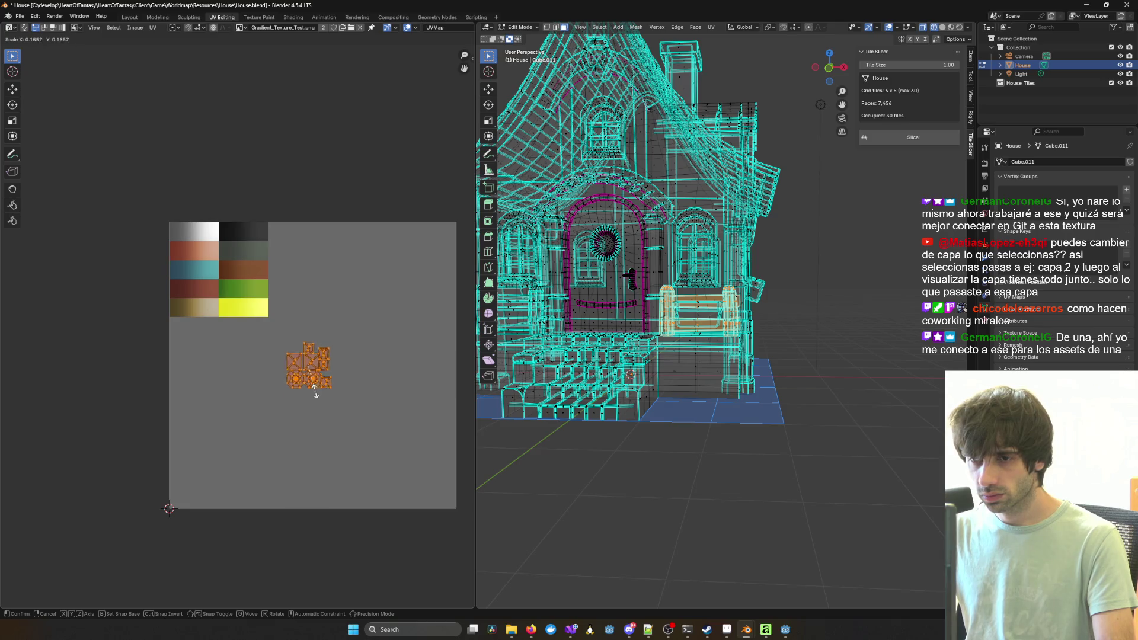
{"action": "left_click", "coordinate": [304, 372]}
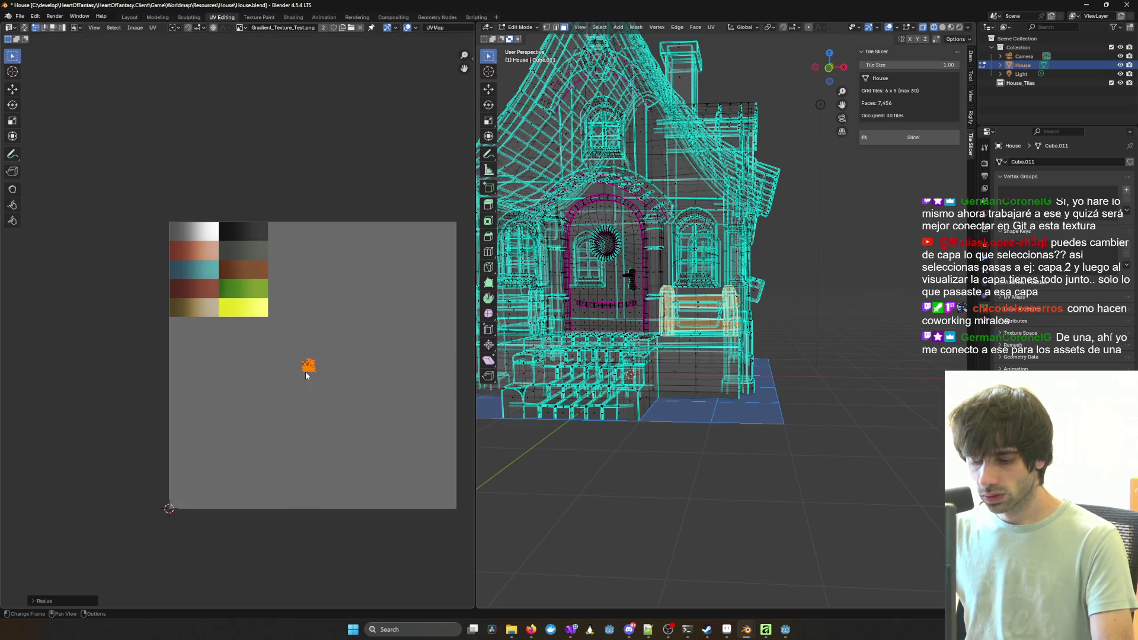
{"action": "key", "text": "g"}
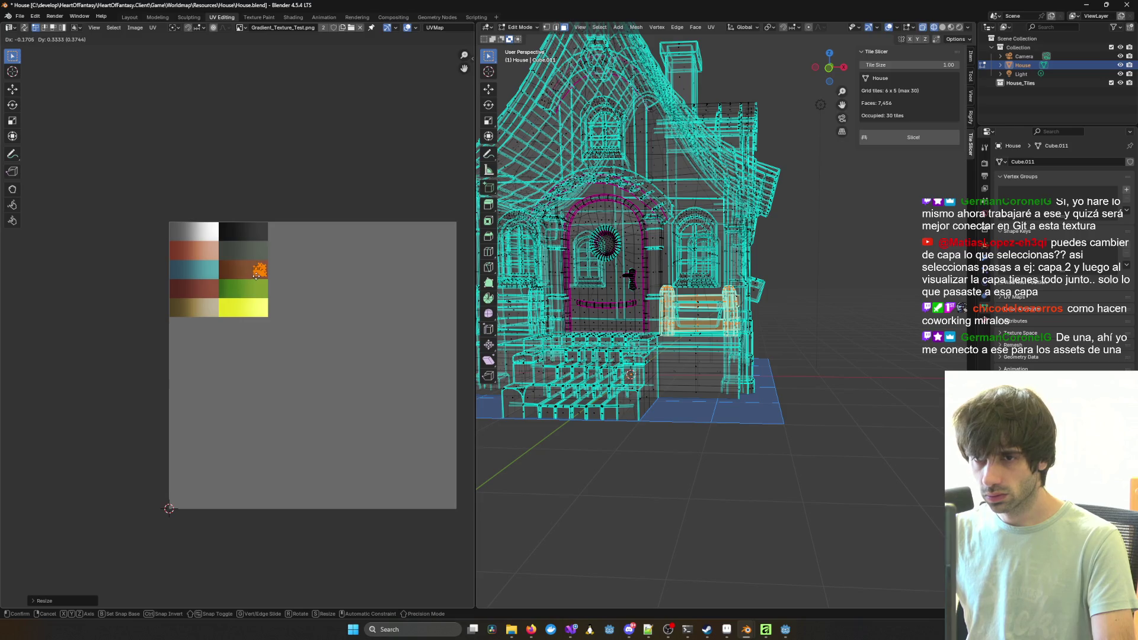
{"action": "left_click", "coordinate": [249, 277]}
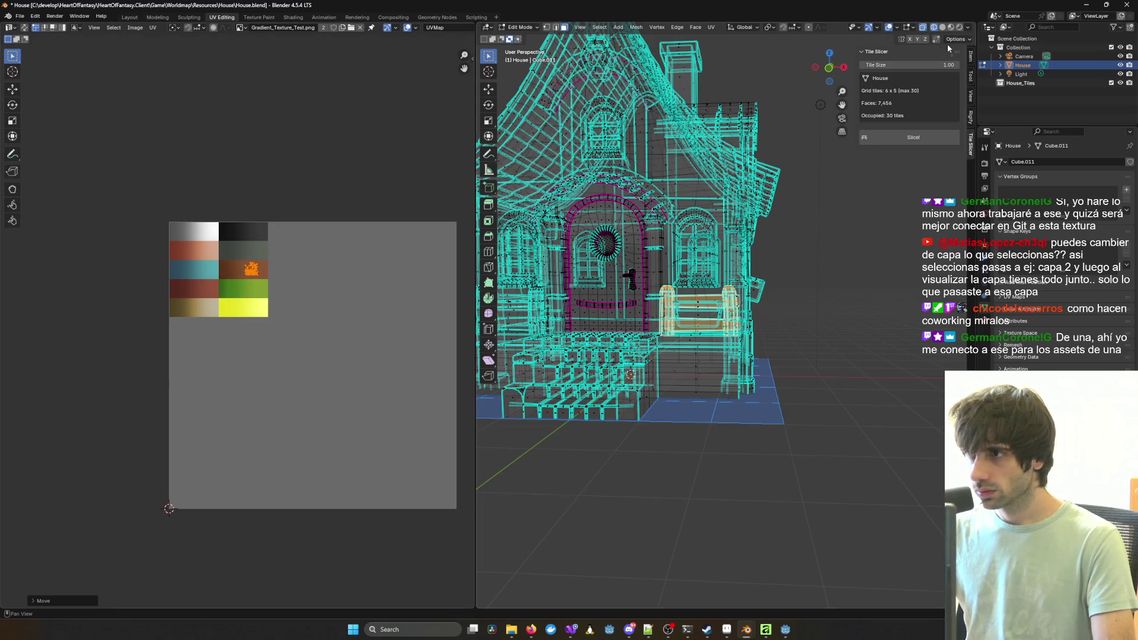
Step: Preview the textured house in Material Preview from Object Mode
{"action": "left_click", "coordinate": [951, 27]}
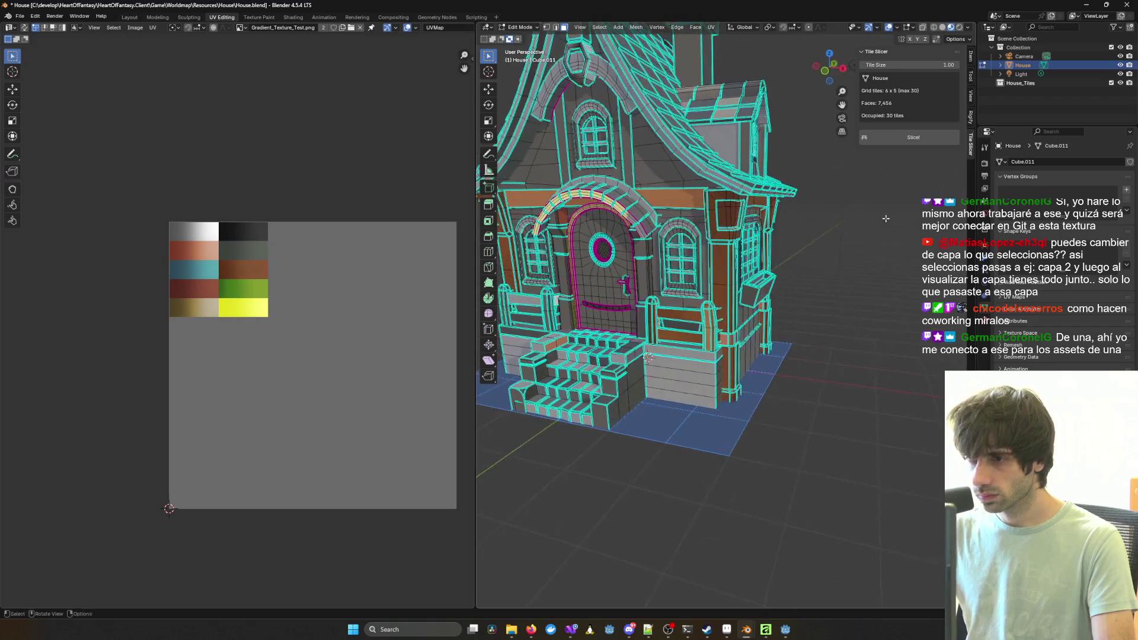
{"action": "key", "text": "Tab"}
{"action": "mouse_move", "coordinate": [831, 274]}
{"action": "middle_mouse_down"}
{"action": "mouse_move", "coordinate": [769, 314]}
{"action": "mouse_move", "coordinate": [870, 326]}
{"action": "mouse_move", "coordinate": [549, 328]}
{"action": "mouse_move", "coordinate": [790, 338]}
{"action": "mouse_move", "coordinate": [724, 263]}
{"action": "mouse_move", "coordinate": [823, 226]}
{"action": "middle_mouse_up"}
{"action": "scroll", "coordinate": [753, 291], "scroll_direction": "up", "scroll_amount": 2}
{"action": "mouse_move", "coordinate": [741, 239]}
{"action": "middle_mouse_down"}
{"action": "mouse_move", "coordinate": [716, 262]}
{"action": "mouse_move", "coordinate": [778, 236]}
{"action": "mouse_move", "coordinate": [703, 237]}
{"action": "mouse_move", "coordinate": [569, 290]}
{"action": "middle_mouse_up"}
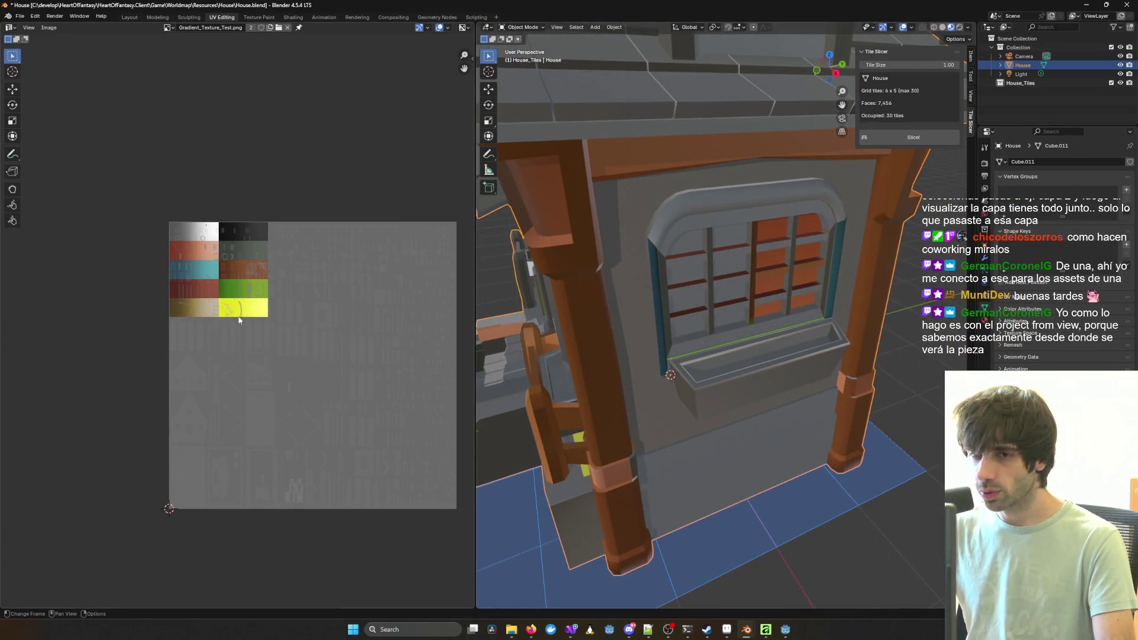
{"action": "scroll", "coordinate": [255, 322], "scroll_direction": "down", "scroll_amount": 1}
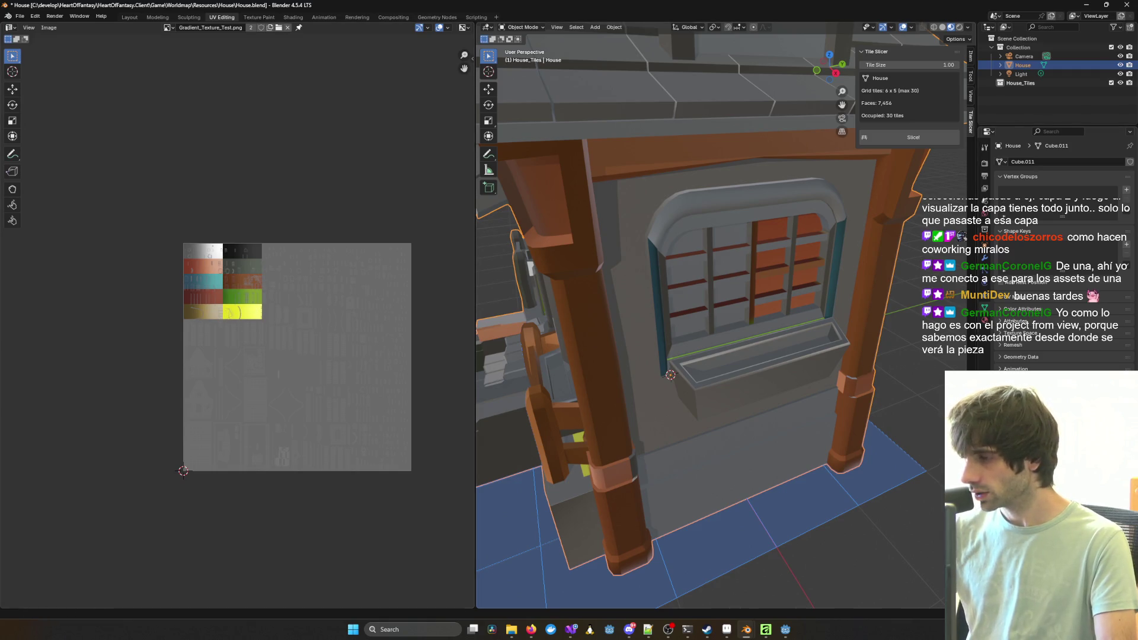
{"action": "mouse_move", "coordinate": [713, 318]}
{"action": "middle_mouse_down"}
{"action": "mouse_move", "coordinate": [859, 305]}
{"action": "mouse_move", "coordinate": [606, 318]}
{"action": "mouse_move", "coordinate": [735, 316]}
{"action": "mouse_move", "coordinate": [644, 318]}
{"action": "mouse_move", "coordinate": [786, 342]}
{"action": "mouse_move", "coordinate": [859, 333]}
{"action": "mouse_move", "coordinate": [838, 315]}
{"action": "mouse_move", "coordinate": [631, 316]}
{"action": "mouse_move", "coordinate": [693, 301]}
{"action": "mouse_move", "coordinate": [767, 316]}
{"action": "mouse_move", "coordinate": [713, 353]}
{"action": "middle_mouse_up"}
{"action": "scroll", "coordinate": [736, 314], "scroll_direction": "down", "scroll_amount": 3}
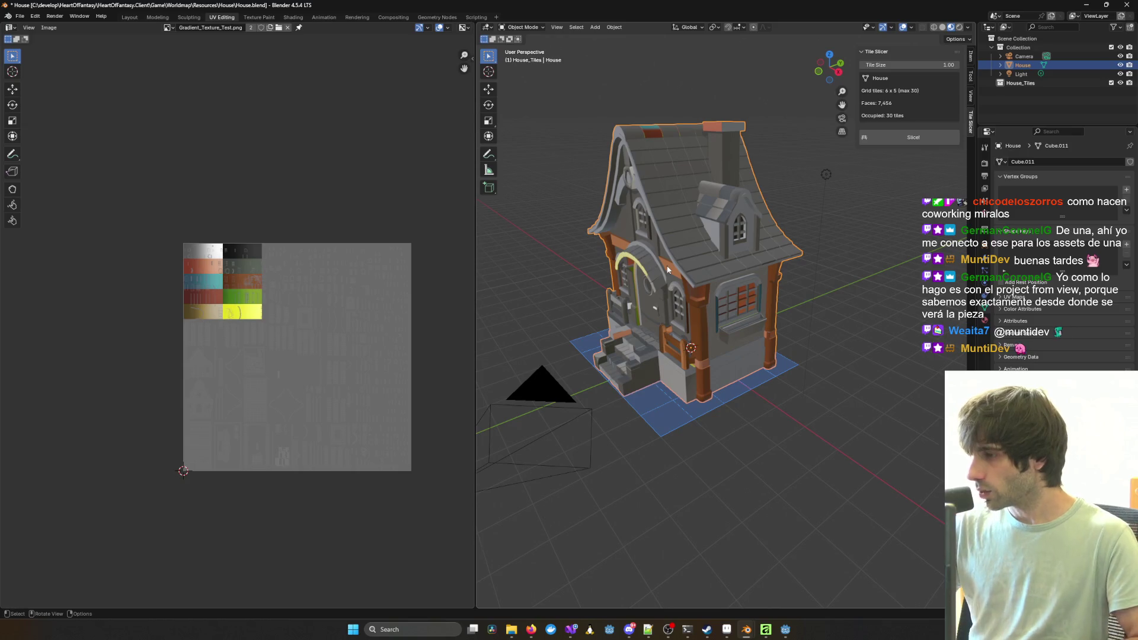
{"action": "mouse_move", "coordinate": [571, 630]}
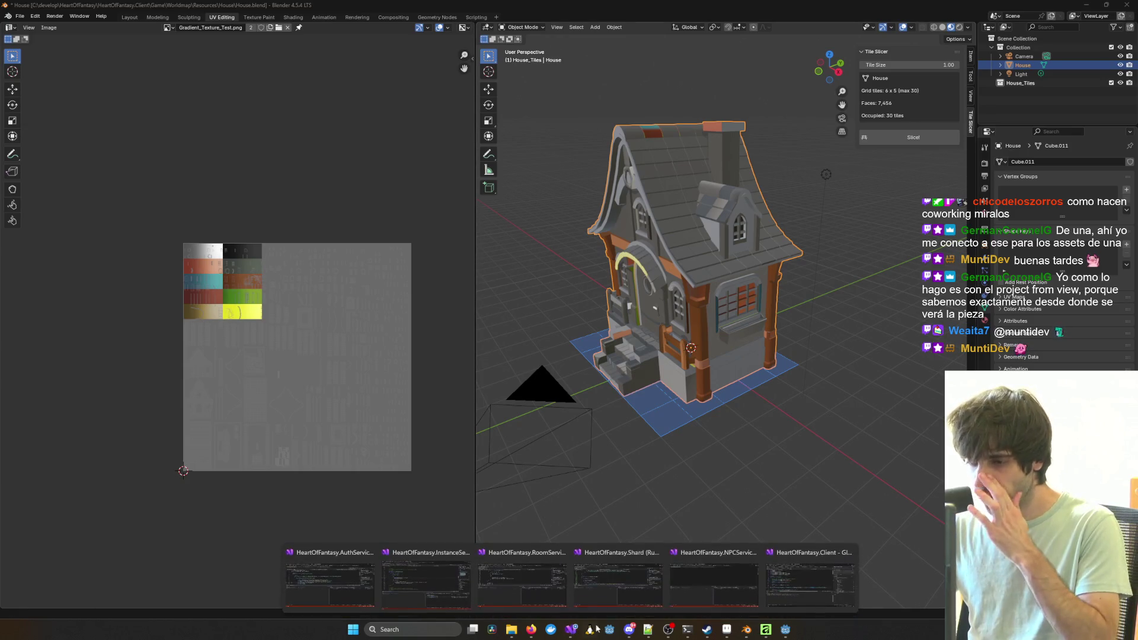
{"action": "left_click", "coordinate": [792, 589]}
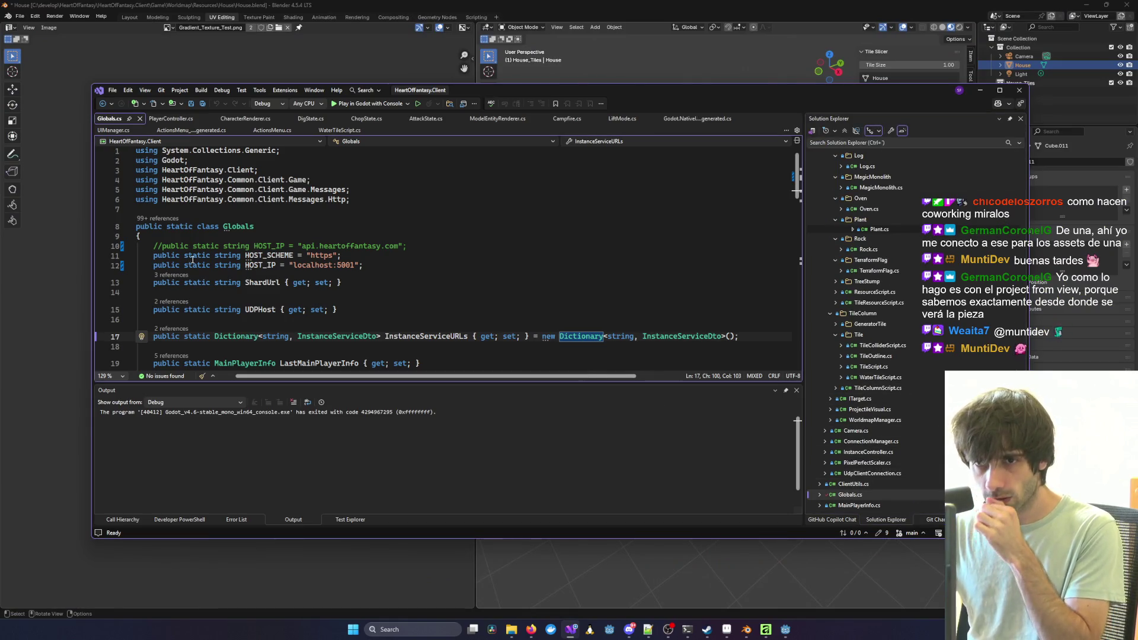
Step: Comment out the localhost HOST_IP line, uncomment the api one, and save Globals.cs
{"action": "type", "text": "//"}
{"action": "key", "text": "Up"}
{"action": "key", "text": "Up"}
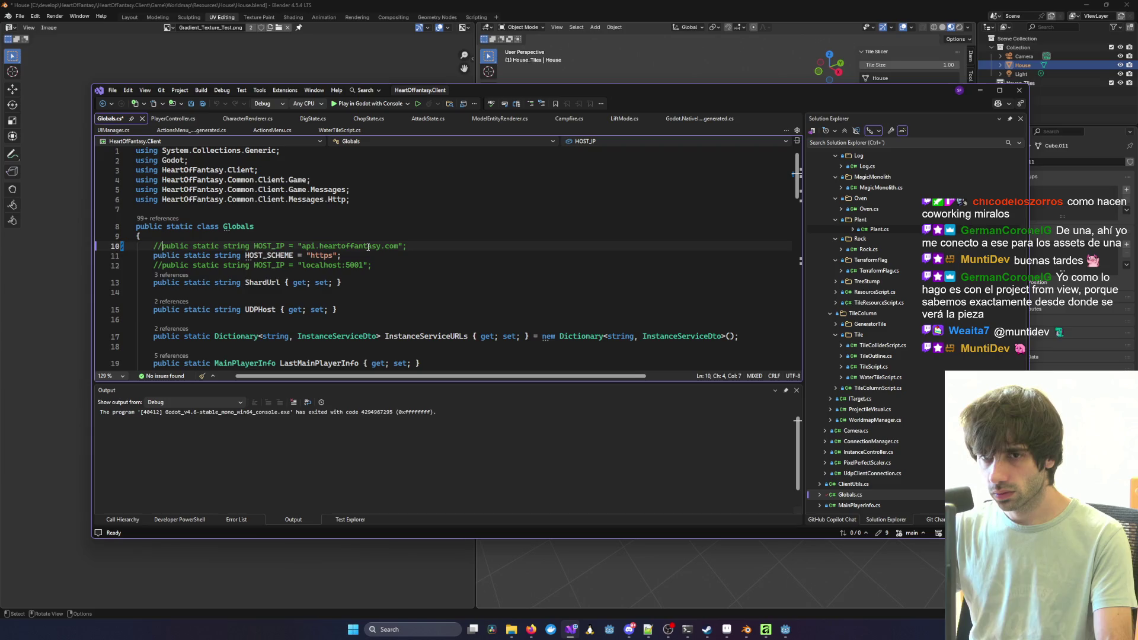
{"action": "key", "text": "BackSpace"}
{"action": "key", "text": "BackSpace"}
{"action": "key", "text": "BackSpace"}
{"action": "key", "text": "Tab"}
{"action": "key", "text": "ctrl+s"}
Step: Start a commit message about the gradient texture in Git Changes
{"action": "key", "text": "Down"}
{"action": "key", "text": "Down"}
{"action": "key", "text": "Down"}
{"action": "left_click", "coordinate": [937, 520]}
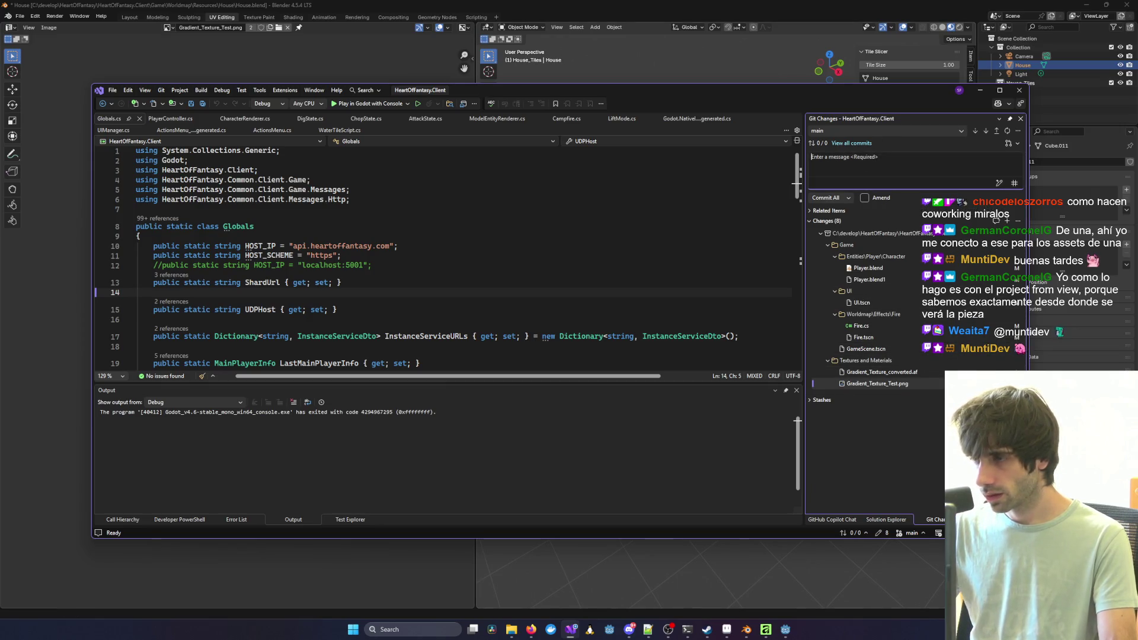
{"action": "type", "text": "added gr"}
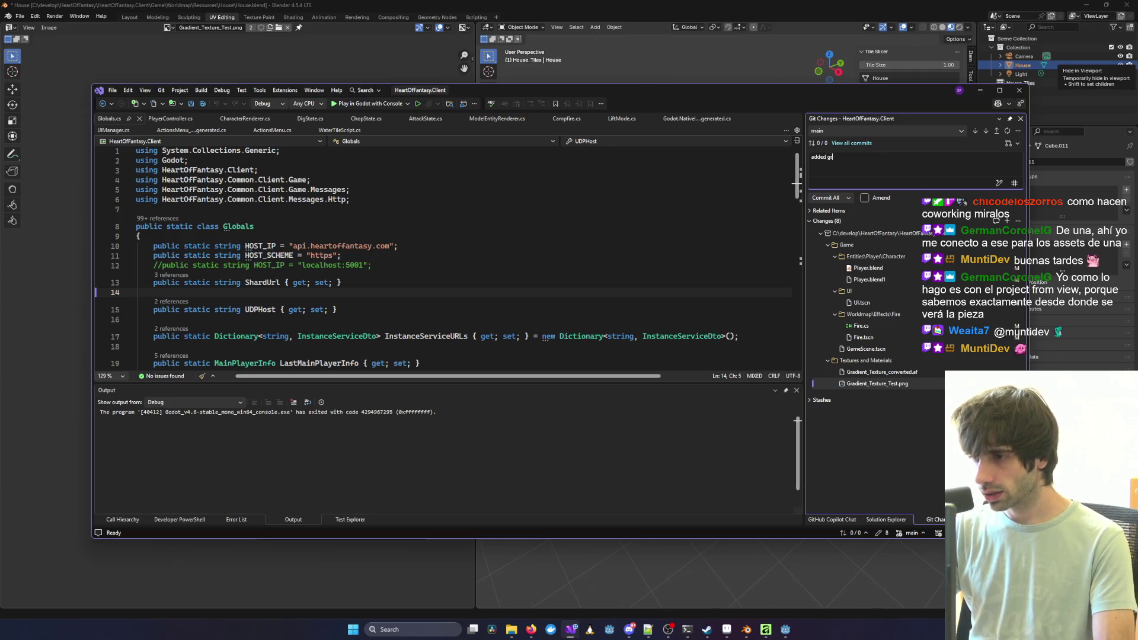
{"action": "type", "text": "ture"}
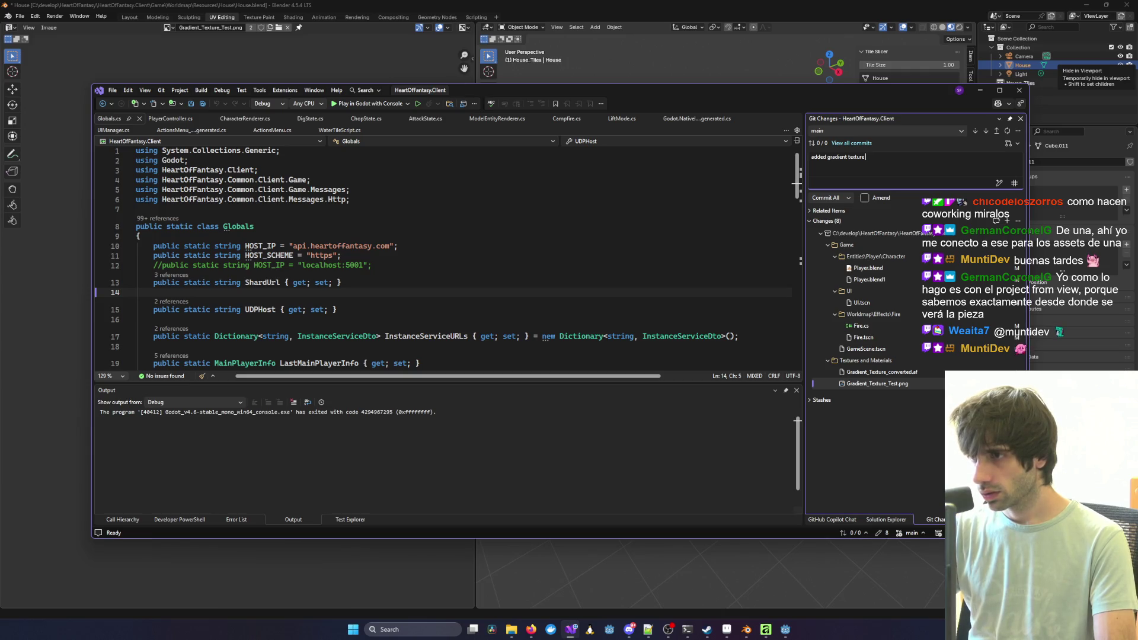
{"action": "type", "text": "f"}
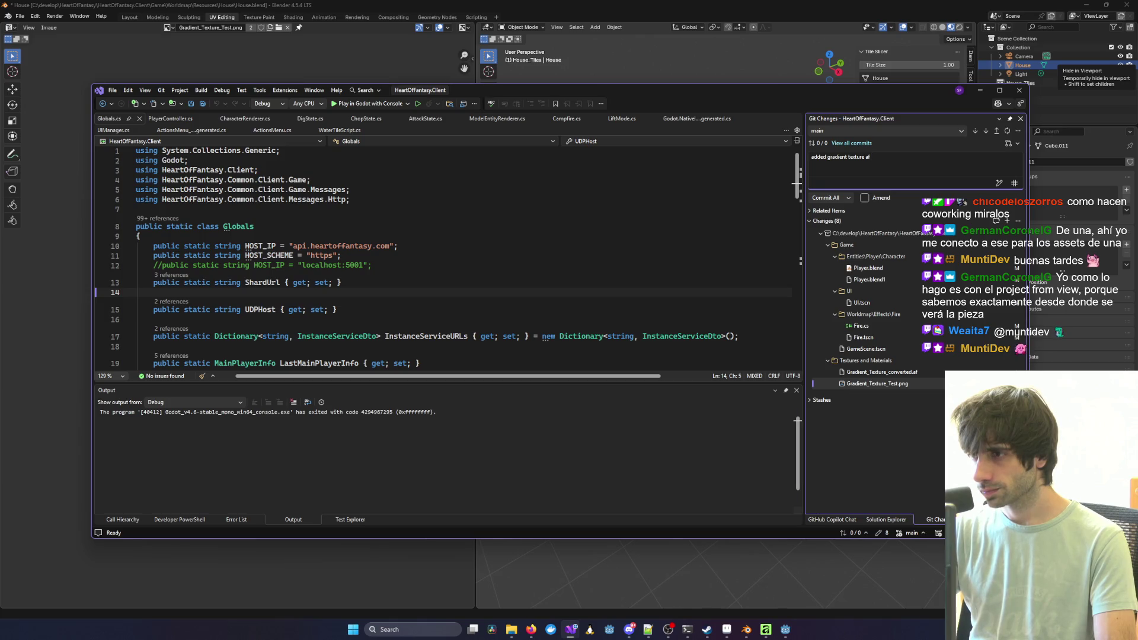
Step: Review the Fire.cs LightEnergy diff, finish the commit message, and Commit All
{"action": "left_click", "coordinate": [861, 325]}
{"action": "left_click", "coordinate": [913, 154]}
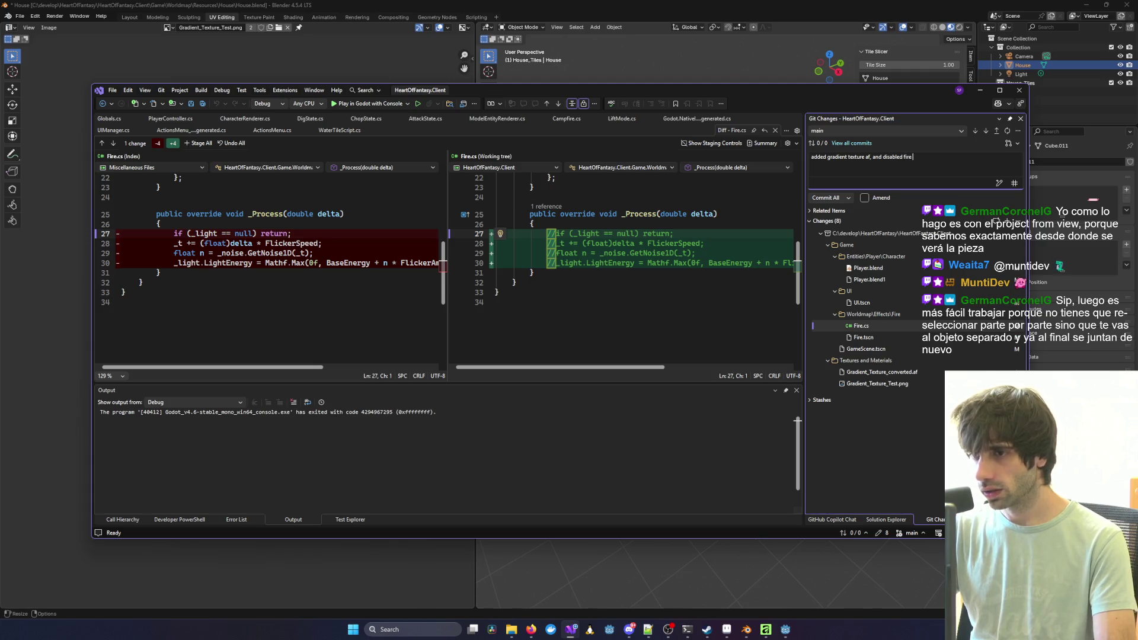
{"action": "double_click", "coordinate": [238, 265]}
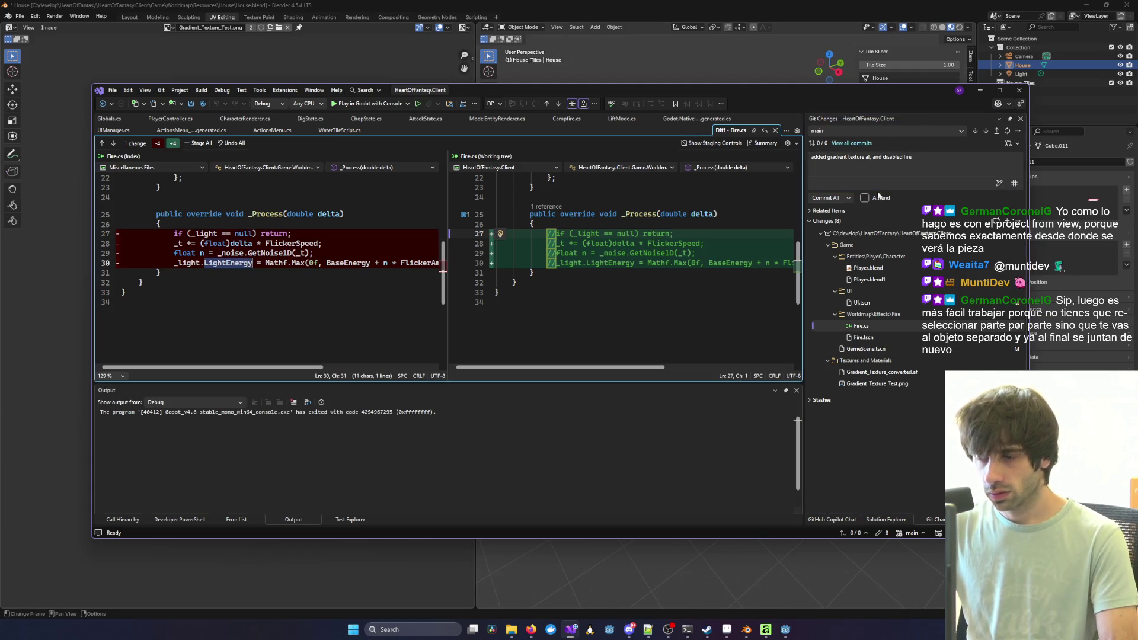
{"action": "left_click", "coordinate": [920, 162]}
{"action": "type", "text": "dynamic LightEnergy"}
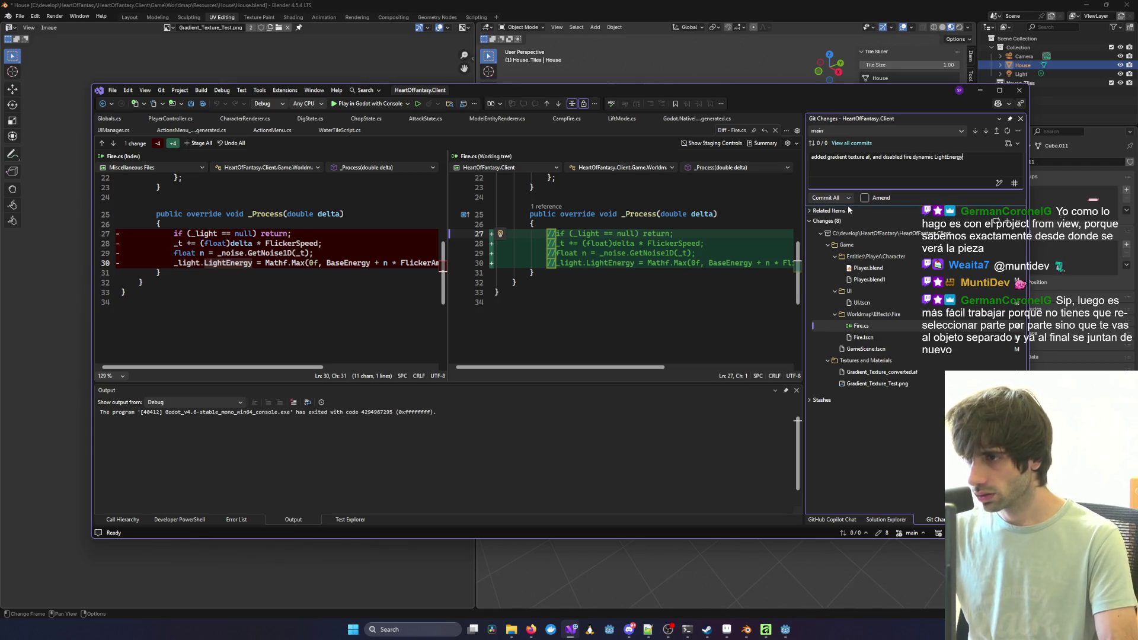
{"action": "left_click", "coordinate": [836, 198]}
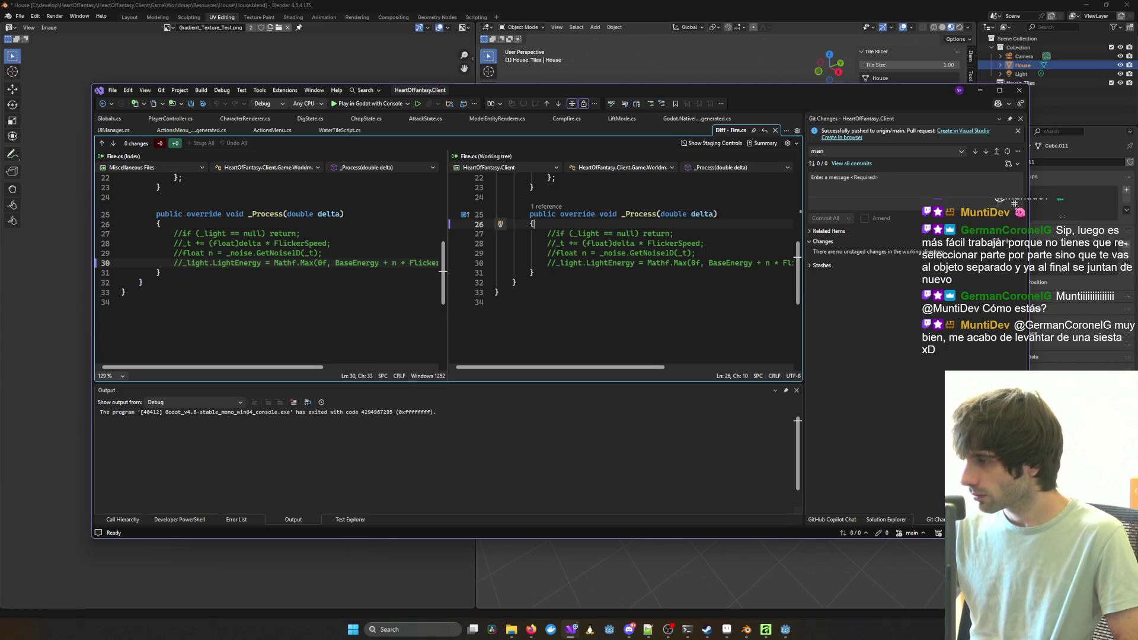
Step: Bring Blender forward, orbit toward the house front, and enter Edit Mode
{"action": "left_click", "coordinate": [982, 90]}
{"action": "mouse_move", "coordinate": [762, 284]}
{"action": "middle_mouse_down"}
{"action": "mouse_move", "coordinate": [661, 355]}
{"action": "mouse_move", "coordinate": [715, 343]}
{"action": "middle_mouse_up"}
{"action": "scroll", "coordinate": [744, 339], "scroll_direction": "up", "scroll_amount": 6}
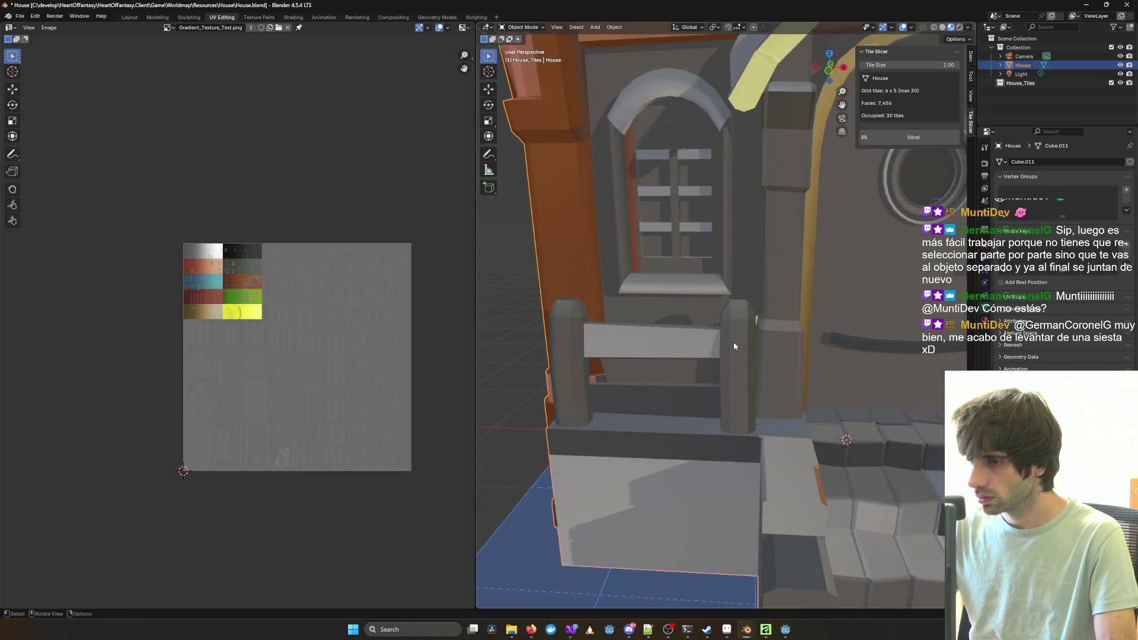
{"action": "key", "text": "Tab"}
Step: Select the fence's right post, upper rail, left post and lower rail as linked faces
{"action": "left_click", "coordinate": [734, 344]}
{"action": "key", "text": "ctrl+l"}
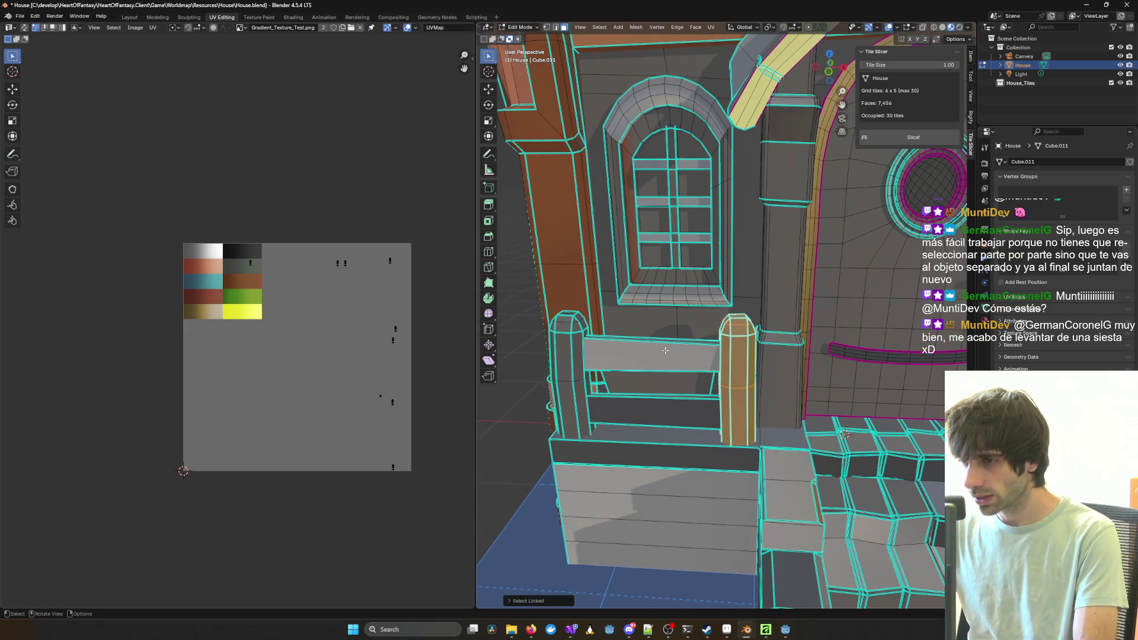
{"action": "left_click", "coordinate": [666, 350], "text": "shift"}
{"action": "key", "text": "ctrl+l"}
{"action": "left_click", "coordinate": [572, 379], "text": "shift"}
{"action": "key", "text": "ctrl+l"}
{"action": "left_click", "coordinate": [613, 400], "text": "shift"}
{"action": "key", "text": "ctrl+l"}
{"action": "mouse_move", "coordinate": [621, 406]}
{"action": "middle_mouse_down"}
{"action": "mouse_move", "coordinate": [632, 392]}
{"action": "mouse_move", "coordinate": [790, 377]}
{"action": "middle_mouse_up"}
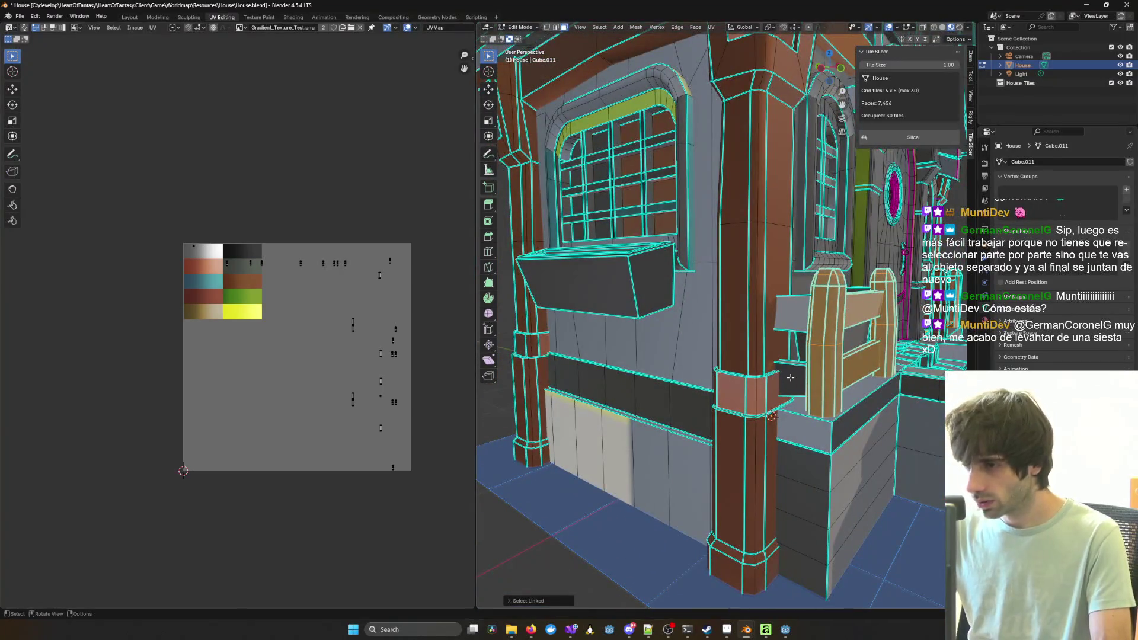
{"action": "middle_click_drag", "start_coordinate": [792, 314], "coordinate": [763, 332]}
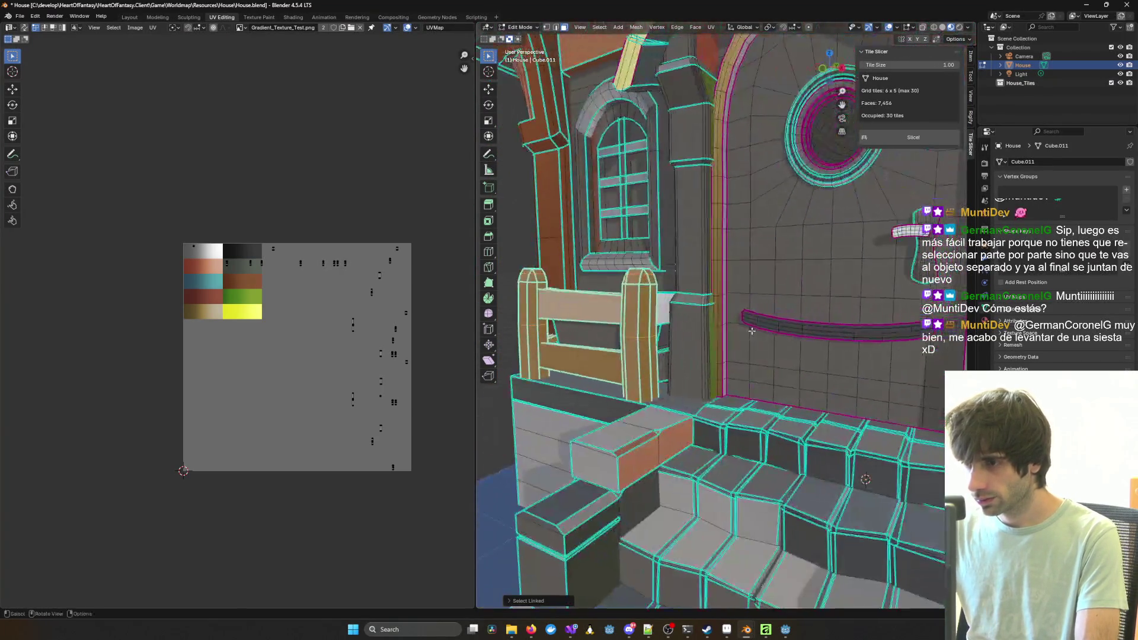
{"action": "mouse_move", "coordinate": [662, 378]}
{"action": "middle_mouse_down"}
{"action": "mouse_move", "coordinate": [680, 374]}
{"action": "mouse_move", "coordinate": [681, 334]}
{"action": "middle_mouse_up"}
Step: Unwrap the selected fence pieces and shrink their new UV islands
{"action": "key", "text": "u"}
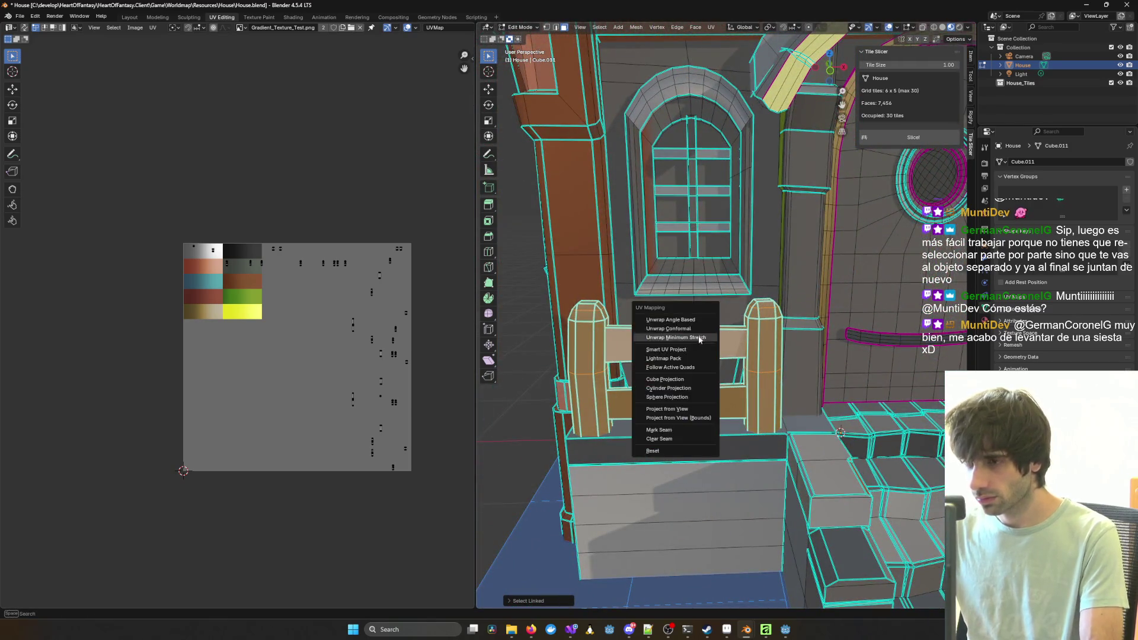
{"action": "left_click", "coordinate": [679, 330]}
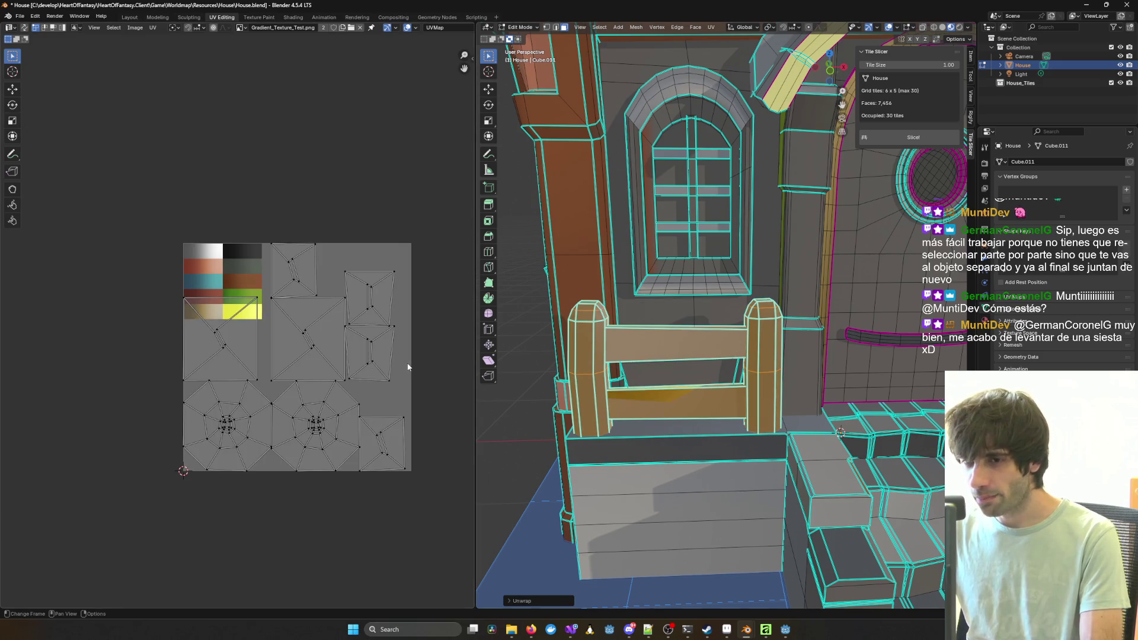
{"action": "left_click_drag", "start_coordinate": [128, 199], "coordinate": [447, 501]}
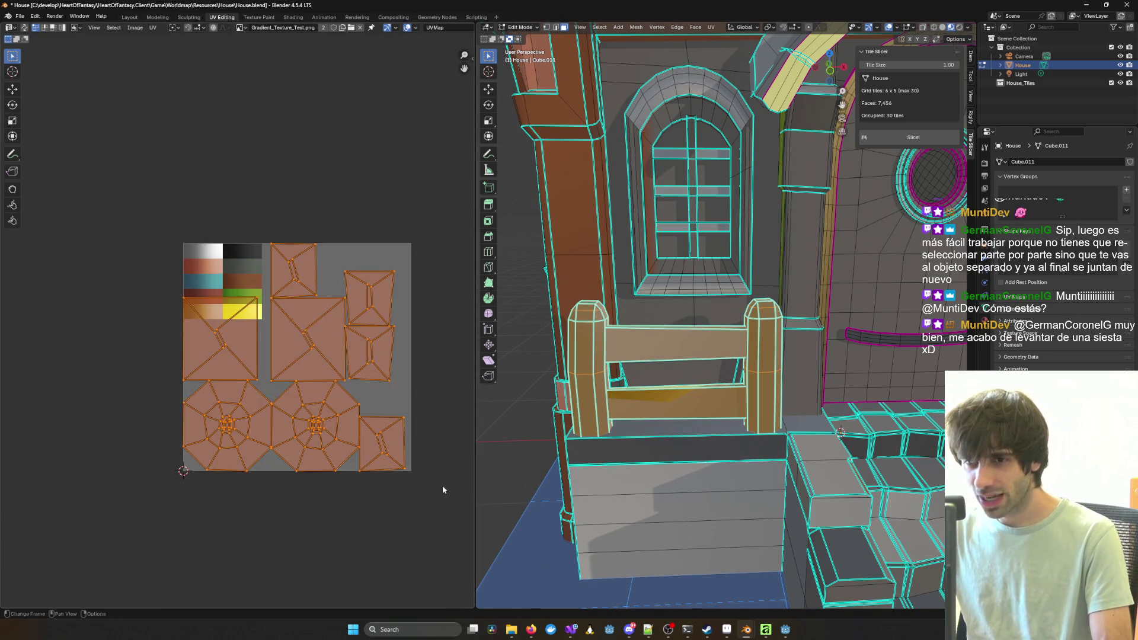
{"action": "key", "text": "s"}
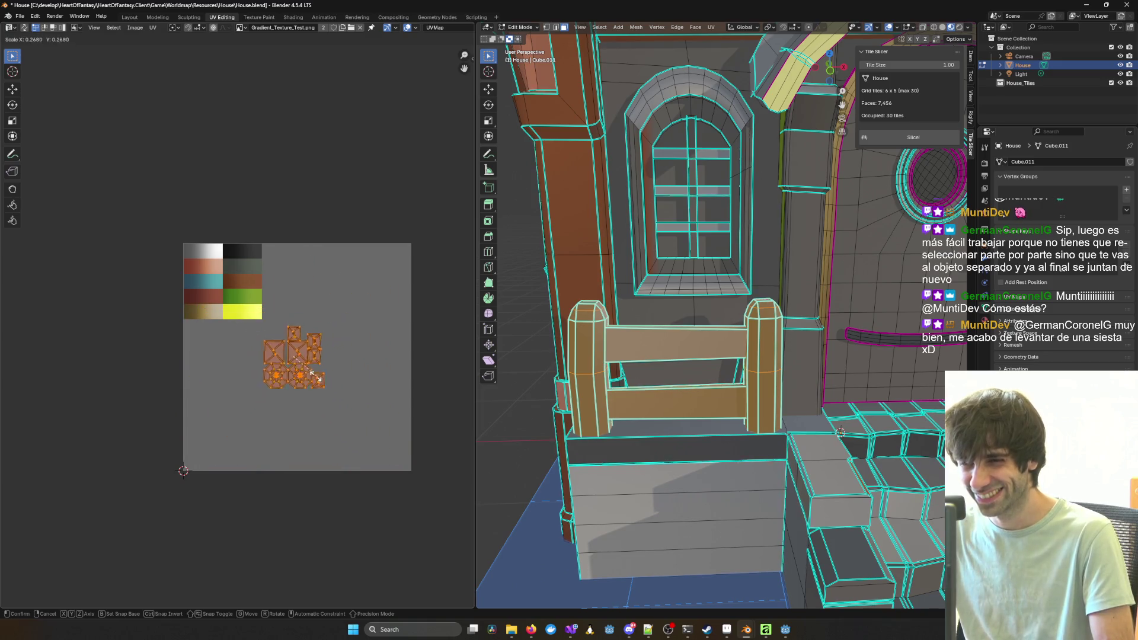
{"action": "left_click", "coordinate": [293, 368]}
Step: Pack the fence islands, shrink them, and move them onto the brown swatch
{"action": "key", "text": "s"}
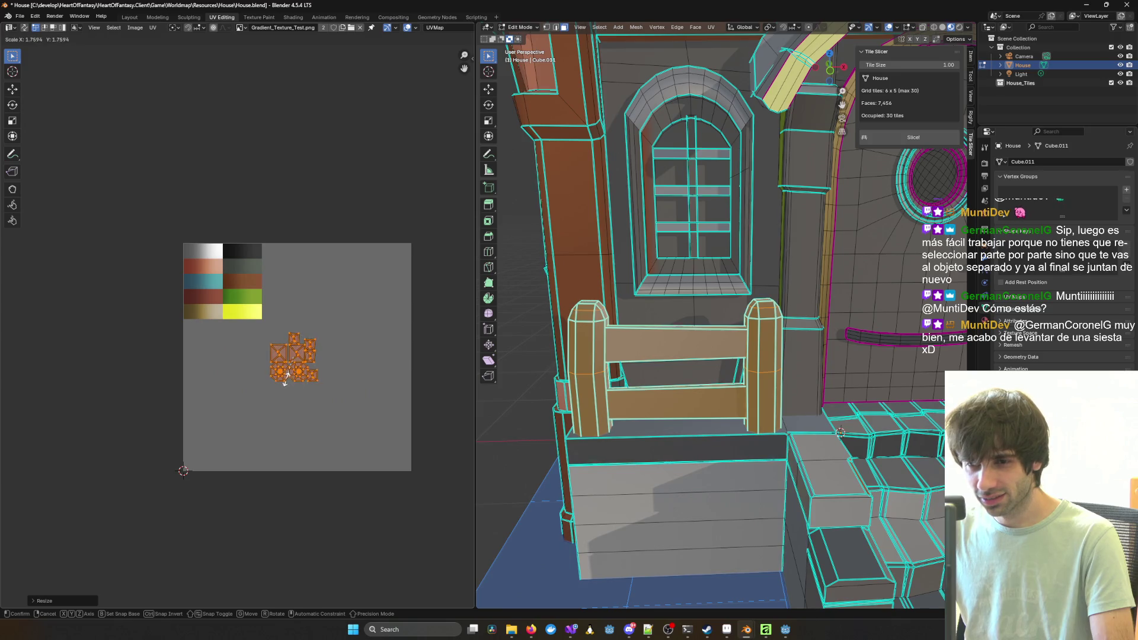
{"action": "key", "text": "Escape"}
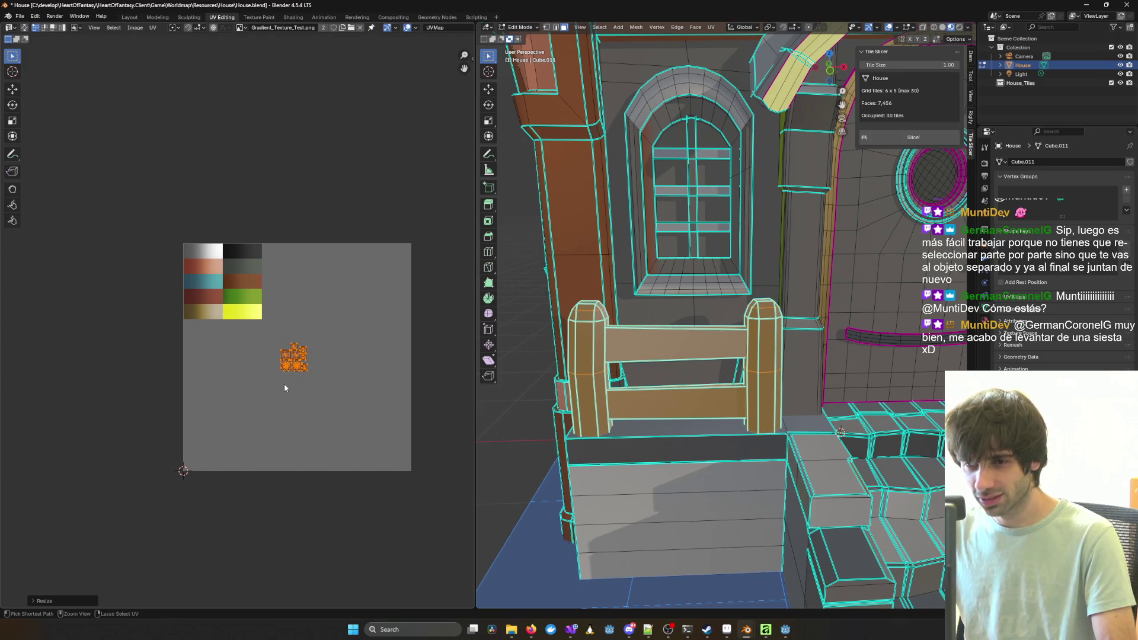
{"action": "key", "text": "ctrl+p"}
{"action": "key", "text": "s"}
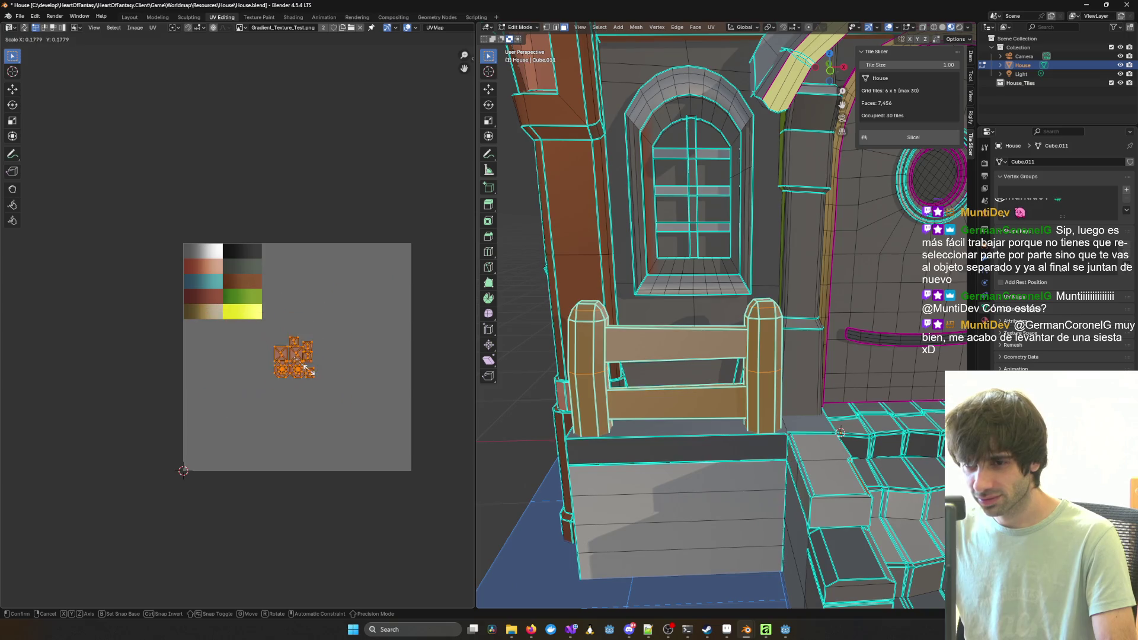
{"action": "left_click", "coordinate": [300, 371]}
{"action": "key", "text": "g"}
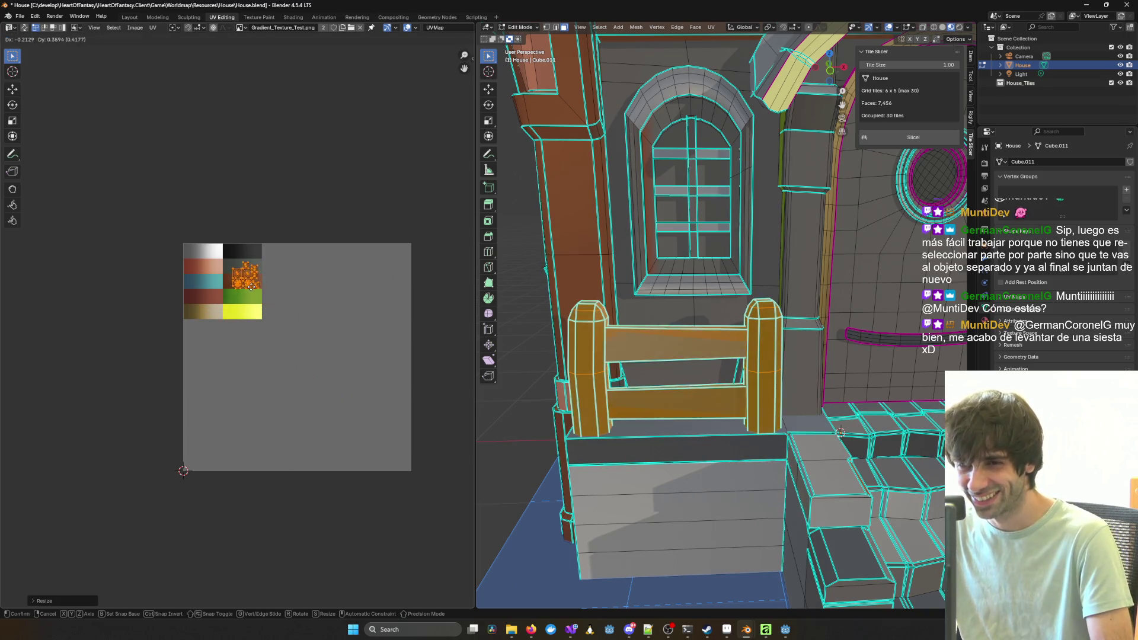
{"action": "left_click", "coordinate": [256, 291]}
Step: Resize and nudge the fence islands to sit within the brown swatch
{"action": "scroll", "coordinate": [256, 290], "scroll_direction": "up", "scroll_amount": 6}
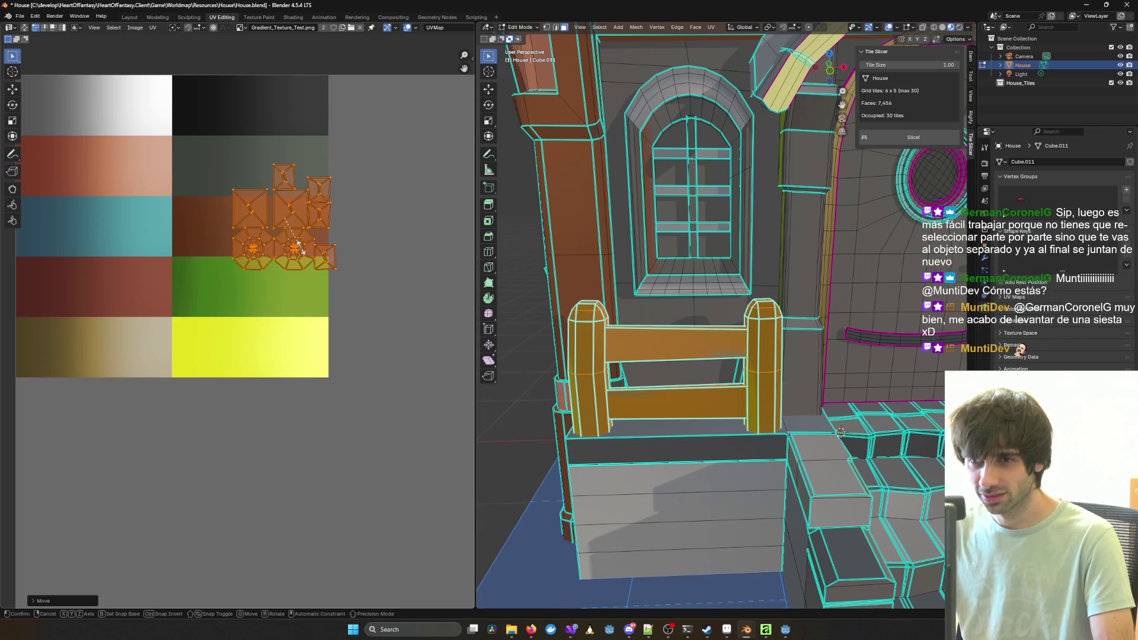
{"action": "key", "text": "s"}
{"action": "left_click", "coordinate": [289, 243]}
{"action": "key", "text": "g"}
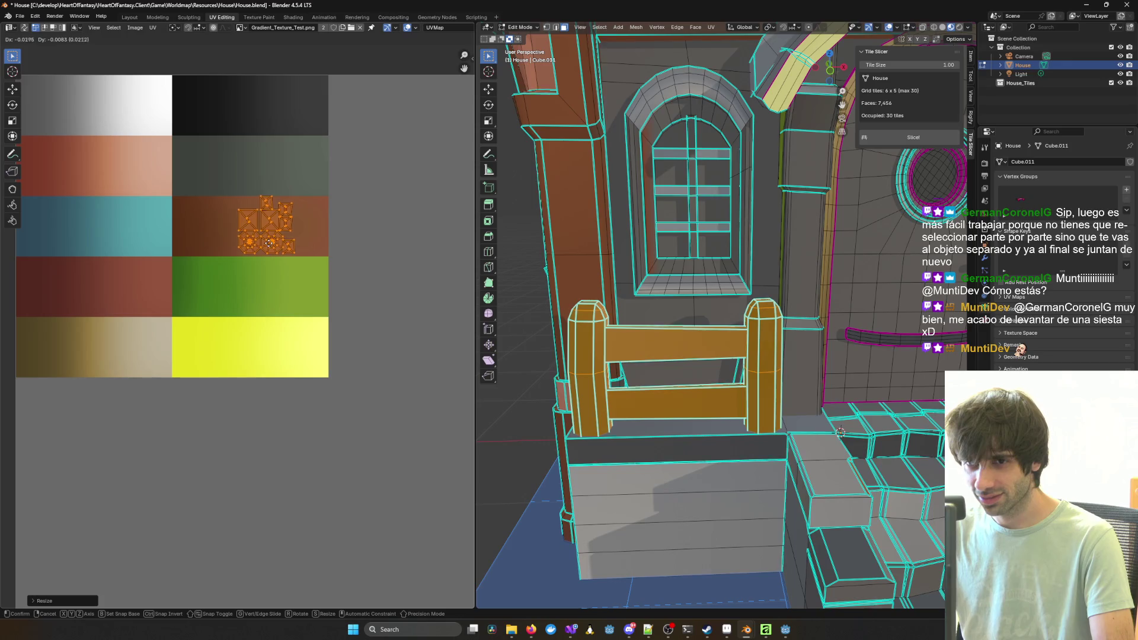
{"action": "left_click", "coordinate": [265, 245]}
{"action": "scroll", "coordinate": [711, 320], "scroll_direction": "down", "scroll_amount": 5}
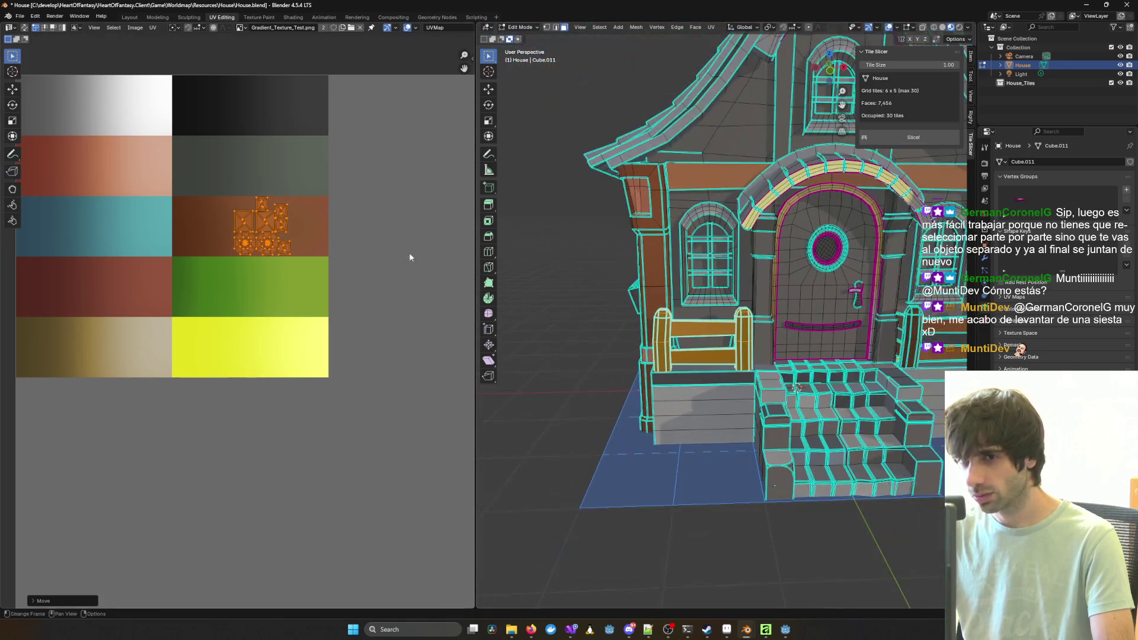
Step: Select the whole house mesh to check the islands on the brown swatch
{"action": "middle_click_drag", "start_coordinate": [830, 337], "coordinate": [709, 338]}
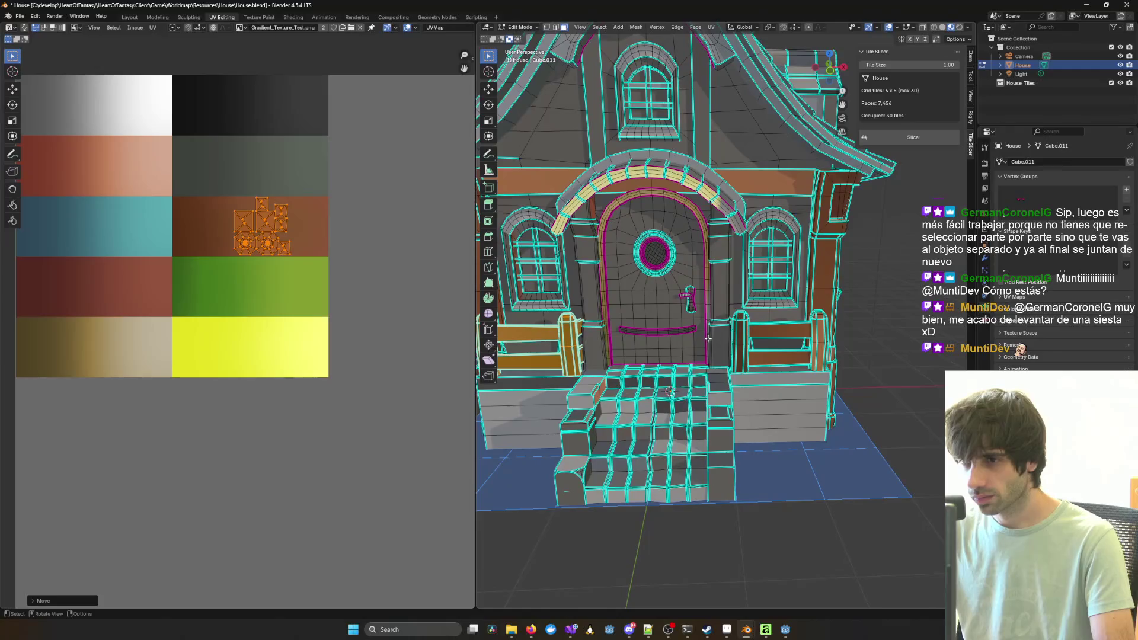
{"action": "key", "text": "alt+a"}
{"action": "key", "text": "a"}
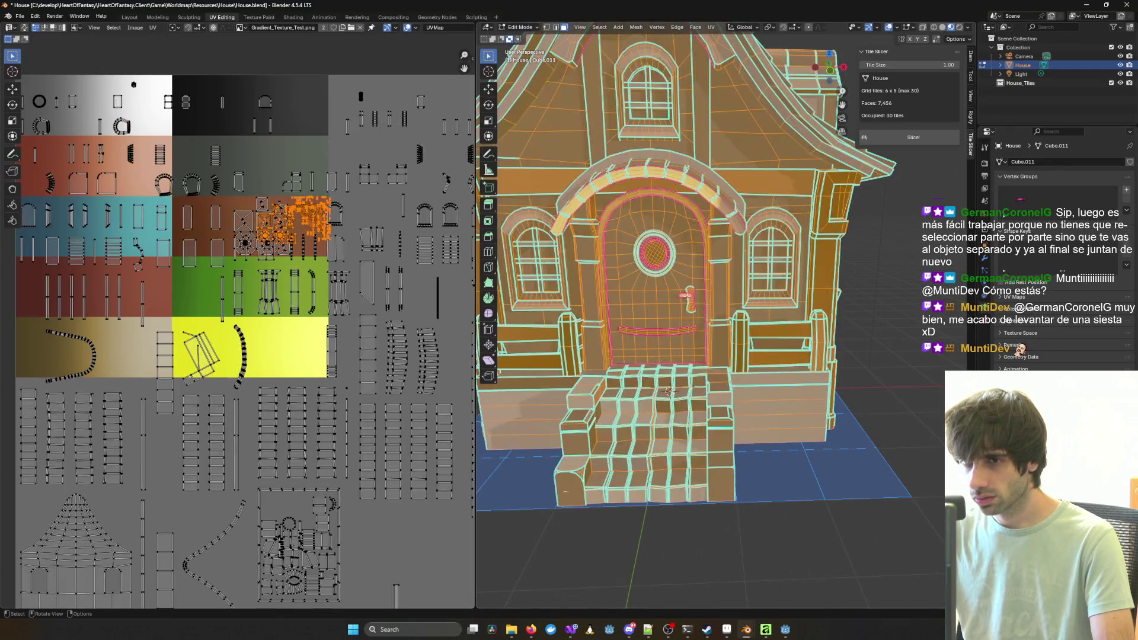
{"action": "scroll", "coordinate": [270, 224], "scroll_direction": "up", "scroll_amount": 4}
{"action": "middle_click_drag", "start_coordinate": [380, 185], "coordinate": [351, 325]}
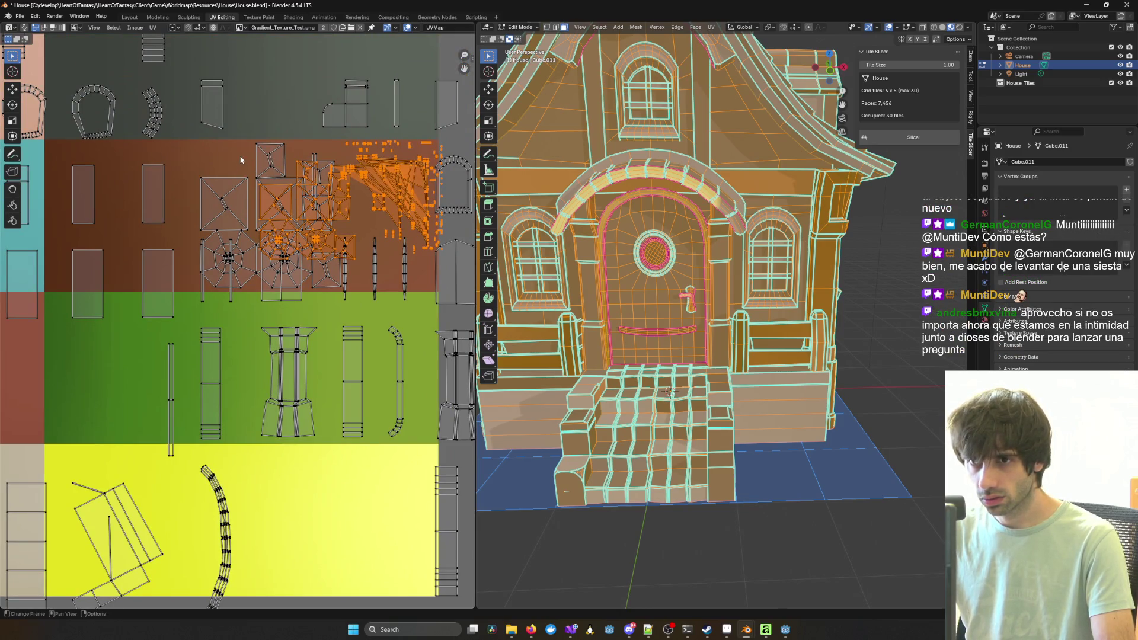
{"action": "scroll", "coordinate": [326, 190], "scroll_direction": "up", "scroll_amount": 3}
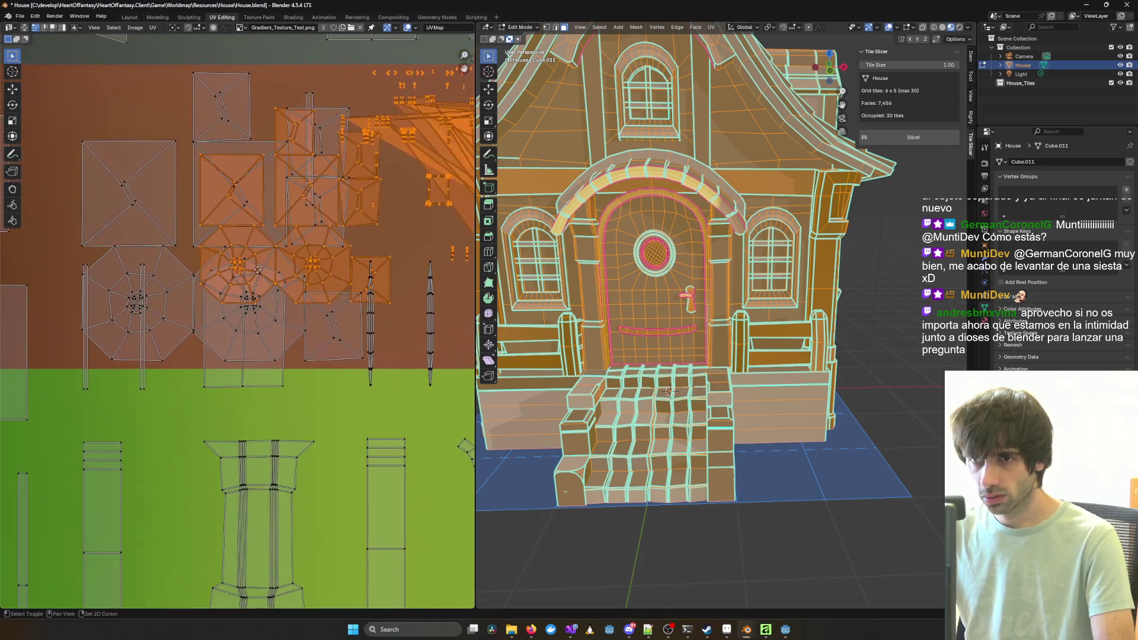
Step: Reselect the left porch post and another porch part
{"action": "key", "text": "alt+a"}
{"action": "key", "text": "ctrl+z"}
{"action": "key", "text": "ctrl+z"}
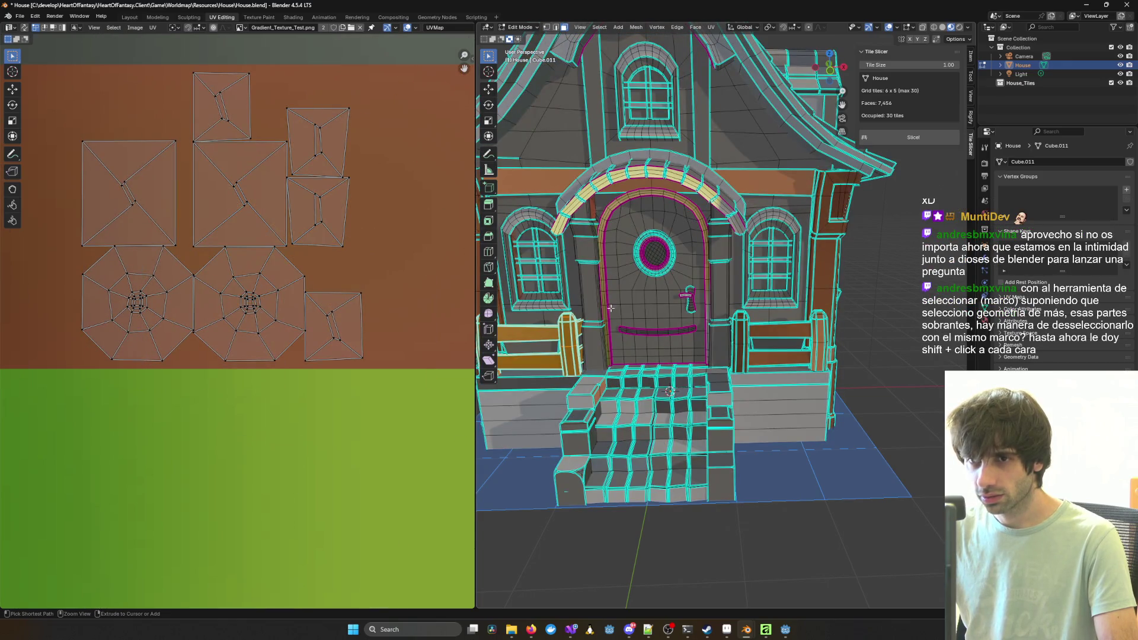
{"action": "left_click", "coordinate": [593, 328], "text": "ctrl"}
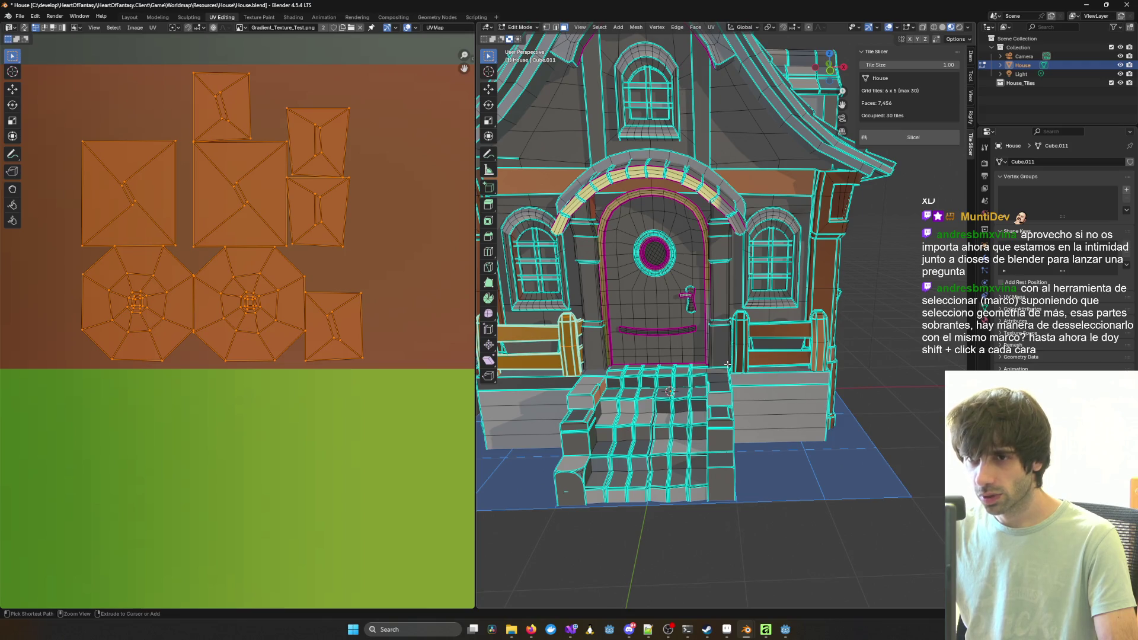
{"action": "left_click", "coordinate": [653, 350], "text": "ctrl"}
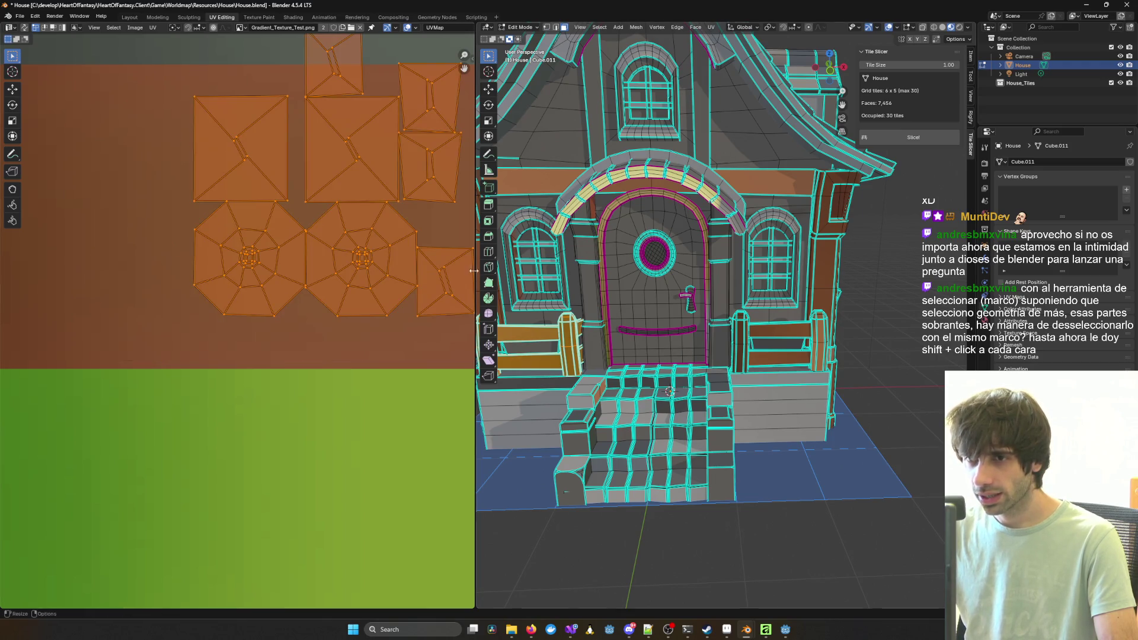
{"action": "mouse_move", "coordinate": [579, 355]}
{"action": "middle_mouse_down"}
{"action": "mouse_move", "coordinate": [627, 354]}
{"action": "mouse_move", "coordinate": [730, 308]}
{"action": "mouse_move", "coordinate": [744, 287]}
{"action": "middle_mouse_up"}
Step: Select all the fence posts and rails as linked pieces and frame their UV islands
{"action": "key", "text": "alt+a"}
{"action": "left_click", "coordinate": [701, 342]}
{"action": "key", "text": "ctrl+l"}
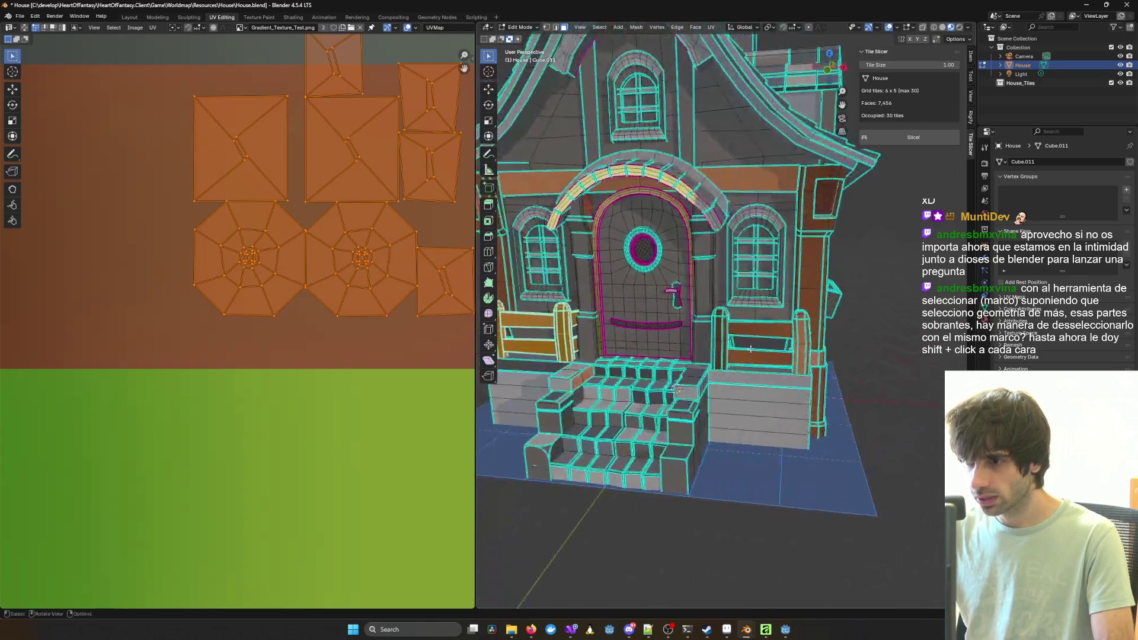
{"action": "scroll", "coordinate": [815, 337], "scroll_direction": "up", "scroll_amount": 5}
{"action": "key", "text": "l"}
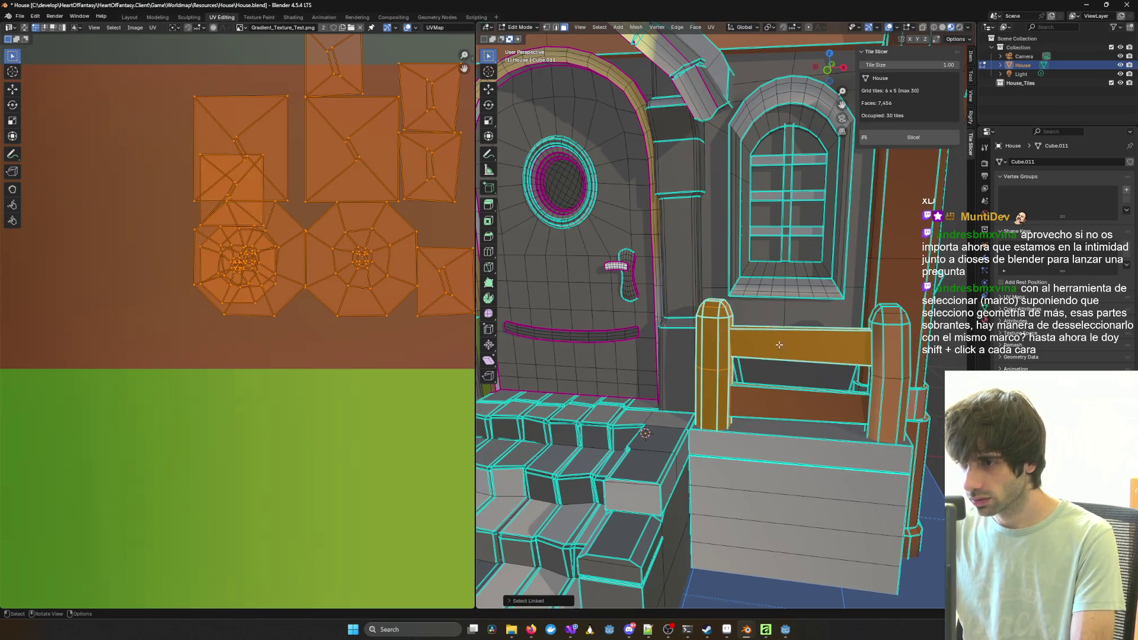
{"action": "key", "text": "l"}
{"action": "key", "text": "l"}
{"action": "key", "text": "l"}
{"action": "mouse_move", "coordinate": [884, 385]}
{"action": "middle_mouse_down"}
{"action": "mouse_move", "coordinate": [575, 347]}
{"action": "mouse_move", "coordinate": [815, 346]}
{"action": "middle_mouse_up"}
{"action": "key", "text": "l"}
{"action": "key", "text": "l"}
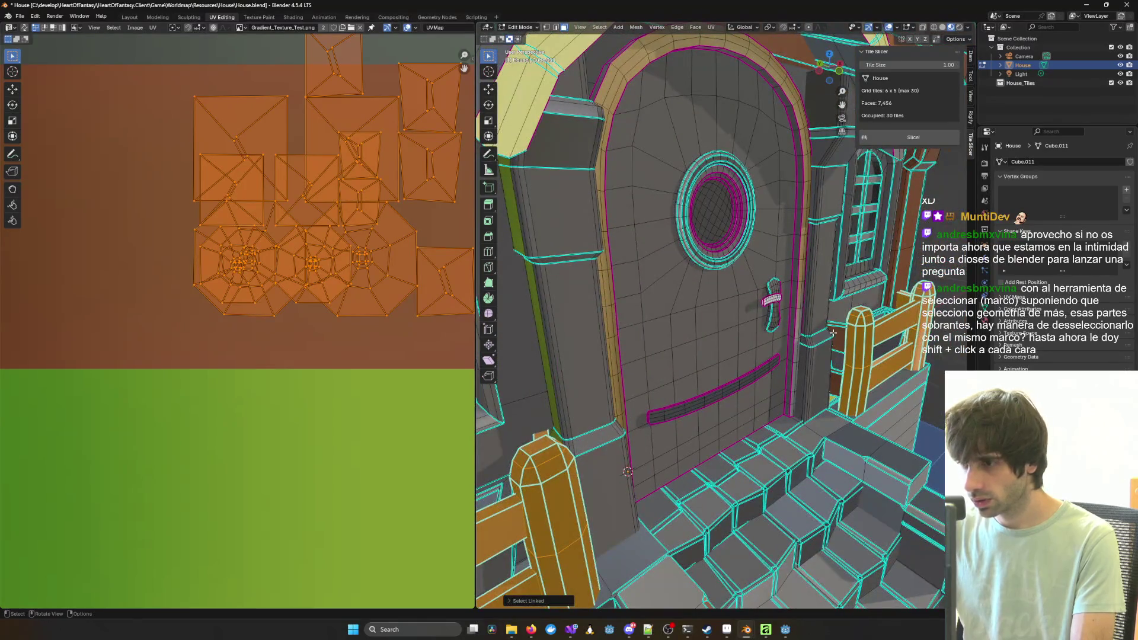
{"action": "key", "text": "l"}
{"action": "scroll", "coordinate": [358, 201], "scroll_direction": "up", "scroll_amount": 2}
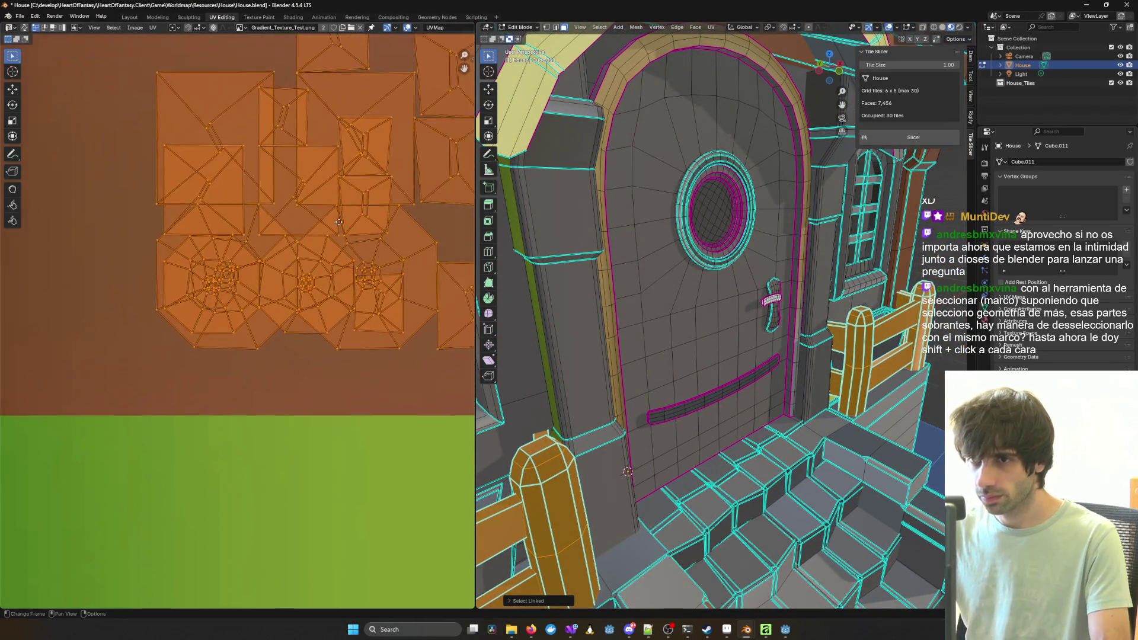
{"action": "middle_click_drag", "start_coordinate": [358, 201], "coordinate": [279, 254]}
{"action": "scroll", "coordinate": [279, 254], "scroll_direction": "down", "scroll_amount": 2}
{"action": "scroll", "coordinate": [282, 252], "scroll_direction": "down", "scroll_amount": 2}
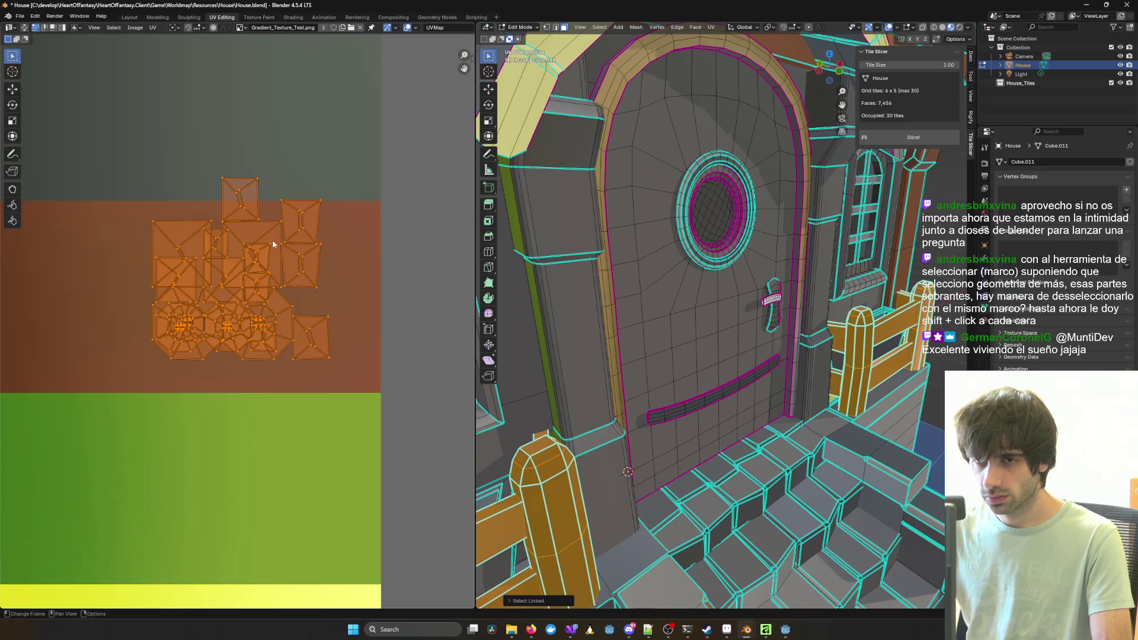
Step: Shrink the selected fence islands and drop them over the brown area
{"action": "key", "text": "s"}
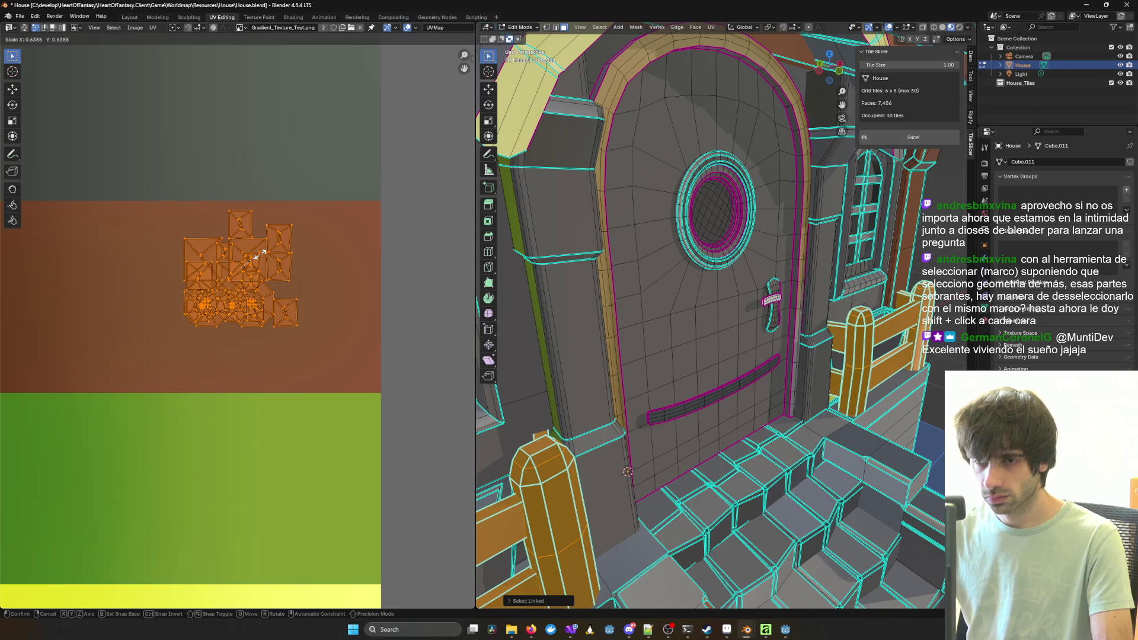
{"action": "left_click", "coordinate": [263, 254]}
{"action": "key", "text": "g"}
{"action": "left_click", "coordinate": [148, 271]}
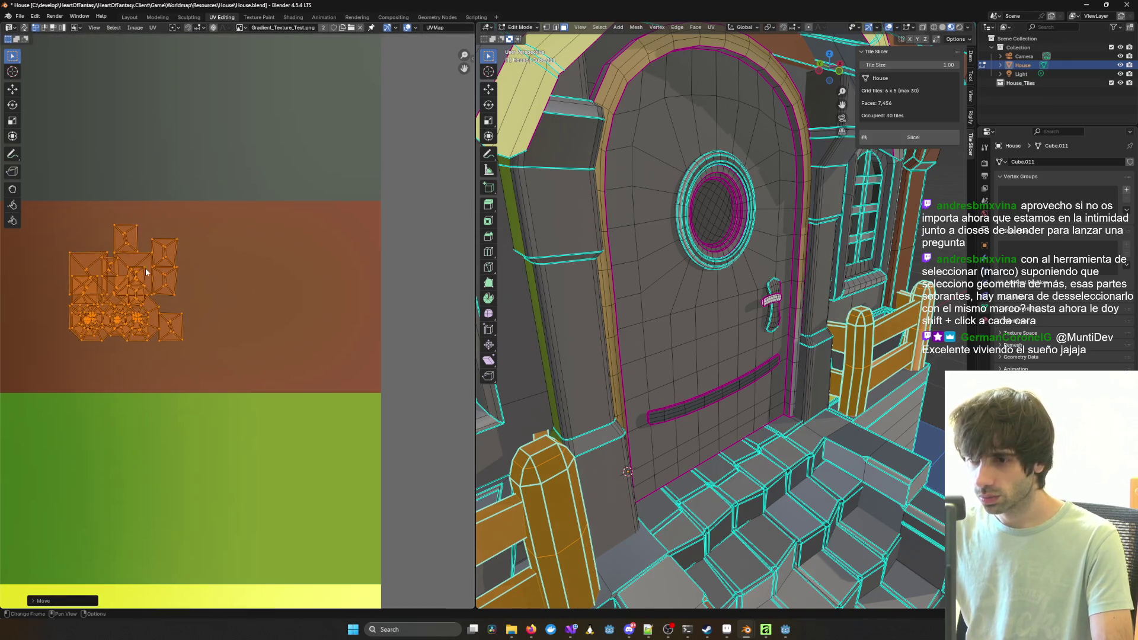
{"action": "scroll", "coordinate": [148, 271], "scroll_direction": "down", "scroll_amount": 4}
{"action": "scroll", "coordinate": [175, 269], "scroll_direction": "up", "scroll_amount": 2}
{"action": "mouse_move", "coordinate": [741, 355]}
{"action": "middle_mouse_down"}
{"action": "mouse_move", "coordinate": [806, 368]}
{"action": "mouse_move", "coordinate": [684, 247]}
{"action": "middle_mouse_up"}
{"action": "scroll", "coordinate": [813, 372], "scroll_direction": "down", "scroll_amount": 3}
{"action": "left_click", "coordinate": [964, 27]}
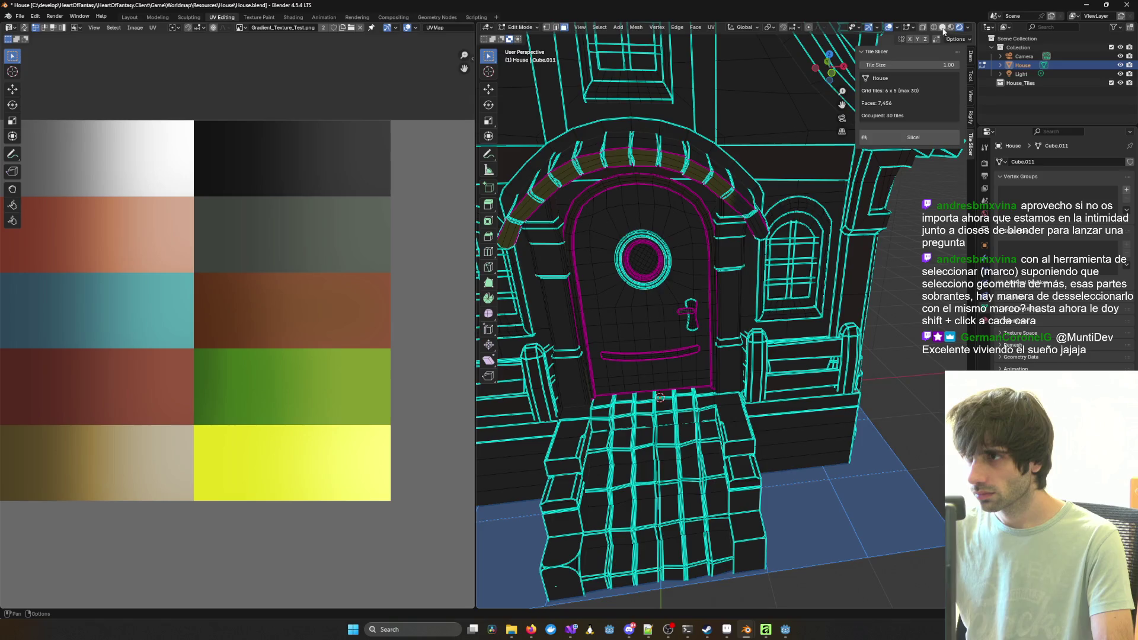
Step: Return to Object Mode and orbit around the house to inspect its colours and door
{"action": "key", "text": "Tab"}
{"action": "mouse_move", "coordinate": [705, 326]}
{"action": "middle_mouse_down"}
{"action": "mouse_move", "coordinate": [493, 324]}
{"action": "mouse_move", "coordinate": [652, 325]}
{"action": "mouse_move", "coordinate": [496, 314]}
{"action": "mouse_move", "coordinate": [652, 296]}
{"action": "middle_mouse_up"}
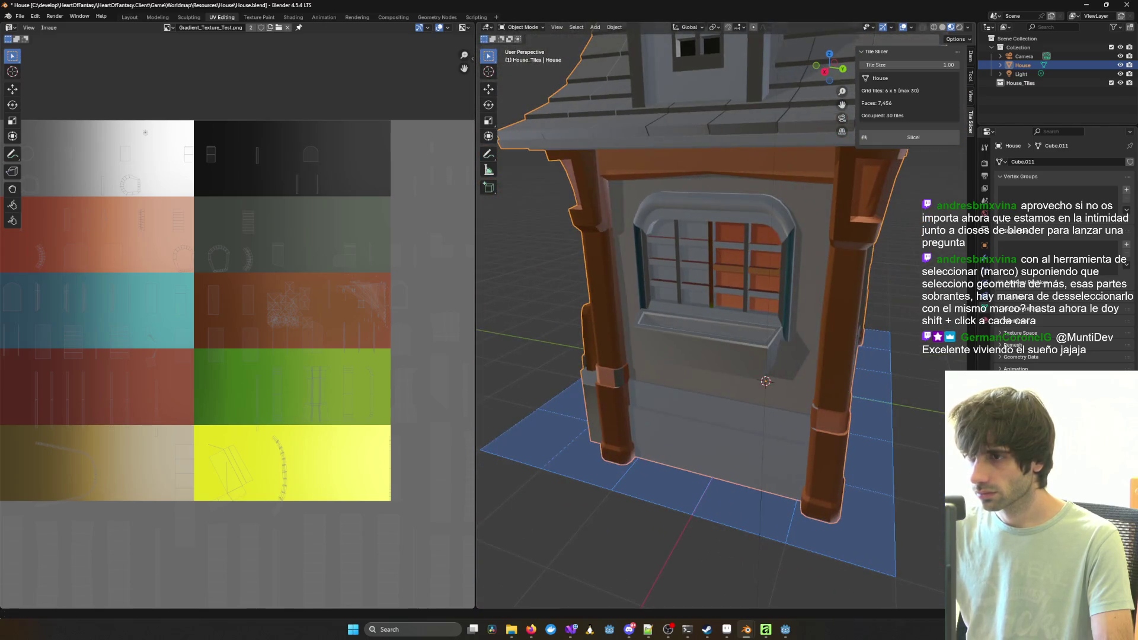
{"action": "mouse_move", "coordinate": [774, 280]}
{"action": "middle_mouse_down"}
{"action": "mouse_move", "coordinate": [909, 280]}
{"action": "mouse_move", "coordinate": [927, 298]}
{"action": "mouse_move", "coordinate": [995, 308]}
{"action": "middle_mouse_up"}
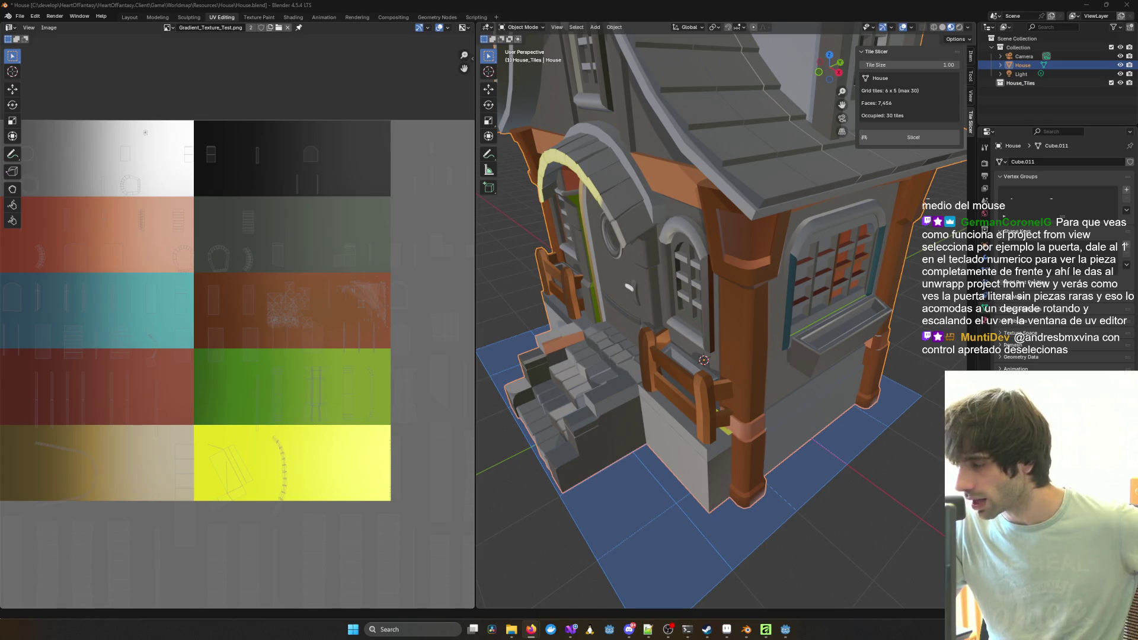
{"action": "scroll", "coordinate": [756, 283], "scroll_direction": "up", "scroll_amount": 4}
{"action": "middle_click_drag", "start_coordinate": [756, 284], "coordinate": [837, 264]}
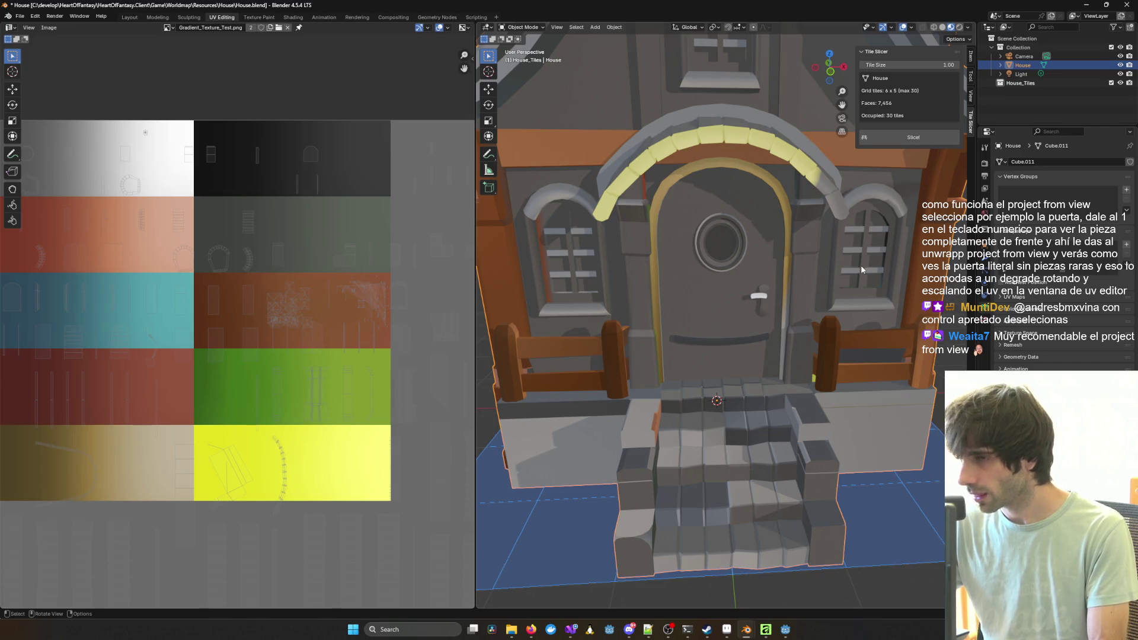
Step: Hide the House_Tiles collection, switch to front view, and reopen the mesh's UV mapping menu
{"action": "key", "text": "1"}
{"action": "key", "text": "KP_1"}
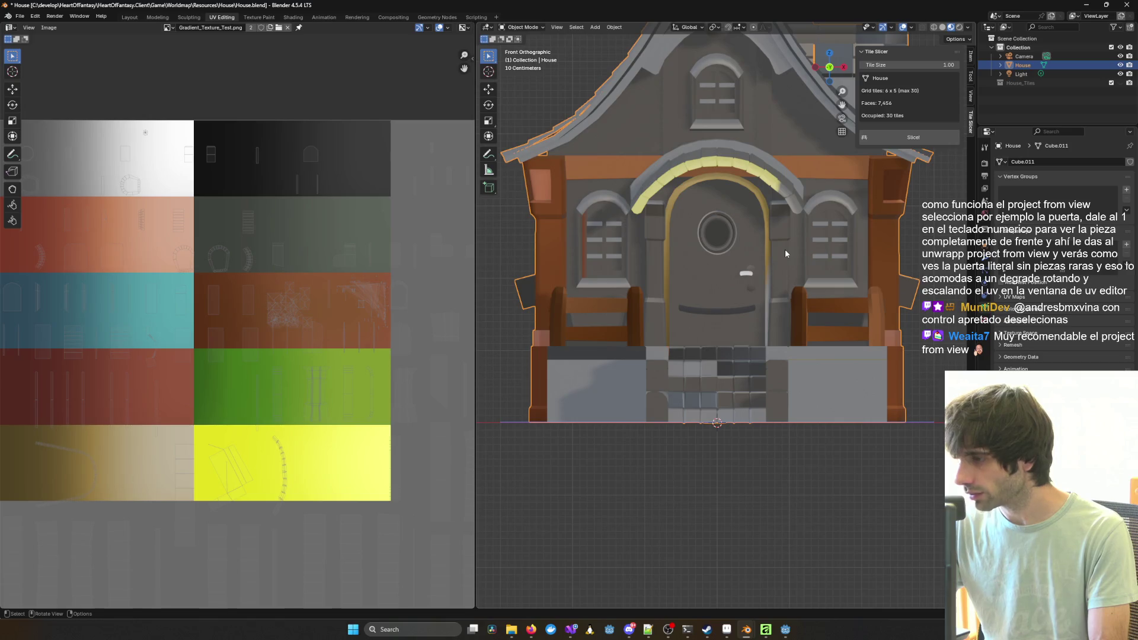
{"action": "middle_click_drag", "start_coordinate": [739, 235], "coordinate": [729, 288], "text": "shift"}
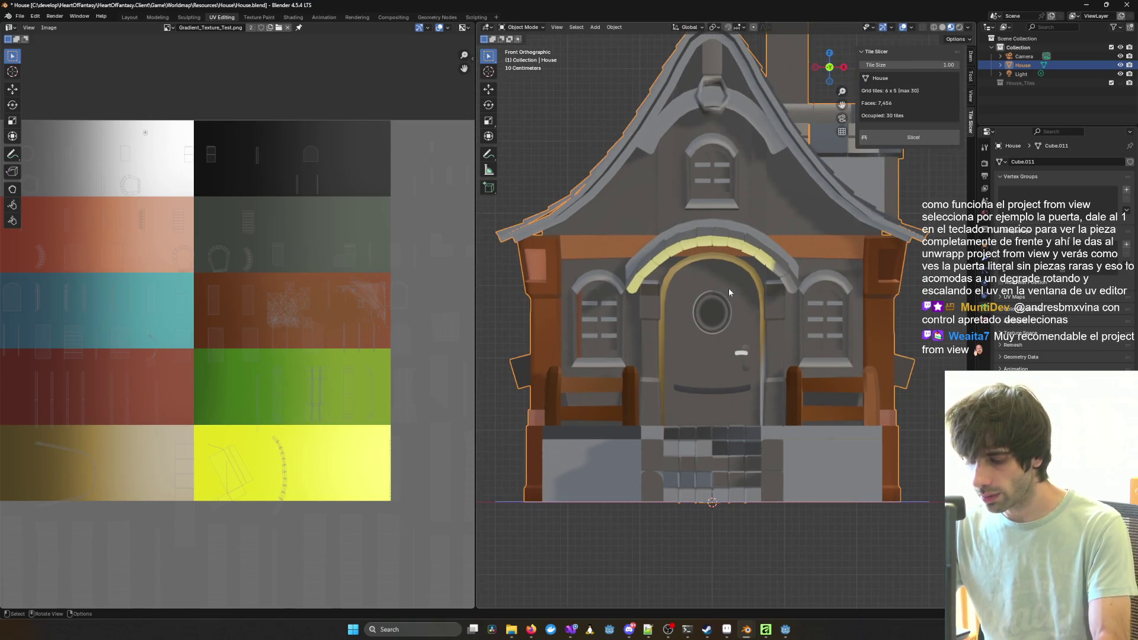
{"action": "key", "text": "a"}
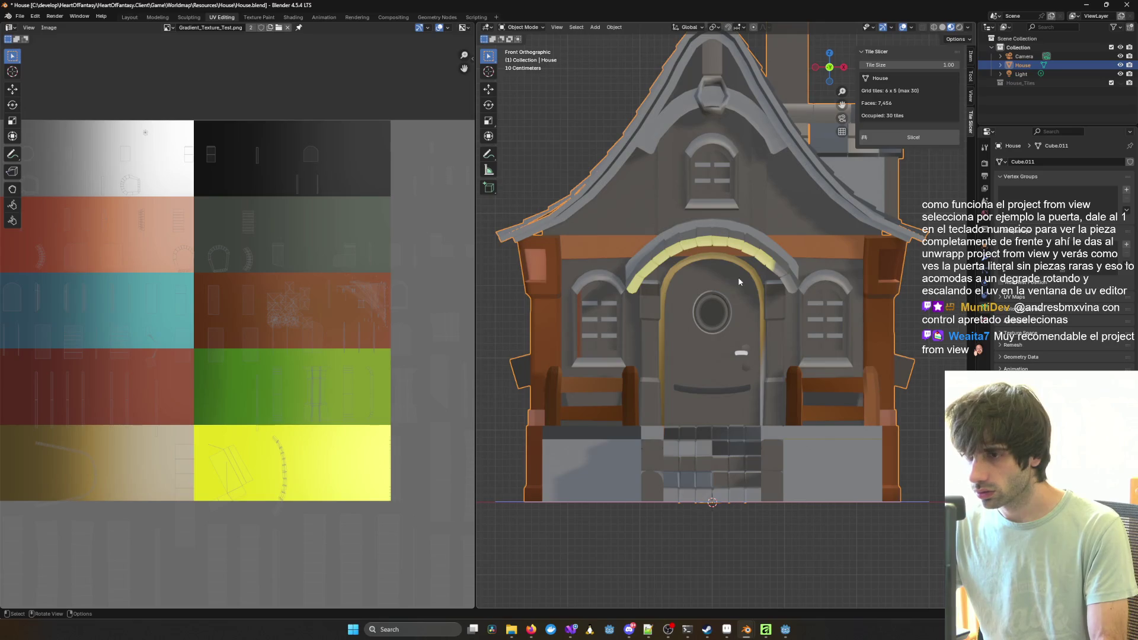
{"action": "key", "text": "Tab"}
{"action": "key", "text": "u"}
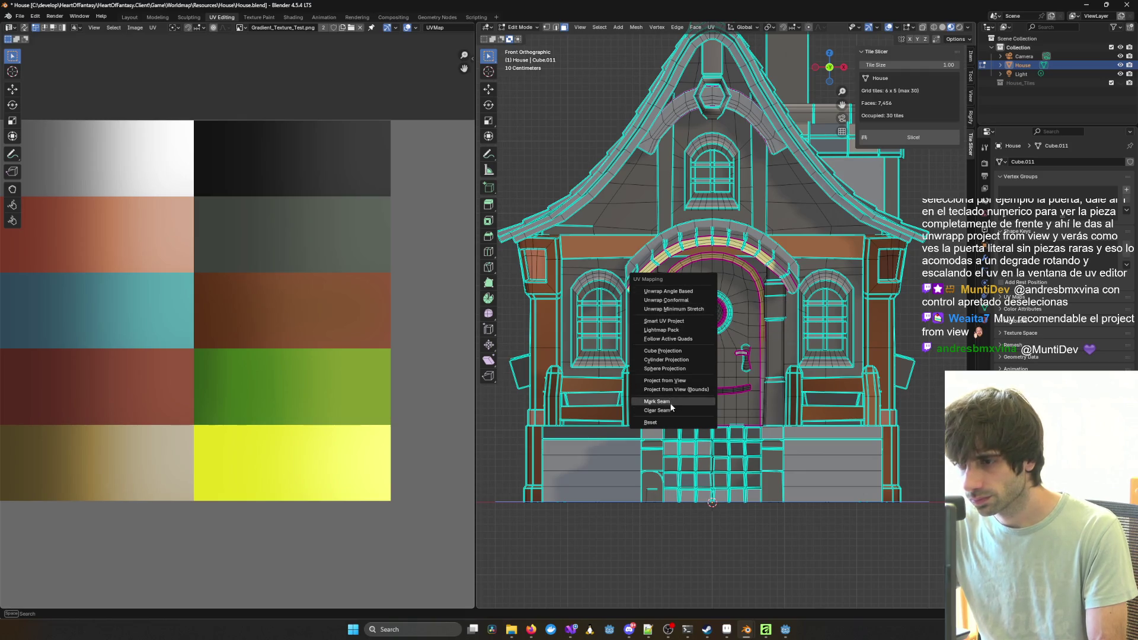
Step: Select only the arched door piece as linked faces
{"action": "left_click", "coordinate": [677, 380]}
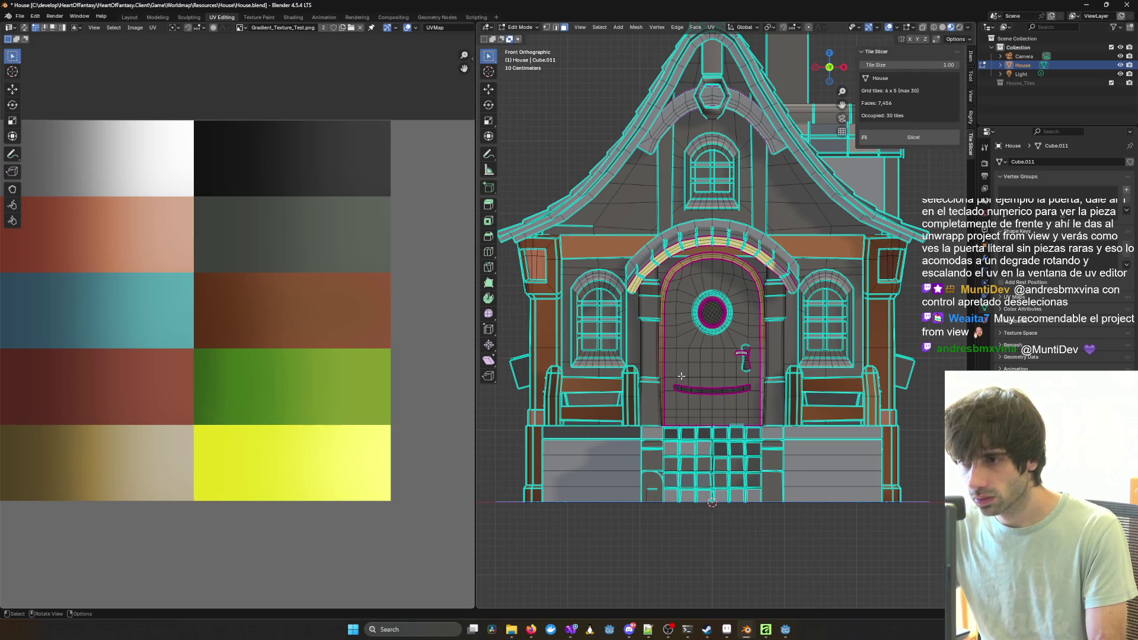
{"action": "scroll", "coordinate": [731, 275], "scroll_direction": "up", "scroll_amount": 1}
{"action": "key", "text": "a"}
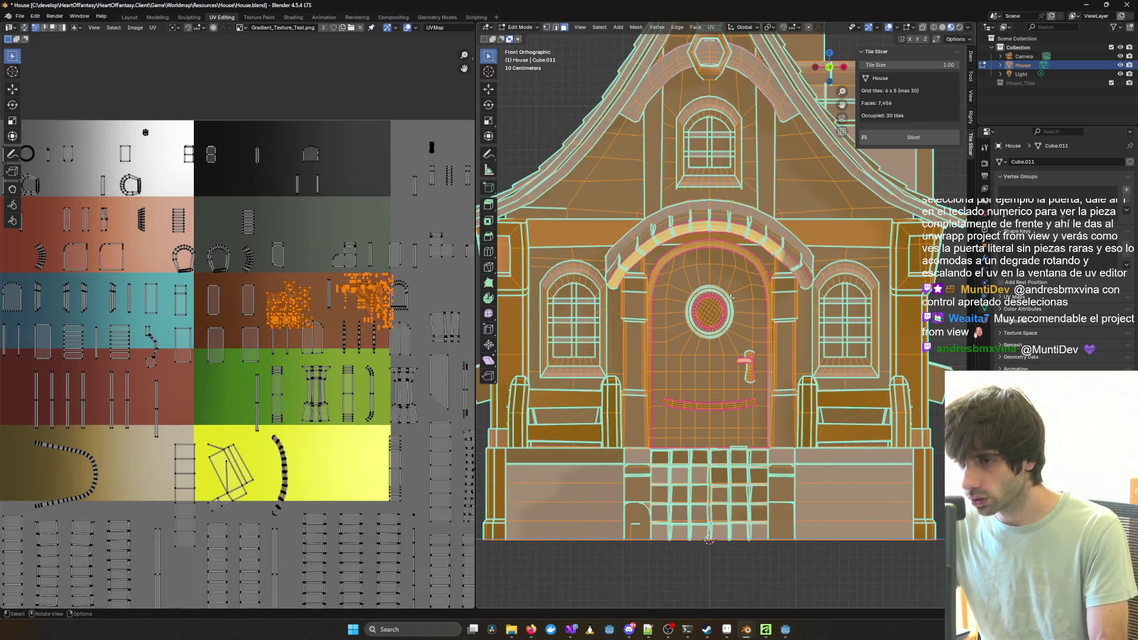
{"action": "key", "text": "u"}
{"action": "key", "text": "Escape"}
{"action": "key", "text": "alt+a"}
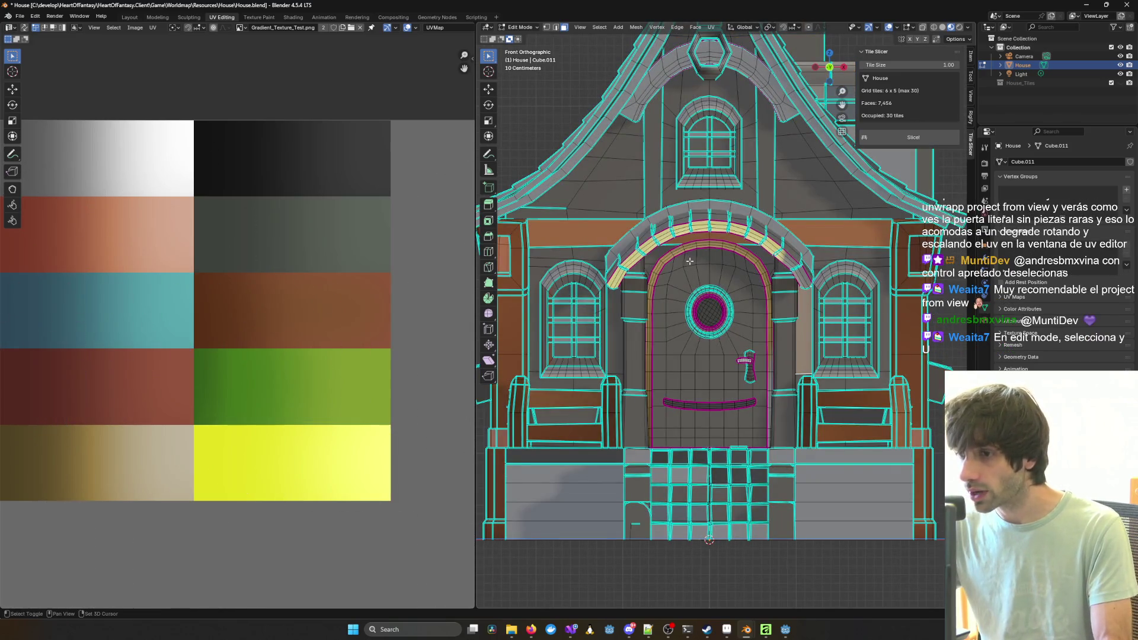
{"action": "left_click", "coordinate": [676, 293]}
{"action": "key", "text": "ctrl+l"}
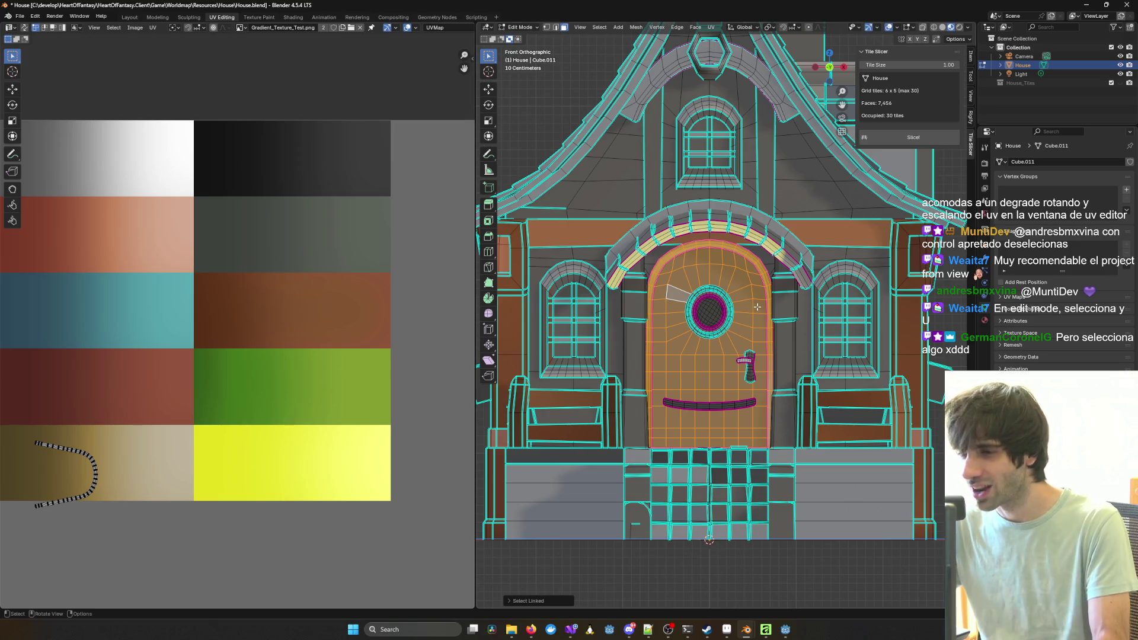
Step: Project the door's UVs from the front view and frame the door-shaped island
{"action": "scroll", "coordinate": [713, 301], "scroll_direction": "up", "scroll_amount": 4}
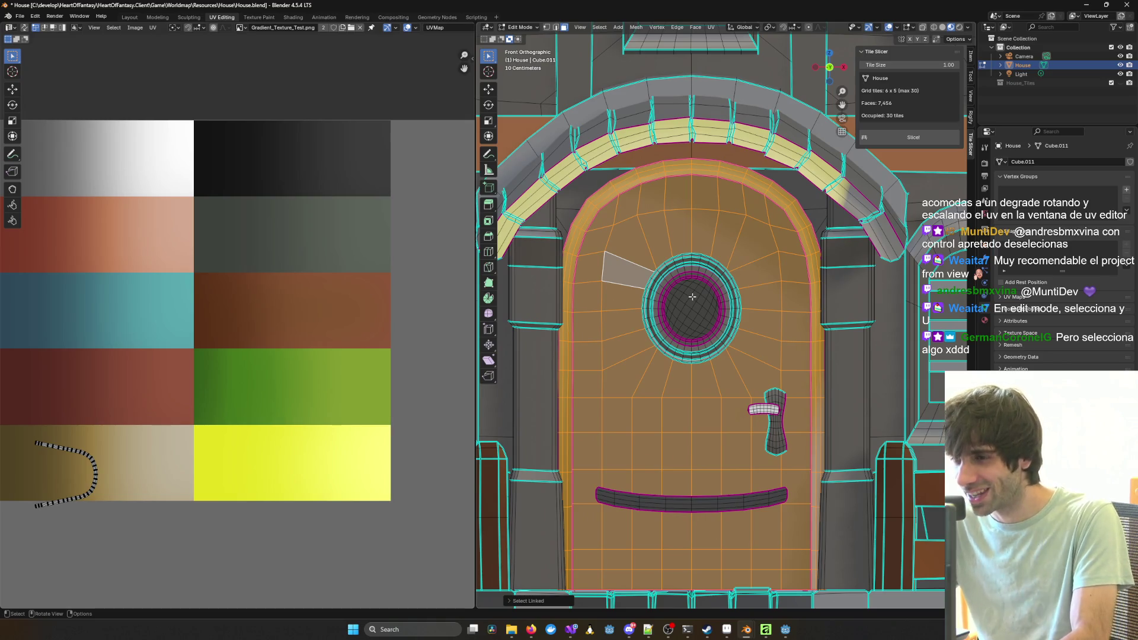
{"action": "scroll", "coordinate": [691, 297], "scroll_direction": "down", "scroll_amount": 1}
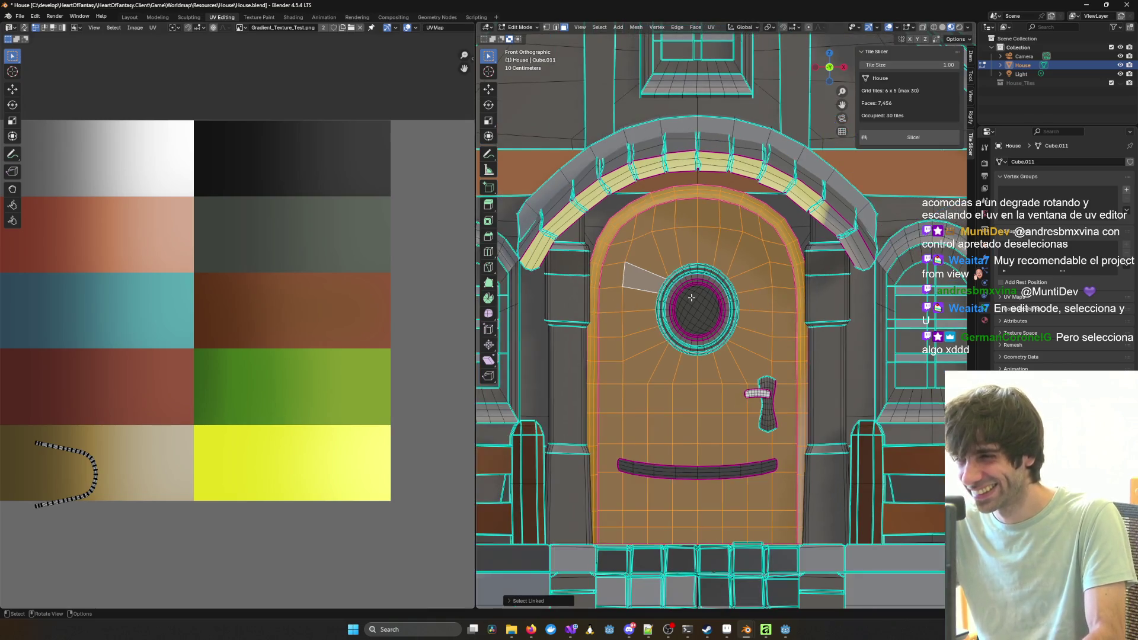
{"action": "key", "text": "u"}
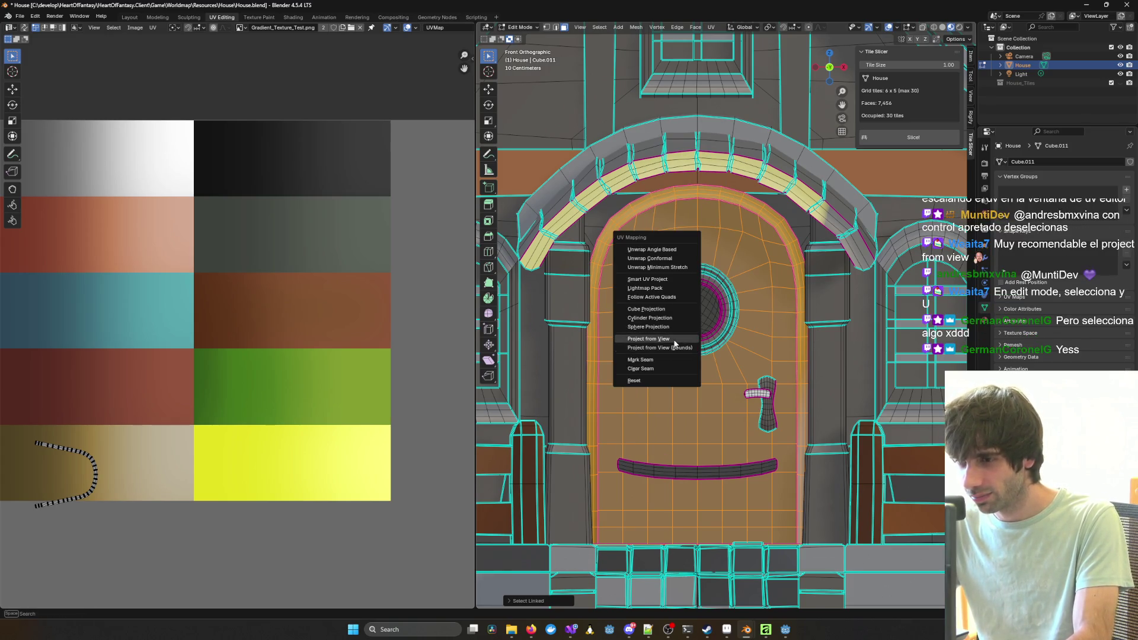
{"action": "left_click", "coordinate": [683, 340]}
{"action": "scroll", "coordinate": [688, 332], "scroll_direction": "down", "scroll_amount": 2}
{"action": "scroll", "coordinate": [377, 425], "scroll_direction": "down", "scroll_amount": 4}
{"action": "middle_click_drag", "start_coordinate": [439, 433], "coordinate": [376, 279]}
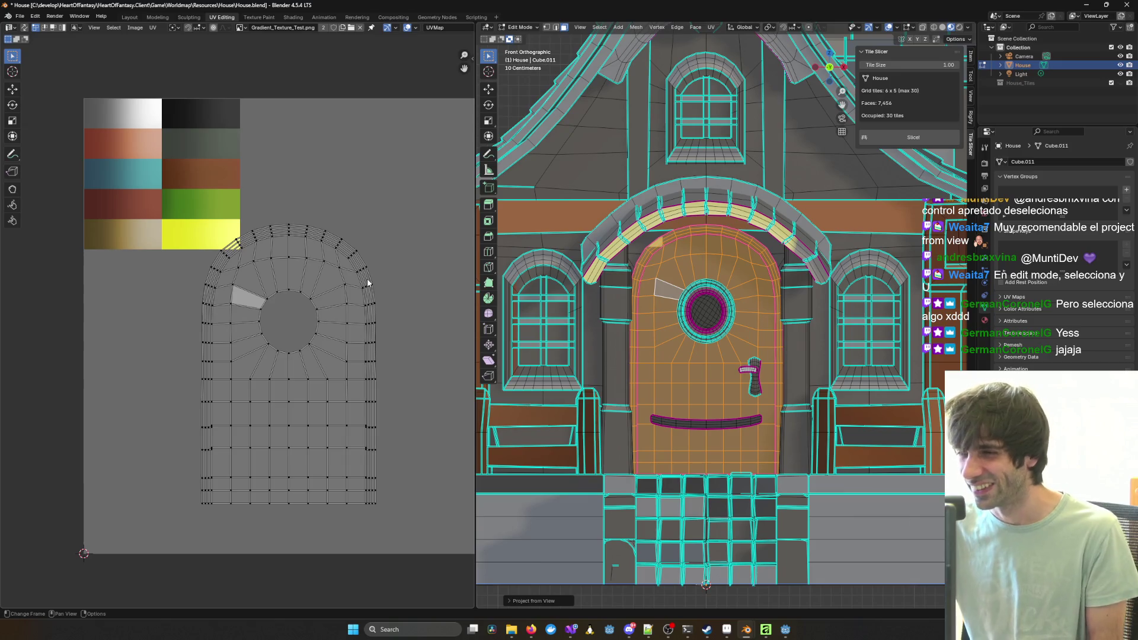
Step: Re-project the door's UVs from an angled perspective view of the house
{"action": "middle_click_drag", "start_coordinate": [731, 304], "coordinate": [643, 307]}
{"action": "middle_click_drag", "start_coordinate": [721, 336], "coordinate": [755, 334]}
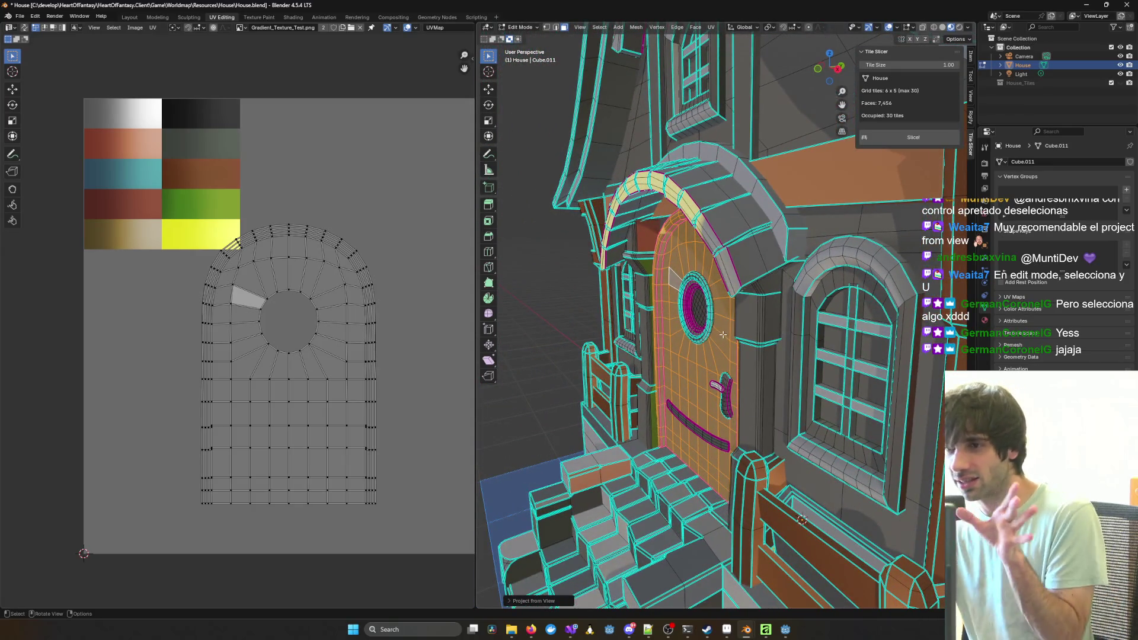
{"action": "key", "text": "u"}
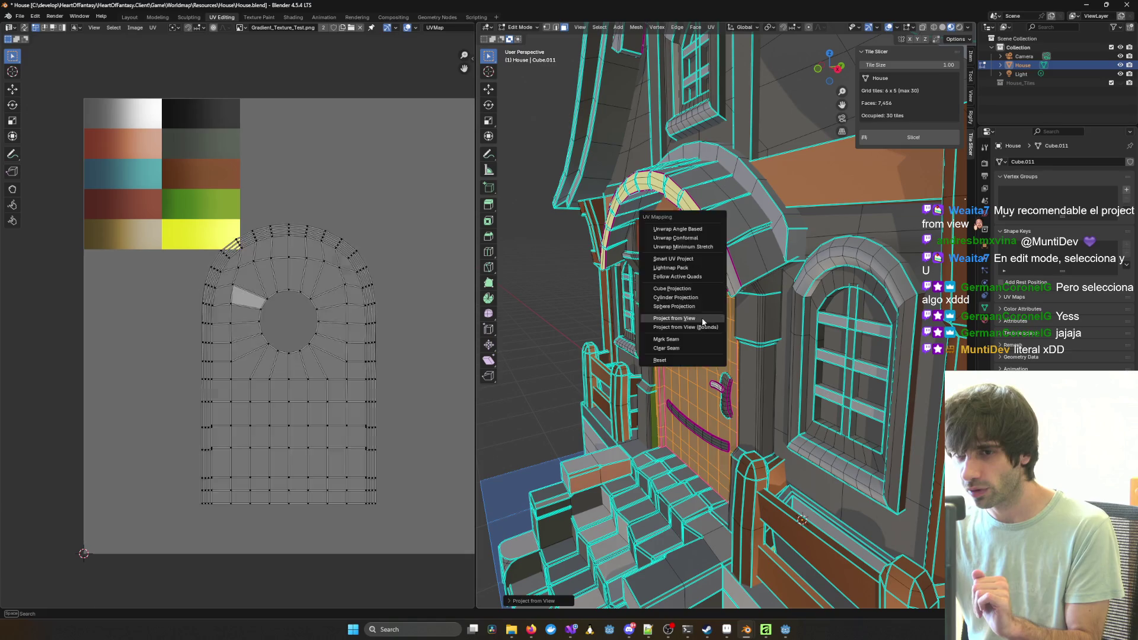
{"action": "left_click", "coordinate": [709, 324]}
Step: Inspect the skewed door island in the UV editor, then switch to Front view
{"action": "mouse_move", "coordinate": [306, 342]}
{"action": "middle_mouse_down"}
{"action": "mouse_move", "coordinate": [319, 340]}
{"action": "mouse_move", "coordinate": [293, 332]}
{"action": "middle_mouse_up"}
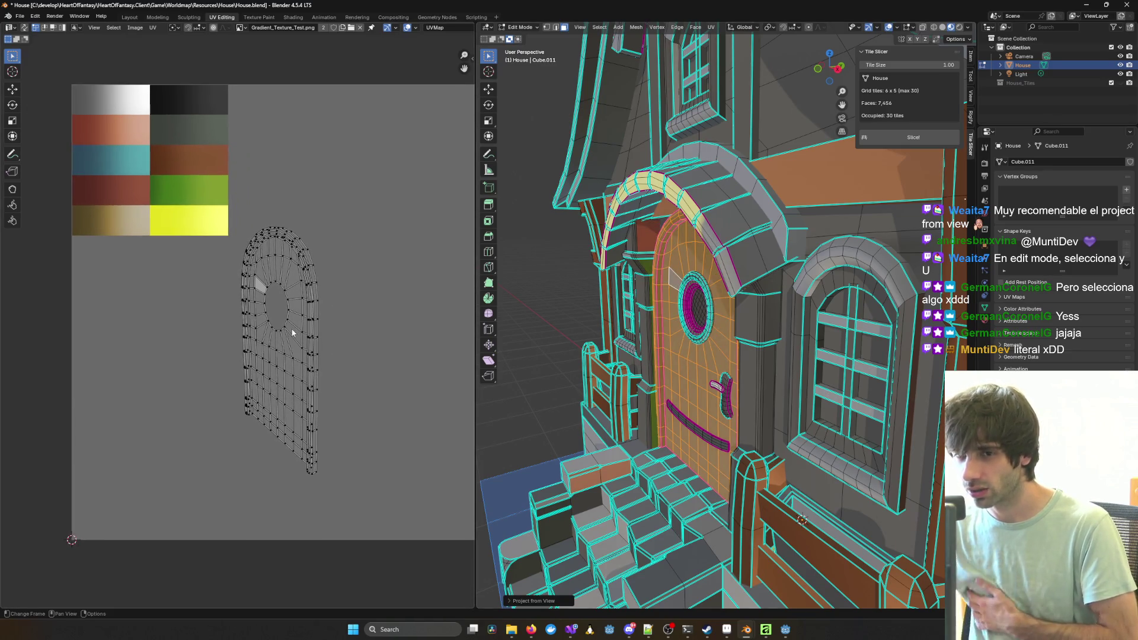
{"action": "mouse_move", "coordinate": [231, 228]}
{"action": "left_mouse_down"}
{"action": "mouse_move", "coordinate": [358, 493]}
{"action": "mouse_move", "coordinate": [383, 453]}
{"action": "left_mouse_up"}
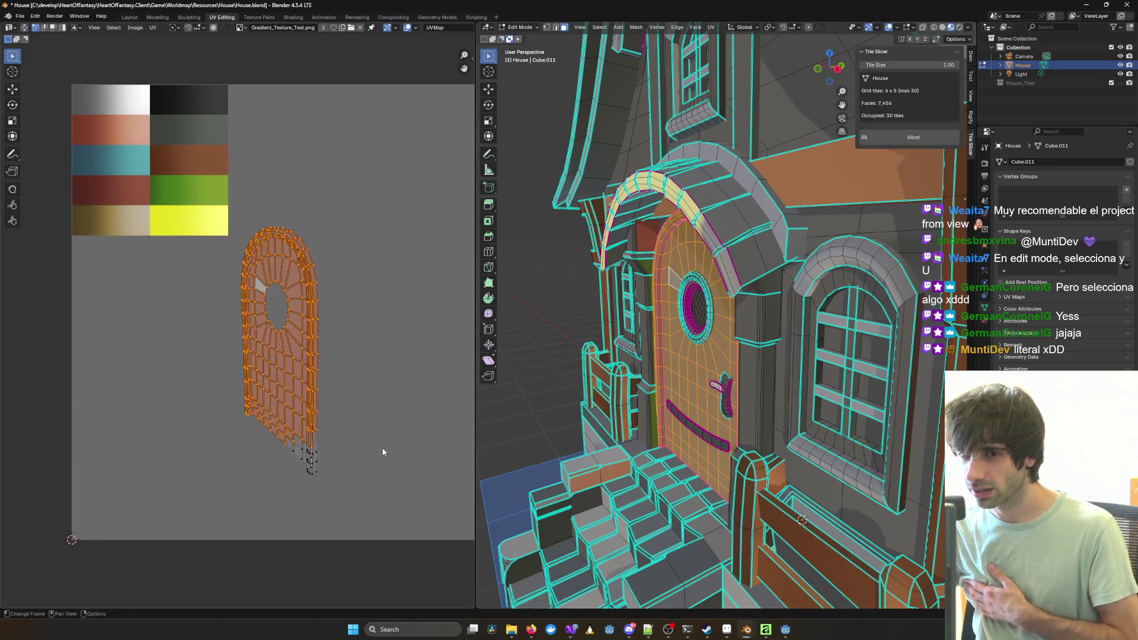
{"action": "mouse_move", "coordinate": [350, 501]}
{"action": "left_mouse_down"}
{"action": "mouse_move", "coordinate": [220, 222]}
{"action": "mouse_move", "coordinate": [228, 205]}
{"action": "left_mouse_up"}
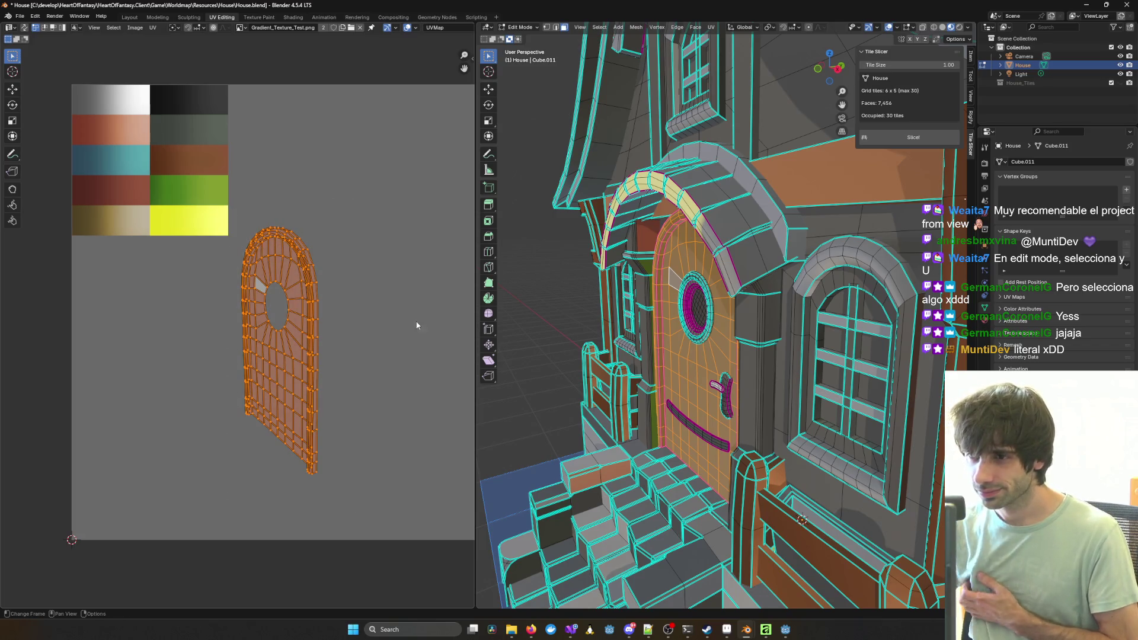
{"action": "left_click", "coordinate": [368, 290]}
{"action": "middle_click_drag", "start_coordinate": [338, 357], "coordinate": [364, 354]}
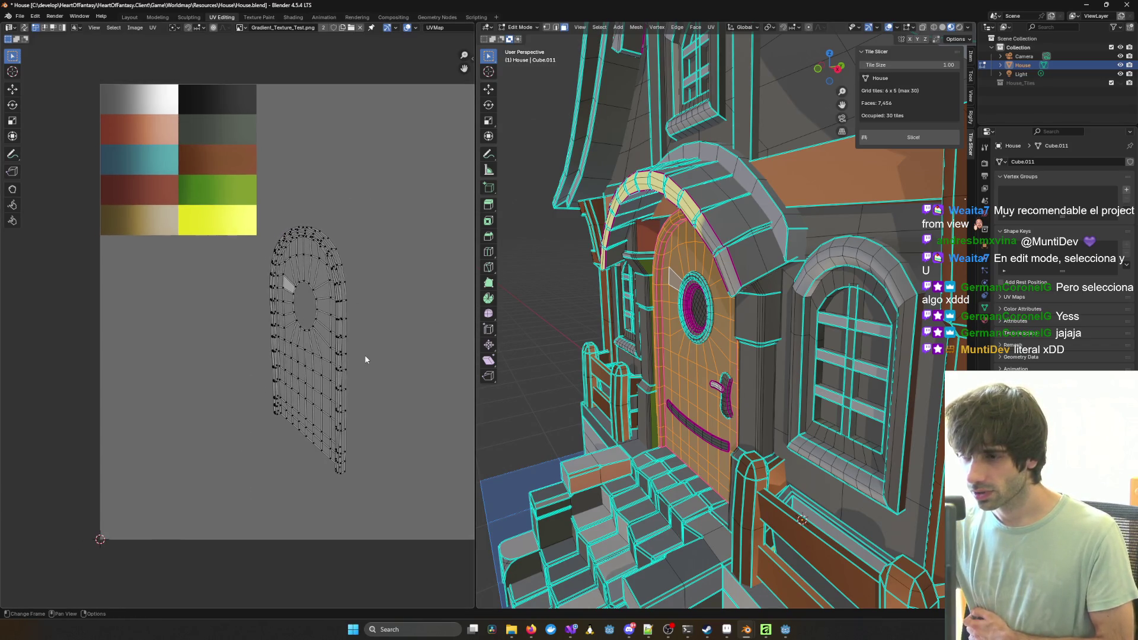
{"action": "key", "text": "KP_1"}
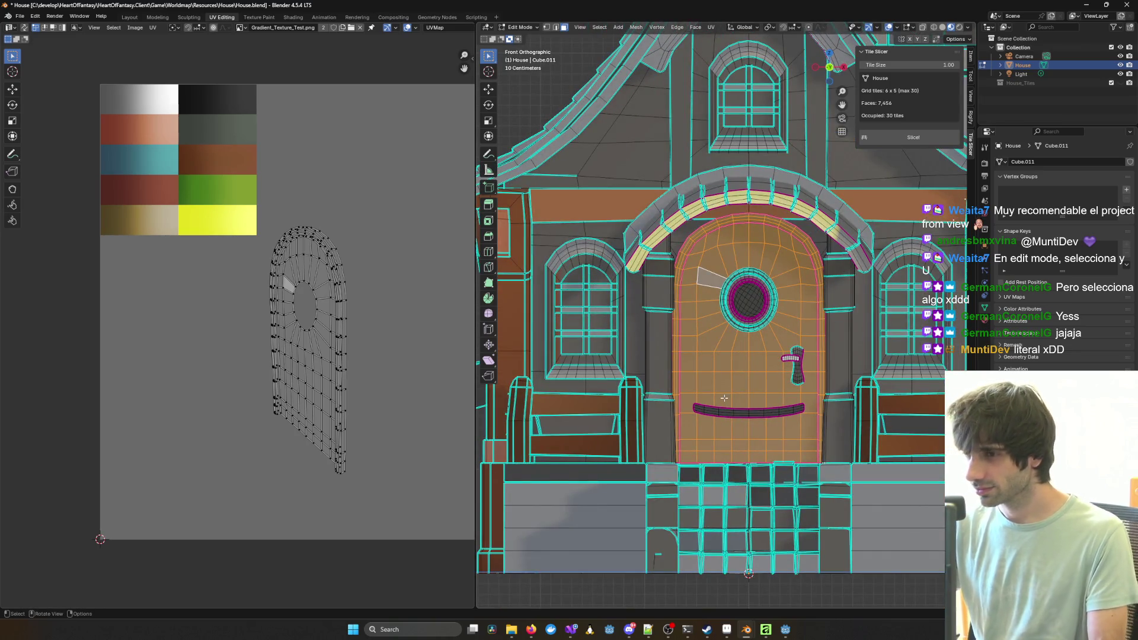
Step: Project the door's UVs from the front view and select the whole island
{"action": "key", "text": "u"}
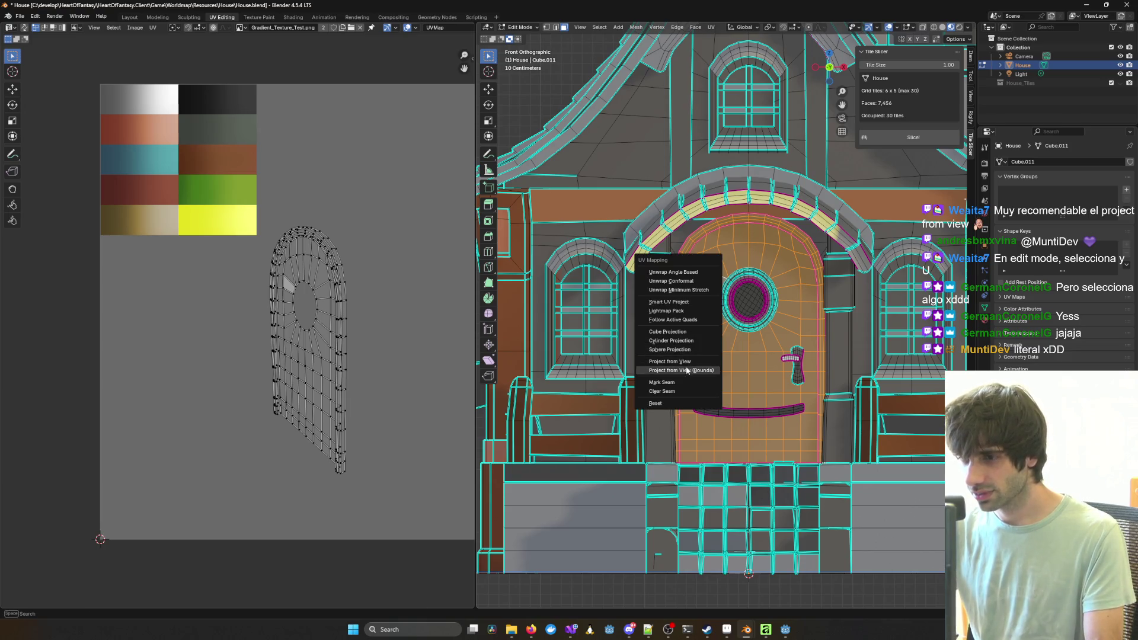
{"action": "left_click", "coordinate": [660, 369]}
{"action": "middle_click_drag", "start_coordinate": [659, 369], "coordinate": [704, 323]}
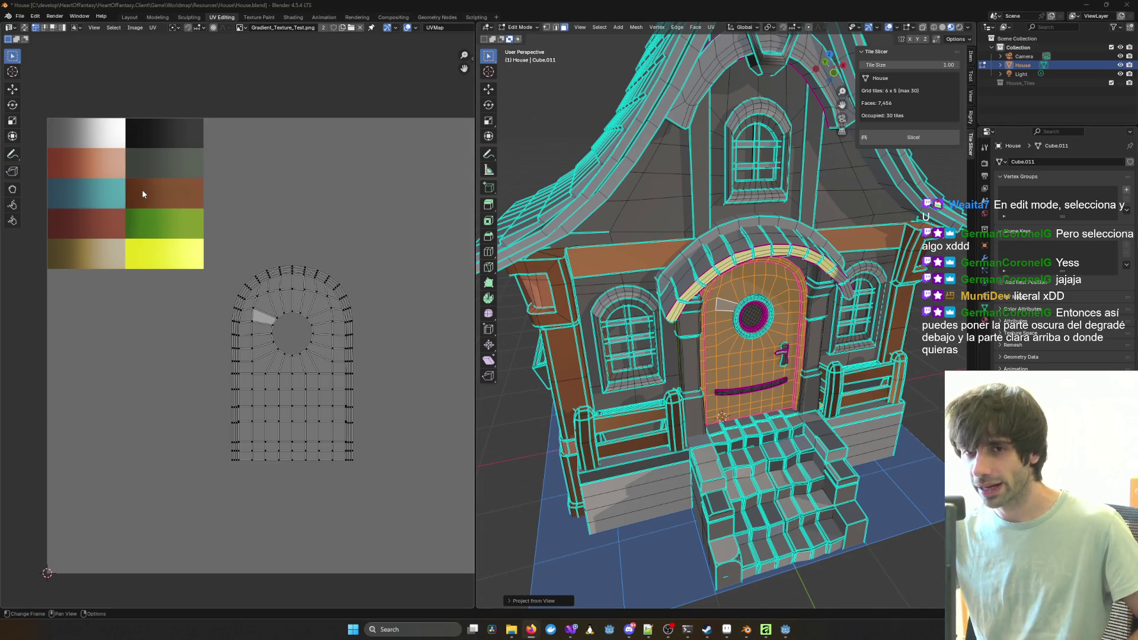
{"action": "scroll", "coordinate": [130, 169], "scroll_direction": "up", "scroll_amount": 2}
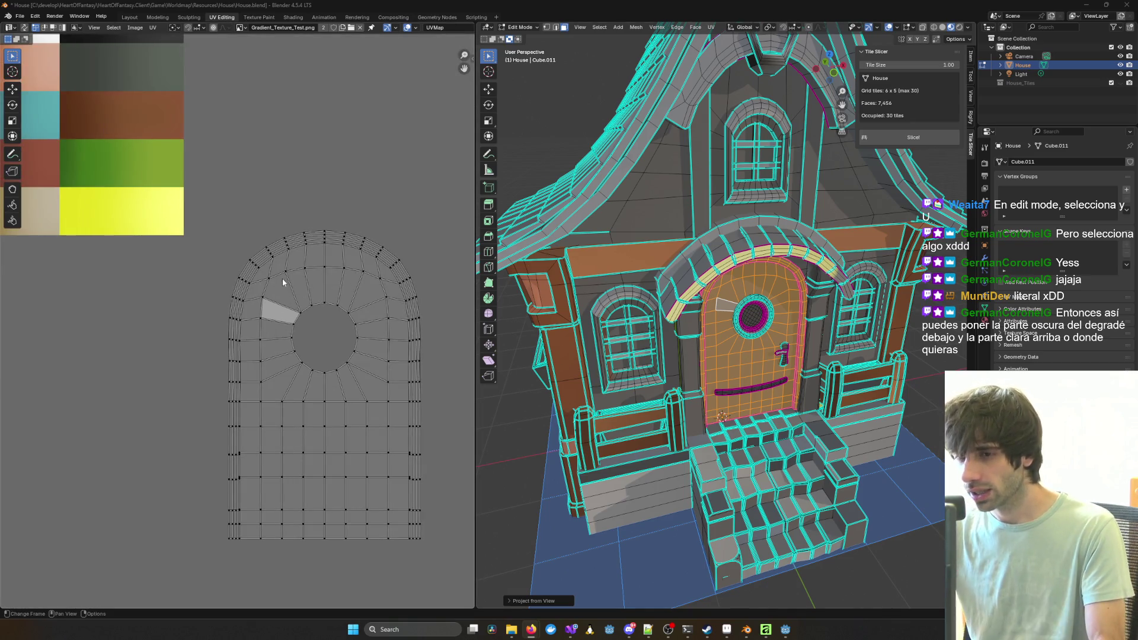
{"action": "scroll", "coordinate": [249, 262], "scroll_direction": "down", "scroll_amount": 1}
{"action": "scroll", "coordinate": [355, 403], "scroll_direction": "up", "scroll_amount": 1}
{"action": "left_click_drag", "start_coordinate": [187, 176], "coordinate": [439, 568]}
Step: Flip the door island upside down and shrink it, keeping the palette in view
{"action": "key", "text": "g"}
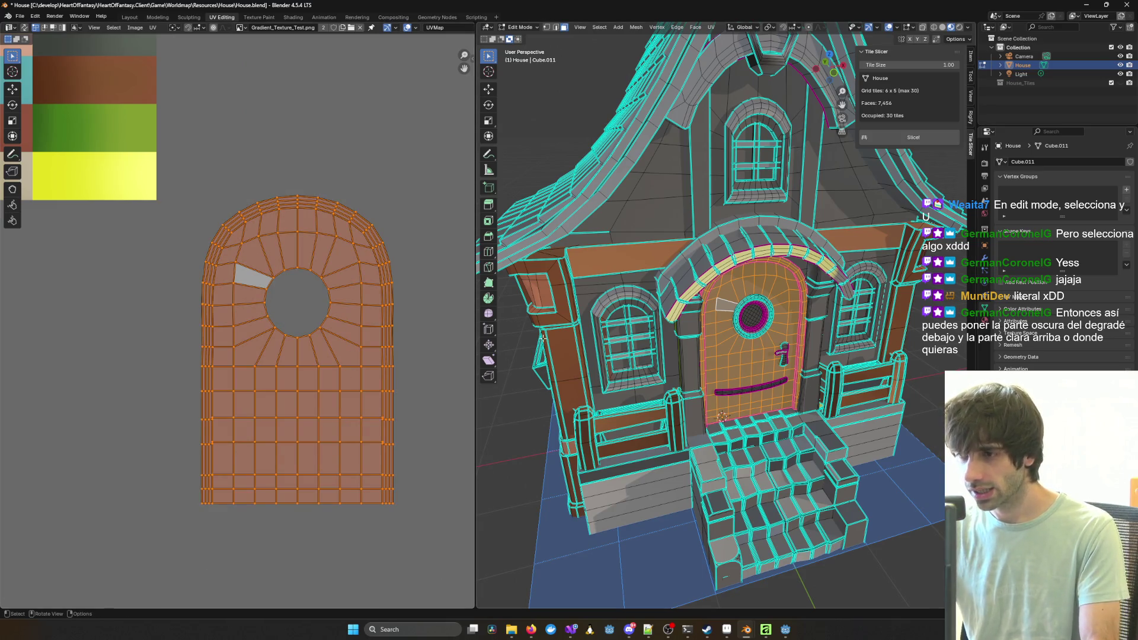
{"action": "key", "text": "s"}
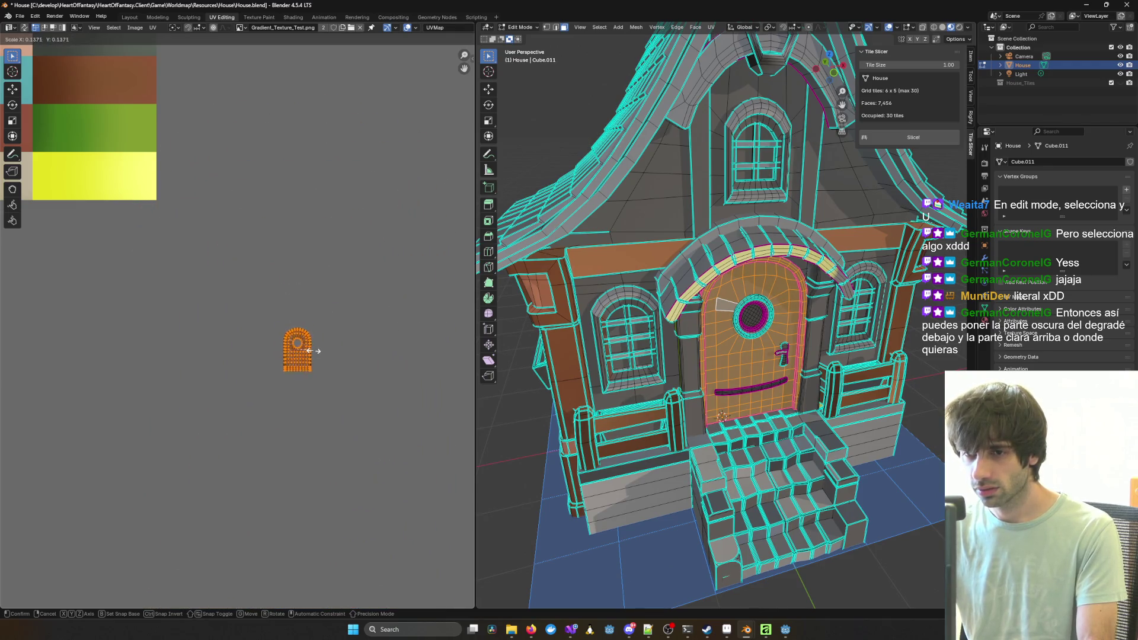
{"action": "left_click", "coordinate": [319, 353]}
{"action": "middle_click_drag", "start_coordinate": [308, 273], "coordinate": [386, 353]}
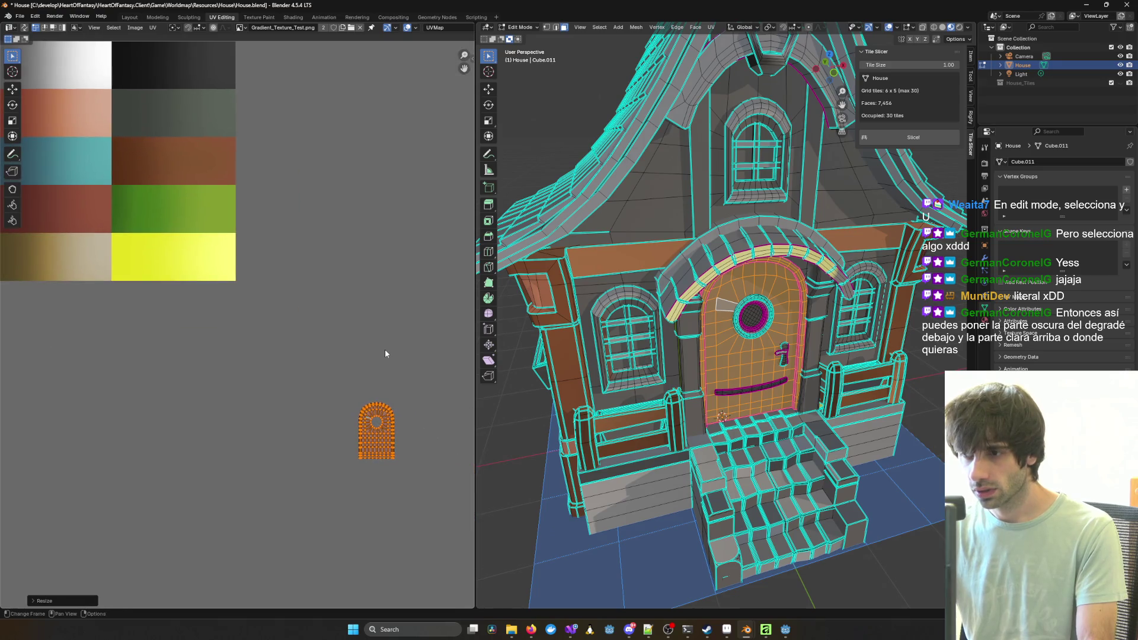
{"action": "key", "text": "g"}
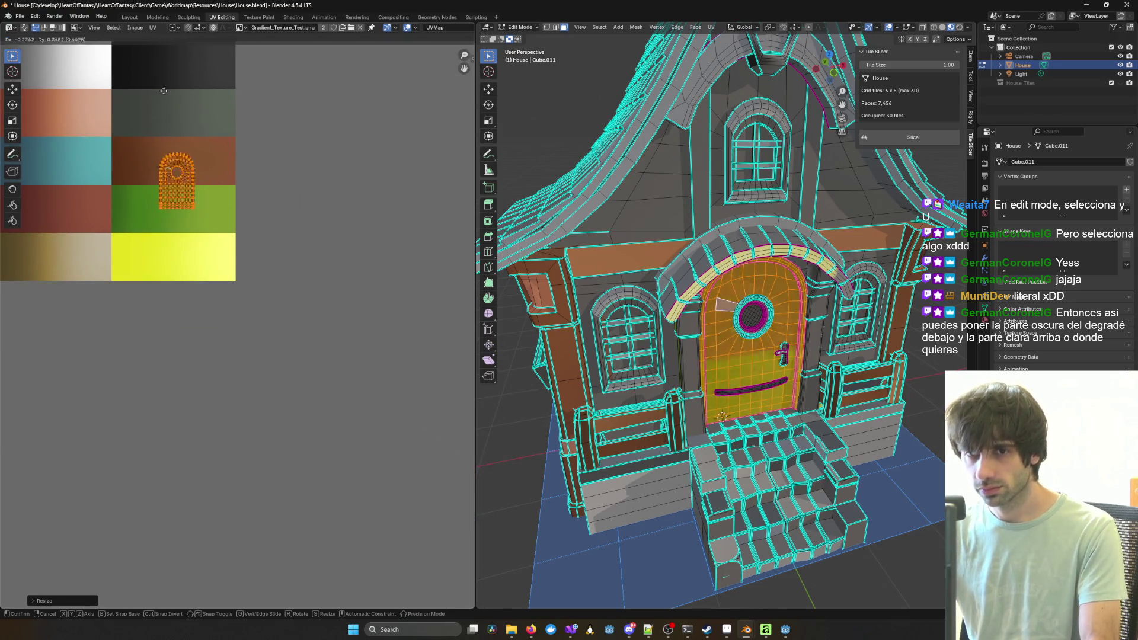
{"action": "key", "text": "Escape"}
{"action": "key", "text": "s"}
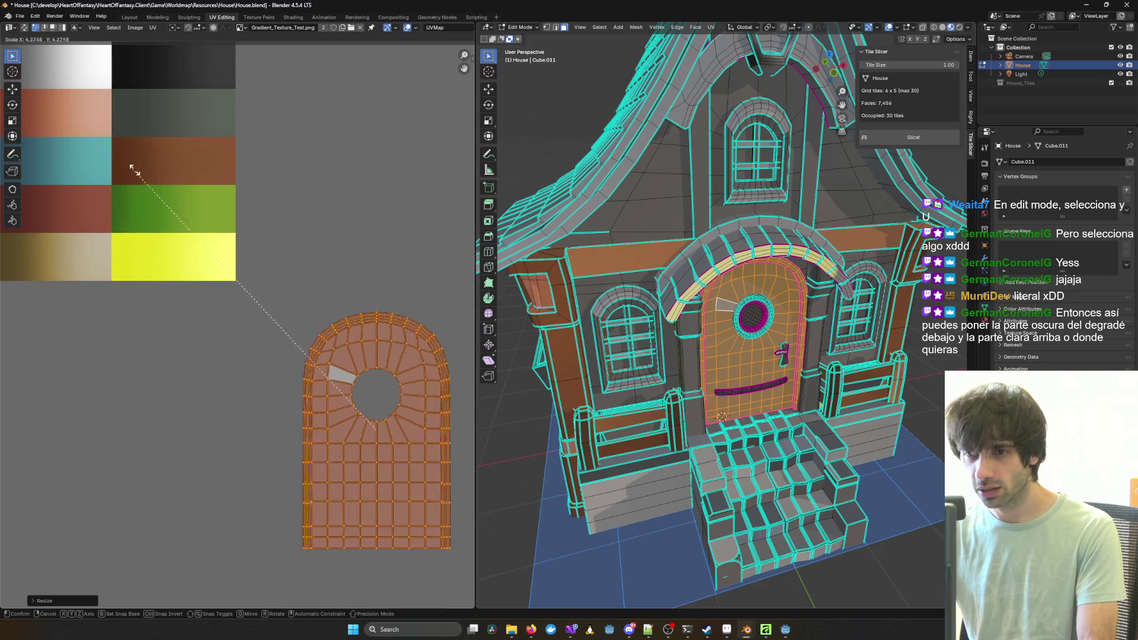
{"action": "left_click", "coordinate": [312, 371]}
Step: Fit the door island onto the red swatch, then return to Object Mode
{"action": "key", "text": "g"}
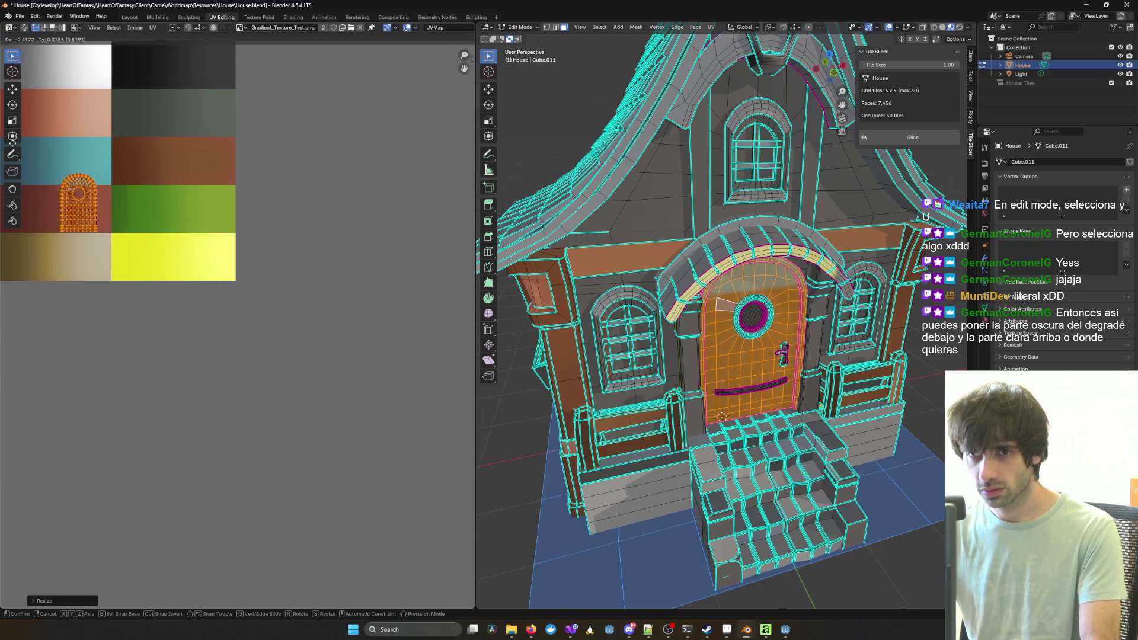
{"action": "left_click", "coordinate": [16, 152]}
{"action": "key", "text": "s"}
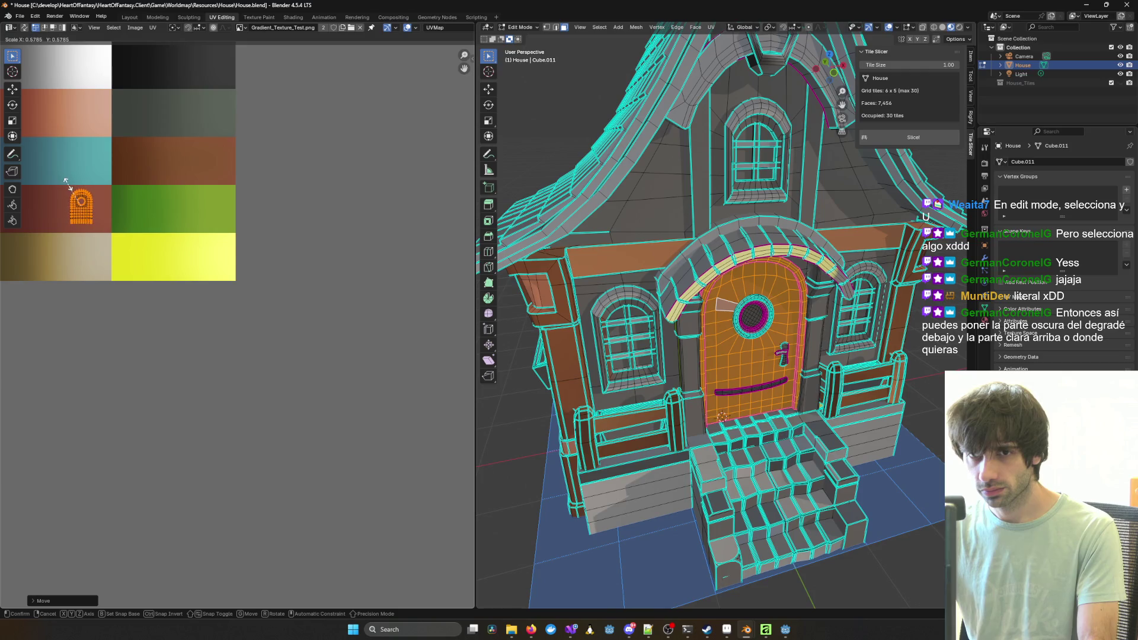
{"action": "left_click", "coordinate": [93, 191]}
{"action": "key", "text": "g"}
{"action": "left_click", "coordinate": [92, 191]}
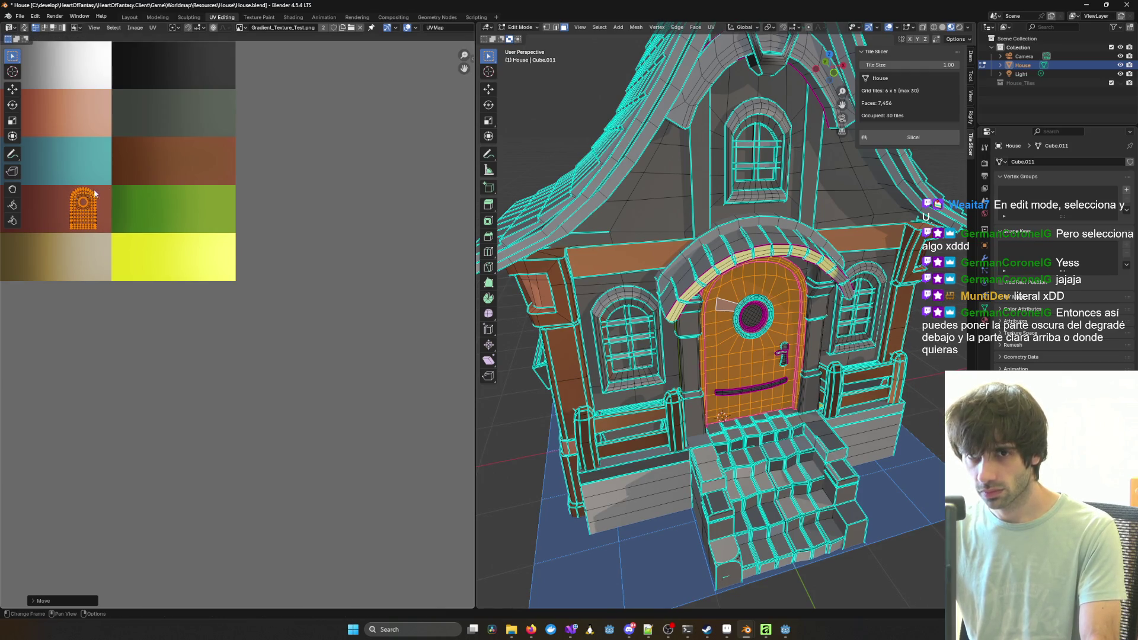
{"action": "left_click", "coordinate": [521, 134]}
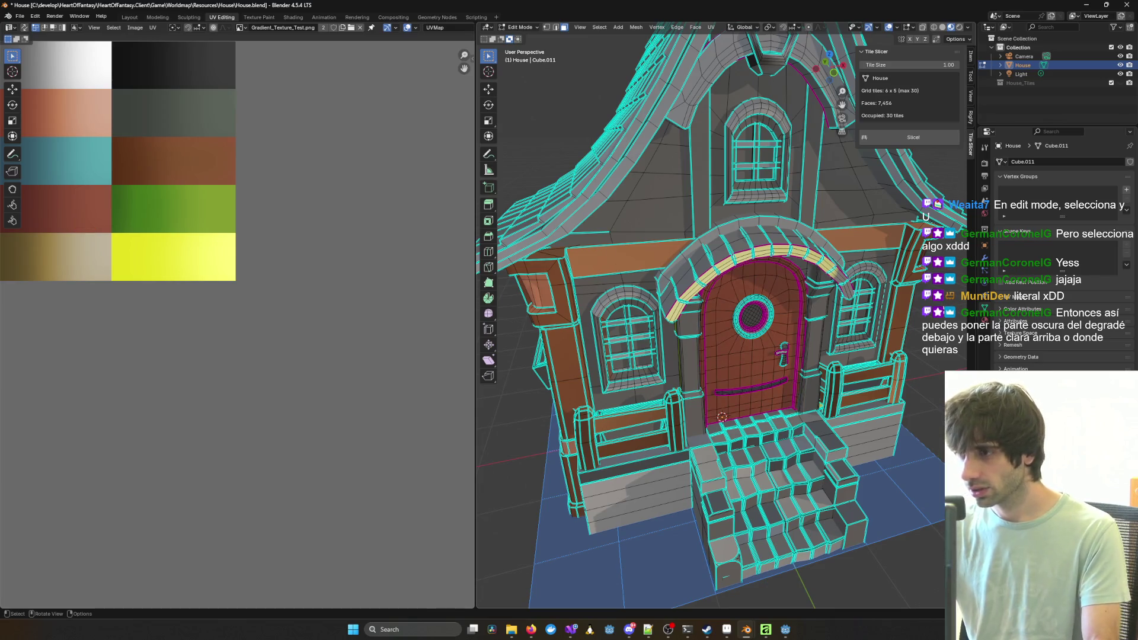
{"action": "key", "text": "Tab"}
{"action": "mouse_move", "coordinate": [830, 308]}
{"action": "middle_mouse_down"}
{"action": "mouse_move", "coordinate": [874, 308]}
{"action": "mouse_move", "coordinate": [563, 293]}
{"action": "mouse_move", "coordinate": [749, 295]}
{"action": "mouse_move", "coordinate": [877, 280]}
{"action": "mouse_move", "coordinate": [788, 309]}
{"action": "mouse_move", "coordinate": [511, 319]}
{"action": "mouse_move", "coordinate": [539, 329]}
{"action": "mouse_move", "coordinate": [485, 300]}
{"action": "mouse_move", "coordinate": [763, 336]}
{"action": "mouse_move", "coordinate": [762, 310]}
{"action": "mouse_move", "coordinate": [748, 305]}
{"action": "mouse_move", "coordinate": [827, 342]}
{"action": "middle_mouse_up"}
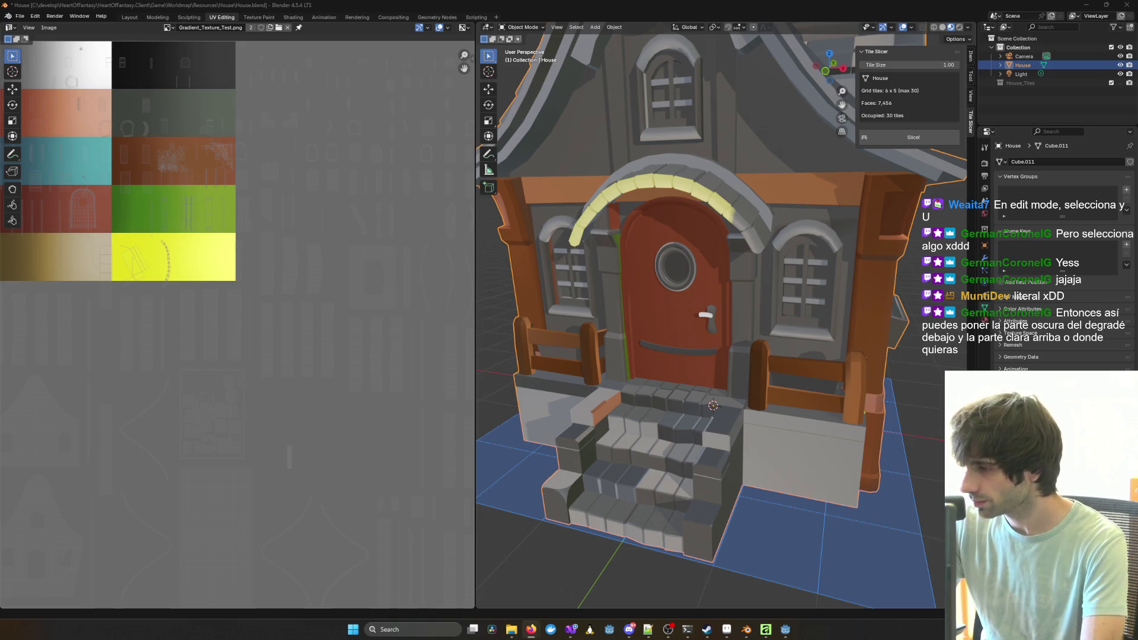
Step: Orbit and zoom around the house to check the red door, side pillar and stairs
{"action": "mouse_move", "coordinate": [636, 300]}
{"action": "middle_mouse_down"}
{"action": "mouse_move", "coordinate": [710, 341]}
{"action": "mouse_move", "coordinate": [699, 317]}
{"action": "mouse_move", "coordinate": [650, 311]}
{"action": "mouse_move", "coordinate": [609, 318]}
{"action": "mouse_move", "coordinate": [657, 318]}
{"action": "mouse_move", "coordinate": [542, 323]}
{"action": "middle_mouse_up"}
{"action": "scroll", "coordinate": [532, 300], "scroll_direction": "down", "scroll_amount": 3}
{"action": "mouse_move", "coordinate": [570, 244]}
{"action": "middle_mouse_down"}
{"action": "mouse_move", "coordinate": [648, 251]}
{"action": "mouse_move", "coordinate": [706, 294]}
{"action": "mouse_move", "coordinate": [575, 222]}
{"action": "mouse_move", "coordinate": [748, 218]}
{"action": "mouse_move", "coordinate": [671, 255]}
{"action": "mouse_move", "coordinate": [581, 261]}
{"action": "middle_mouse_up"}
{"action": "scroll", "coordinate": [748, 219], "scroll_direction": "up", "scroll_amount": 3}
{"action": "mouse_move", "coordinate": [713, 87]}
{"action": "middle_mouse_down"}
{"action": "mouse_move", "coordinate": [645, 251]}
{"action": "mouse_move", "coordinate": [677, 223]}
{"action": "mouse_move", "coordinate": [584, 209]}
{"action": "mouse_move", "coordinate": [684, 201]}
{"action": "mouse_move", "coordinate": [624, 190]}
{"action": "mouse_move", "coordinate": [488, 204]}
{"action": "mouse_move", "coordinate": [521, 214]}
{"action": "middle_mouse_up"}
{"action": "scroll", "coordinate": [762, 311], "scroll_direction": "up", "scroll_amount": 5}
{"action": "mouse_move", "coordinate": [762, 310]}
{"action": "middle_mouse_down"}
{"action": "mouse_move", "coordinate": [835, 346]}
{"action": "mouse_move", "coordinate": [759, 292]}
{"action": "mouse_move", "coordinate": [785, 360]}
{"action": "mouse_move", "coordinate": [660, 312]}
{"action": "mouse_move", "coordinate": [755, 272]}
{"action": "mouse_move", "coordinate": [731, 277]}
{"action": "middle_mouse_up"}
{"action": "scroll", "coordinate": [796, 335], "scroll_direction": "down", "scroll_amount": 5}
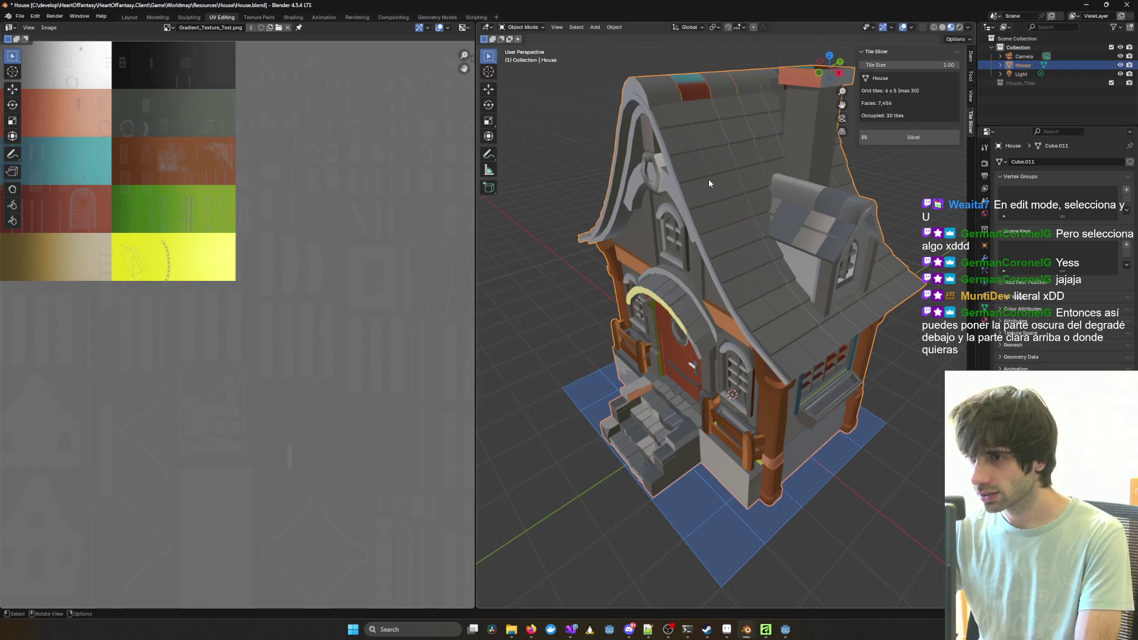
Step: In Edit Mode, select the linked roof regions with L while orbiting around the roof
{"action": "key", "text": "Tab"}
{"action": "key", "text": "l"}
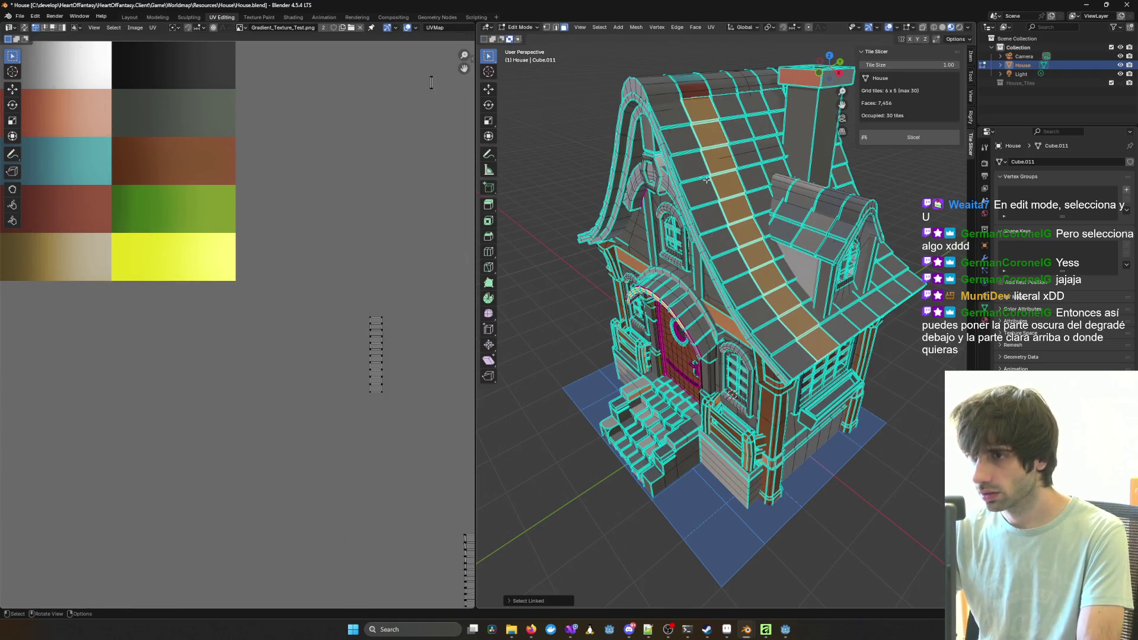
{"action": "key", "text": "l"}
{"action": "middle_click_drag", "start_coordinate": [686, 152], "coordinate": [721, 160]}
{"action": "key", "text": "l"}
{"action": "key", "text": "l"}
{"action": "mouse_move", "coordinate": [798, 188]}
{"action": "middle_mouse_down"}
{"action": "mouse_move", "coordinate": [652, 235]}
{"action": "mouse_move", "coordinate": [748, 269]}
{"action": "middle_mouse_up"}
{"action": "key", "text": "l"}
{"action": "key", "text": "l"}
{"action": "key", "text": "l"}
{"action": "key", "text": "l"}
{"action": "key", "text": "l"}
{"action": "key", "text": "l"}
{"action": "middle_click_drag", "start_coordinate": [794, 322], "coordinate": [736, 272]}
{"action": "scroll", "coordinate": [737, 272], "scroll_direction": "up", "scroll_amount": 4}
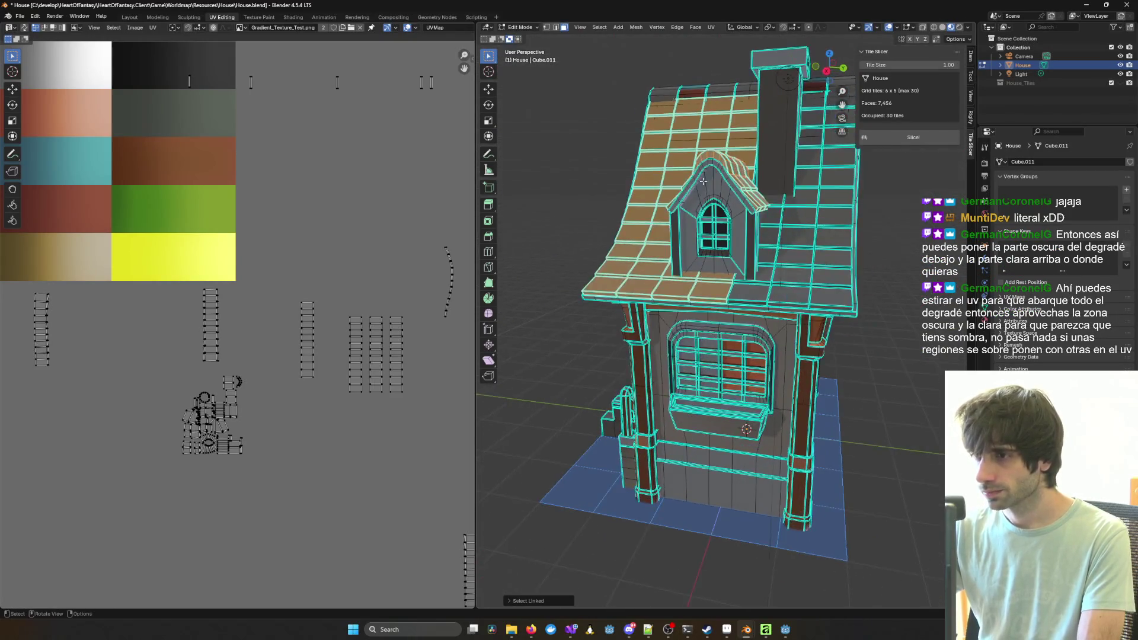
{"action": "mouse_move", "coordinate": [715, 159]}
{"action": "middle_mouse_down"}
{"action": "mouse_move", "coordinate": [705, 178]}
{"action": "mouse_move", "coordinate": [713, 162]}
{"action": "mouse_move", "coordinate": [720, 263]}
{"action": "middle_mouse_up"}
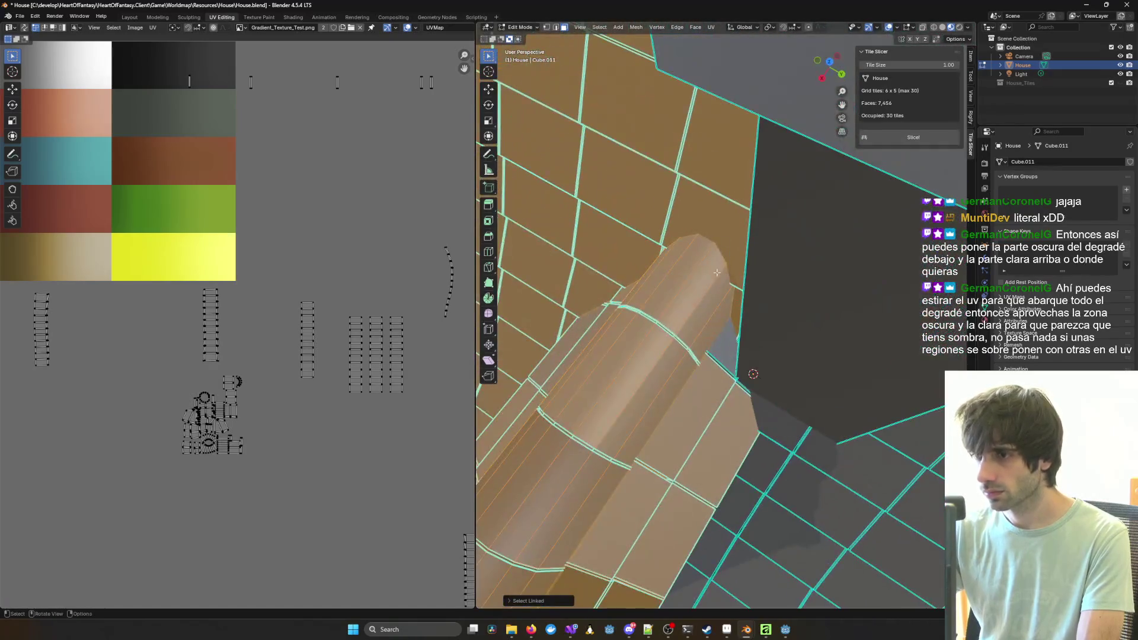
{"action": "key", "text": "l"}
Step: Add the remaining roof tile columns and the door-arch tiles to the selection
{"action": "middle_click_drag", "start_coordinate": [722, 343], "coordinate": [771, 327]}
{"action": "scroll", "coordinate": [771, 327], "scroll_direction": "down", "scroll_amount": 4}
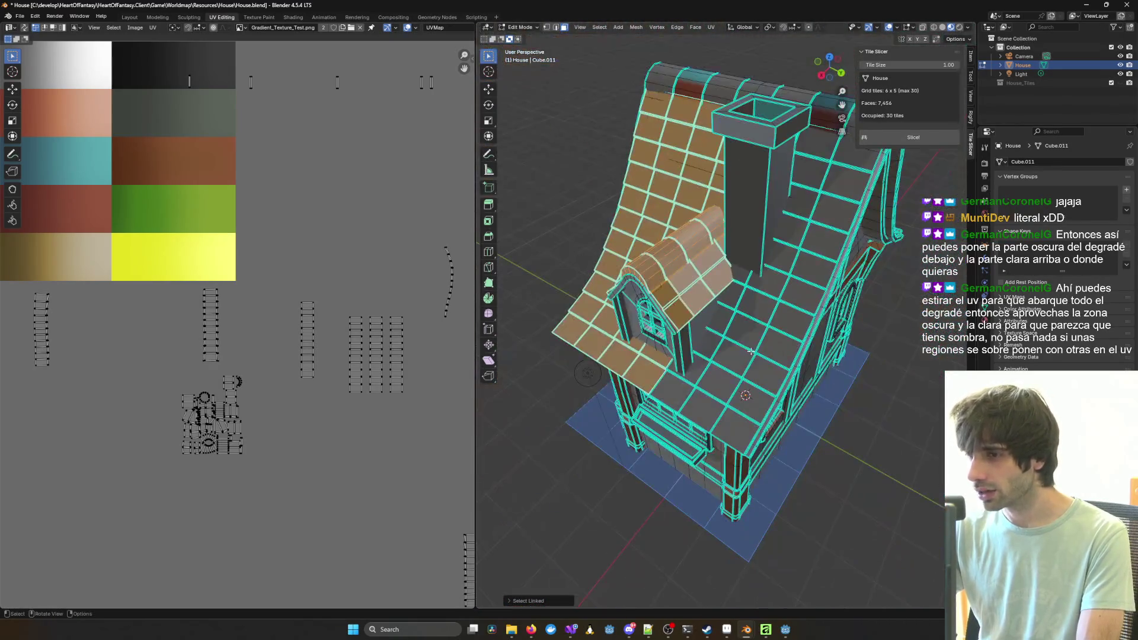
{"action": "key", "text": "l"}
{"action": "mouse_move", "coordinate": [698, 376]}
{"action": "middle_mouse_down"}
{"action": "mouse_move", "coordinate": [723, 307]}
{"action": "mouse_move", "coordinate": [598, 271]}
{"action": "middle_mouse_up"}
{"action": "key", "text": "l"}
{"action": "key", "text": "l"}
{"action": "key", "text": "l"}
{"action": "key", "text": "l"}
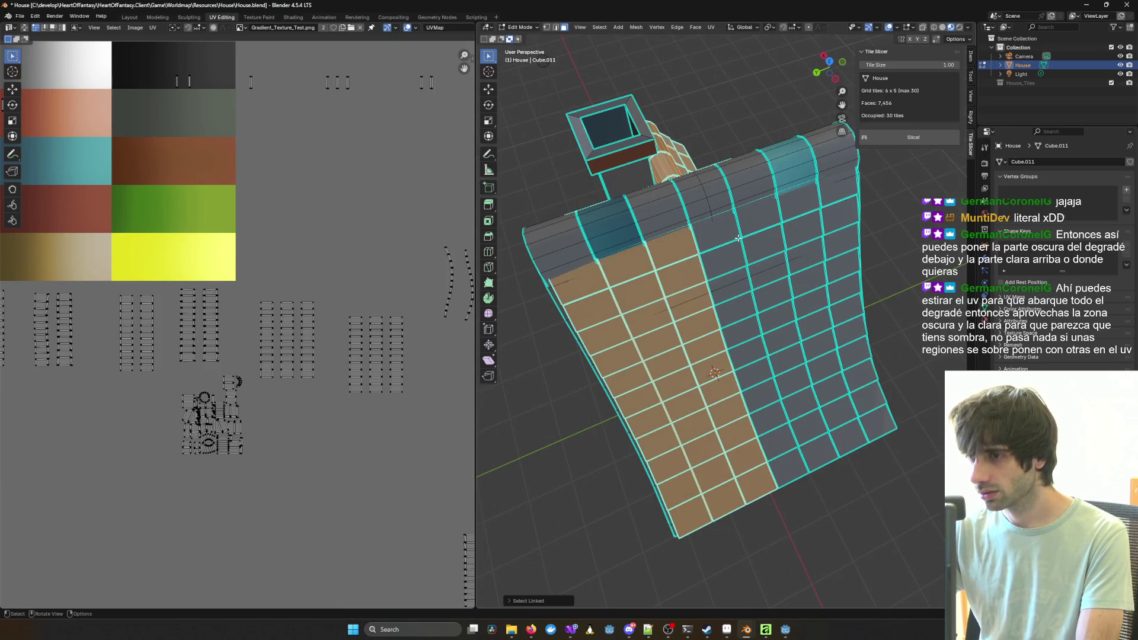
{"action": "key", "text": "l"}
{"action": "mouse_move", "coordinate": [806, 214]}
{"action": "middle_mouse_down"}
{"action": "mouse_move", "coordinate": [720, 319]}
{"action": "mouse_move", "coordinate": [747, 285]}
{"action": "mouse_move", "coordinate": [764, 328]}
{"action": "mouse_move", "coordinate": [721, 349]}
{"action": "middle_mouse_up"}
{"action": "key", "text": "l"}
{"action": "scroll", "coordinate": [763, 328], "scroll_direction": "up", "scroll_amount": 3}
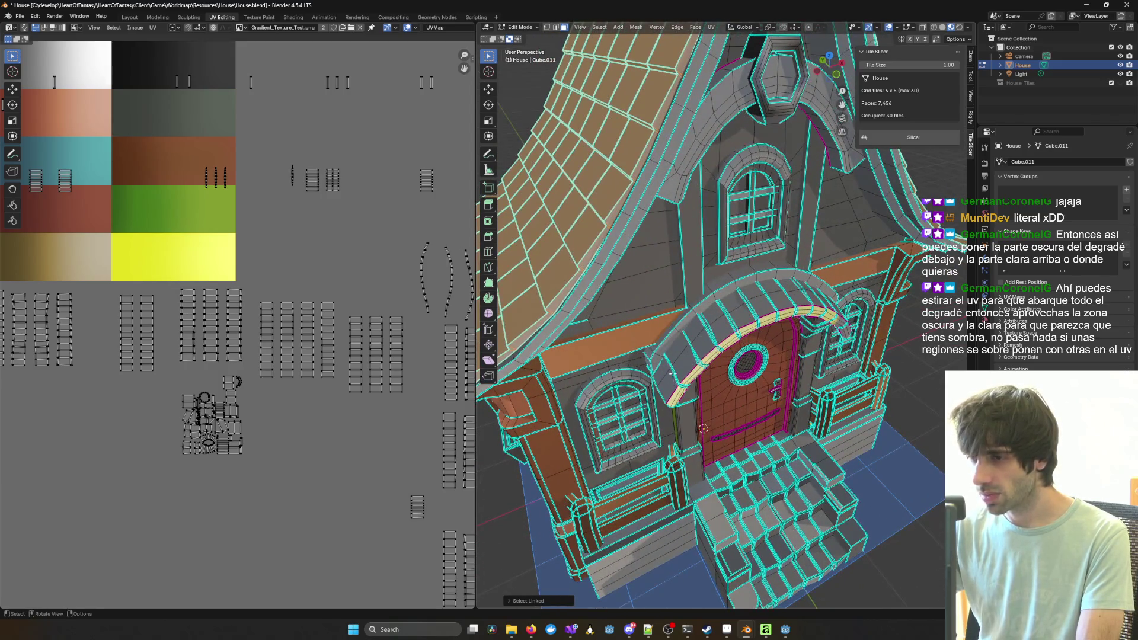
{"action": "key", "text": "l"}
{"action": "mouse_move", "coordinate": [791, 274]}
{"action": "middle_mouse_down"}
{"action": "mouse_move", "coordinate": [644, 253]}
{"action": "mouse_move", "coordinate": [689, 244]}
{"action": "mouse_move", "coordinate": [539, 294]}
{"action": "mouse_move", "coordinate": [719, 302]}
{"action": "mouse_move", "coordinate": [790, 287]}
{"action": "middle_mouse_up"}
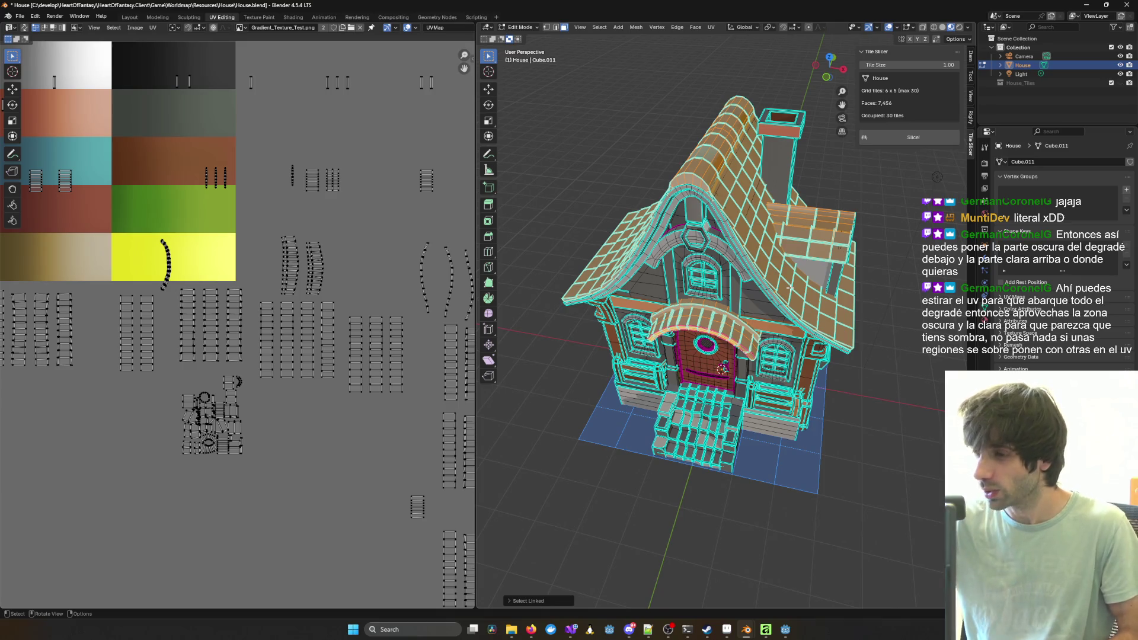
Step: Centre the palette texture in the UV editor and view the roof from above
{"action": "middle_click_drag", "start_coordinate": [876, 206], "coordinate": [848, 279]}
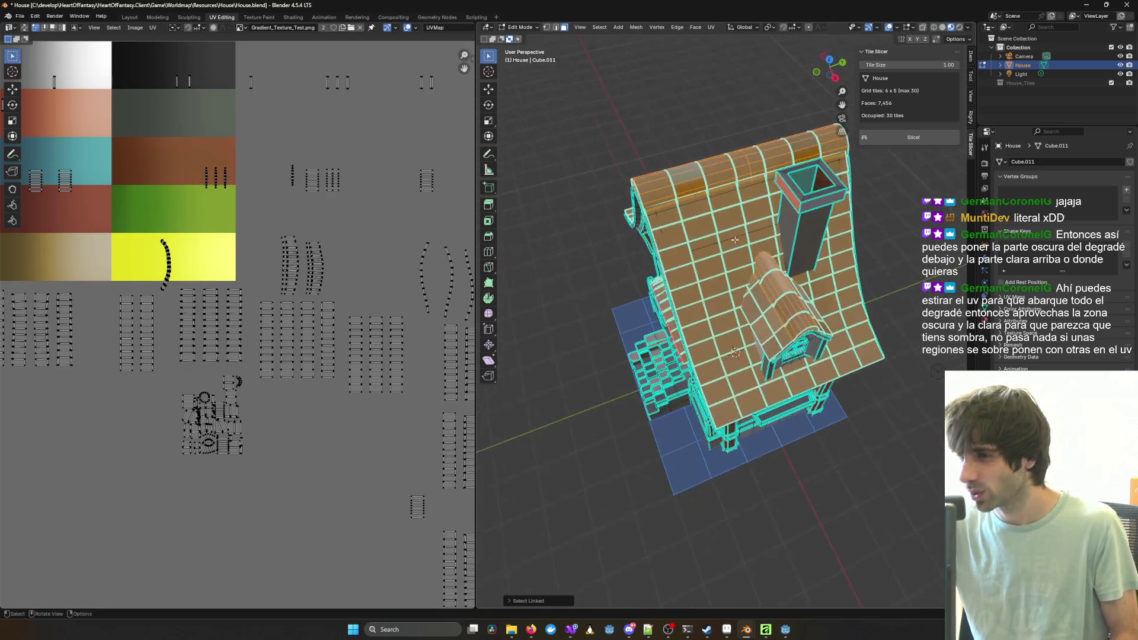
{"action": "key", "text": "alt+Tab"}
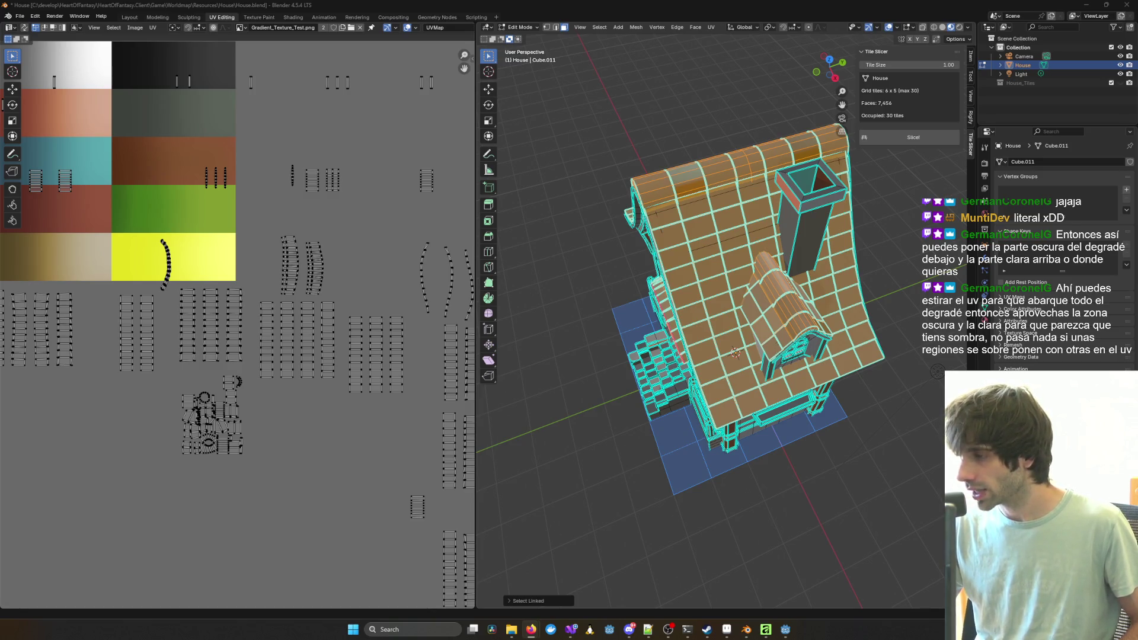
{"action": "middle_click_drag", "start_coordinate": [712, 475], "coordinate": [743, 363]}
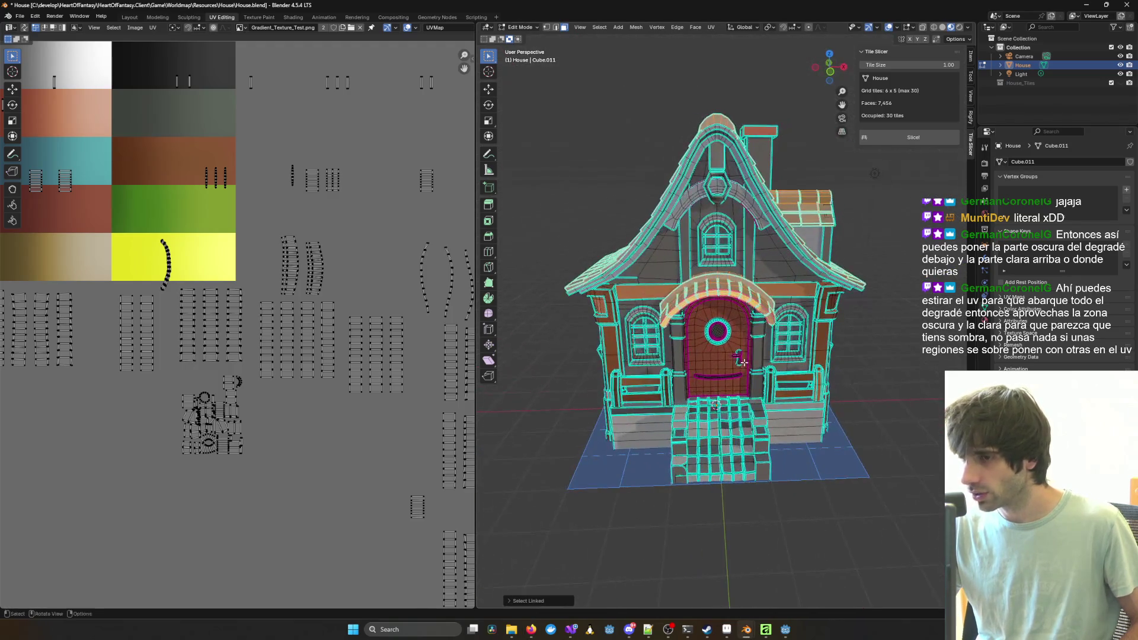
{"action": "mouse_move", "coordinate": [460, 324]}
{"action": "middle_mouse_down"}
{"action": "mouse_move", "coordinate": [612, 423]}
{"action": "mouse_move", "coordinate": [597, 426]}
{"action": "middle_mouse_up"}
{"action": "mouse_move", "coordinate": [724, 358]}
{"action": "middle_mouse_down"}
{"action": "mouse_move", "coordinate": [652, 335]}
{"action": "mouse_move", "coordinate": [559, 351]}
{"action": "mouse_move", "coordinate": [622, 207]}
{"action": "middle_mouse_up"}
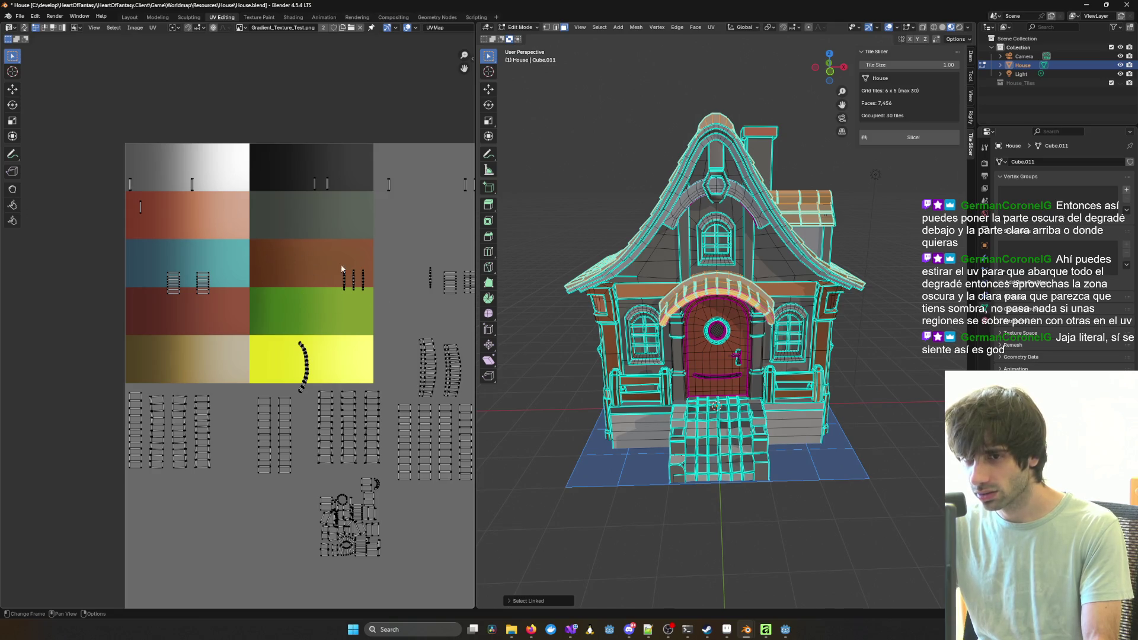
Step: Bring Player.blend forward, clear the head selection, then move its window aside to reveal the house
{"action": "scroll", "coordinate": [741, 364], "scroll_direction": "up", "scroll_amount": 5}
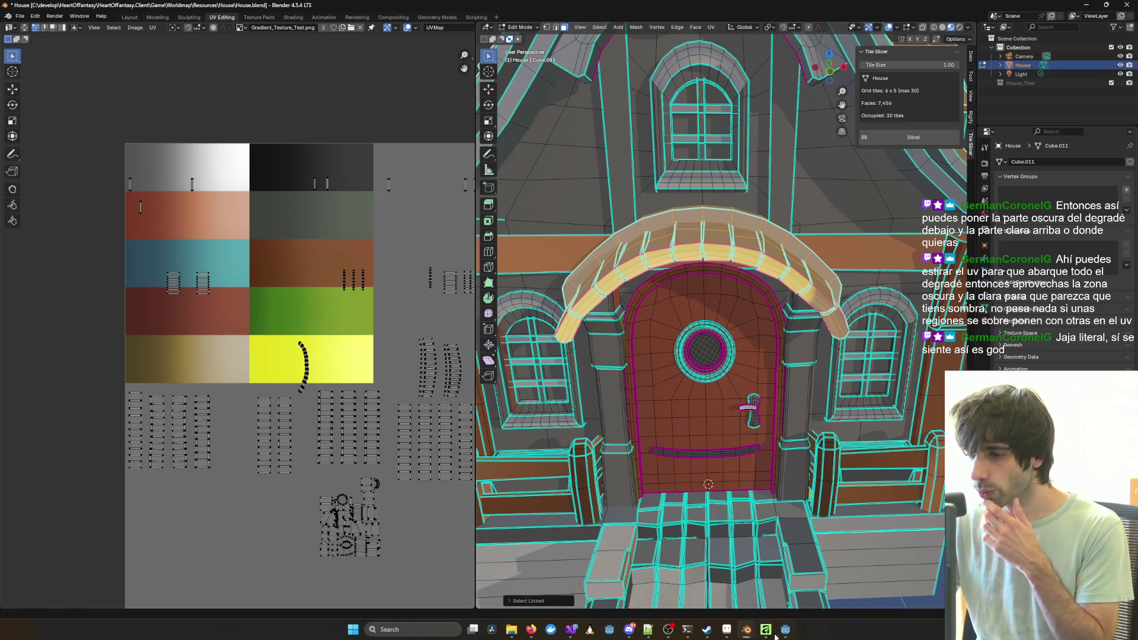
{"action": "mouse_move", "coordinate": [749, 635]}
{"action": "left_click", "coordinate": [789, 578]}
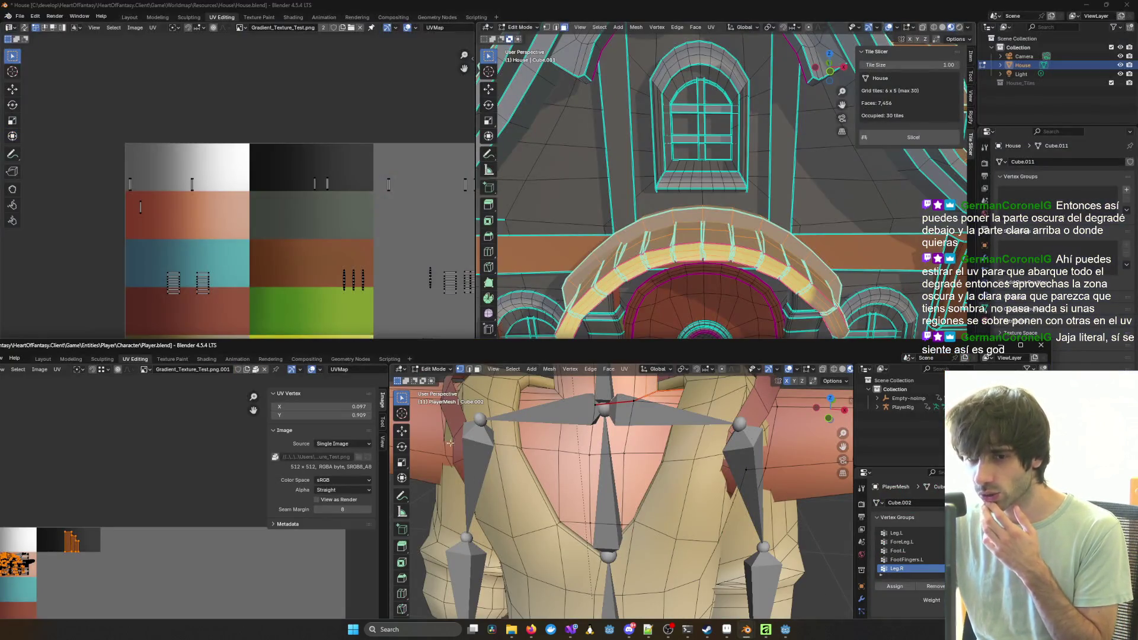
{"action": "left_click_drag", "start_coordinate": [505, 352], "coordinate": [747, 185]}
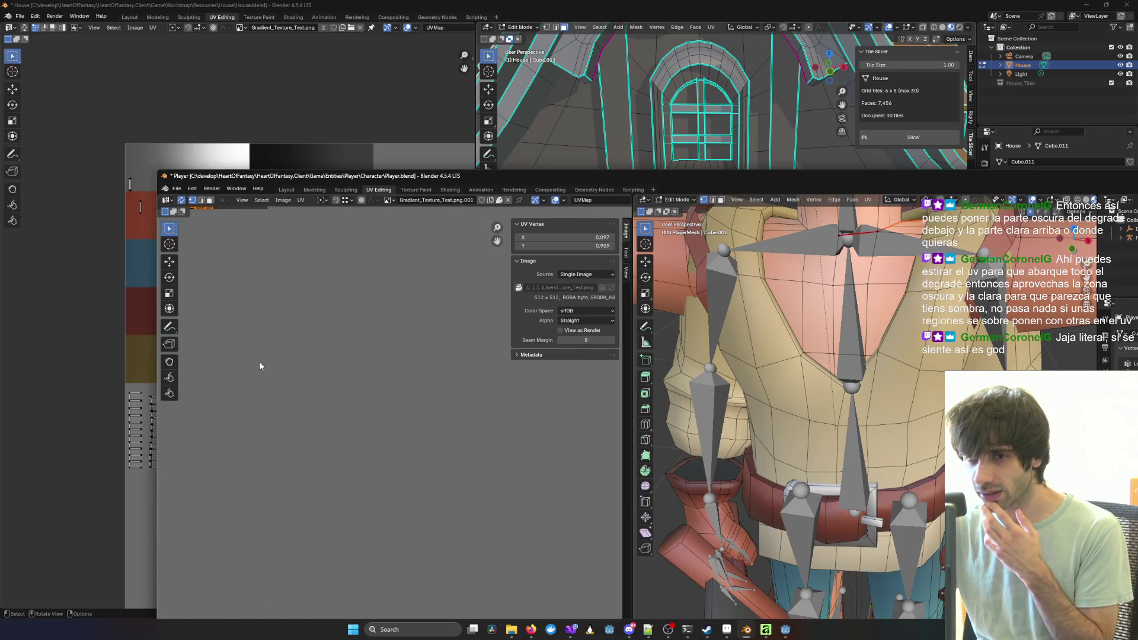
{"action": "scroll", "coordinate": [814, 392], "scroll_direction": "down", "scroll_amount": 3}
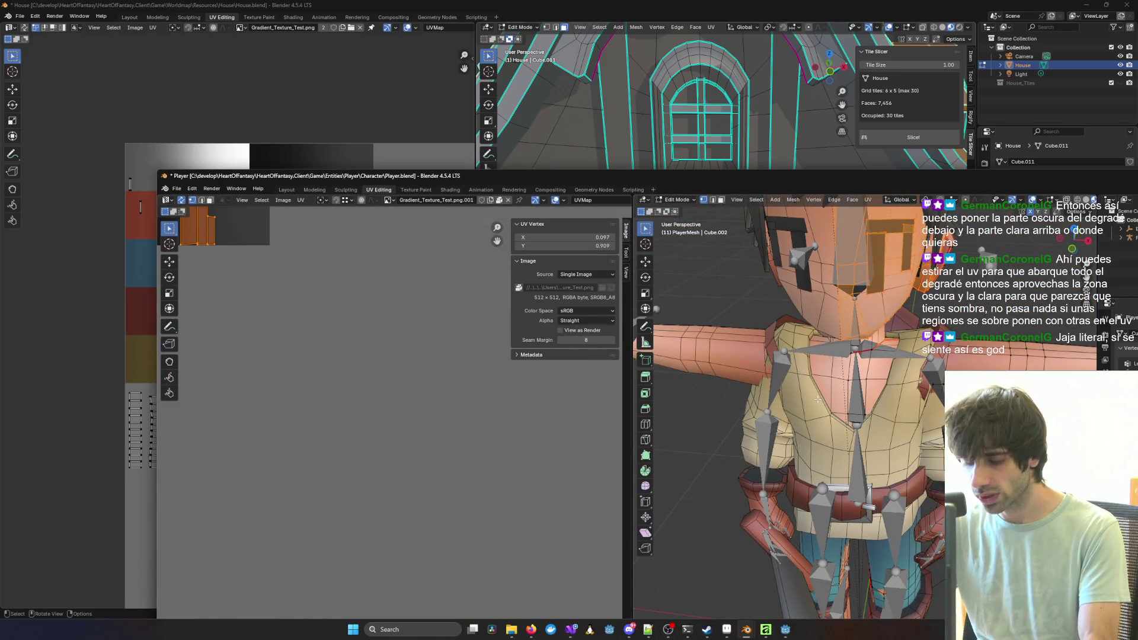
{"action": "key", "text": "alt+a"}
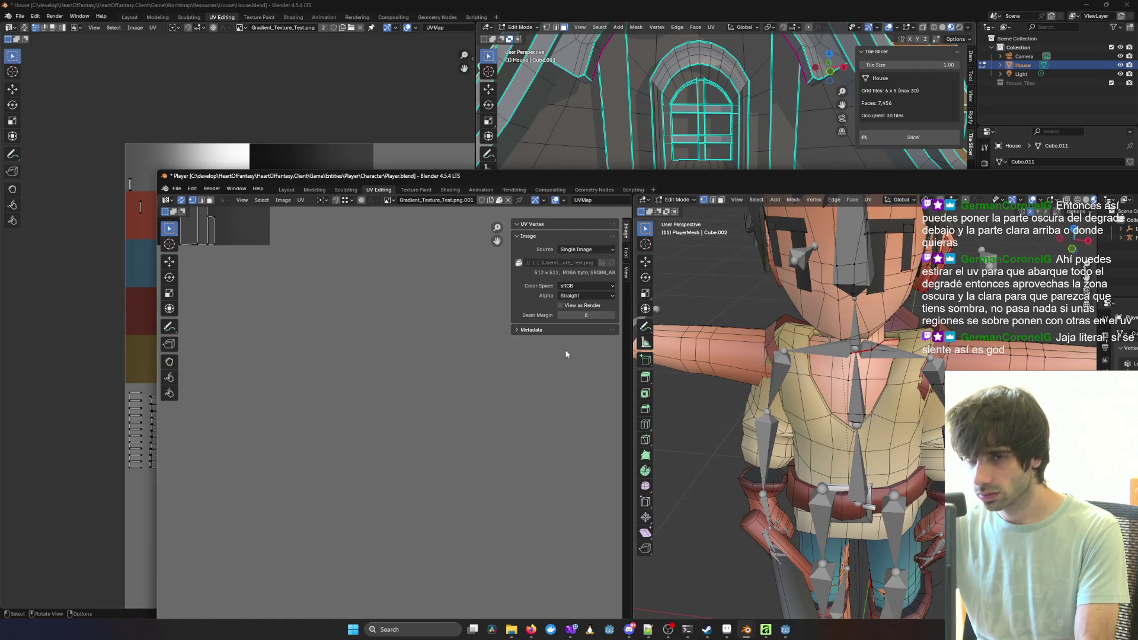
{"action": "scroll", "coordinate": [788, 410], "scroll_direction": "down", "scroll_amount": 3}
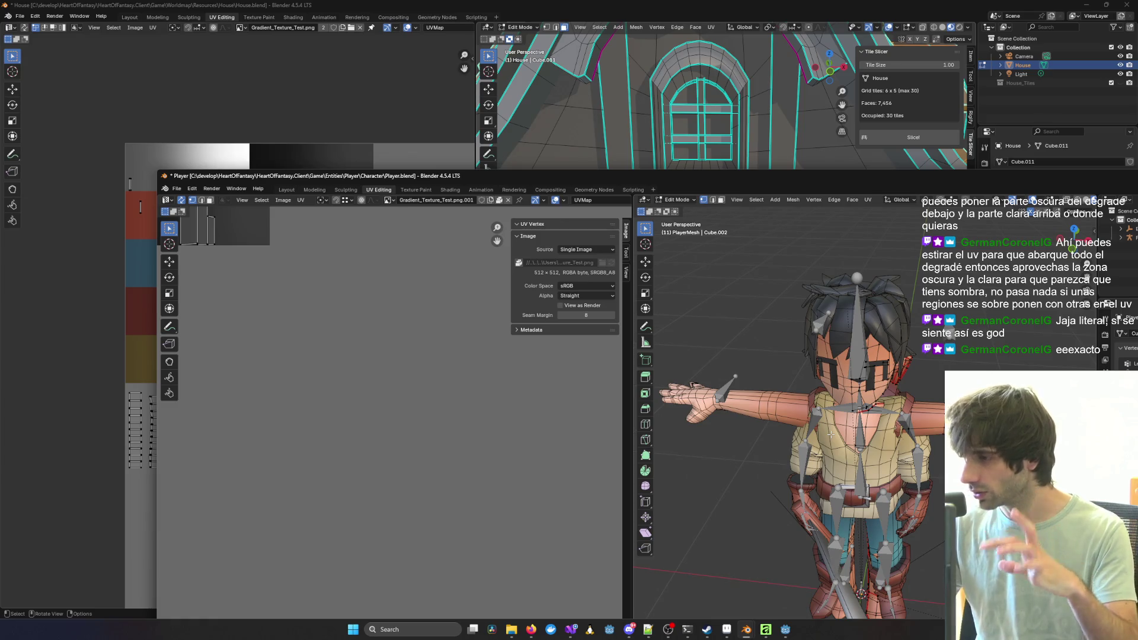
{"action": "left_click_drag", "start_coordinate": [786, 178], "coordinate": [701, 143]}
{"action": "mouse_move", "coordinate": [1088, 148]}
{"action": "left_mouse_down"}
{"action": "mouse_move", "coordinate": [933, 148]}
{"action": "mouse_move", "coordinate": [889, 278]}
{"action": "left_mouse_up"}
Step: Add the whole linked porch arch piece to the selection
{"action": "left_click", "coordinate": [691, 310]}
{"action": "key", "text": "l"}
{"action": "mouse_move", "coordinate": [691, 310]}
{"action": "middle_mouse_down"}
{"action": "mouse_move", "coordinate": [735, 278]}
{"action": "mouse_move", "coordinate": [693, 309]}
{"action": "mouse_move", "coordinate": [723, 284]}
{"action": "mouse_move", "coordinate": [715, 292]}
{"action": "mouse_move", "coordinate": [741, 338]}
{"action": "mouse_move", "coordinate": [616, 273]}
{"action": "mouse_move", "coordinate": [658, 275]}
{"action": "mouse_move", "coordinate": [644, 277]}
{"action": "middle_mouse_up"}
{"action": "scroll", "coordinate": [714, 291], "scroll_direction": "down", "scroll_amount": 5}
{"action": "key", "text": "u"}
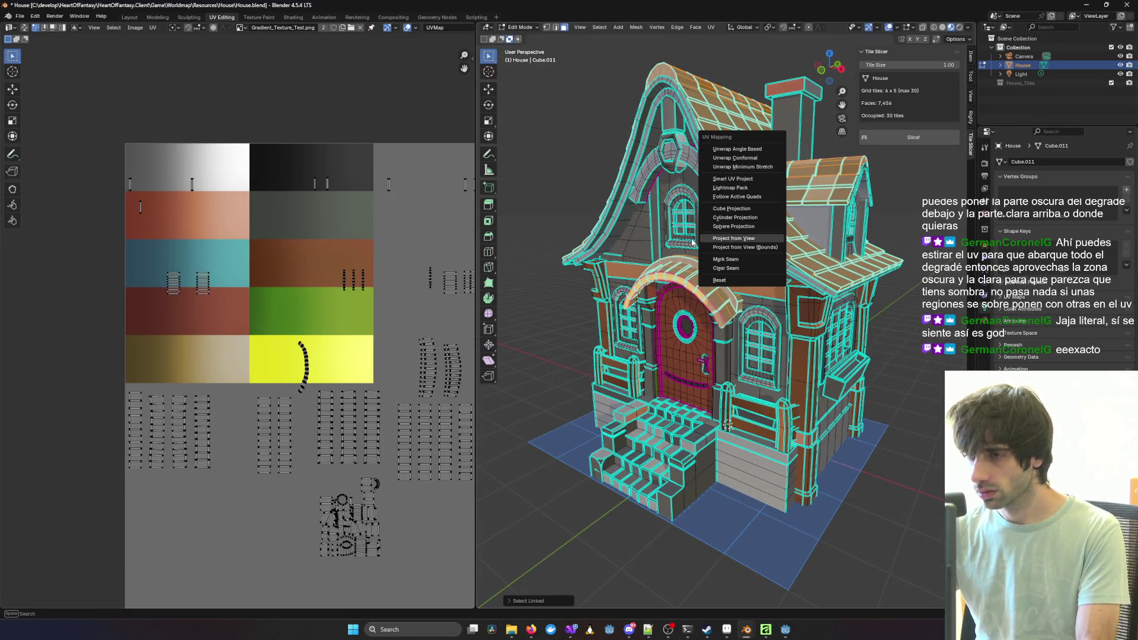
{"action": "key", "text": "Escape"}
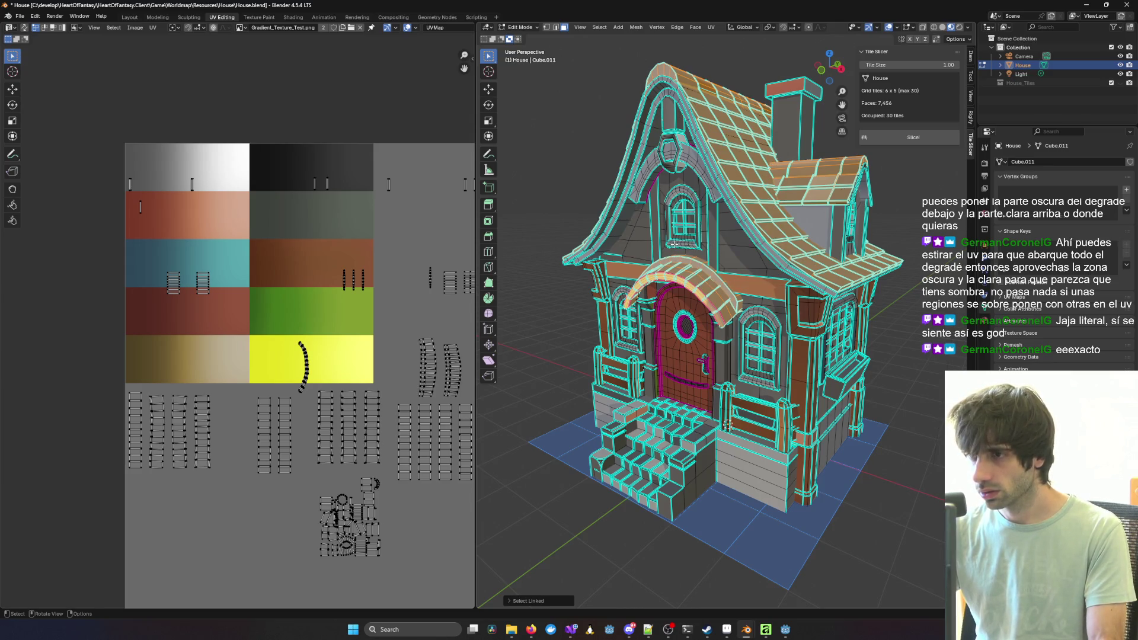
Step: Project the selected faces' UVs from Top Orthographic view
{"action": "key", "text": "KP_1"}
{"action": "key", "text": "KP_0"}
{"action": "key", "text": "KP_7"}
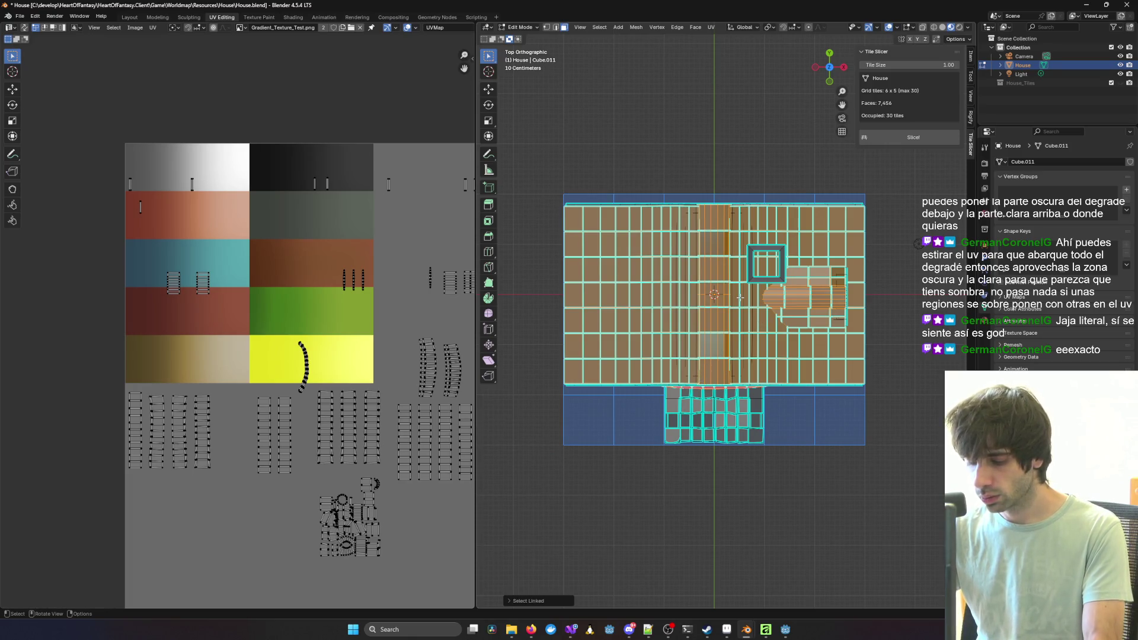
{"action": "key", "text": "u"}
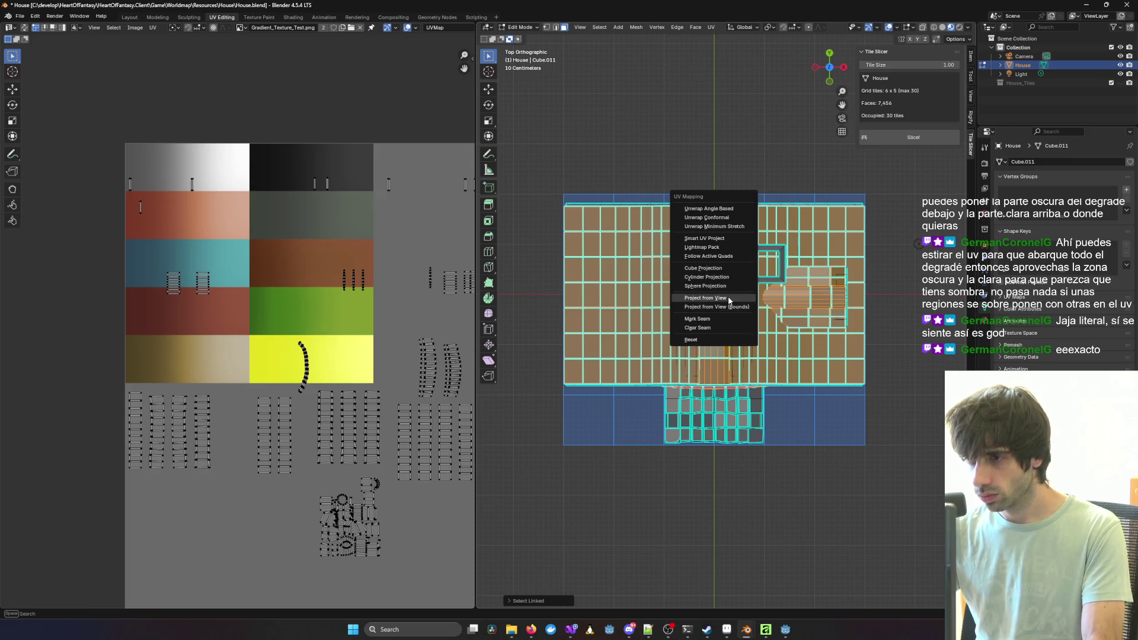
{"action": "left_click", "coordinate": [729, 298]}
{"action": "scroll", "coordinate": [355, 386], "scroll_direction": "down", "scroll_amount": 3}
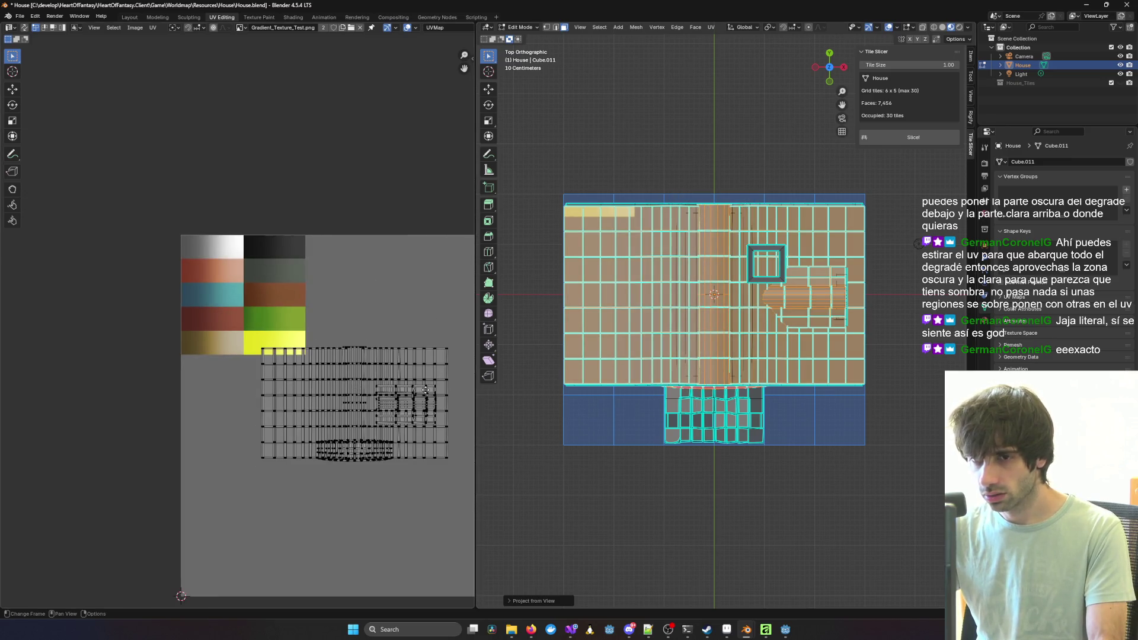
Step: Shrink all the roof UVs and move the island onto the teal swatch
{"action": "middle_click_drag", "start_coordinate": [426, 390], "coordinate": [378, 371]}
{"action": "left_click_drag", "start_coordinate": [183, 304], "coordinate": [433, 470]}
{"action": "key", "text": "s"}
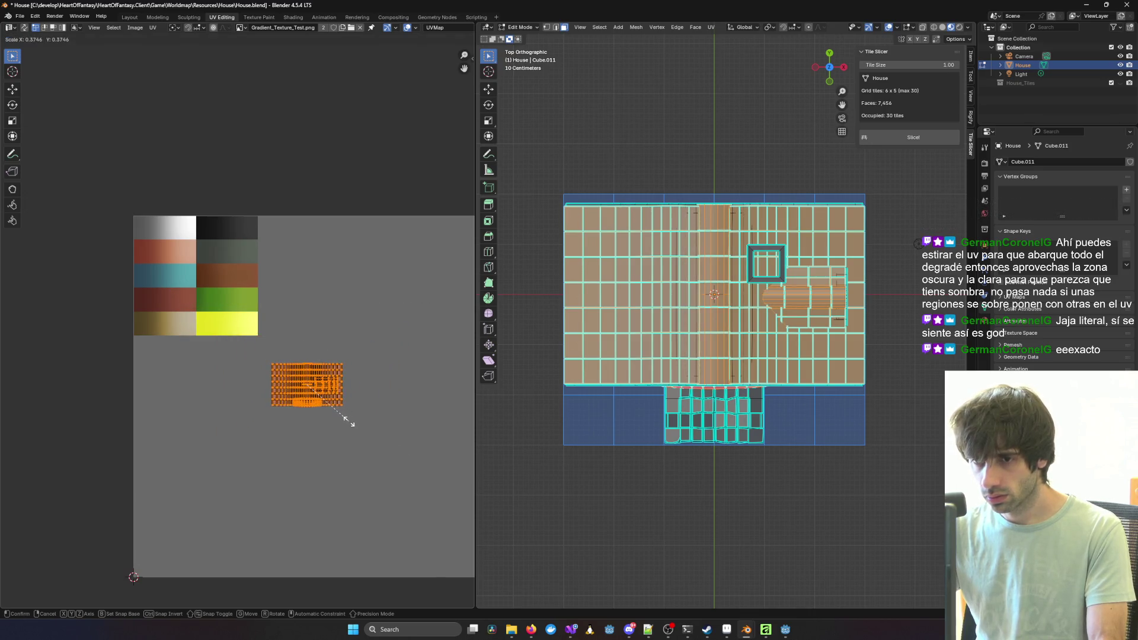
{"action": "left_click", "coordinate": [336, 408]}
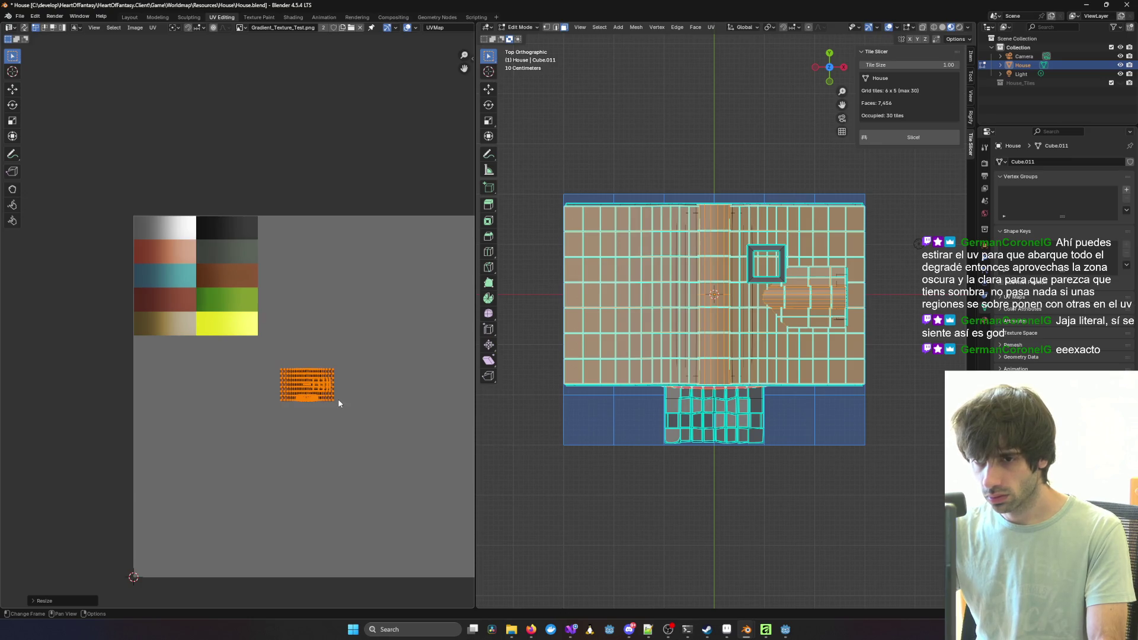
{"action": "key", "text": "g"}
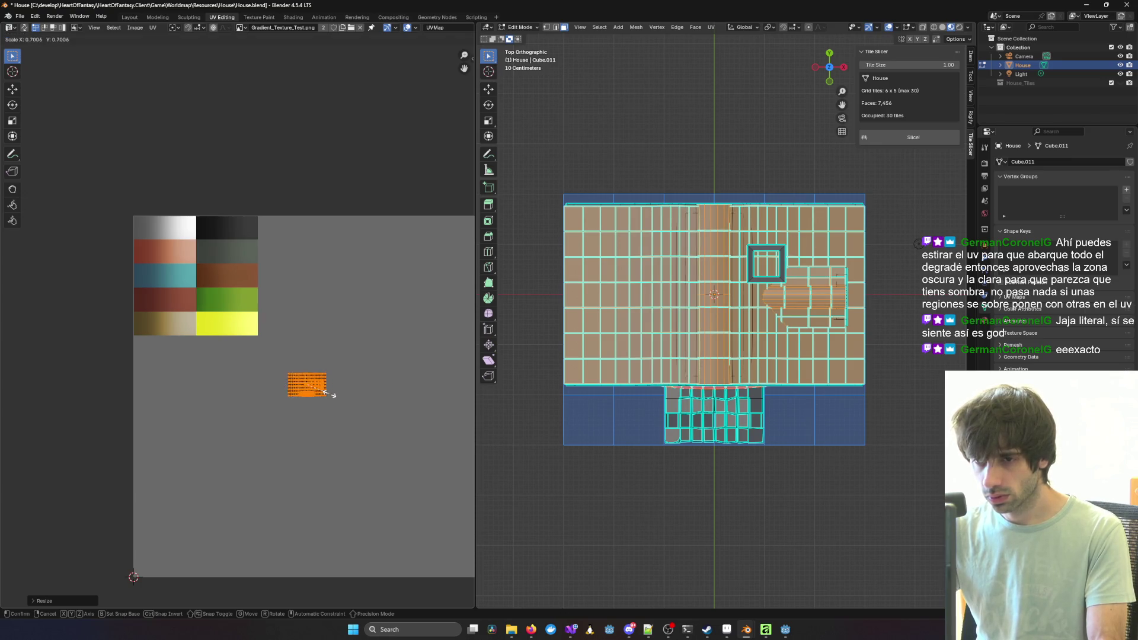
{"action": "left_click", "coordinate": [187, 288]}
Step: Scale the roof island vertically to fit the teal band's height
{"action": "scroll", "coordinate": [187, 289], "scroll_direction": "up", "scroll_amount": 3}
{"action": "middle_click_drag", "start_coordinate": [176, 262], "coordinate": [333, 351]}
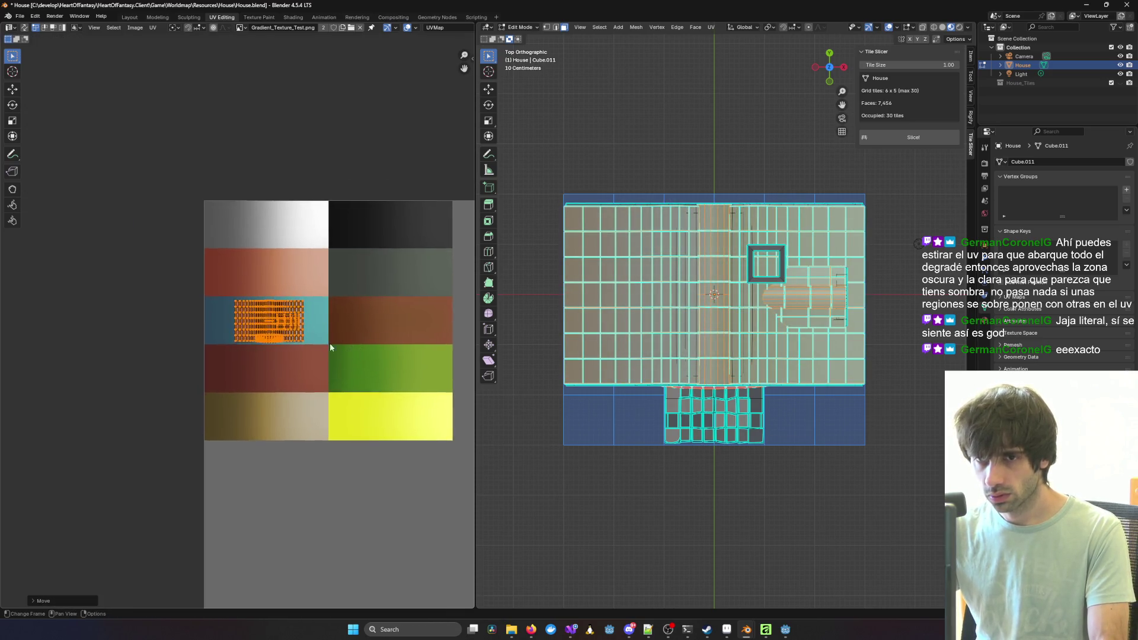
{"action": "scroll", "coordinate": [384, 320], "scroll_direction": "up", "scroll_amount": 6}
{"action": "mouse_move", "coordinate": [385, 321]}
{"action": "middle_mouse_down"}
{"action": "mouse_move", "coordinate": [195, 327]}
{"action": "mouse_move", "coordinate": [249, 327]}
{"action": "middle_mouse_up"}
{"action": "scroll", "coordinate": [379, 330], "scroll_direction": "down", "scroll_amount": 2}
{"action": "scroll", "coordinate": [378, 329], "scroll_direction": "up", "scroll_amount": 2}
{"action": "scroll", "coordinate": [378, 325], "scroll_direction": "down", "scroll_amount": 1}
{"action": "key", "text": "s"}
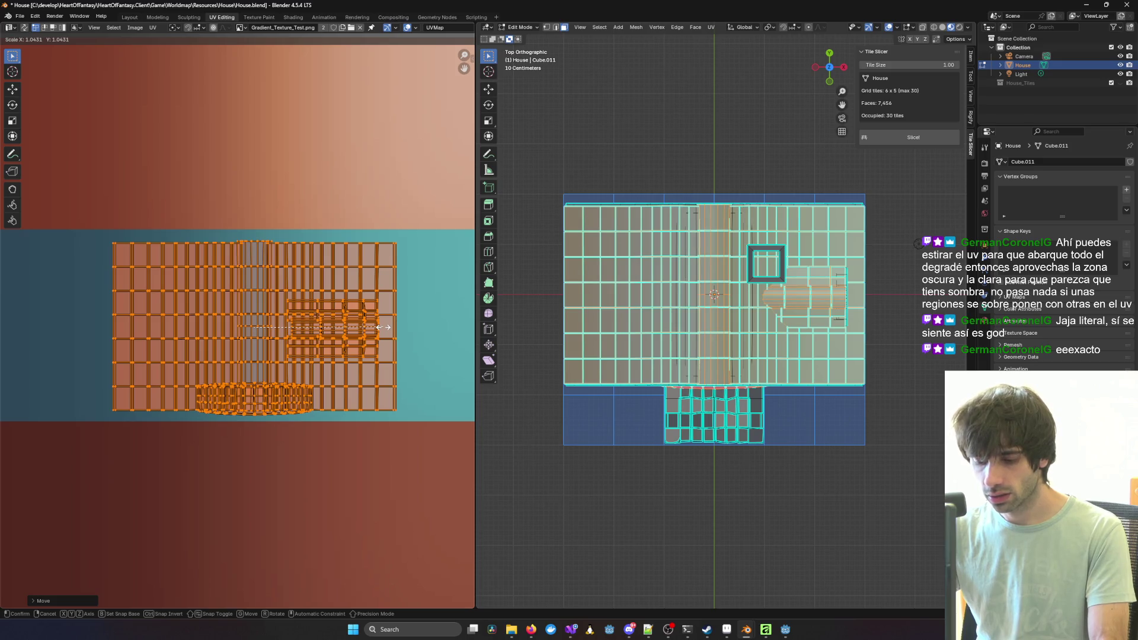
{"action": "key", "text": "y"}
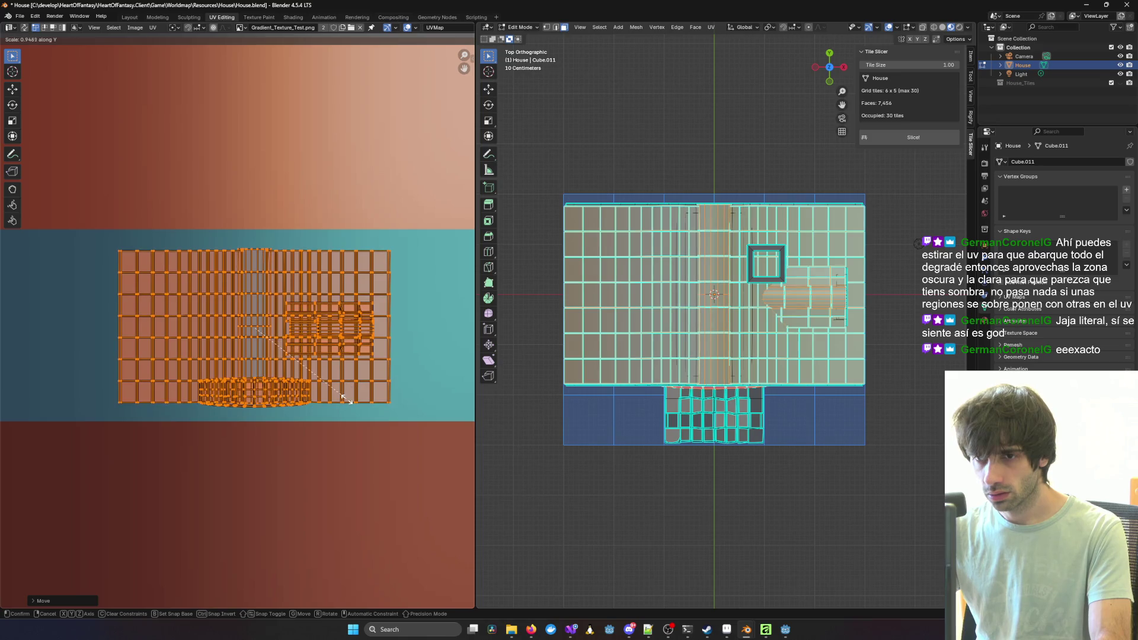
{"action": "left_click", "coordinate": [340, 438]}
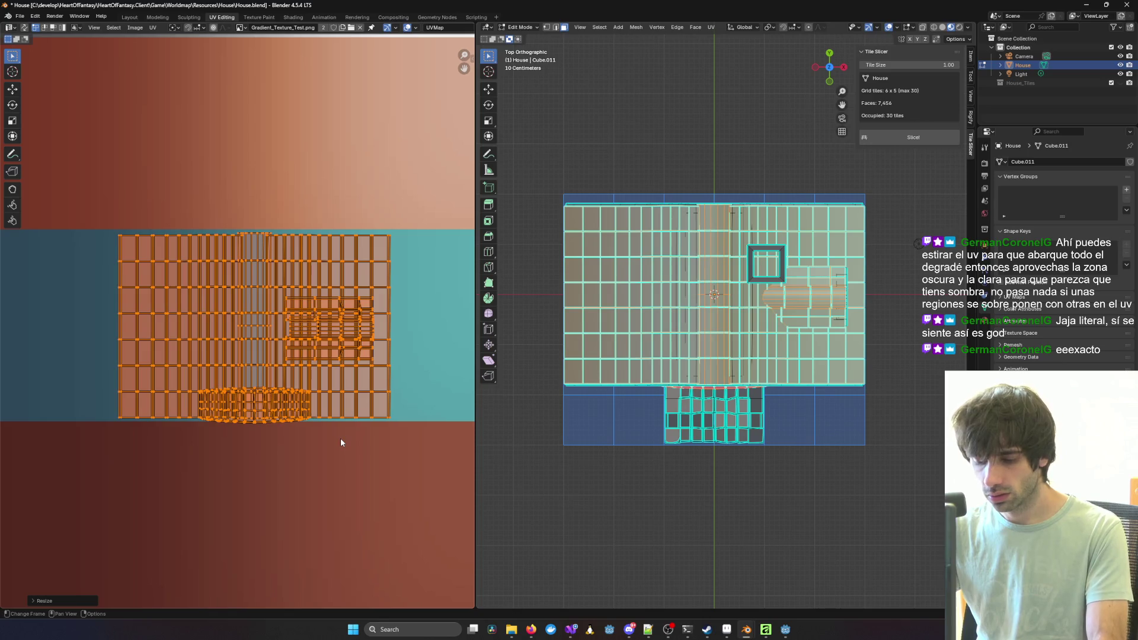
Step: Stretch the roof island across the teal band's width and return to Object Mode
{"action": "key", "text": "s"}
{"action": "key", "text": "x"}
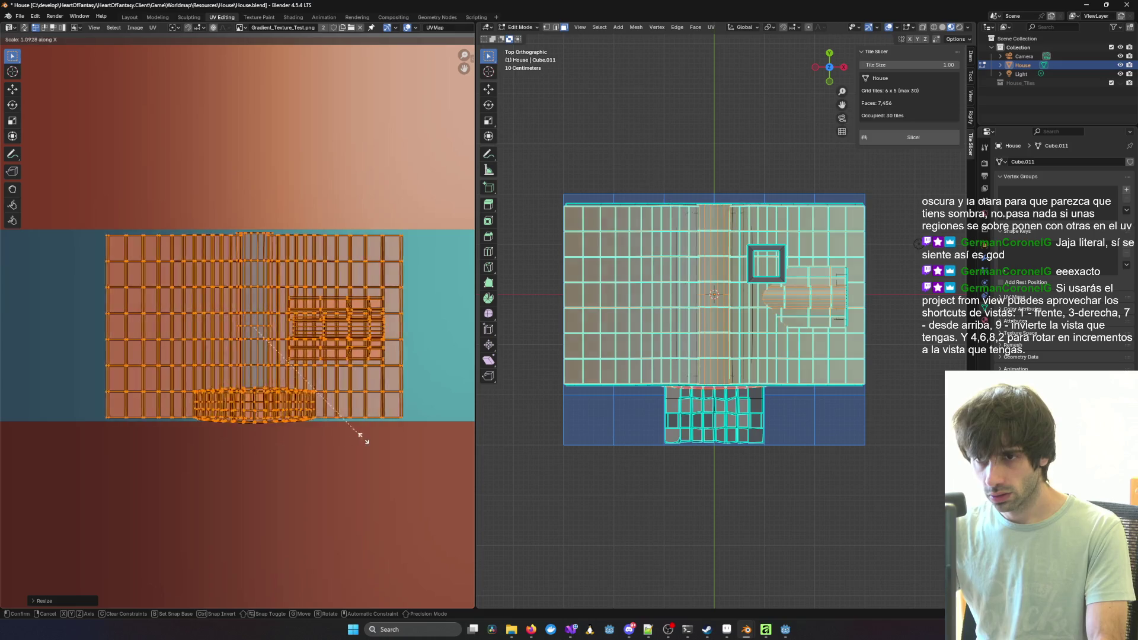
{"action": "left_click", "coordinate": [401, 515]}
{"action": "scroll", "coordinate": [402, 519], "scroll_direction": "down", "scroll_amount": 2}
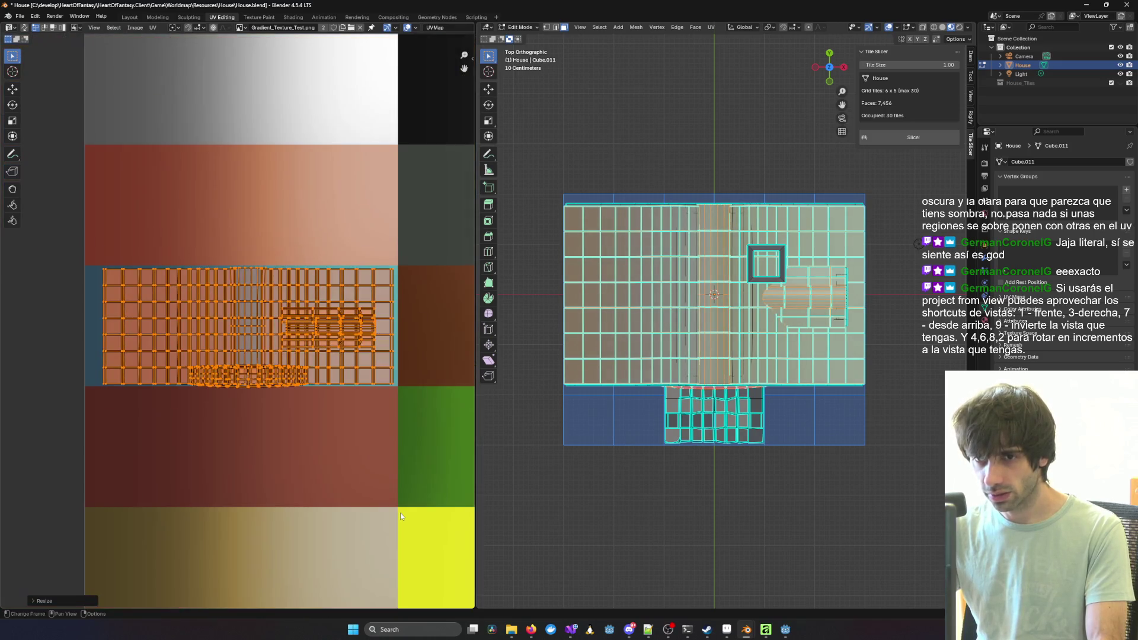
{"action": "mouse_move", "coordinate": [842, 475]}
{"action": "middle_mouse_down"}
{"action": "mouse_move", "coordinate": [867, 511]}
{"action": "mouse_move", "coordinate": [870, 485]}
{"action": "mouse_move", "coordinate": [816, 457]}
{"action": "mouse_move", "coordinate": [717, 433]}
{"action": "mouse_move", "coordinate": [485, 428]}
{"action": "mouse_move", "coordinate": [894, 443]}
{"action": "mouse_move", "coordinate": [724, 340]}
{"action": "mouse_move", "coordinate": [700, 285]}
{"action": "mouse_move", "coordinate": [741, 380]}
{"action": "mouse_move", "coordinate": [765, 368]}
{"action": "middle_mouse_up"}
{"action": "key", "text": "Tab"}
Step: Switch the viewport shading to Material Preview to show the palette texture
{"action": "left_click", "coordinate": [960, 27]}
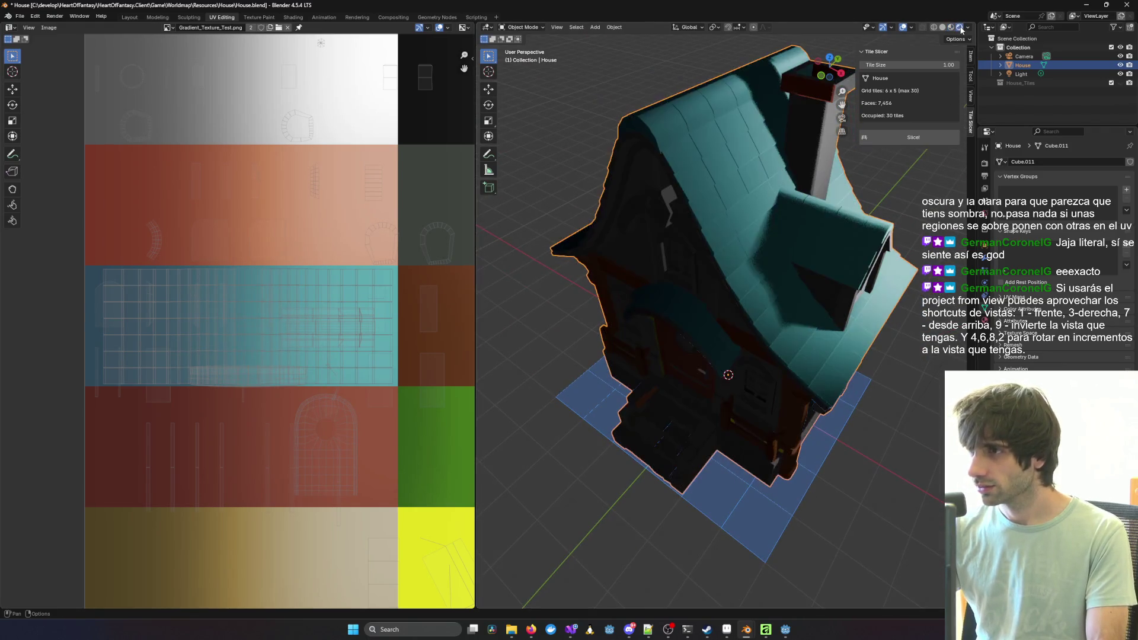
{"action": "left_click", "coordinate": [951, 27]}
{"action": "mouse_move", "coordinate": [682, 196]}
{"action": "middle_mouse_down"}
{"action": "mouse_move", "coordinate": [710, 183]}
{"action": "mouse_move", "coordinate": [634, 192]}
{"action": "mouse_move", "coordinate": [556, 224]}
{"action": "mouse_move", "coordinate": [600, 246]}
{"action": "mouse_move", "coordinate": [646, 226]}
{"action": "mouse_move", "coordinate": [771, 232]}
{"action": "middle_mouse_up"}
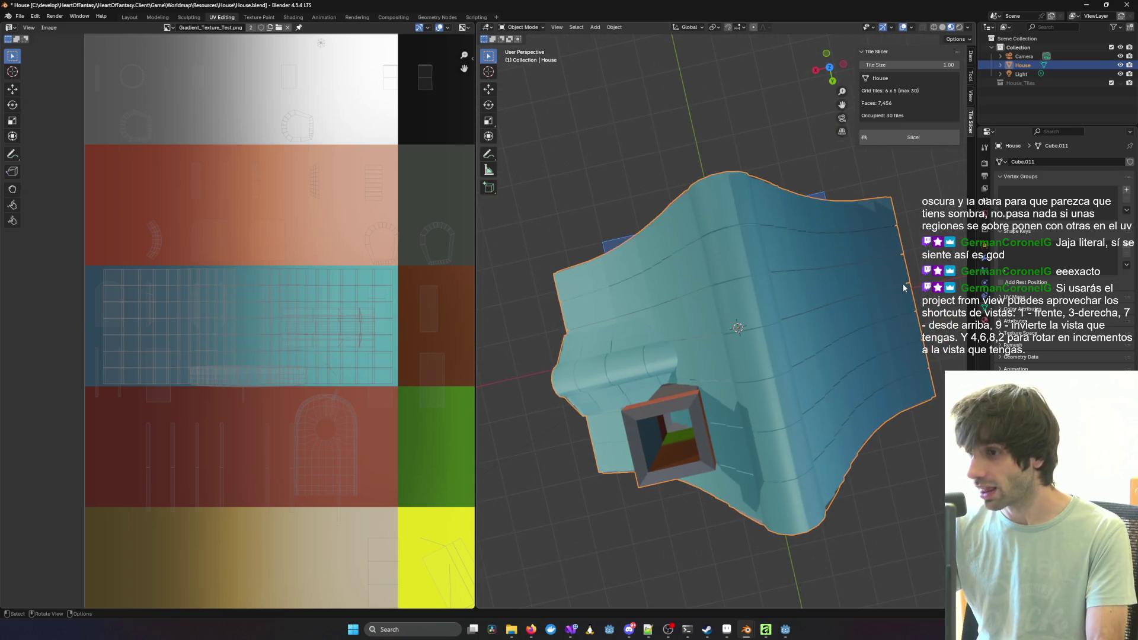
{"action": "mouse_move", "coordinate": [589, 292]}
{"action": "middle_mouse_down"}
{"action": "mouse_move", "coordinate": [737, 272]}
{"action": "mouse_move", "coordinate": [753, 255]}
{"action": "mouse_move", "coordinate": [916, 255]}
{"action": "mouse_move", "coordinate": [845, 259]}
{"action": "middle_mouse_up"}
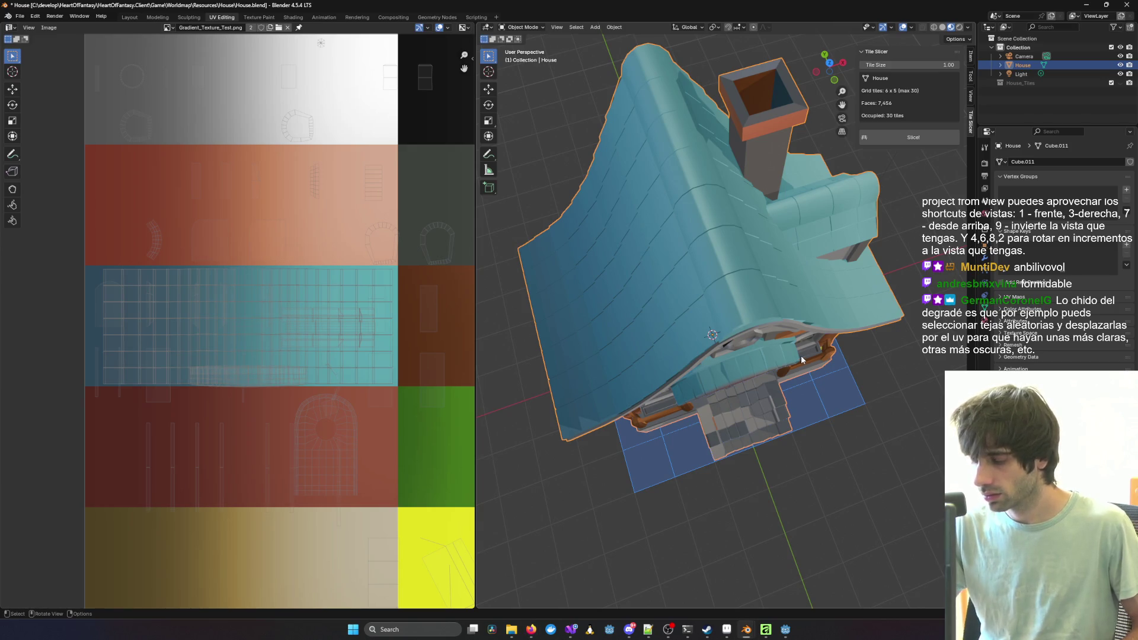
Step: Check the teal roof and red door from front, right, top and bottom views
{"action": "middle_click_drag", "start_coordinate": [791, 326], "coordinate": [802, 355]}
{"action": "key", "text": "KP_8"}
{"action": "key", "text": "KP_8"}
{"action": "key", "text": "KP_8"}
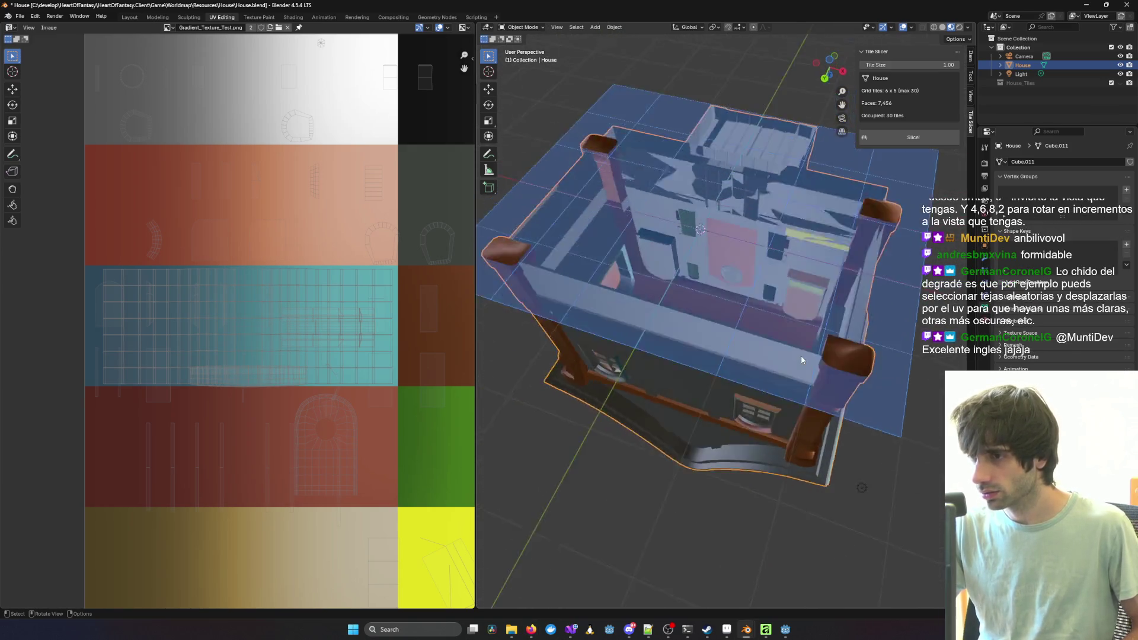
{"action": "key", "text": "KP_3"}
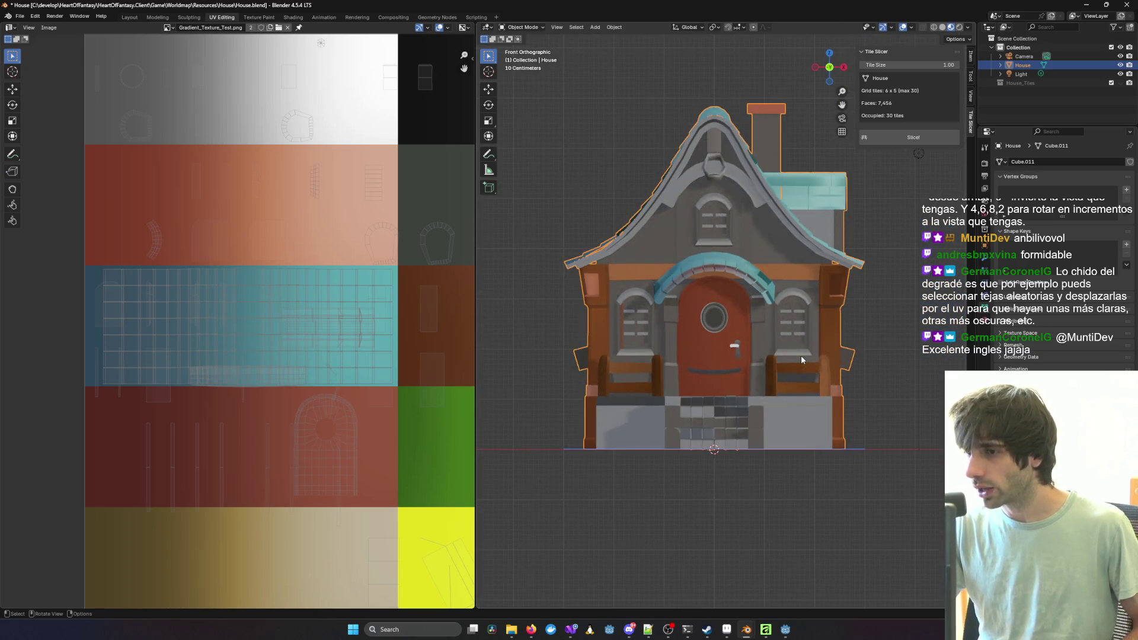
{"action": "key", "text": "KP_1"}
{"action": "key", "text": "KP_7"}
{"action": "key", "text": "KP_8"}
{"action": "key", "text": "KP_8"}
{"action": "key", "text": "KP_8"}
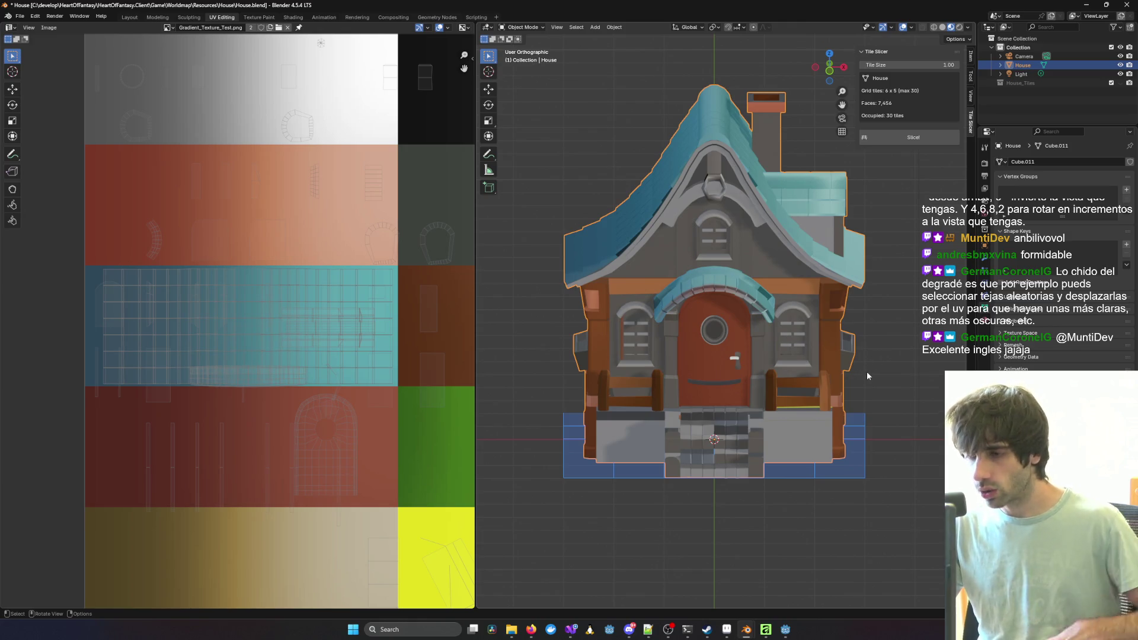
{"action": "key", "text": "KP_3"}
{"action": "key", "text": "KP_1"}
{"action": "key", "text": "KP_3"}
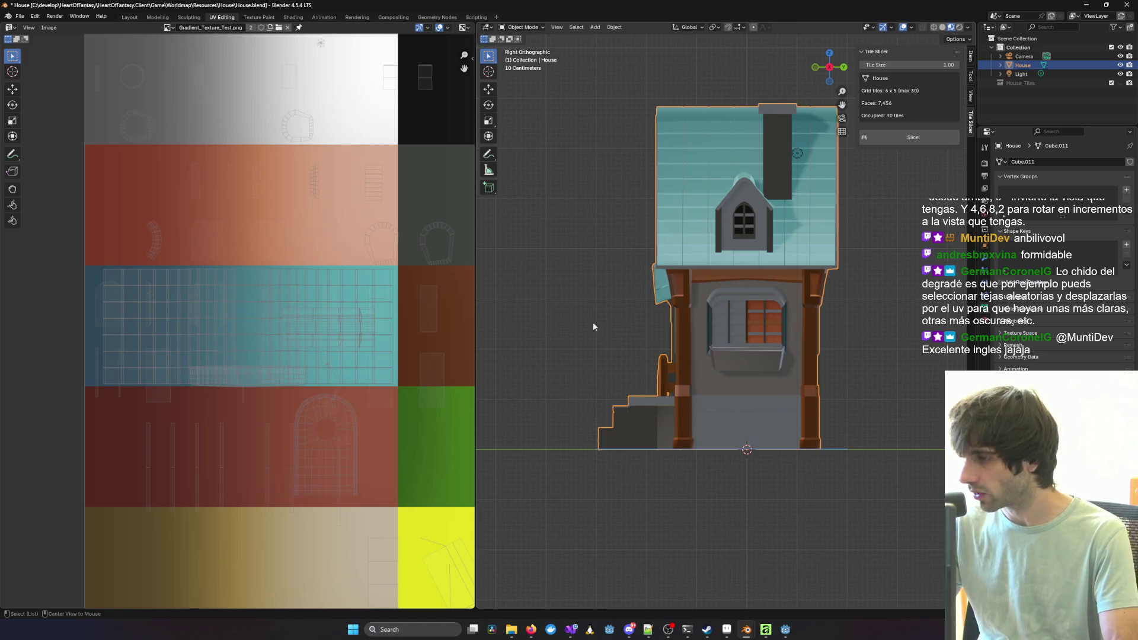
{"action": "middle_click_drag", "start_coordinate": [594, 321], "coordinate": [652, 326]}
{"action": "key", "text": "KP_1"}
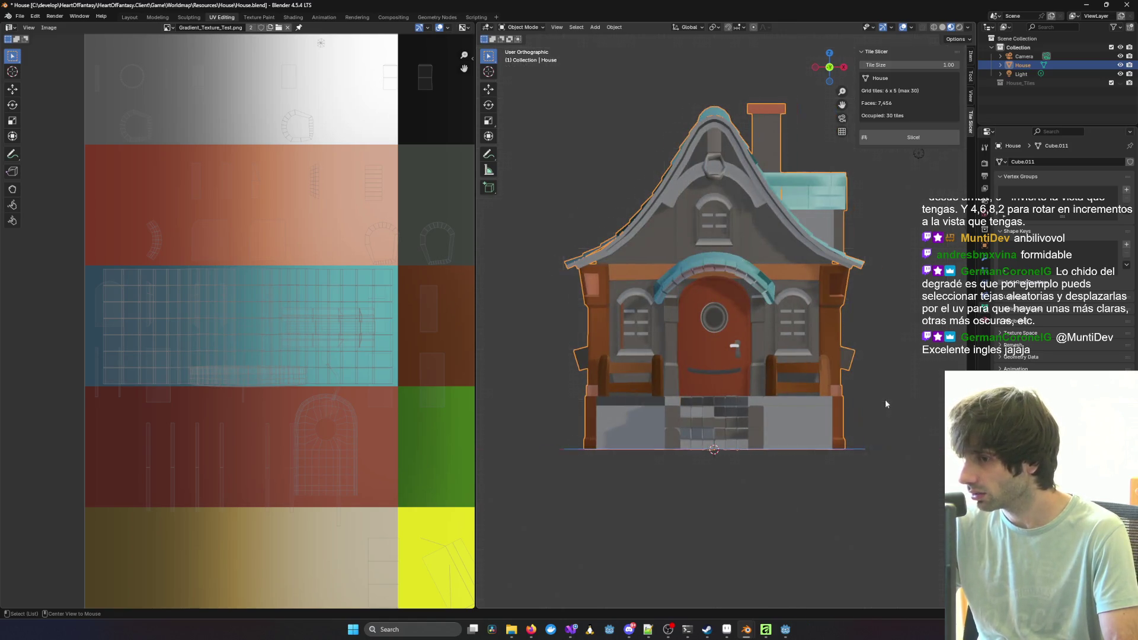
{"action": "key", "text": "KP_3"}
{"action": "key", "text": "KP_7"}
{"action": "key", "text": "KP_3"}
{"action": "key", "text": "KP_1"}
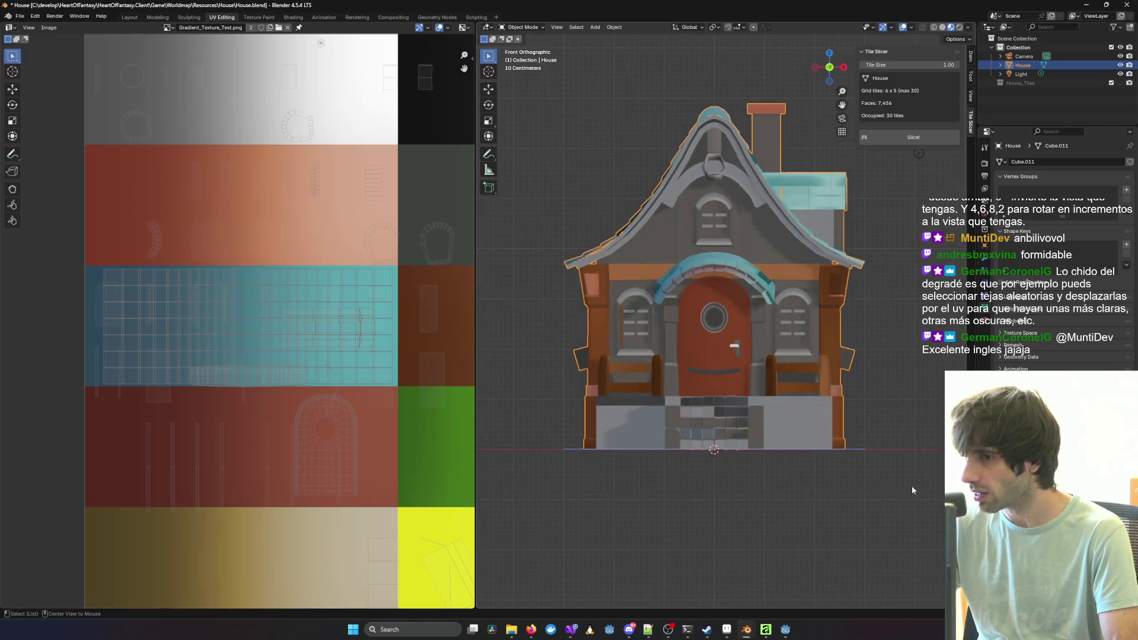
{"action": "key", "text": "ctrl+KP_7"}
{"action": "key", "text": "KP_1"}
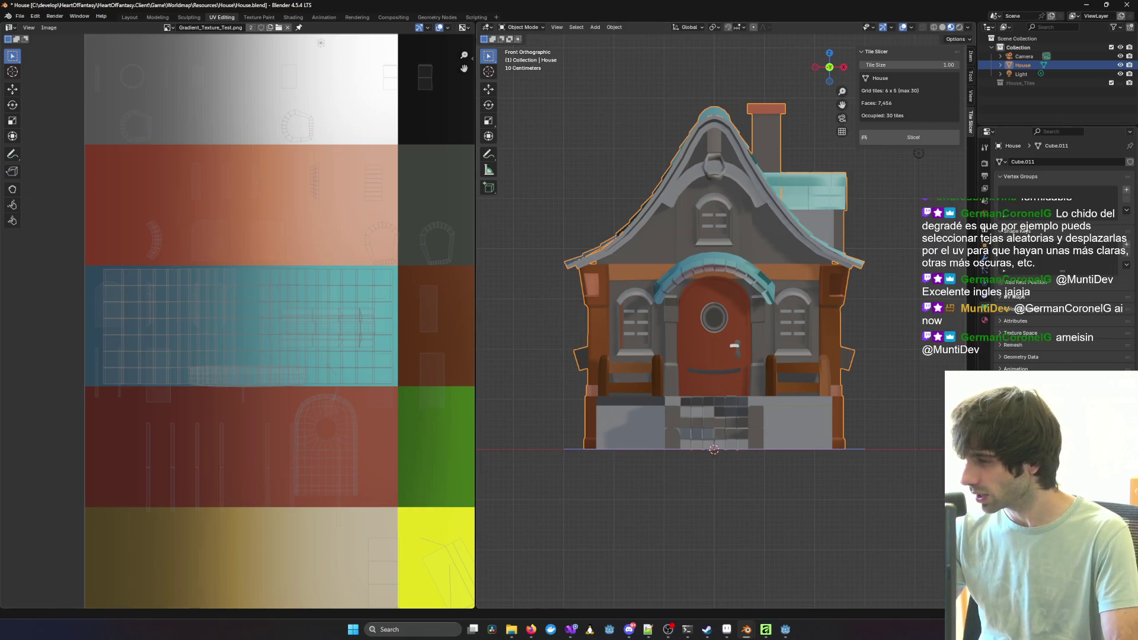
{"action": "key", "text": "alt+Tab"}
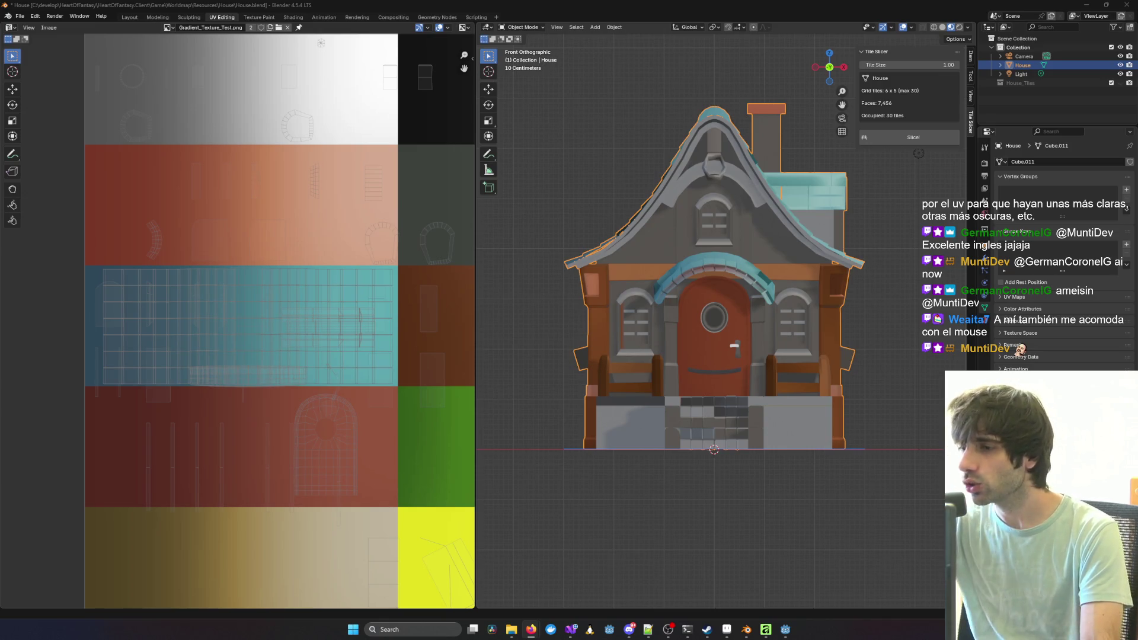
{"action": "mouse_move", "coordinate": [859, 261]}
{"action": "middle_mouse_down"}
{"action": "mouse_move", "coordinate": [838, 263]}
{"action": "mouse_move", "coordinate": [813, 290]}
{"action": "middle_mouse_up"}
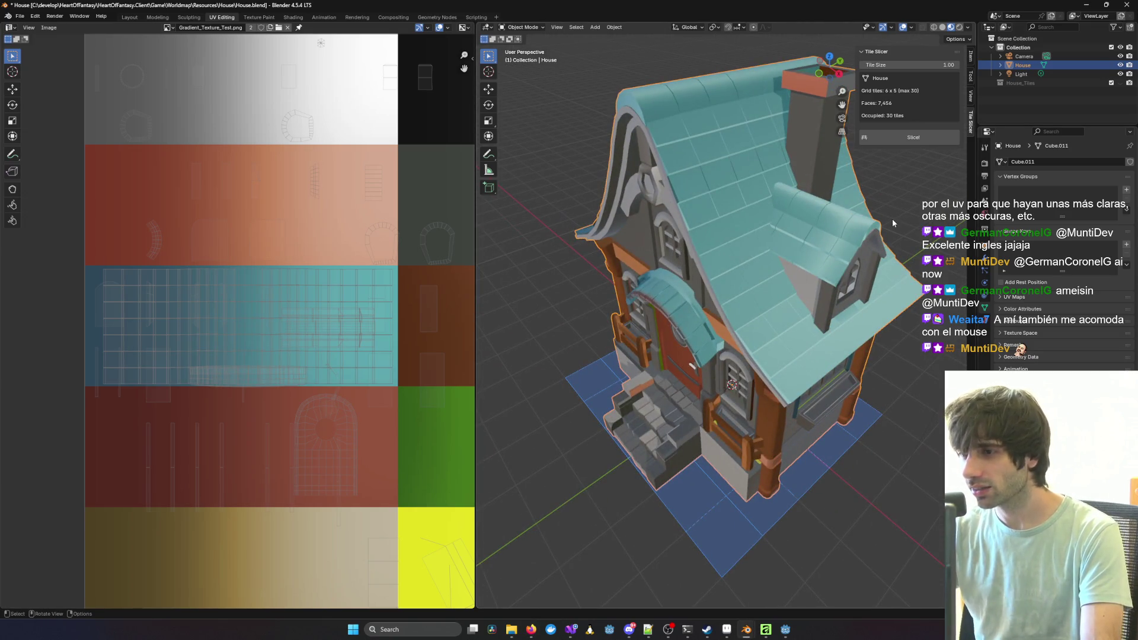
{"action": "mouse_move", "coordinate": [887, 218]}
{"action": "middle_mouse_down"}
{"action": "mouse_move", "coordinate": [814, 239]}
{"action": "mouse_move", "coordinate": [767, 277]}
{"action": "mouse_move", "coordinate": [729, 245]}
{"action": "mouse_move", "coordinate": [784, 254]}
{"action": "mouse_move", "coordinate": [745, 273]}
{"action": "mouse_move", "coordinate": [673, 230]}
{"action": "mouse_move", "coordinate": [795, 221]}
{"action": "mouse_move", "coordinate": [699, 237]}
{"action": "mouse_move", "coordinate": [724, 233]}
{"action": "middle_mouse_up"}
{"action": "key", "text": "alt+Tab"}
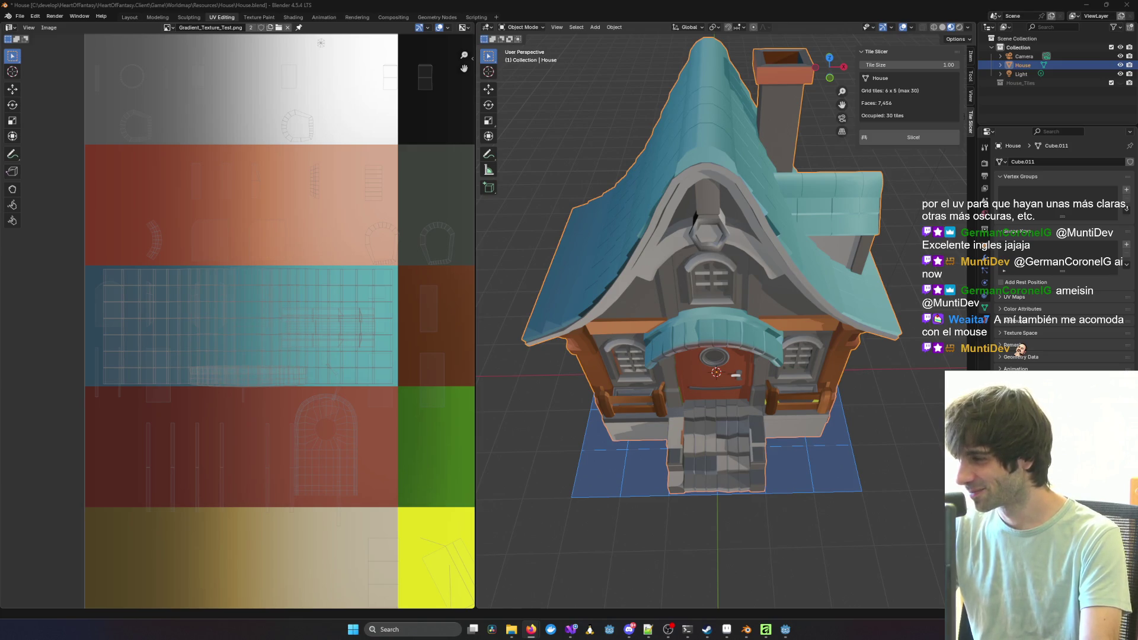
{"action": "mouse_move", "coordinate": [799, 307]}
{"action": "middle_mouse_down"}
{"action": "mouse_move", "coordinate": [630, 299]}
{"action": "mouse_move", "coordinate": [813, 283]}
{"action": "mouse_move", "coordinate": [714, 310]}
{"action": "mouse_move", "coordinate": [632, 258]}
{"action": "mouse_move", "coordinate": [799, 245]}
{"action": "mouse_move", "coordinate": [741, 308]}
{"action": "mouse_move", "coordinate": [727, 286]}
{"action": "mouse_move", "coordinate": [785, 195]}
{"action": "mouse_move", "coordinate": [705, 223]}
{"action": "middle_mouse_up"}
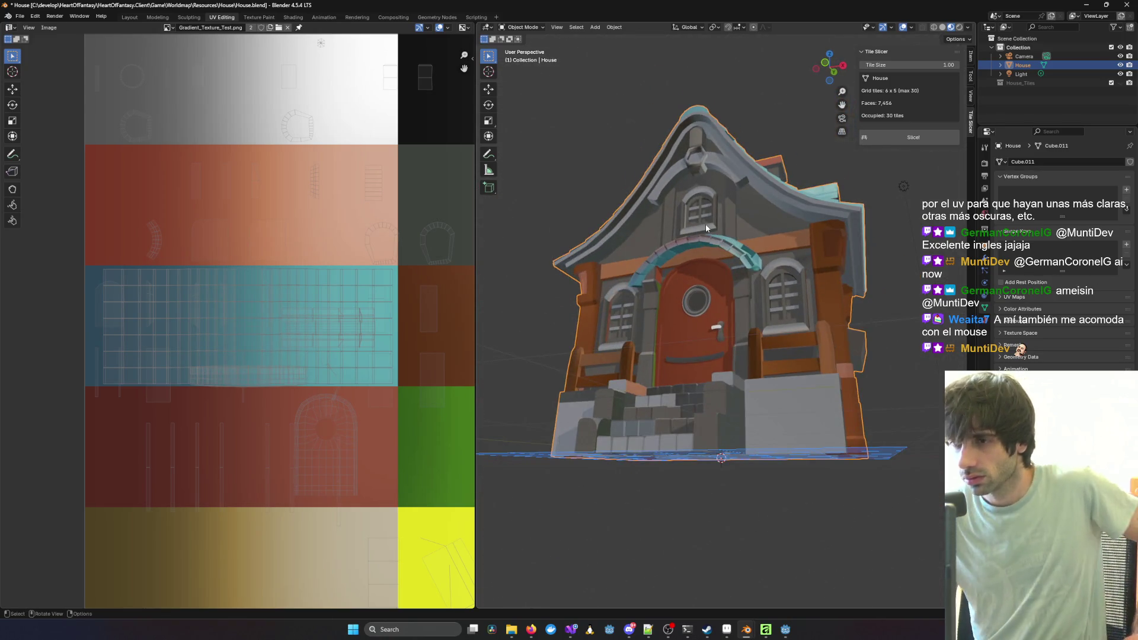
{"action": "scroll", "coordinate": [706, 223], "scroll_direction": "up", "scroll_amount": 8}
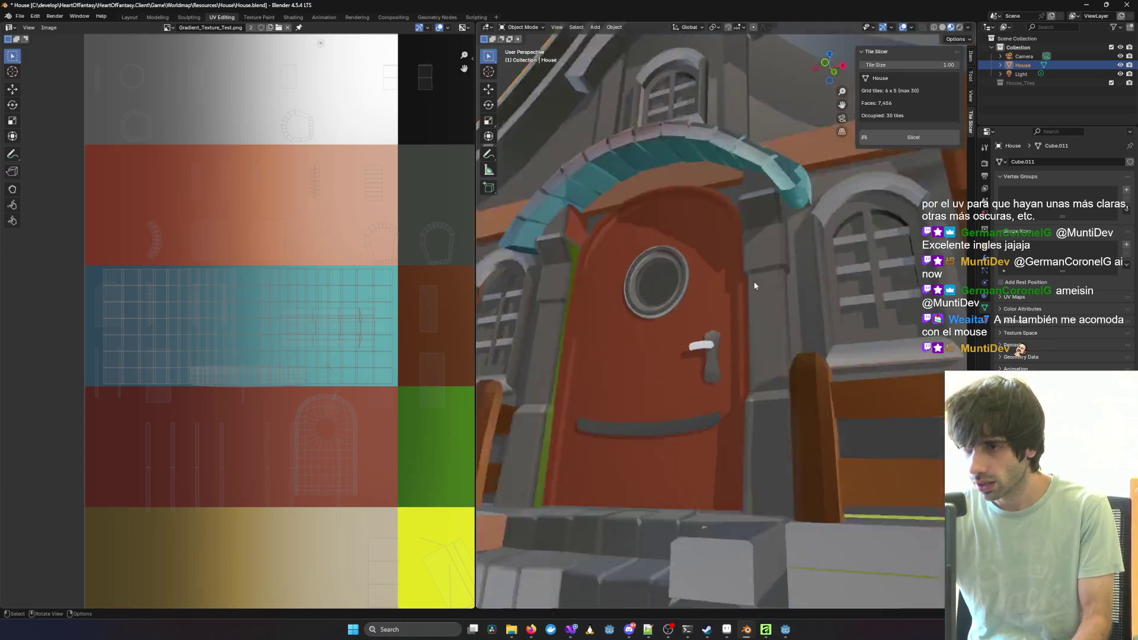
{"action": "mouse_move", "coordinate": [745, 137]}
{"action": "middle_mouse_down"}
{"action": "mouse_move", "coordinate": [728, 190]}
{"action": "mouse_move", "coordinate": [813, 184]}
{"action": "mouse_move", "coordinate": [758, 201]}
{"action": "mouse_move", "coordinate": [792, 197]}
{"action": "mouse_move", "coordinate": [797, 184]}
{"action": "middle_mouse_up"}
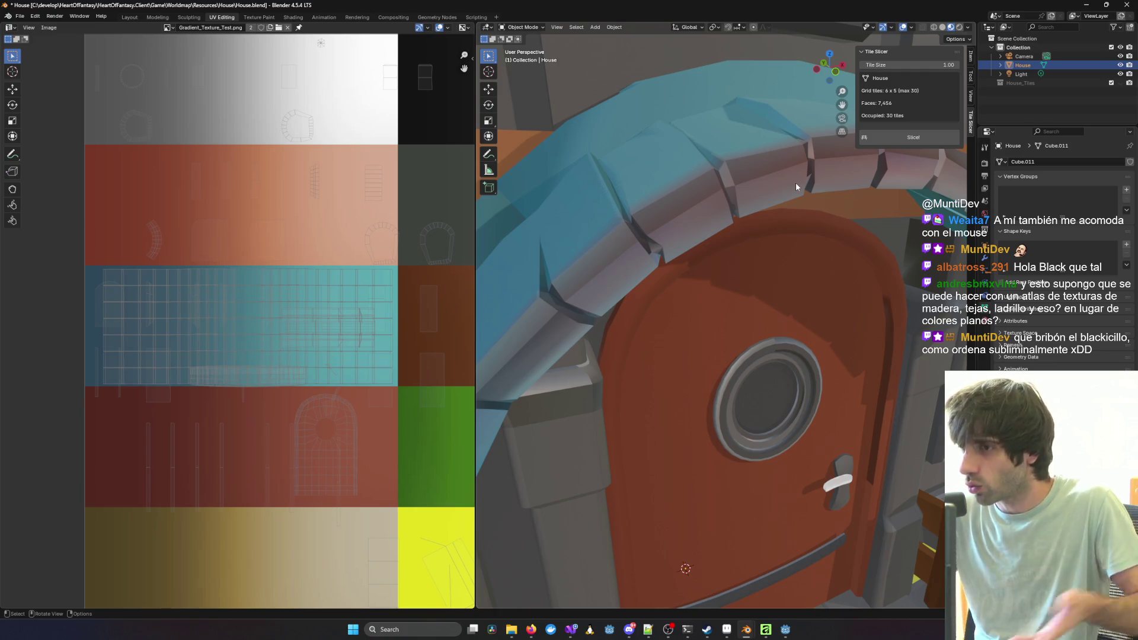
{"action": "middle_click_drag", "start_coordinate": [795, 183], "coordinate": [742, 256]}
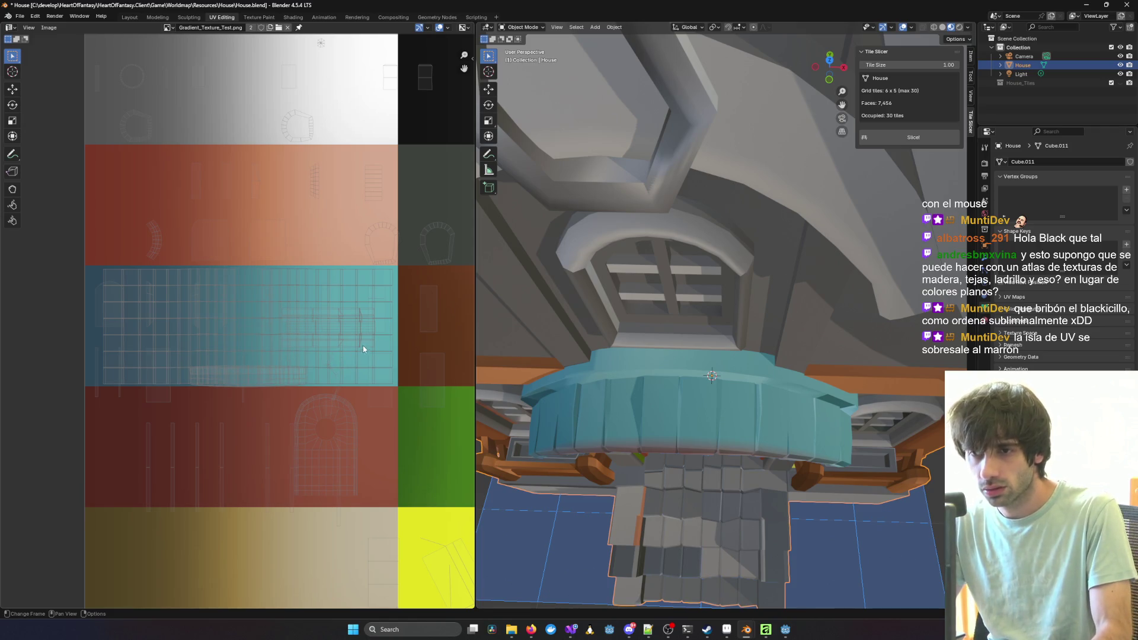
Step: In Edit Mode, select the porch arch ring and move its UV island onto the teal band
{"action": "scroll", "coordinate": [366, 343], "scroll_direction": "up", "scroll_amount": 2}
{"action": "scroll", "coordinate": [366, 347], "scroll_direction": "down", "scroll_amount": 1}
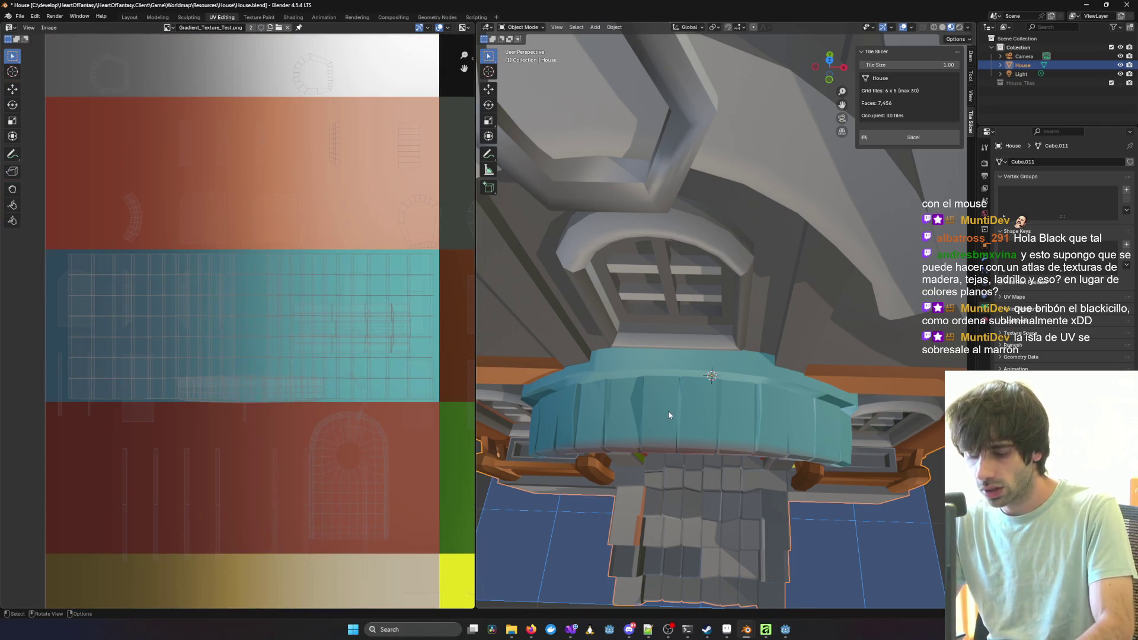
{"action": "key", "text": "Tab"}
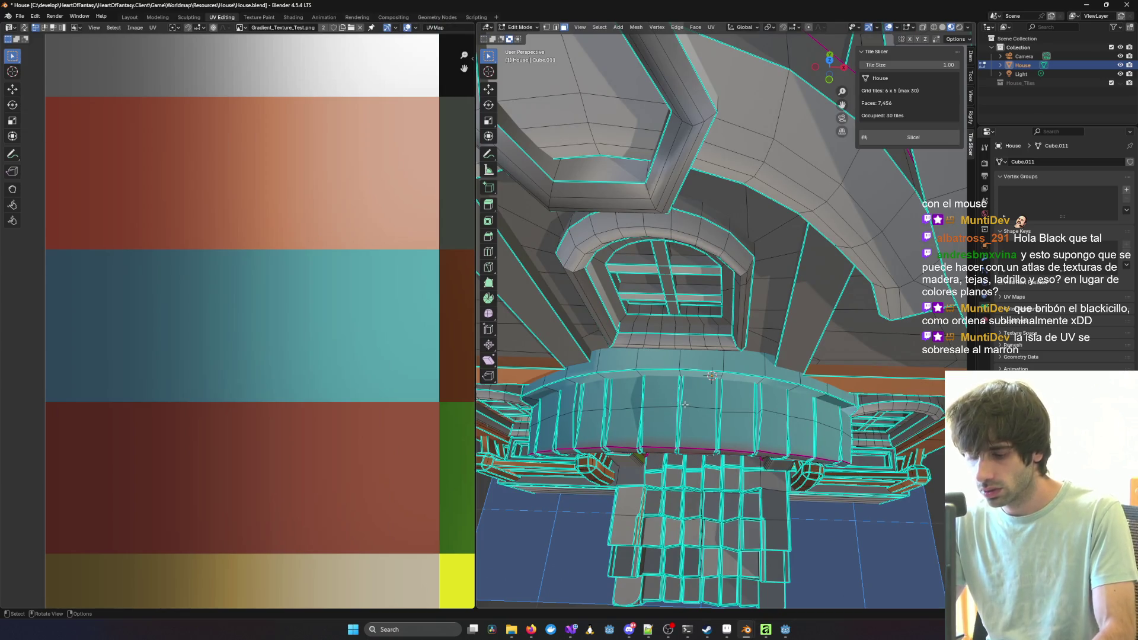
{"action": "key", "text": "l"}
{"action": "scroll", "coordinate": [234, 320], "scroll_direction": "up", "scroll_amount": 3}
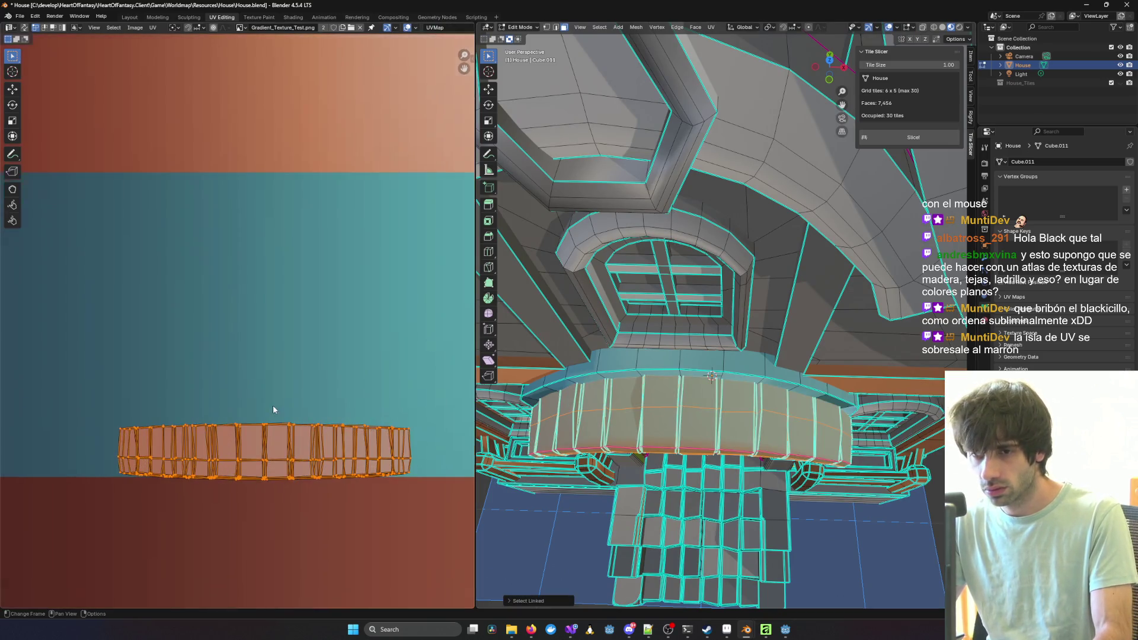
{"action": "middle_click_drag", "start_coordinate": [314, 455], "coordinate": [312, 320]}
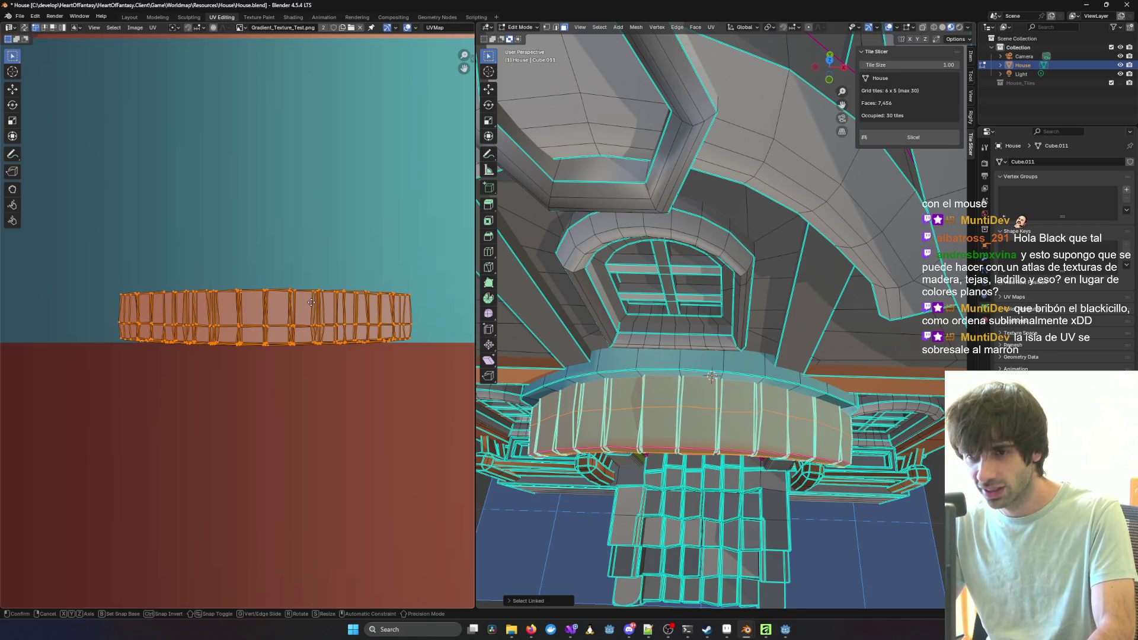
{"action": "key", "text": "g"}
{"action": "key", "text": "Escape"}
Step: Deselect the arch, return to Object Mode and orbit around the house to check the teal arch
{"action": "key", "text": "alt+a"}
{"action": "mouse_move", "coordinate": [741, 415]}
{"action": "middle_mouse_down"}
{"action": "mouse_move", "coordinate": [839, 465]}
{"action": "mouse_move", "coordinate": [741, 444]}
{"action": "mouse_move", "coordinate": [784, 411]}
{"action": "middle_mouse_up"}
{"action": "scroll", "coordinate": [771, 409], "scroll_direction": "down", "scroll_amount": 5}
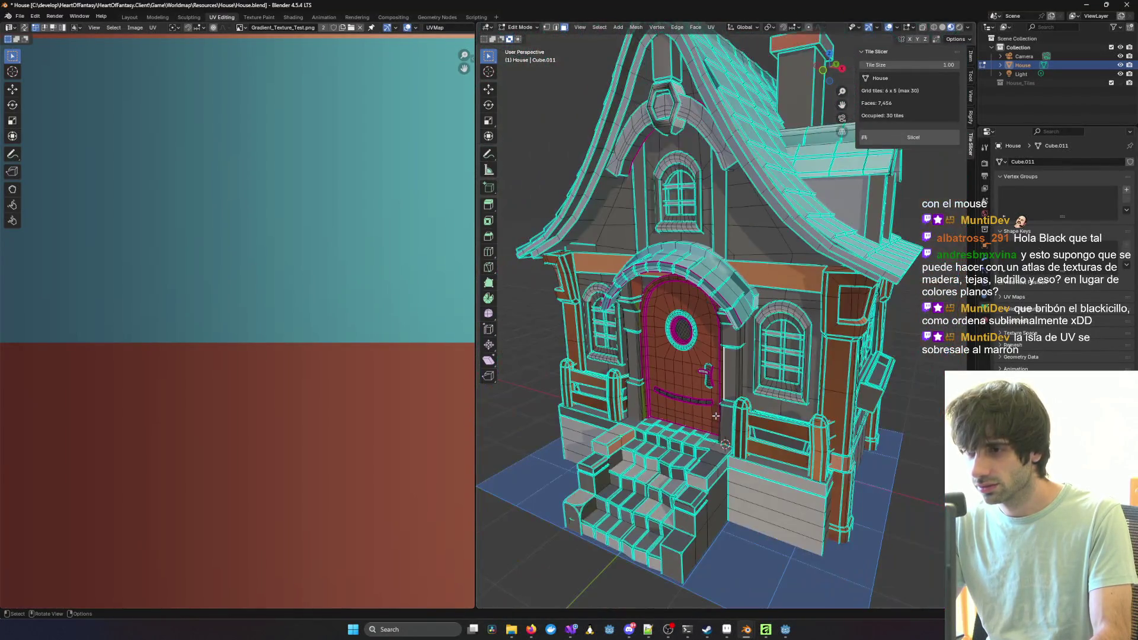
{"action": "key", "text": "Tab"}
{"action": "middle_click_drag", "start_coordinate": [930, 369], "coordinate": [749, 375]}
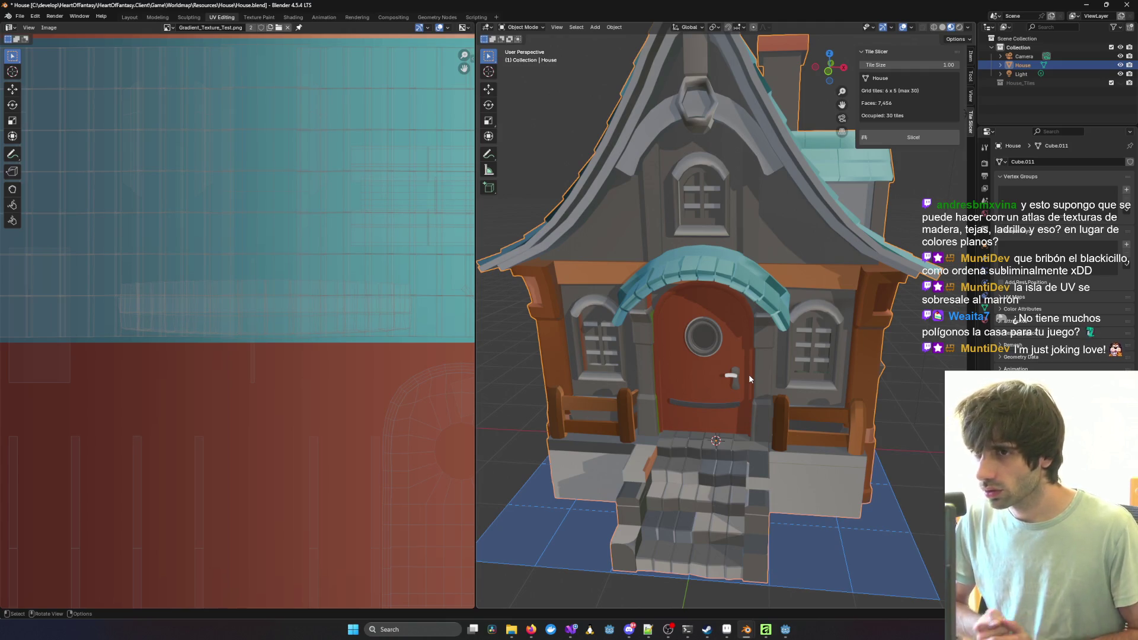
Step: Back in Edit Mode, enable Statistics in the Viewport Overlays and select the whole mesh
{"action": "key", "text": "Tab"}
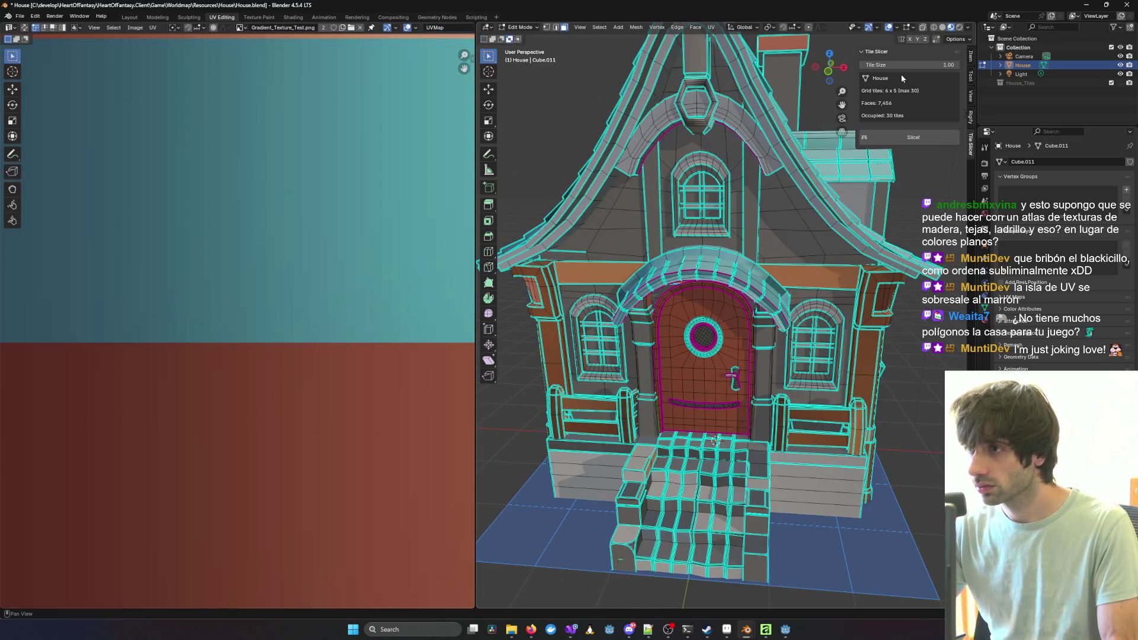
{"action": "left_click", "coordinate": [914, 28]}
{"action": "left_click", "coordinate": [969, 28]}
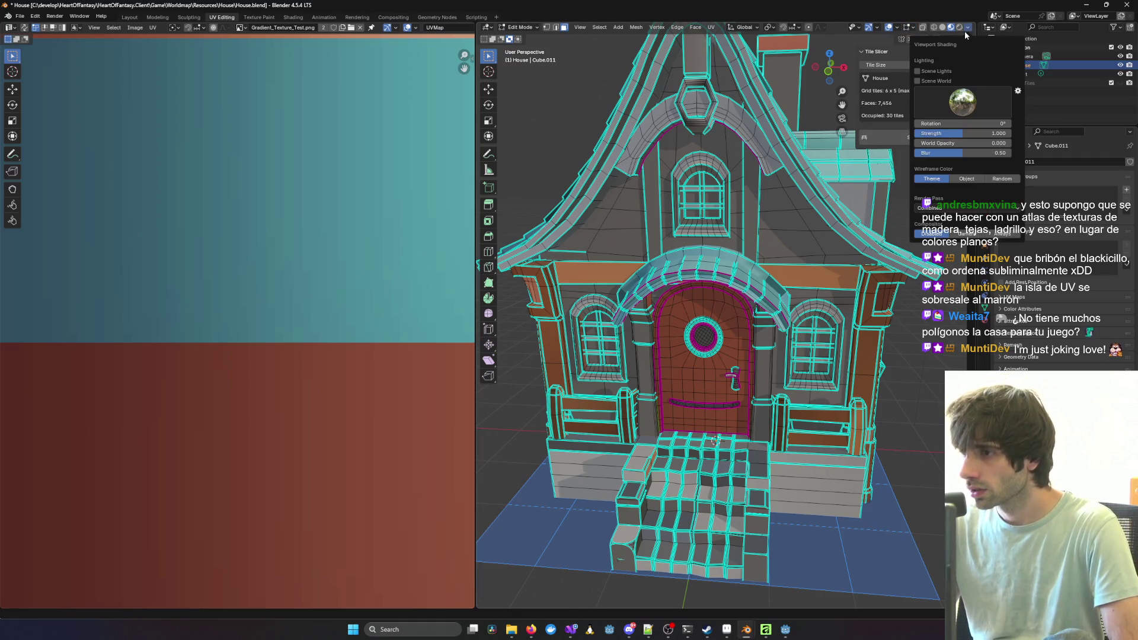
{"action": "left_click", "coordinate": [965, 31]}
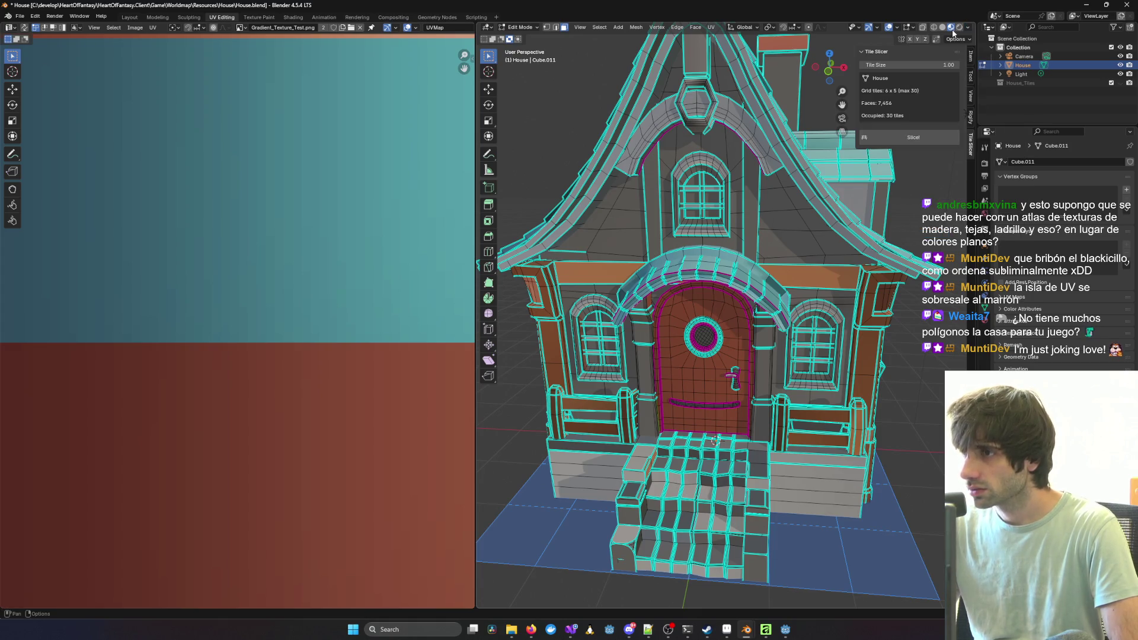
{"action": "right_click", "coordinate": [893, 30]}
{"action": "left_click", "coordinate": [899, 28]}
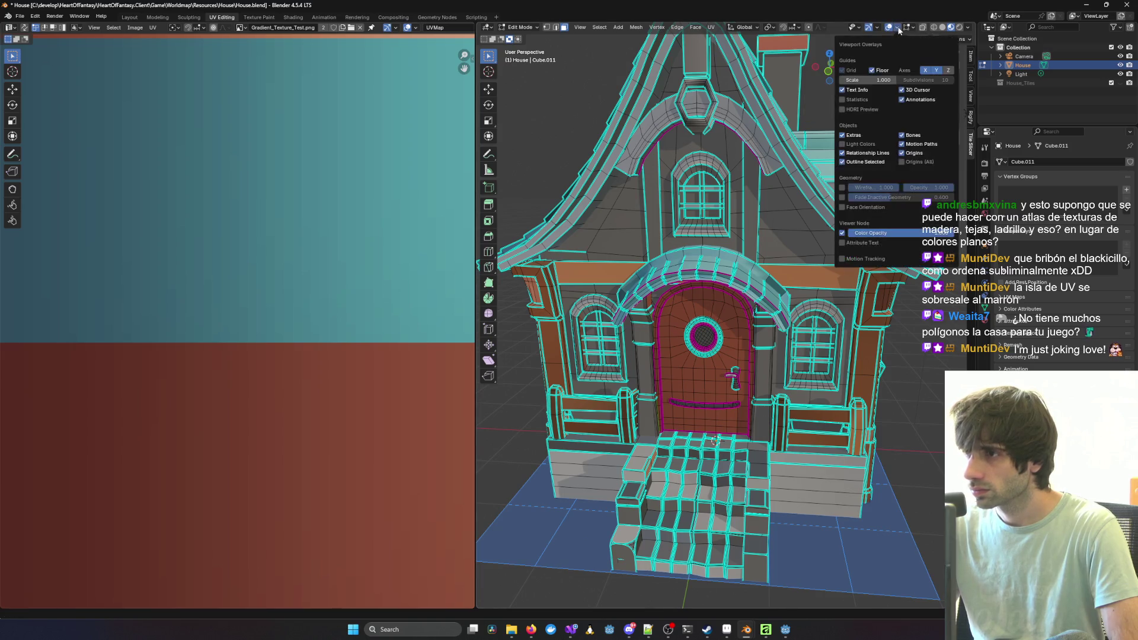
{"action": "left_click", "coordinate": [856, 103]}
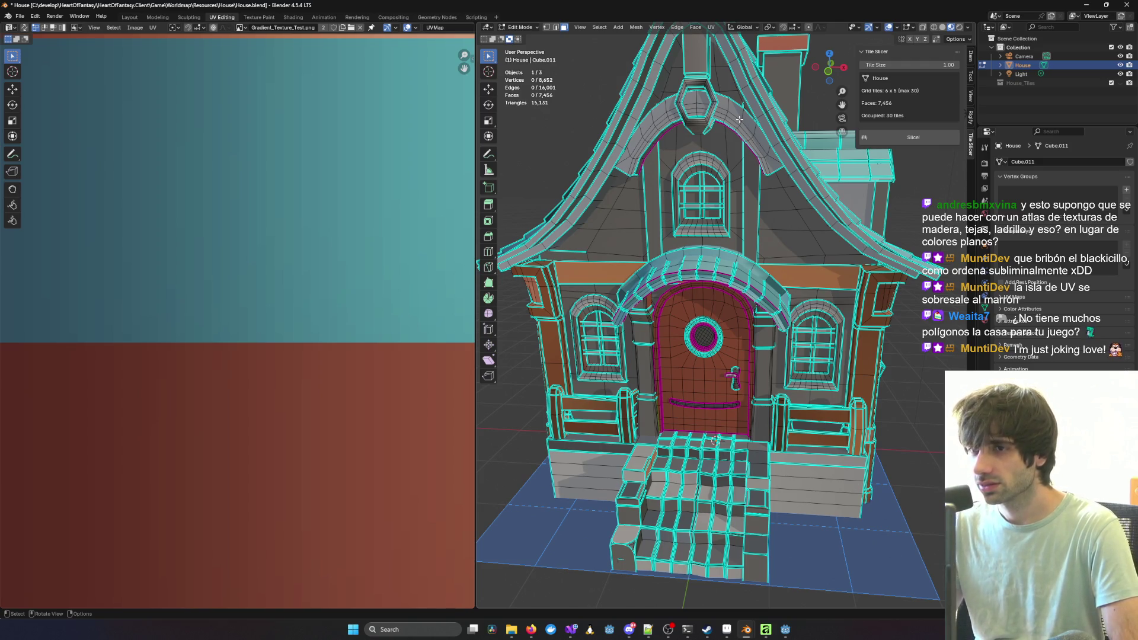
{"action": "key", "text": "a"}
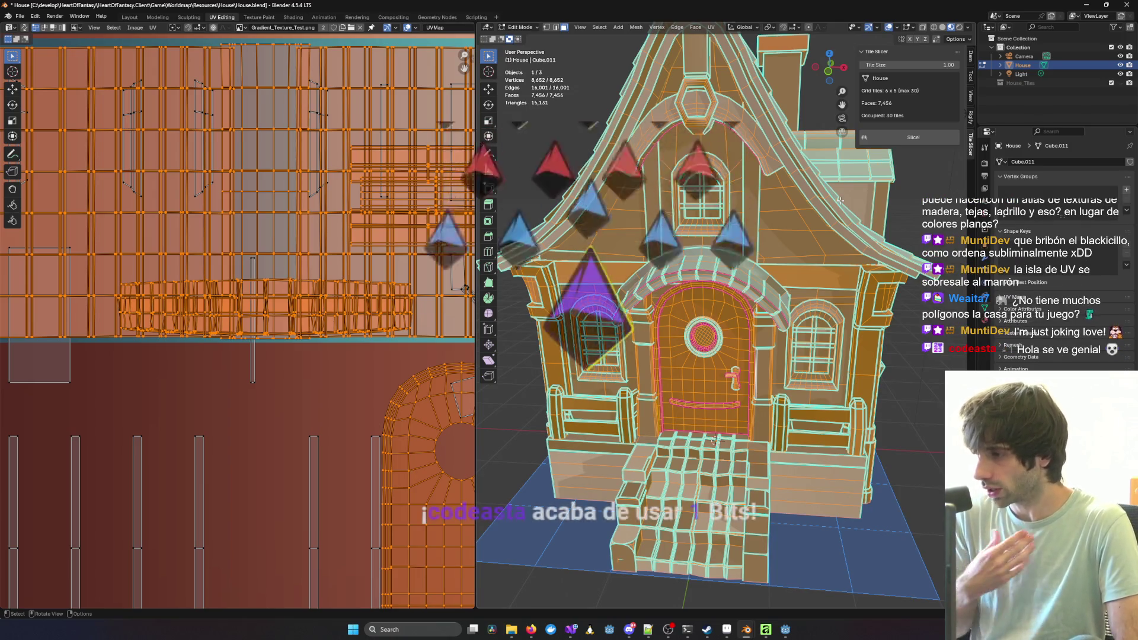
{"action": "scroll", "coordinate": [841, 200], "scroll_direction": "down", "scroll_amount": 3}
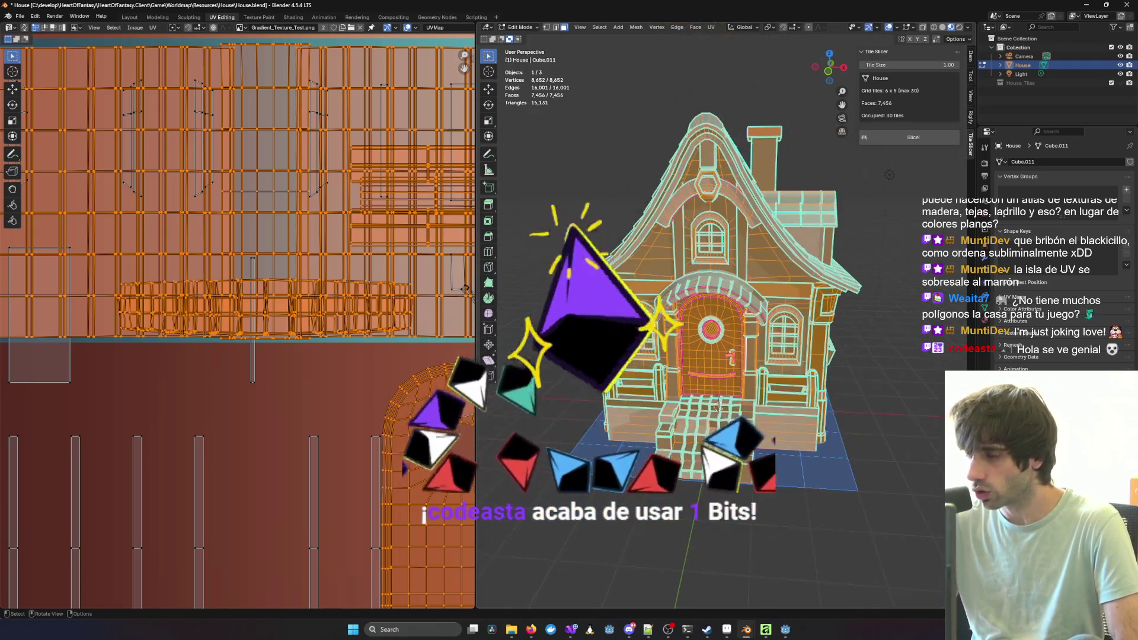
{"action": "scroll", "coordinate": [347, 414], "scroll_direction": "down", "scroll_amount": 2}
{"action": "middle_click_drag", "start_coordinate": [682, 355], "coordinate": [581, 323]}
{"action": "middle_click_drag", "start_coordinate": [658, 371], "coordinate": [658, 371]}
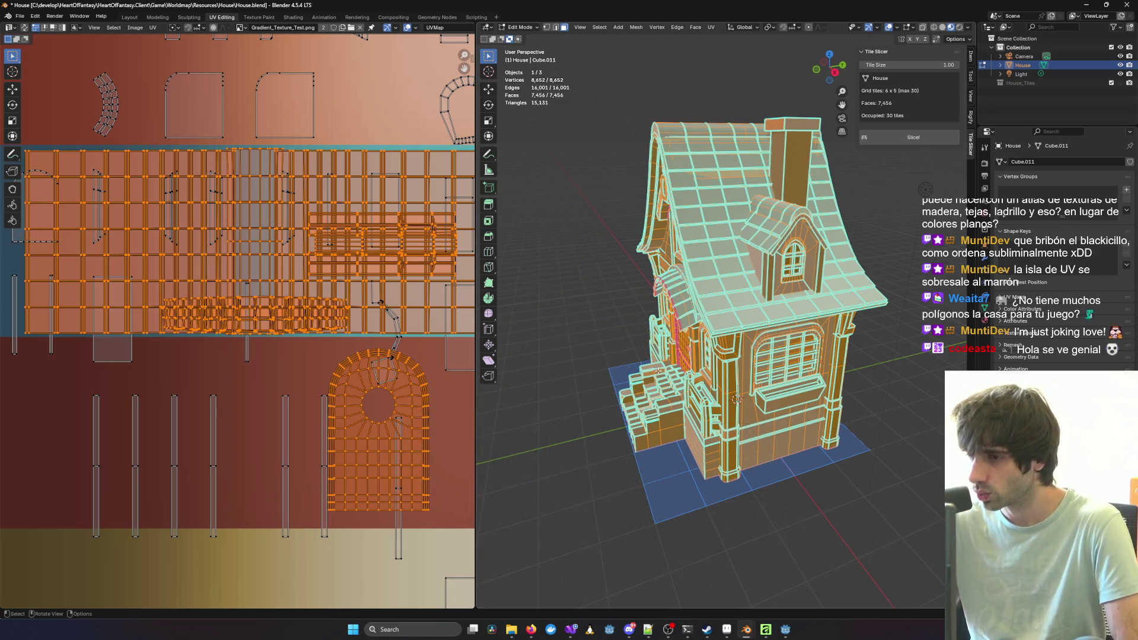
{"action": "mouse_move", "coordinate": [635, 335]}
{"action": "middle_mouse_down"}
{"action": "mouse_move", "coordinate": [724, 338]}
{"action": "mouse_move", "coordinate": [658, 340]}
{"action": "middle_mouse_up"}
{"action": "scroll", "coordinate": [308, 304], "scroll_direction": "down", "scroll_amount": 5}
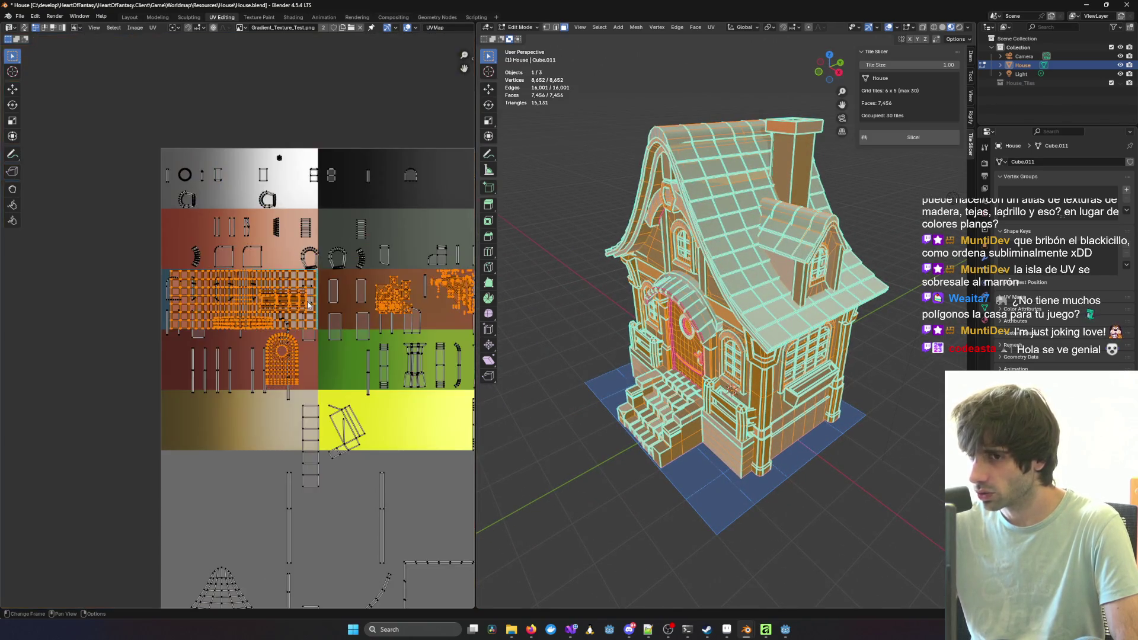
{"action": "scroll", "coordinate": [308, 304], "scroll_direction": "up", "scroll_amount": 1}
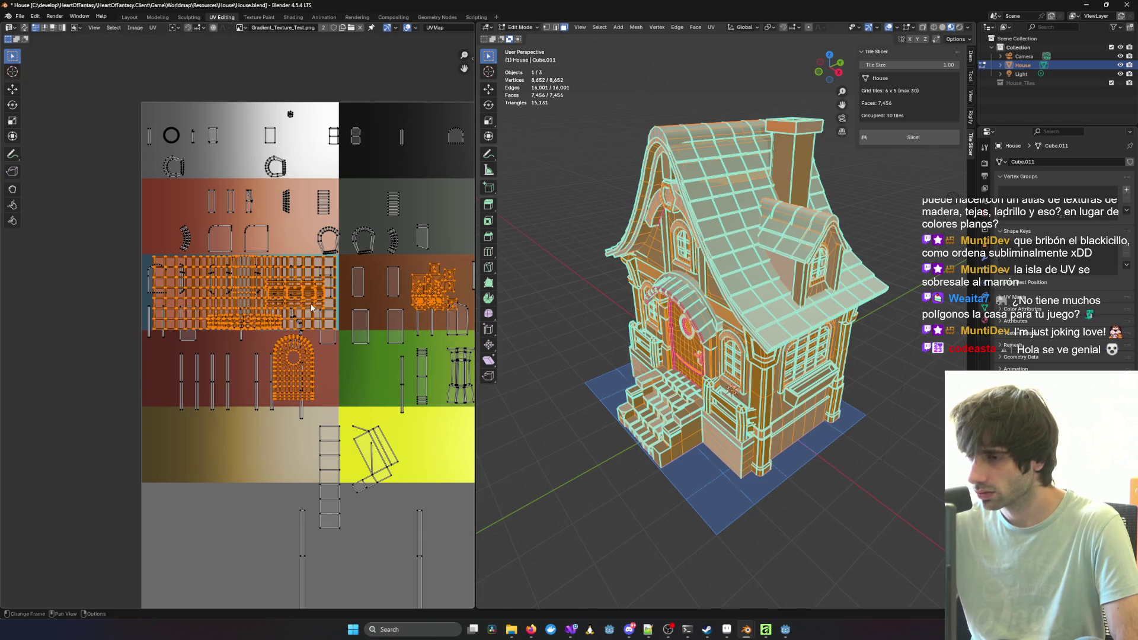
{"action": "scroll", "coordinate": [312, 307], "scroll_direction": "up", "scroll_amount": 3}
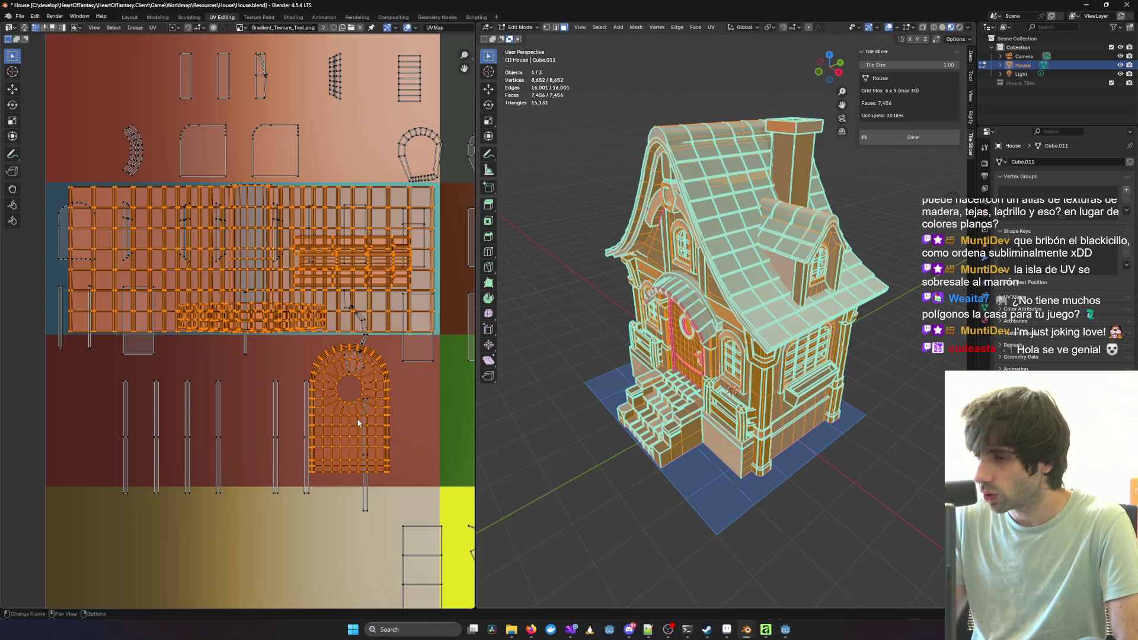
{"action": "scroll", "coordinate": [359, 423], "scroll_direction": "down", "scroll_amount": 1}
{"action": "scroll", "coordinate": [240, 332], "scroll_direction": "down", "scroll_amount": 1}
{"action": "mouse_move", "coordinate": [652, 367]}
{"action": "middle_mouse_down"}
{"action": "mouse_move", "coordinate": [704, 376]}
{"action": "mouse_move", "coordinate": [664, 386]}
{"action": "mouse_move", "coordinate": [703, 383]}
{"action": "mouse_move", "coordinate": [676, 397]}
{"action": "mouse_move", "coordinate": [712, 408]}
{"action": "middle_mouse_up"}
{"action": "key", "text": "alt+a"}
{"action": "mouse_move", "coordinate": [808, 349]}
{"action": "middle_mouse_down"}
{"action": "mouse_move", "coordinate": [850, 336]}
{"action": "mouse_move", "coordinate": [860, 379]}
{"action": "mouse_move", "coordinate": [893, 326]}
{"action": "middle_mouse_up"}
{"action": "scroll", "coordinate": [672, 361], "scroll_direction": "up", "scroll_amount": 5}
{"action": "mouse_move", "coordinate": [671, 360]}
{"action": "middle_mouse_down"}
{"action": "mouse_move", "coordinate": [840, 344]}
{"action": "mouse_move", "coordinate": [740, 330]}
{"action": "mouse_move", "coordinate": [767, 326]}
{"action": "mouse_move", "coordinate": [766, 270]}
{"action": "mouse_move", "coordinate": [766, 322]}
{"action": "mouse_move", "coordinate": [735, 332]}
{"action": "mouse_move", "coordinate": [801, 284]}
{"action": "middle_mouse_up"}
{"action": "scroll", "coordinate": [732, 333], "scroll_direction": "down", "scroll_amount": 5}
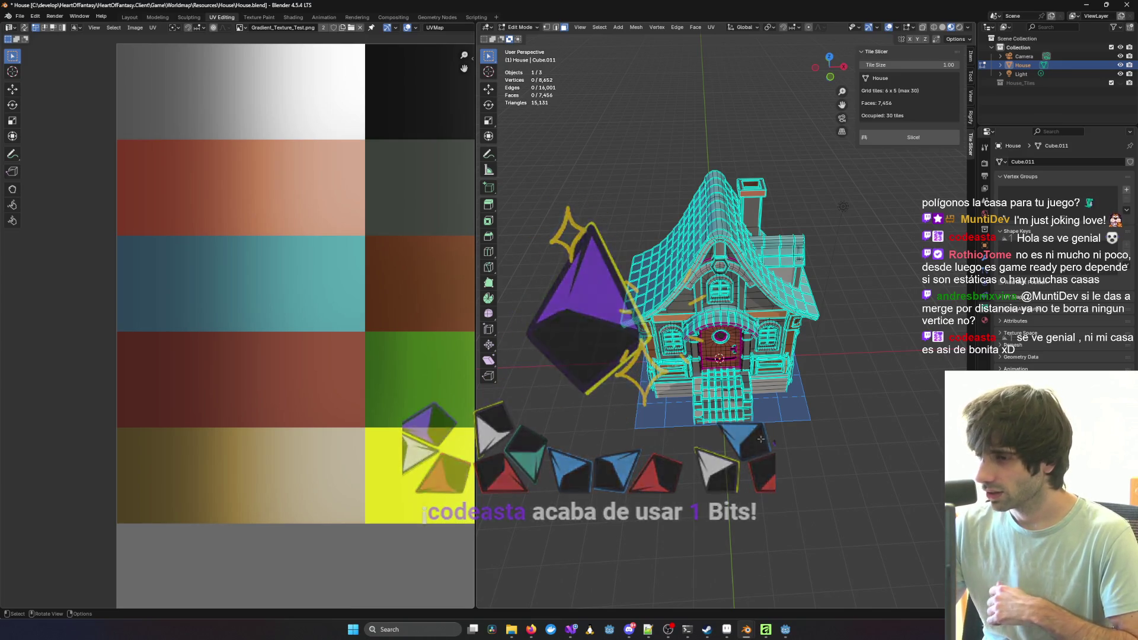
{"action": "scroll", "coordinate": [803, 281], "scroll_direction": "up", "scroll_amount": 5}
{"action": "middle_click_drag", "start_coordinate": [803, 281], "coordinate": [832, 421]}
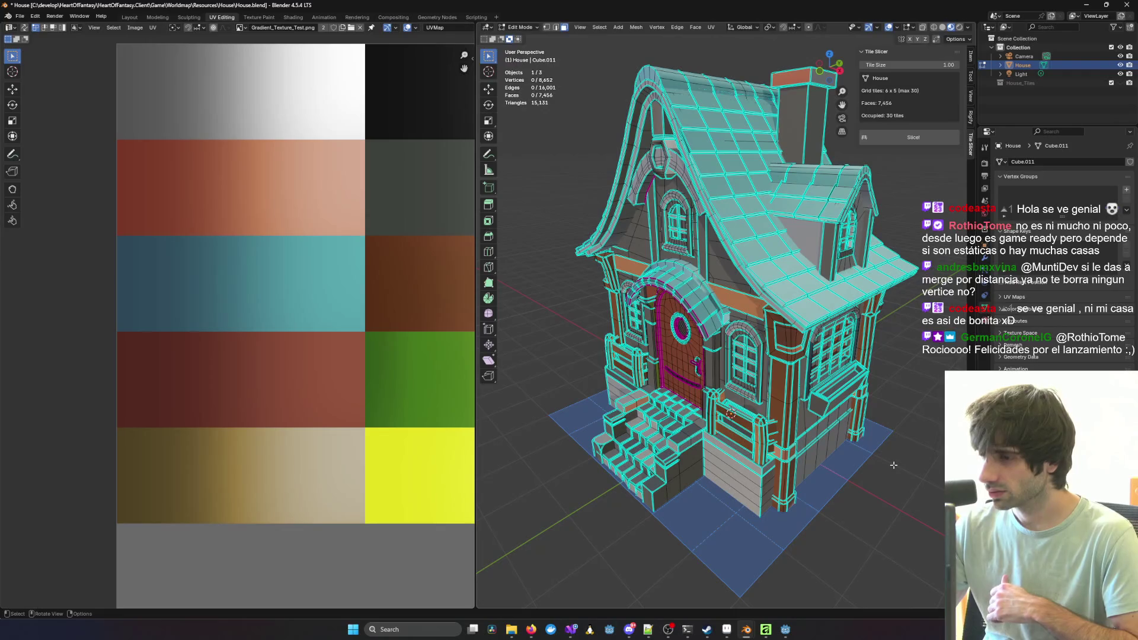
{"action": "middle_click_drag", "start_coordinate": [894, 465], "coordinate": [506, 446]}
{"action": "mouse_move", "coordinate": [585, 459]}
{"action": "middle_mouse_down"}
{"action": "mouse_move", "coordinate": [681, 439]}
{"action": "mouse_move", "coordinate": [620, 417]}
{"action": "mouse_move", "coordinate": [635, 422]}
{"action": "middle_mouse_up"}
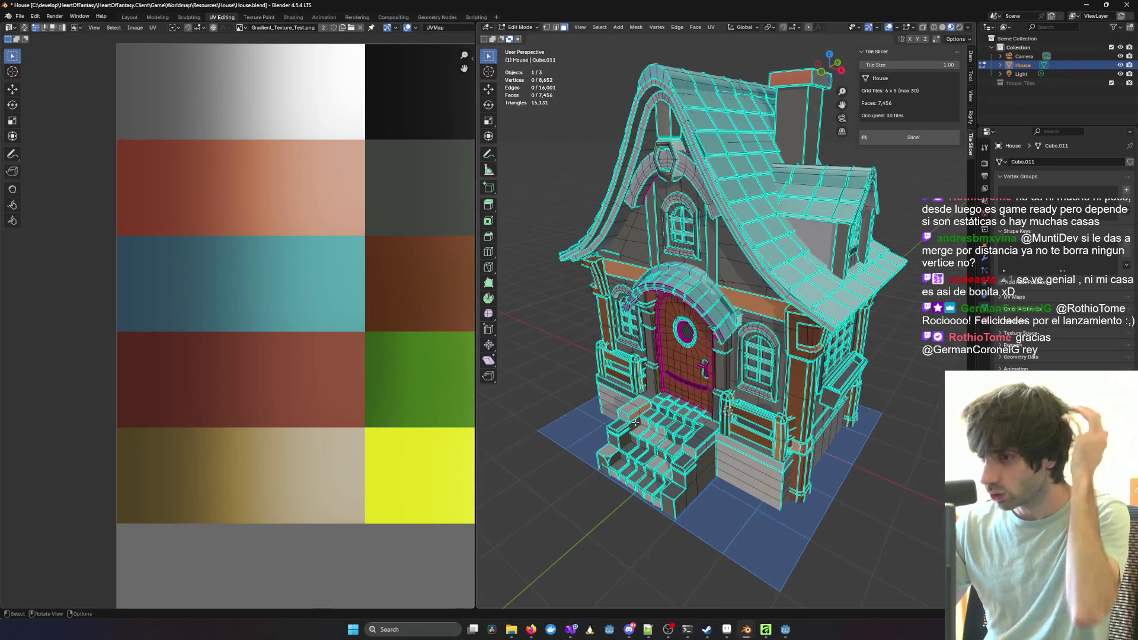
{"action": "mouse_move", "coordinate": [725, 396]}
{"action": "middle_mouse_down"}
{"action": "mouse_move", "coordinate": [541, 393]}
{"action": "mouse_move", "coordinate": [628, 407]}
{"action": "mouse_move", "coordinate": [903, 406]}
{"action": "mouse_move", "coordinate": [783, 419]}
{"action": "middle_mouse_up"}
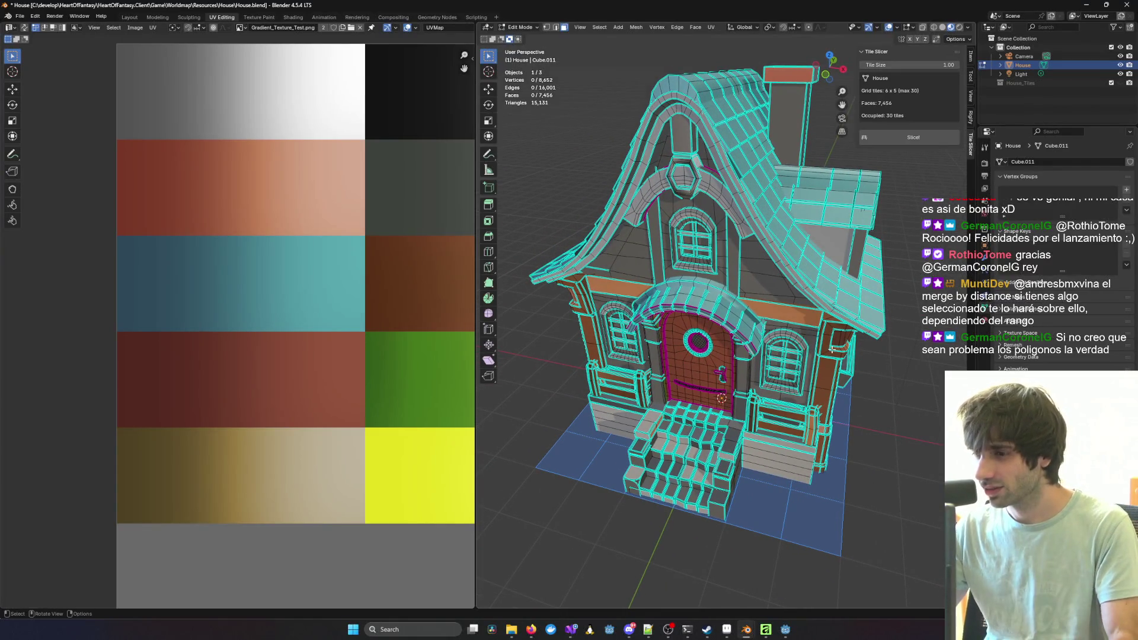
{"action": "mouse_move", "coordinate": [911, 389]}
{"action": "middle_mouse_down"}
{"action": "mouse_move", "coordinate": [826, 435]}
{"action": "mouse_move", "coordinate": [796, 434]}
{"action": "mouse_move", "coordinate": [829, 418]}
{"action": "mouse_move", "coordinate": [794, 421]}
{"action": "mouse_move", "coordinate": [817, 418]}
{"action": "middle_mouse_up"}
{"action": "scroll", "coordinate": [818, 417], "scroll_direction": "down", "scroll_amount": 3}
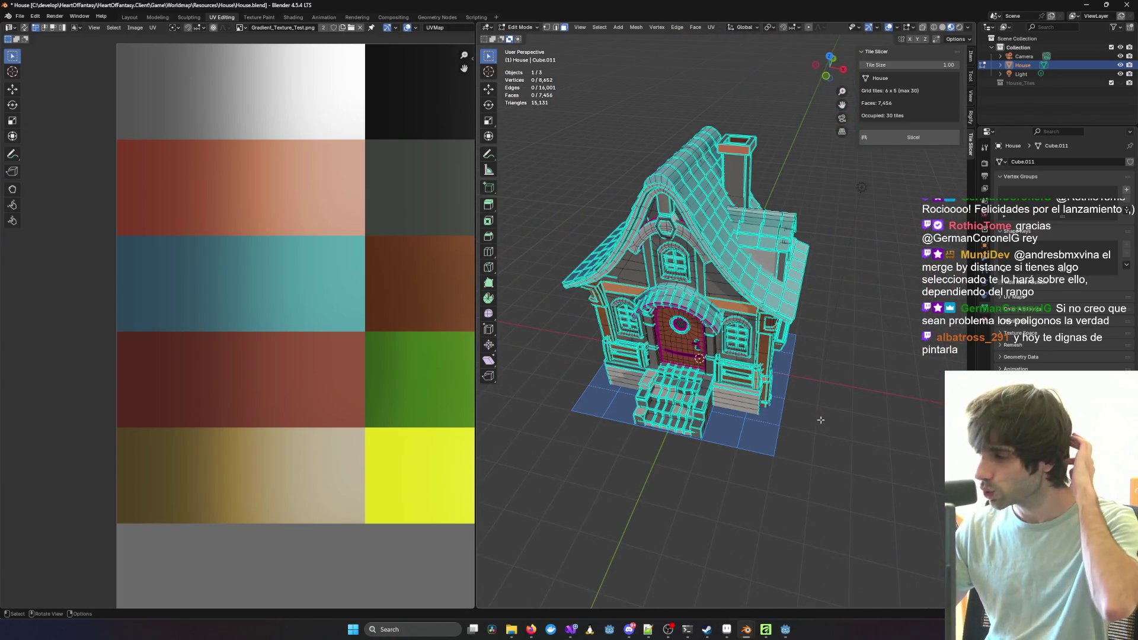
{"action": "scroll", "coordinate": [844, 409], "scroll_direction": "up", "scroll_amount": 4}
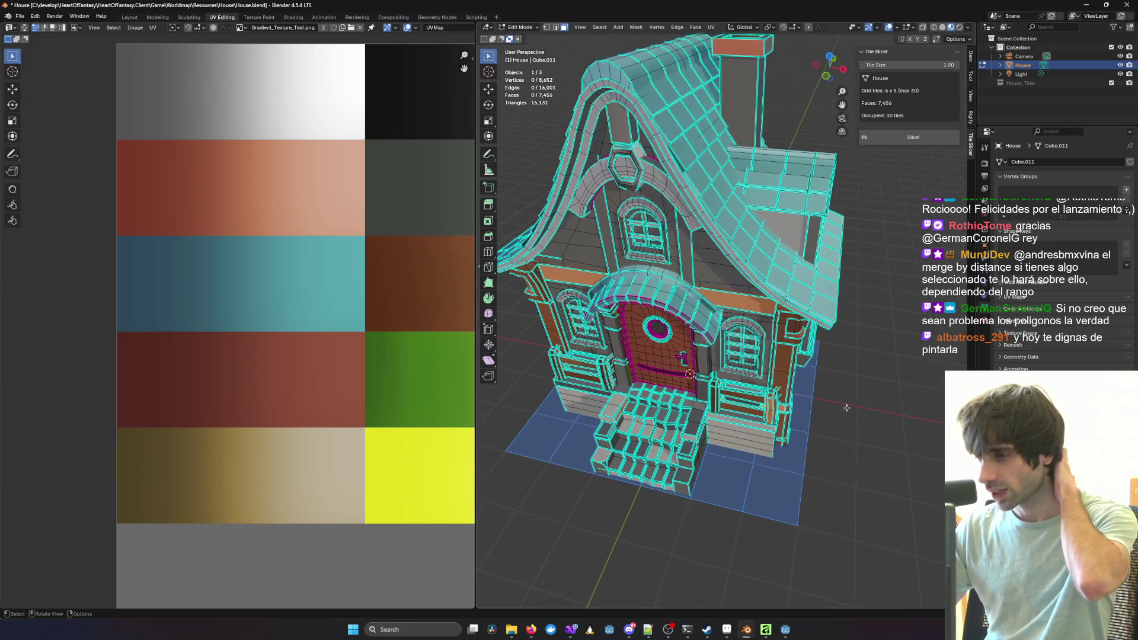
{"action": "mouse_move", "coordinate": [844, 409]}
{"action": "middle_mouse_down"}
{"action": "mouse_move", "coordinate": [777, 410]}
{"action": "mouse_move", "coordinate": [808, 409]}
{"action": "middle_mouse_up"}
{"action": "scroll", "coordinate": [807, 409], "scroll_direction": "down", "scroll_amount": 2}
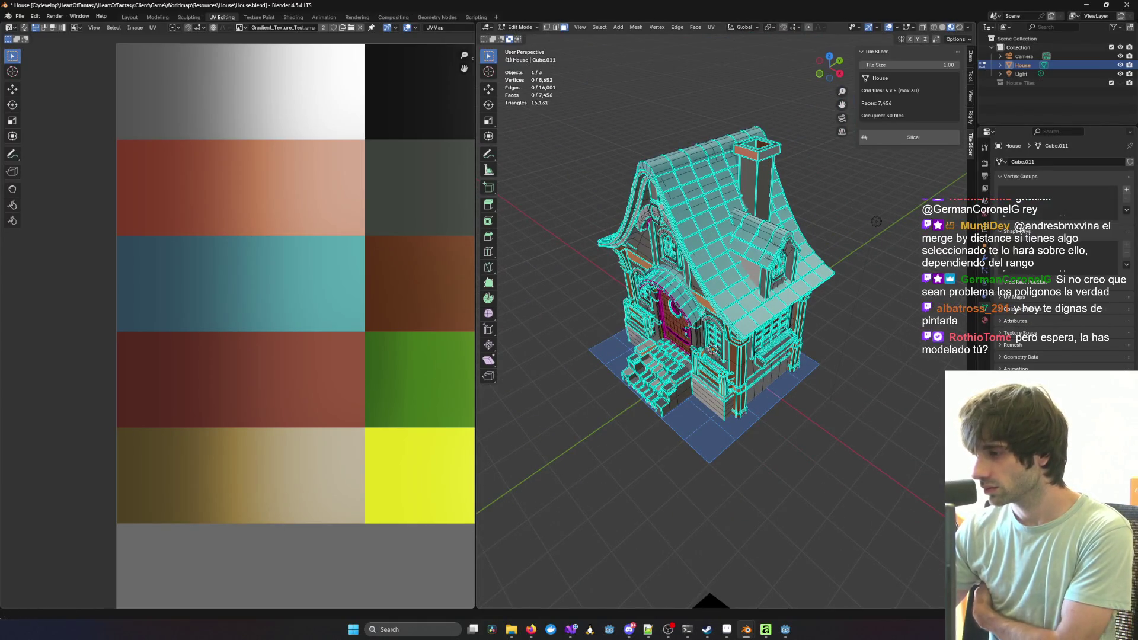
{"action": "key", "text": "alt+Tab"}
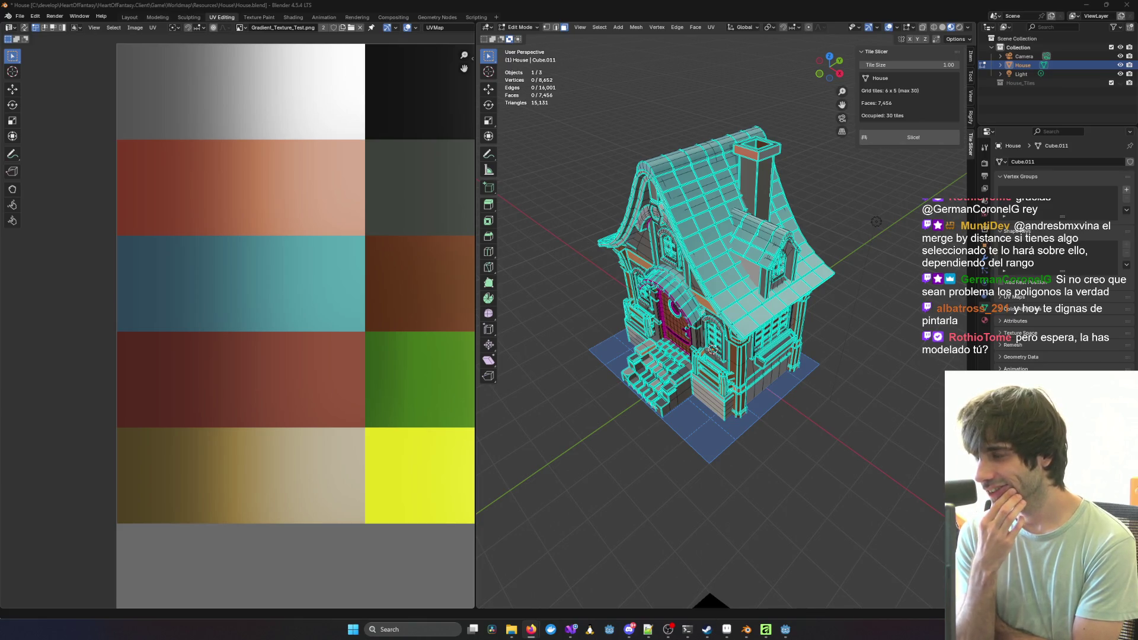
{"action": "mouse_move", "coordinate": [830, 409]}
{"action": "middle_mouse_down"}
{"action": "mouse_move", "coordinate": [794, 411]}
{"action": "mouse_move", "coordinate": [913, 386]}
{"action": "mouse_move", "coordinate": [902, 415]}
{"action": "mouse_move", "coordinate": [919, 380]}
{"action": "mouse_move", "coordinate": [871, 369]}
{"action": "middle_mouse_up"}
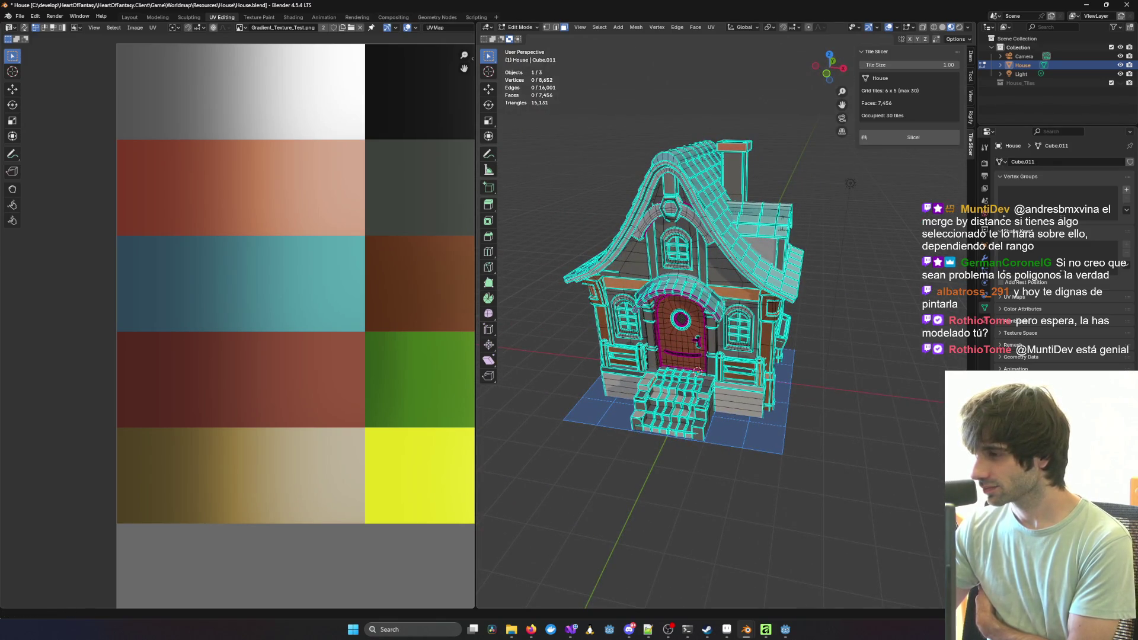
{"action": "mouse_move", "coordinate": [821, 331]}
{"action": "middle_mouse_down"}
{"action": "mouse_move", "coordinate": [728, 337]}
{"action": "mouse_move", "coordinate": [835, 345]}
{"action": "mouse_move", "coordinate": [789, 252]}
{"action": "mouse_move", "coordinate": [789, 204]}
{"action": "mouse_move", "coordinate": [854, 185]}
{"action": "middle_mouse_up"}
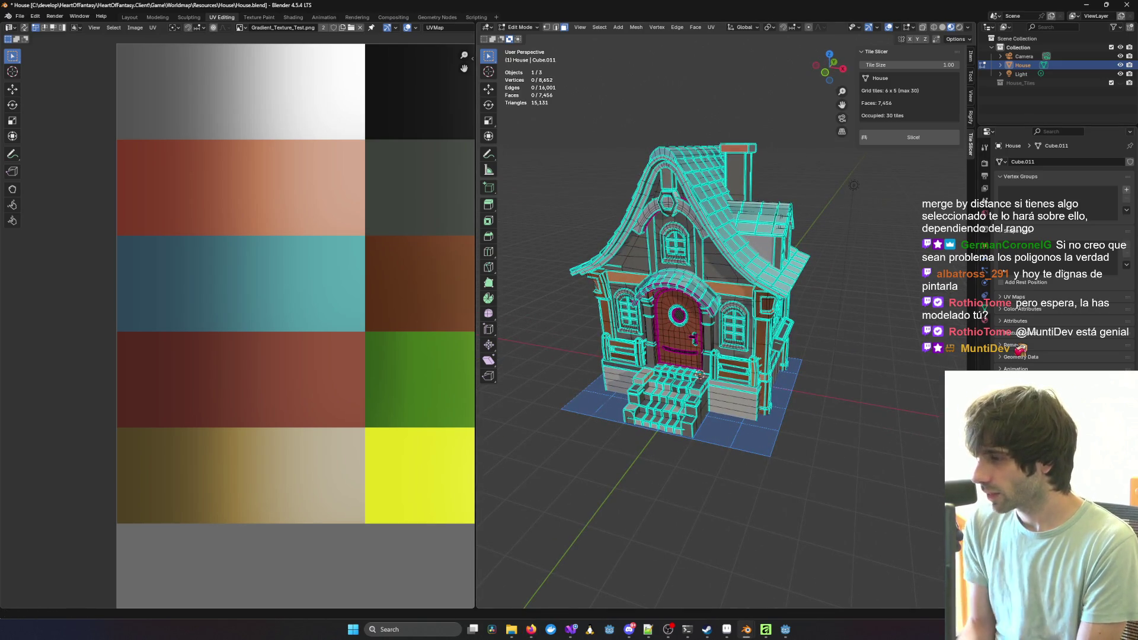
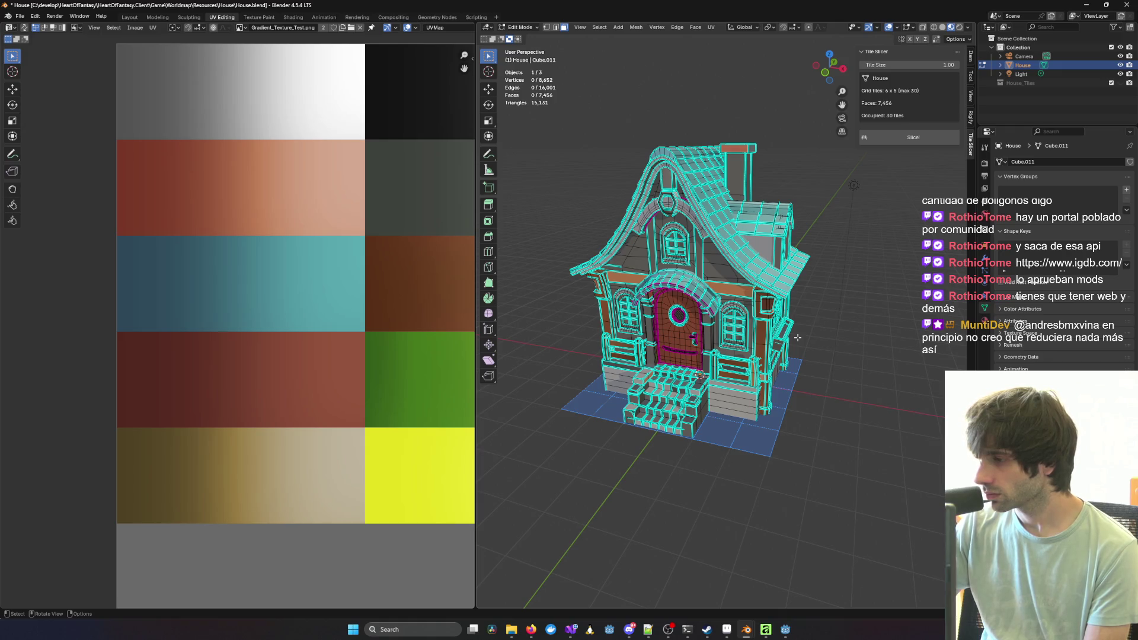
Step: Orbit to a high three-quarter view of the house and select the linked pillar piece
{"action": "middle_click_drag", "start_coordinate": [760, 326], "coordinate": [699, 301]}
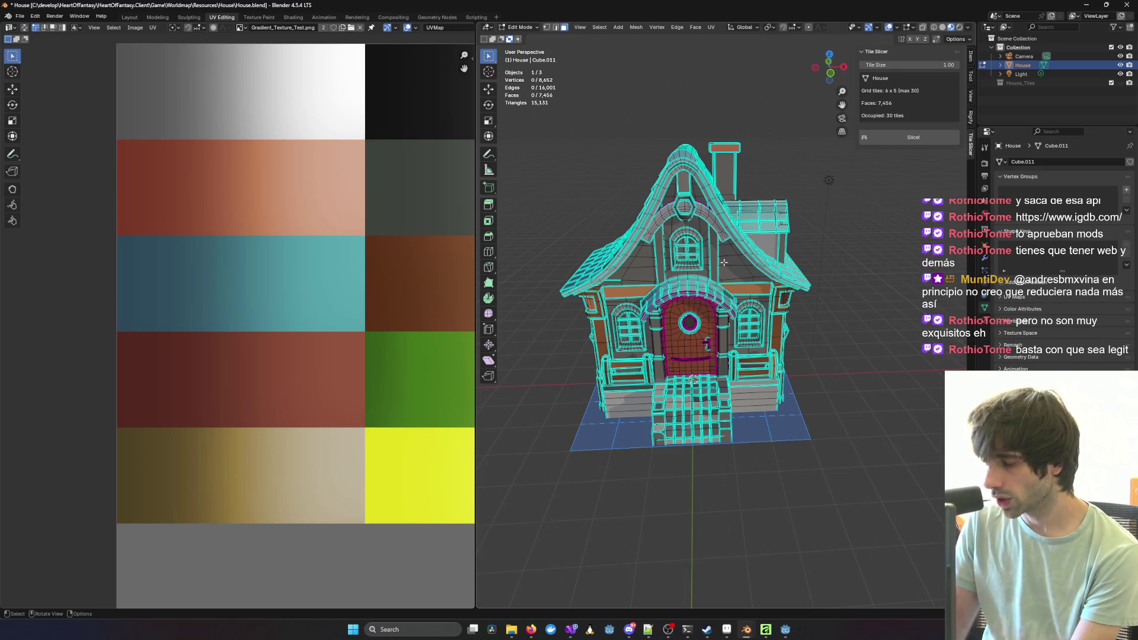
{"action": "scroll", "coordinate": [734, 236], "scroll_direction": "up", "scroll_amount": 1}
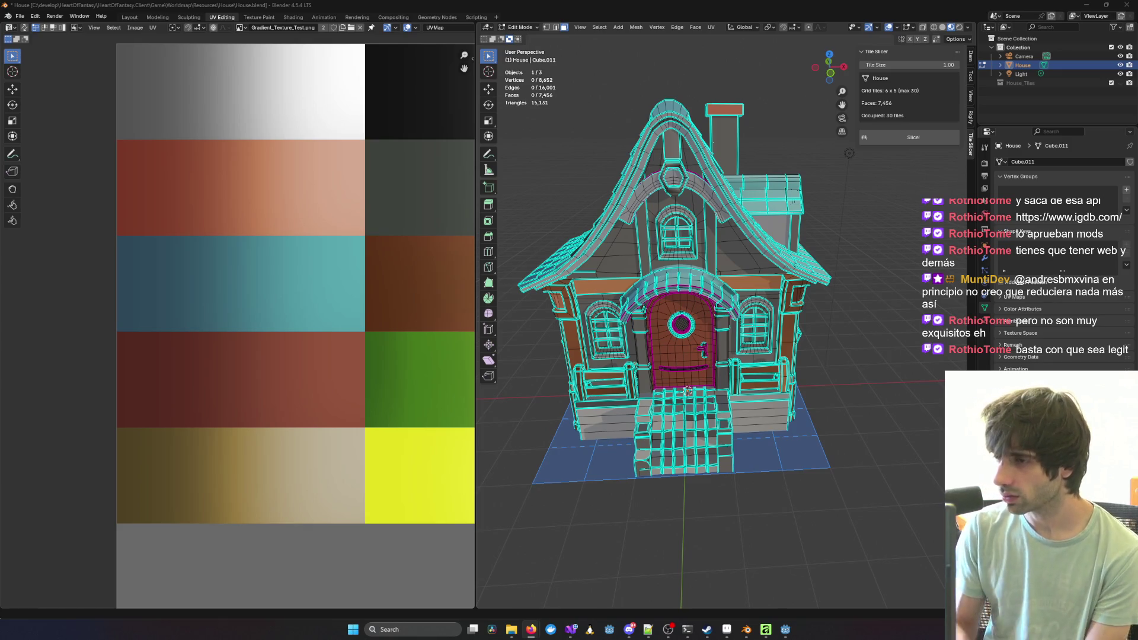
{"action": "mouse_move", "coordinate": [687, 391]}
{"action": "middle_mouse_down"}
{"action": "mouse_move", "coordinate": [808, 227]}
{"action": "mouse_move", "coordinate": [695, 347]}
{"action": "mouse_move", "coordinate": [788, 325]}
{"action": "mouse_move", "coordinate": [725, 323]}
{"action": "mouse_move", "coordinate": [580, 262]}
{"action": "mouse_move", "coordinate": [616, 275]}
{"action": "middle_mouse_up"}
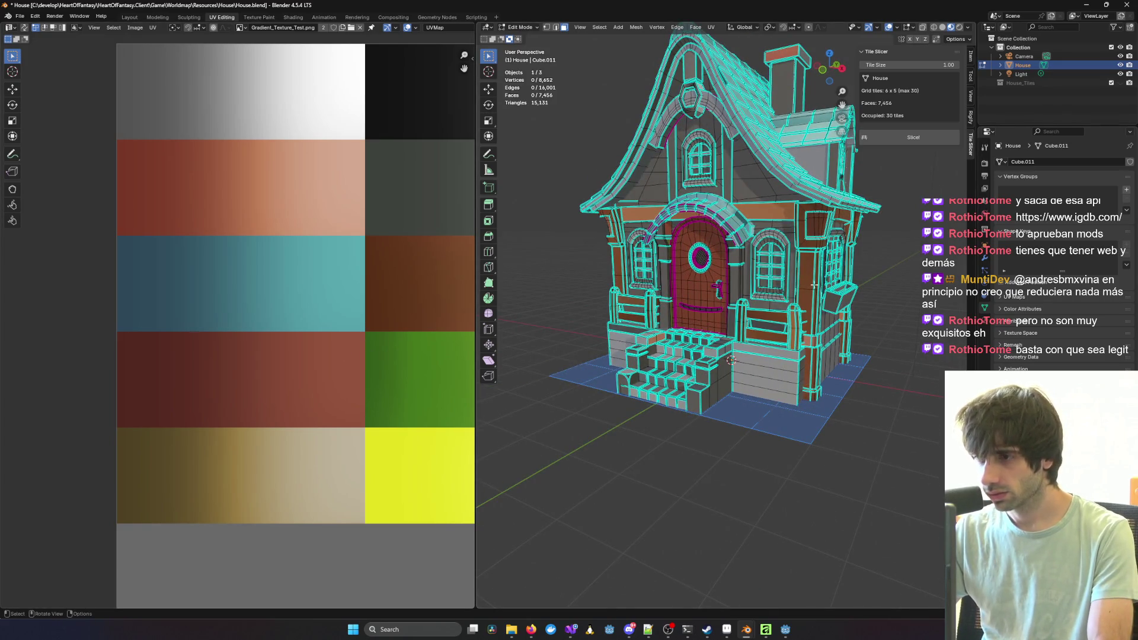
{"action": "key", "text": "l"}
{"action": "scroll", "coordinate": [822, 287], "scroll_direction": "up", "scroll_amount": 8}
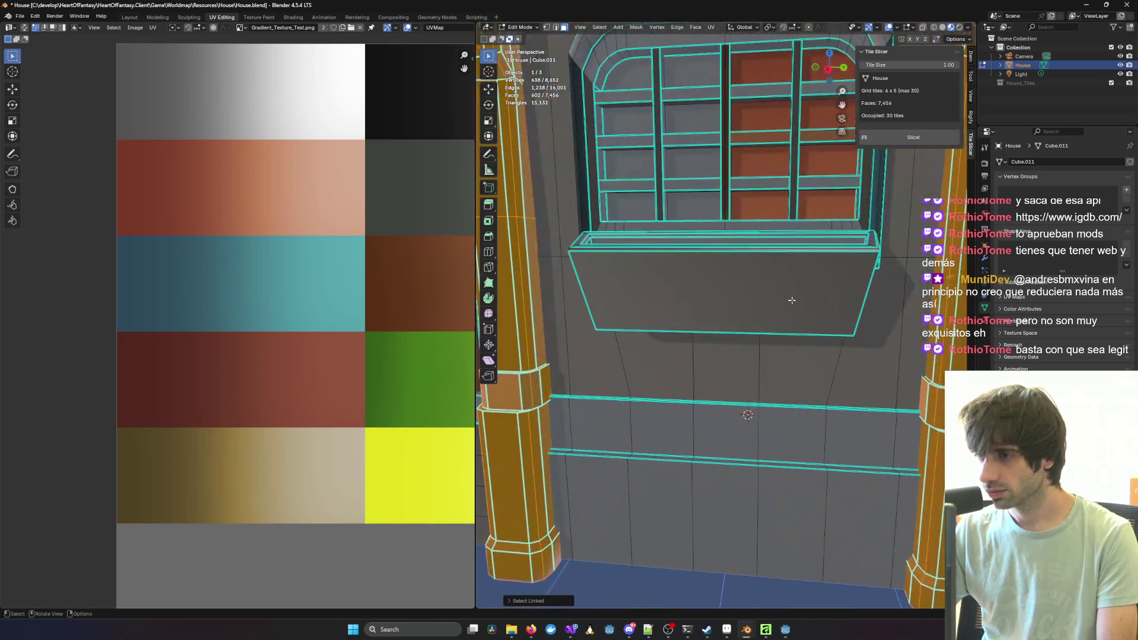
Step: Select one wall face beside the window box and extend it to all linked wall faces
{"action": "left_click", "coordinate": [789, 297]}
{"action": "scroll", "coordinate": [795, 284], "scroll_direction": "down", "scroll_amount": 4}
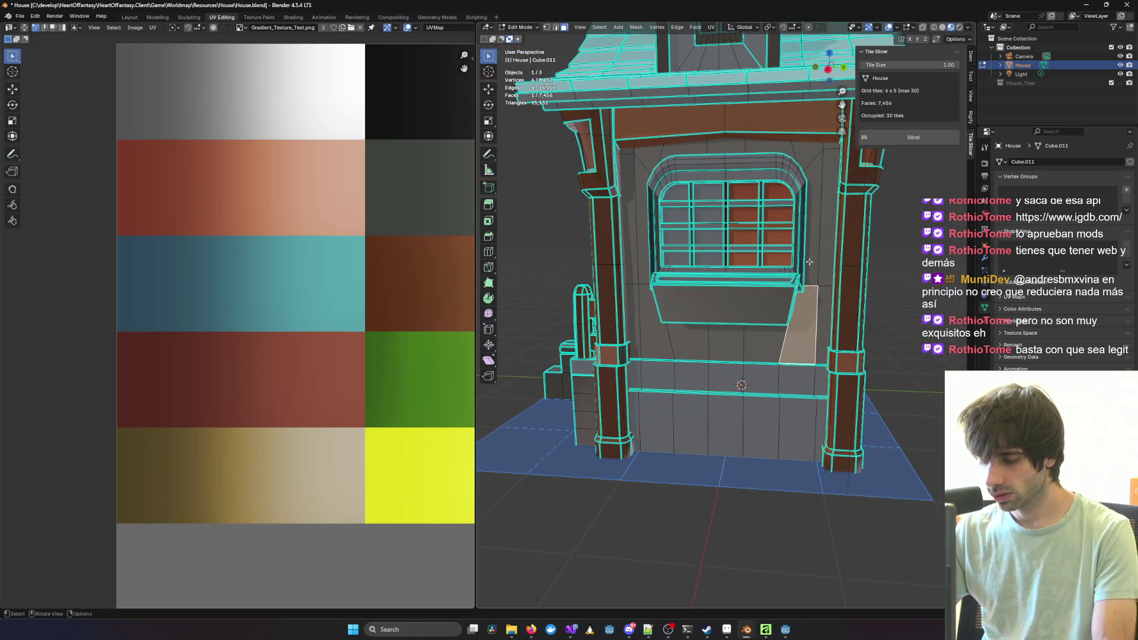
{"action": "key", "text": "l"}
{"action": "mouse_move", "coordinate": [825, 234]}
{"action": "middle_mouse_down"}
{"action": "mouse_move", "coordinate": [769, 291]}
{"action": "mouse_move", "coordinate": [469, 305]}
{"action": "middle_mouse_up"}
{"action": "scroll", "coordinate": [415, 314], "scroll_direction": "down", "scroll_amount": 2}
{"action": "scroll", "coordinate": [662, 312], "scroll_direction": "down", "scroll_amount": 3}
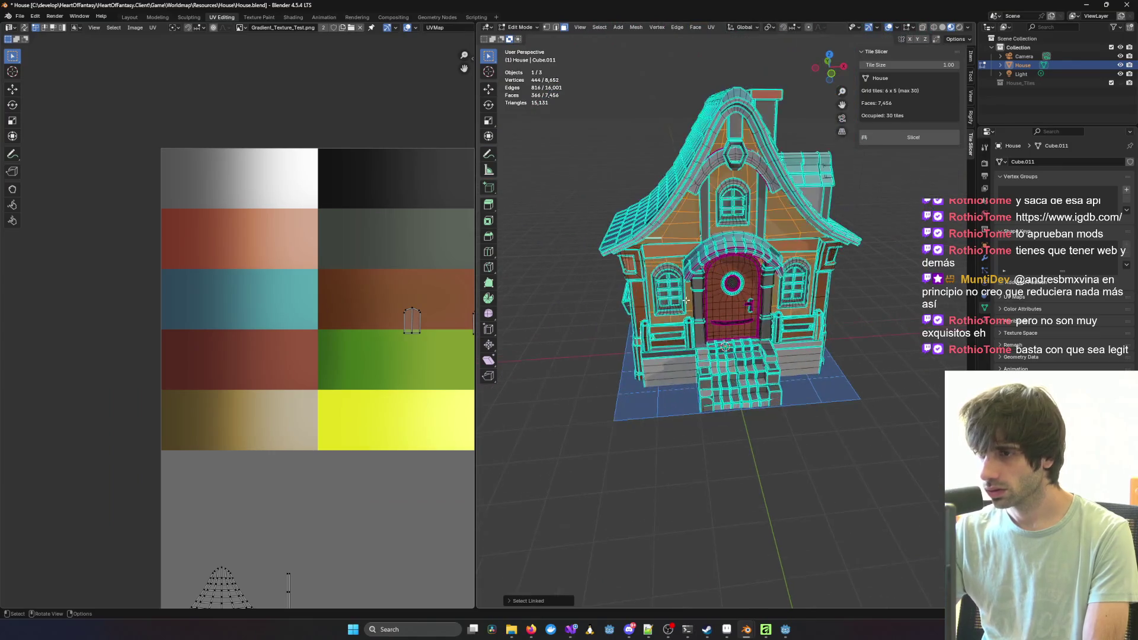
{"action": "mouse_move", "coordinate": [662, 311]}
{"action": "middle_mouse_down"}
{"action": "mouse_move", "coordinate": [672, 274]}
{"action": "mouse_move", "coordinate": [619, 288]}
{"action": "middle_mouse_up"}
{"action": "scroll", "coordinate": [615, 281], "scroll_direction": "up", "scroll_amount": 5}
{"action": "scroll", "coordinate": [615, 282], "scroll_direction": "down", "scroll_amount": 5}
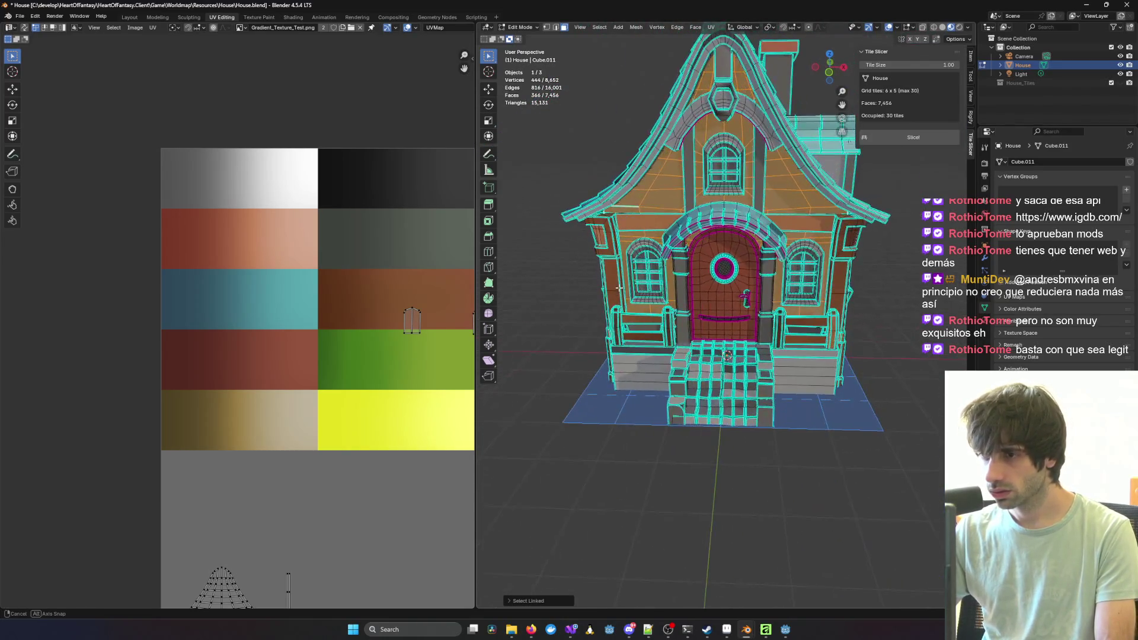
Step: Switch to Front Orthographic view and unwrap the selected wall faces
{"action": "key", "text": "u"}
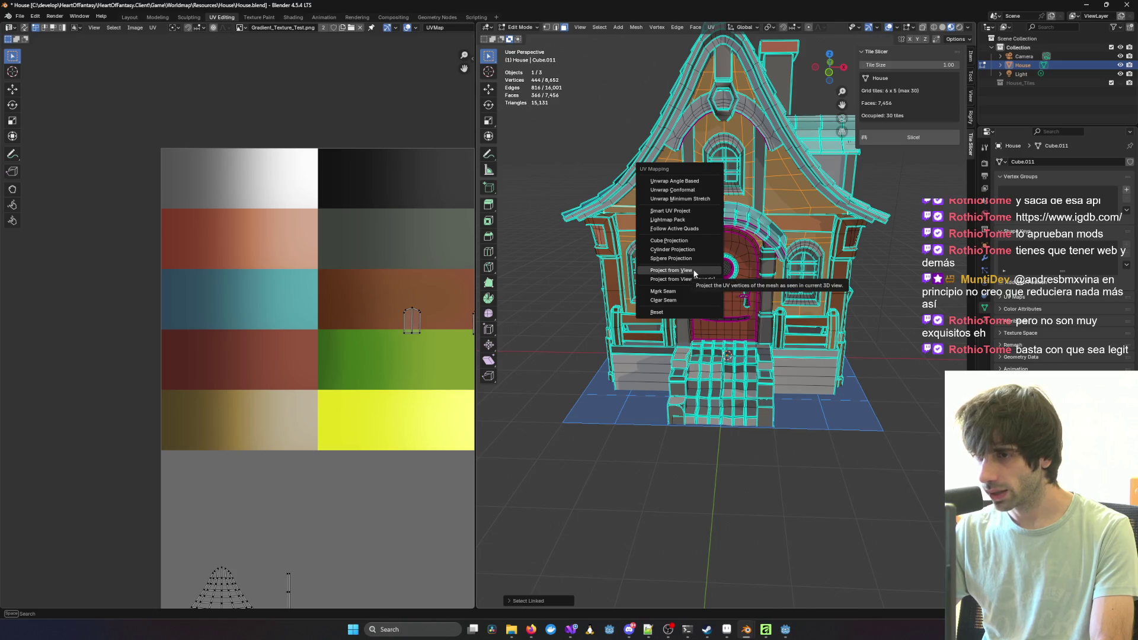
{"action": "key", "text": "Escape"}
{"action": "key", "text": "KP_1"}
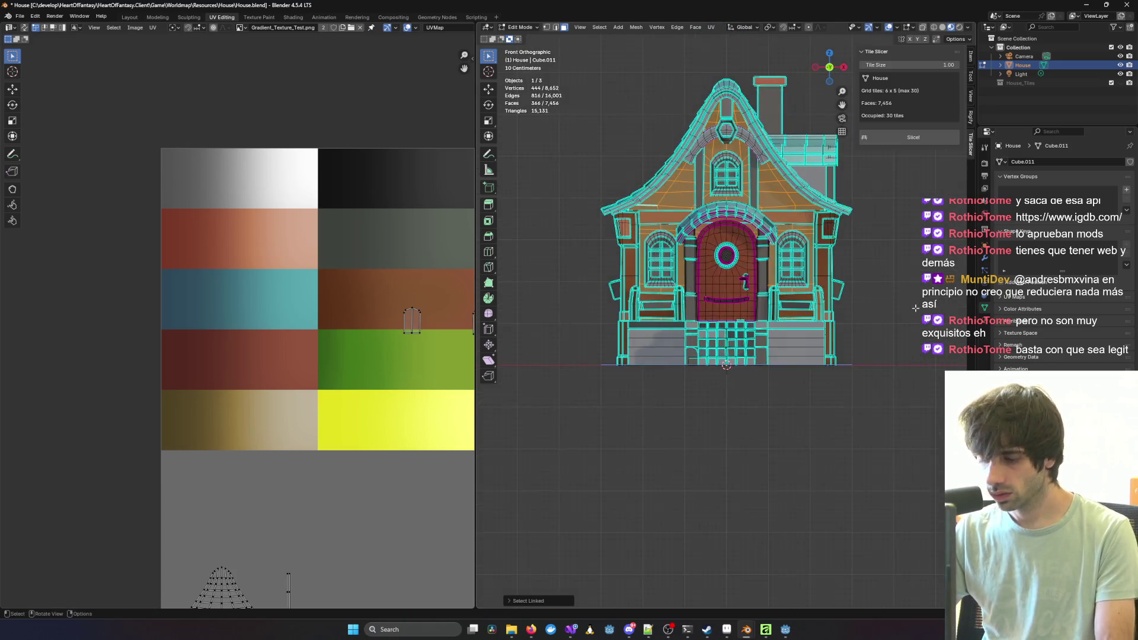
{"action": "key", "text": "u"}
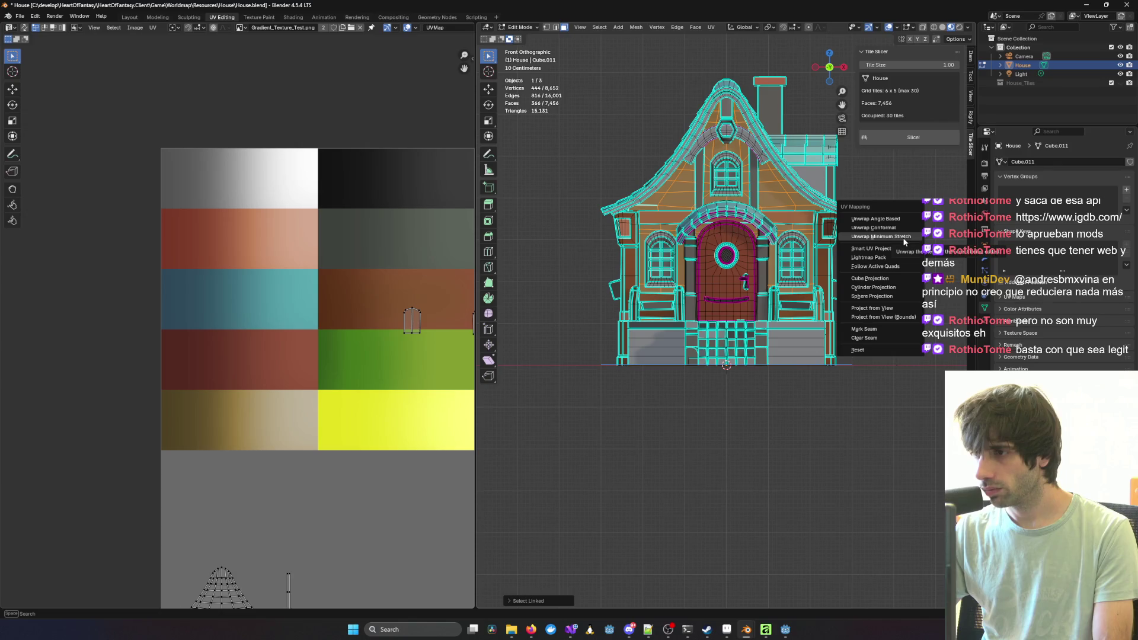
{"action": "left_click", "coordinate": [906, 238]}
{"action": "scroll", "coordinate": [392, 430], "scroll_direction": "down", "scroll_amount": 5}
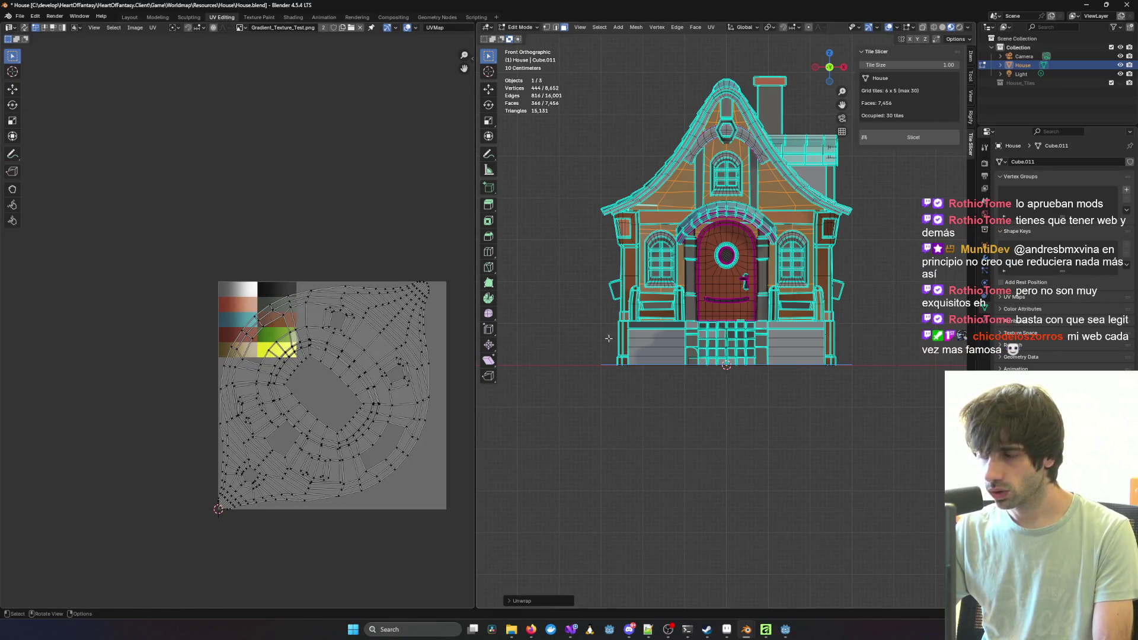
Step: Re-unwrap the wall faces with Project from View for a front-facing UV island
{"action": "key", "text": "u"}
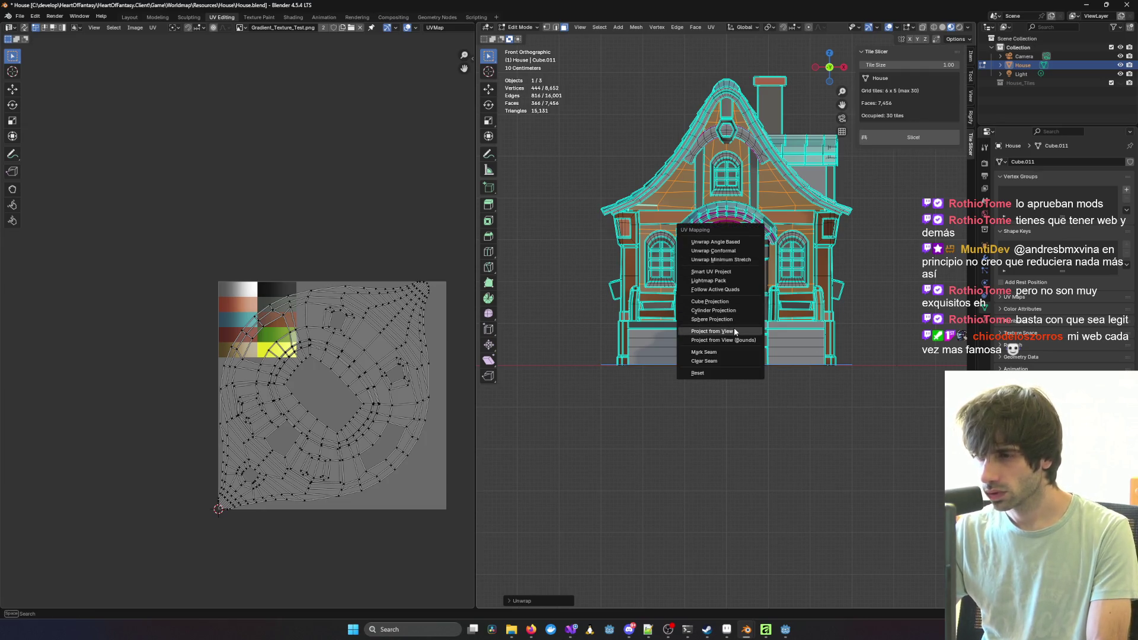
{"action": "left_click", "coordinate": [735, 335]}
{"action": "scroll", "coordinate": [363, 386], "scroll_direction": "up", "scroll_amount": 3}
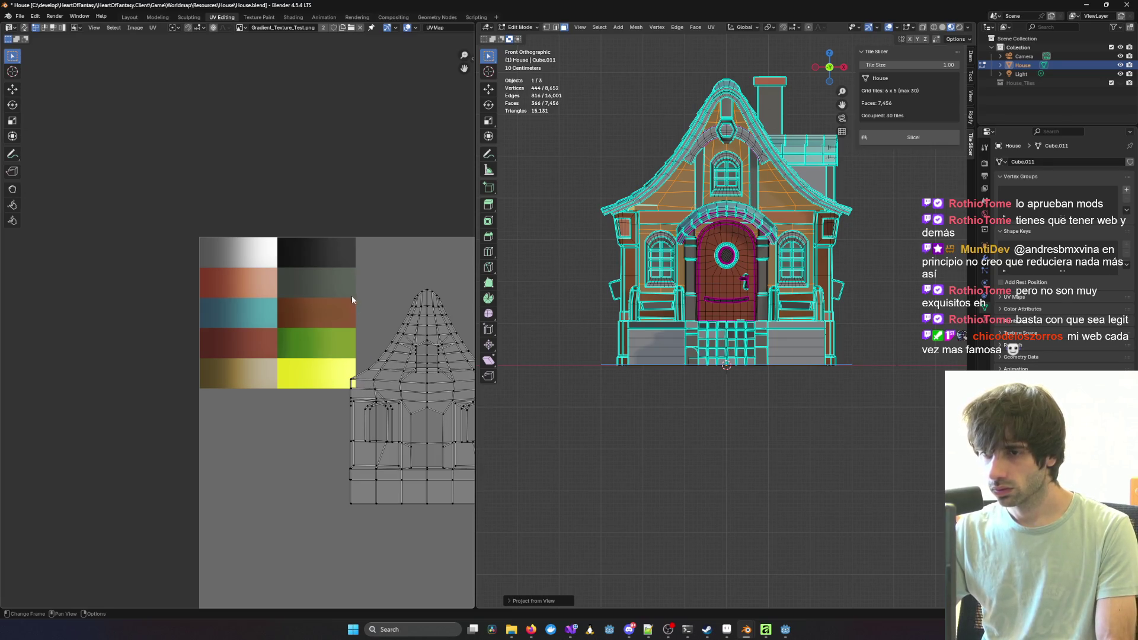
{"action": "scroll", "coordinate": [445, 328], "scroll_direction": "down", "scroll_amount": 2}
Step: Select all wall UVs and shrink the house-shaped island down to a small size
{"action": "key", "text": "a"}
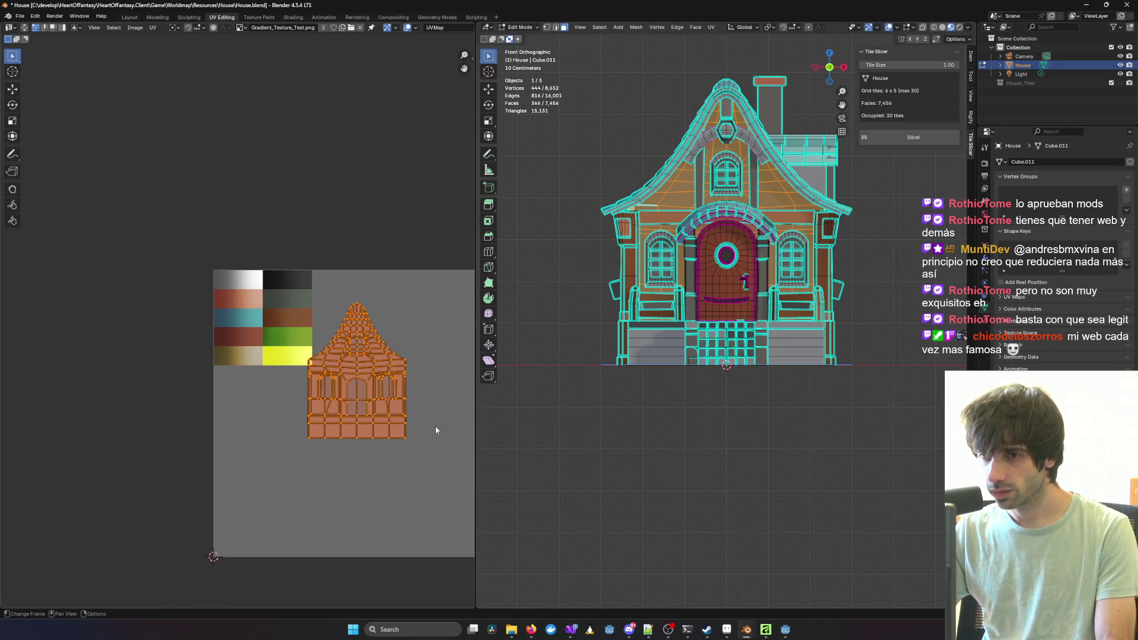
{"action": "key", "text": "s"}
{"action": "left_click", "coordinate": [365, 385]}
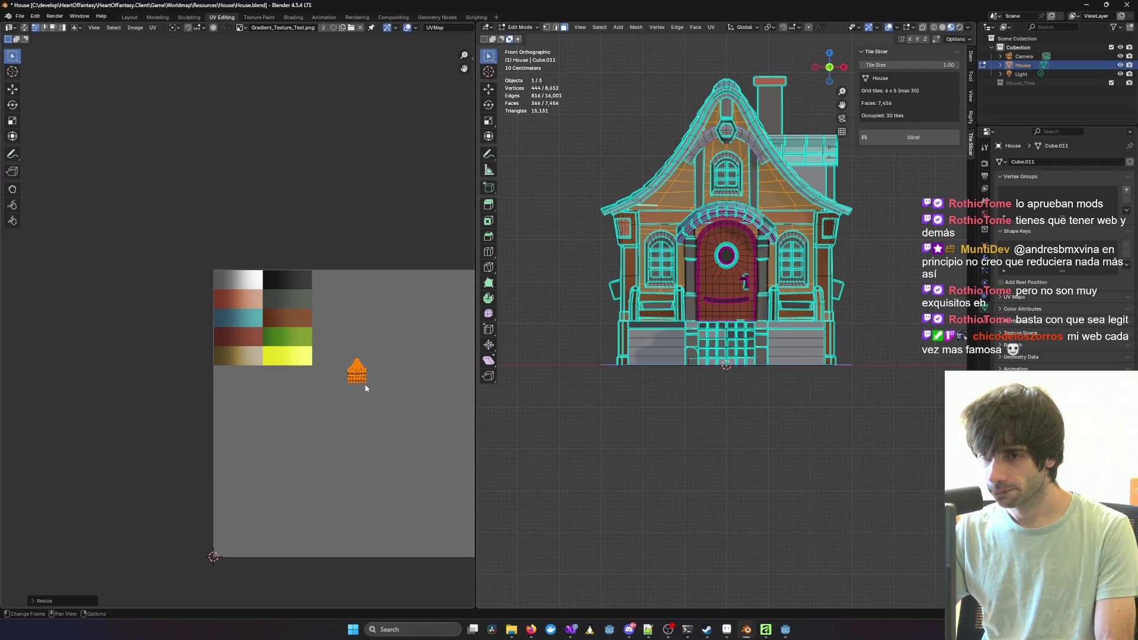
{"action": "scroll", "coordinate": [411, 390], "scroll_direction": "up", "scroll_amount": 4}
{"action": "middle_click_drag", "start_coordinate": [402, 389], "coordinate": [375, 400]}
{"action": "key", "text": "g"}
{"action": "key", "text": "s"}
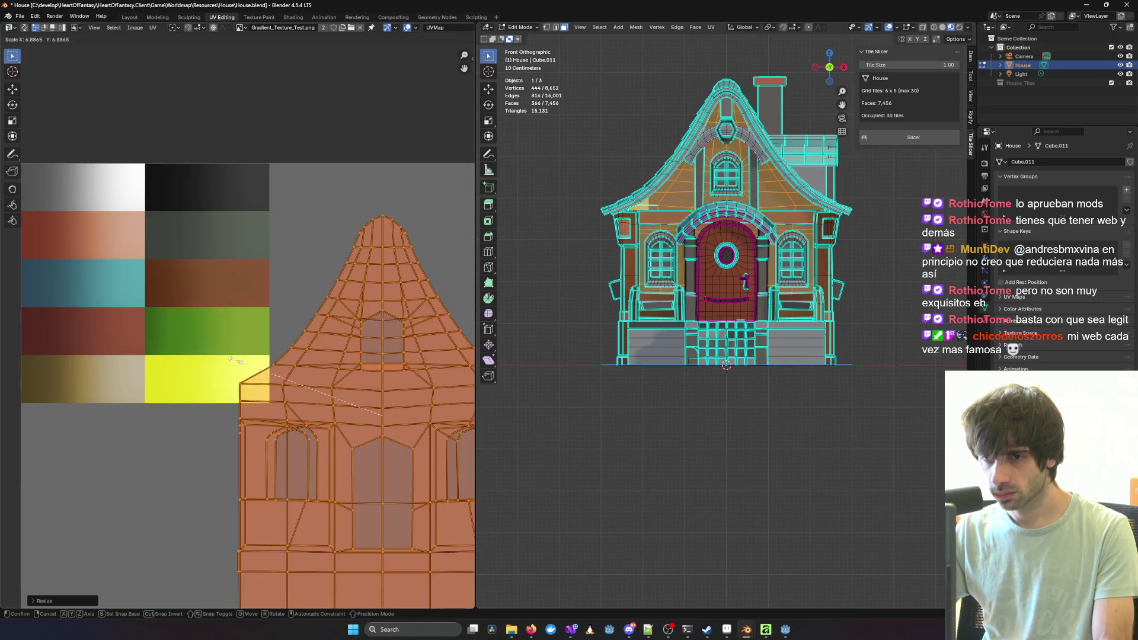
{"action": "left_click", "coordinate": [378, 407]}
Step: Move the wall UV island onto the yellow tile and rescale it to fit inside
{"action": "key", "text": "g"}
{"action": "left_click", "coordinate": [254, 383]}
{"action": "scroll", "coordinate": [254, 383], "scroll_direction": "up", "scroll_amount": 2}
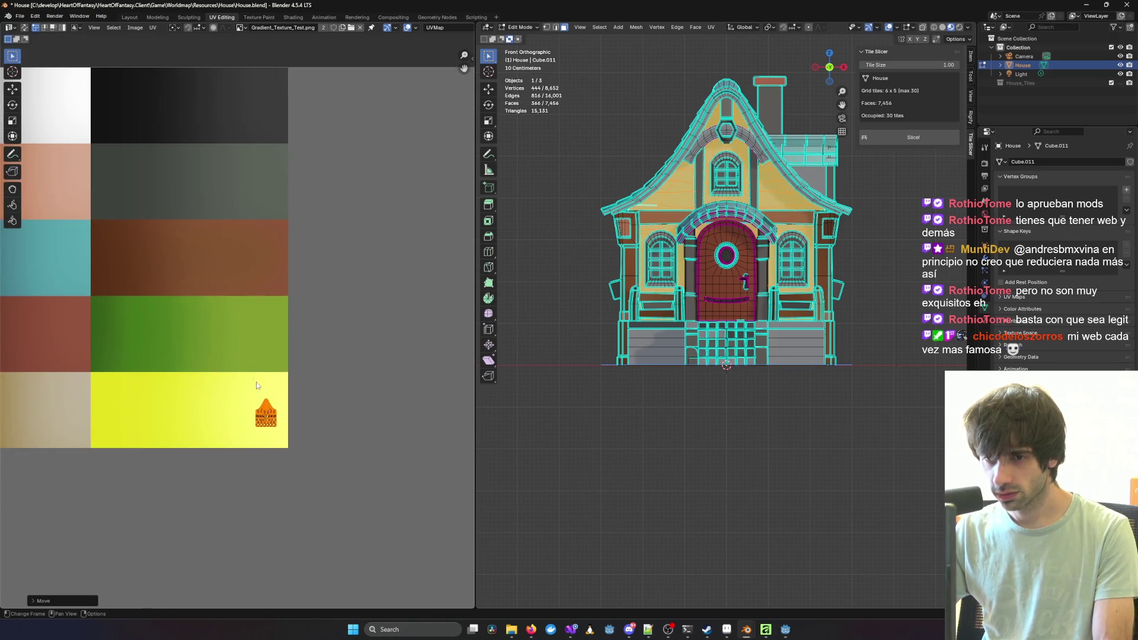
{"action": "scroll", "coordinate": [254, 382], "scroll_direction": "up", "scroll_amount": 3}
{"action": "key", "text": "s"}
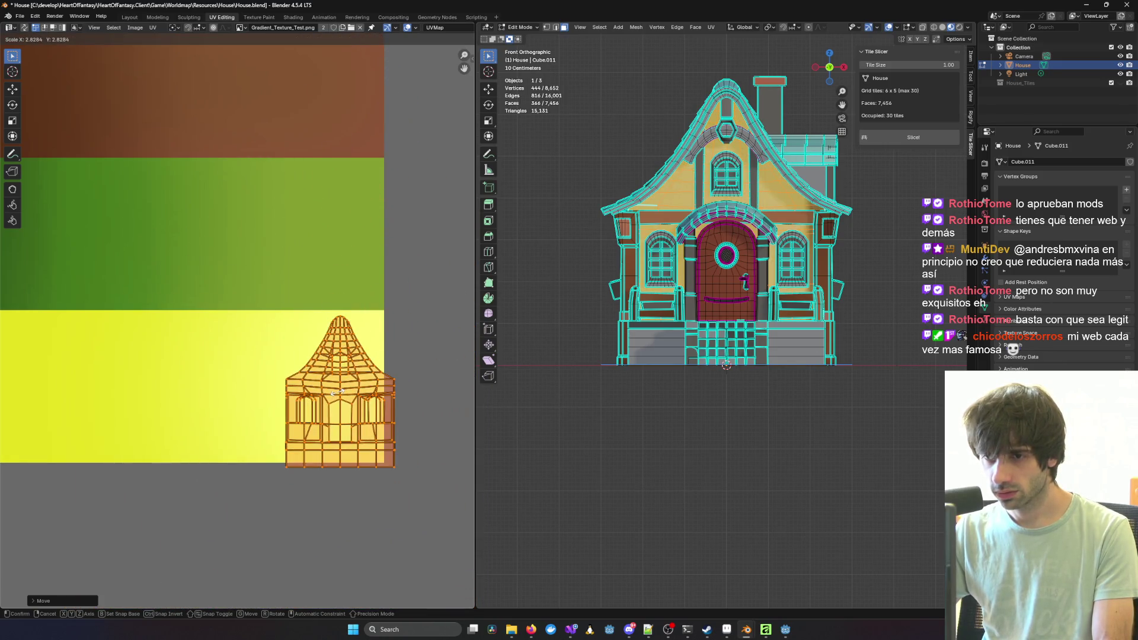
{"action": "left_click", "coordinate": [337, 392]}
{"action": "key", "text": "g"}
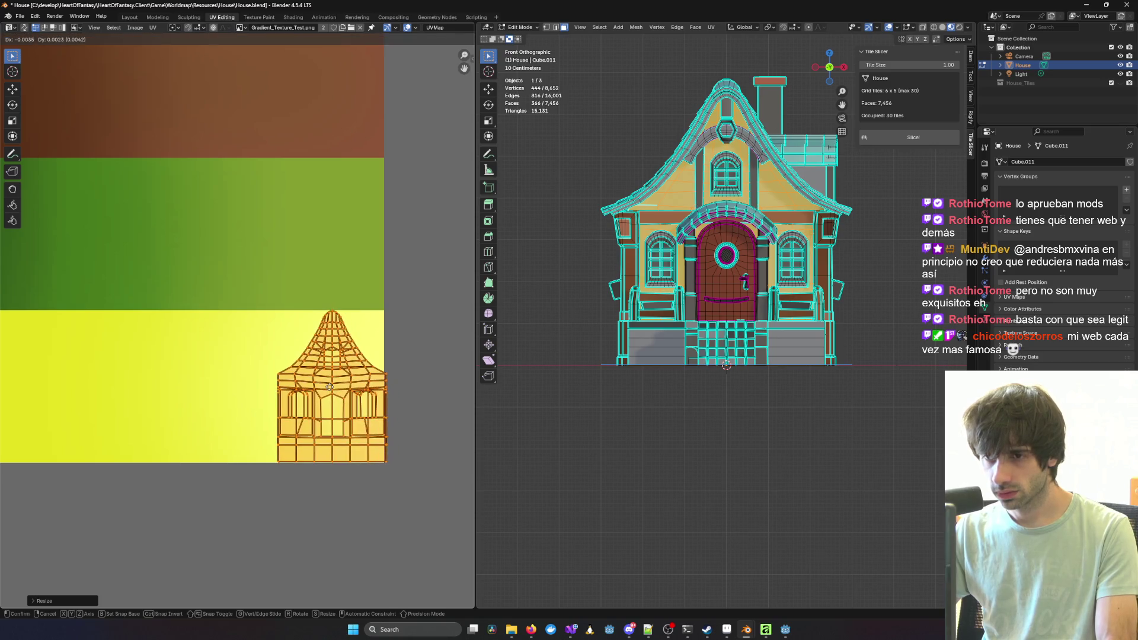
{"action": "left_click", "coordinate": [325, 388]}
{"action": "key", "text": "s"}
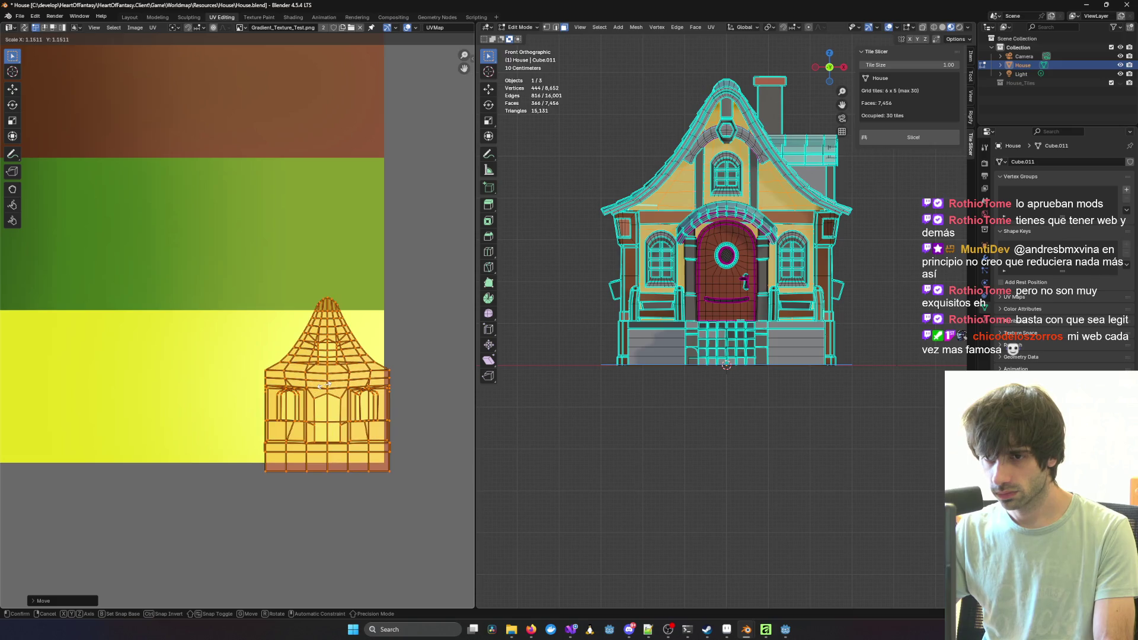
{"action": "key", "text": "Escape"}
{"action": "key", "text": "s"}
{"action": "left_click", "coordinate": [325, 386]}
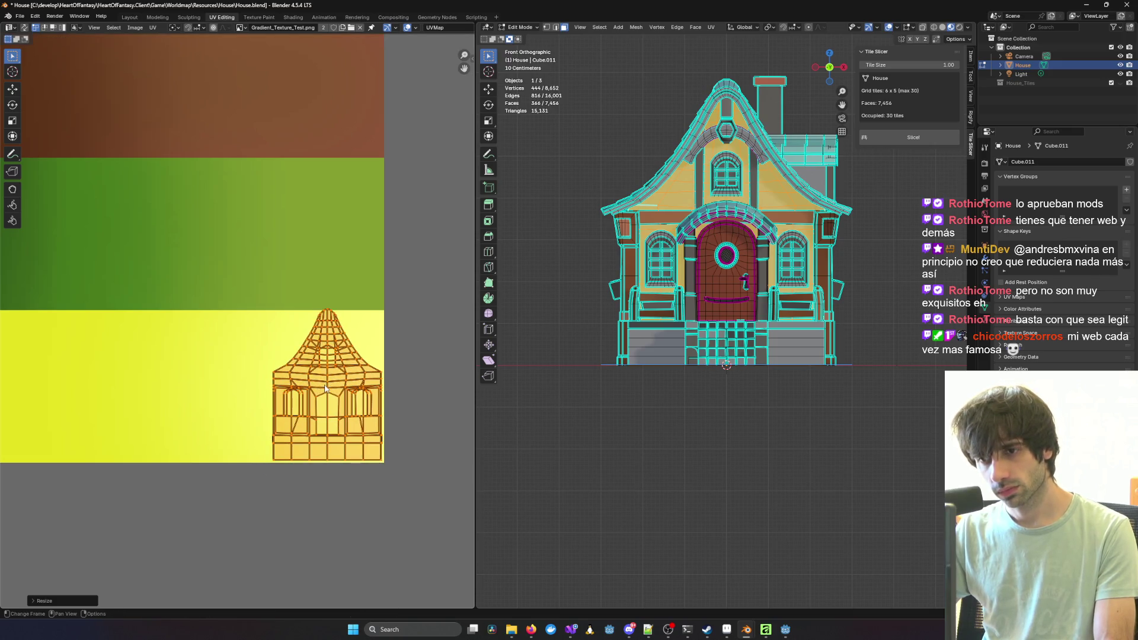
{"action": "key", "text": "s"}
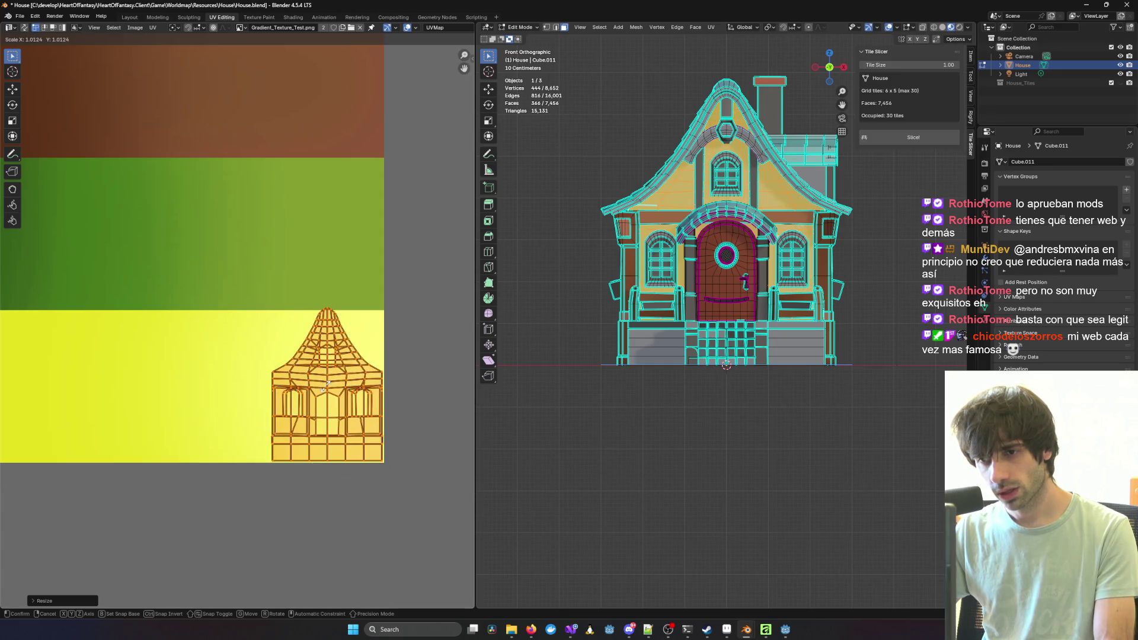
{"action": "left_click", "coordinate": [328, 389]}
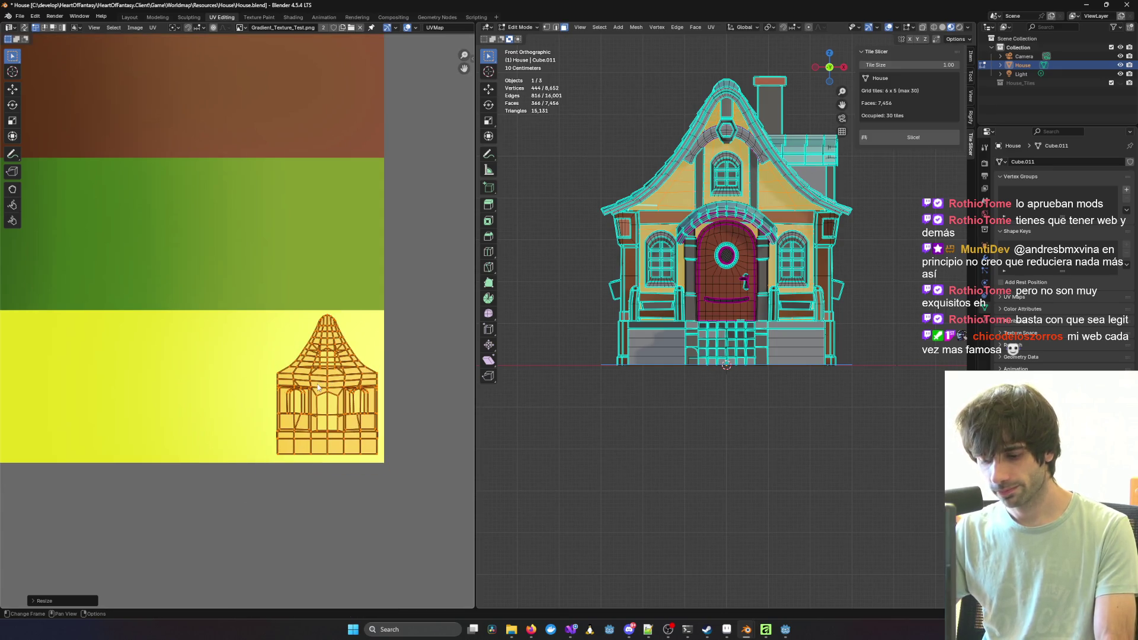
{"action": "middle_click_drag", "start_coordinate": [320, 384], "coordinate": [401, 373]}
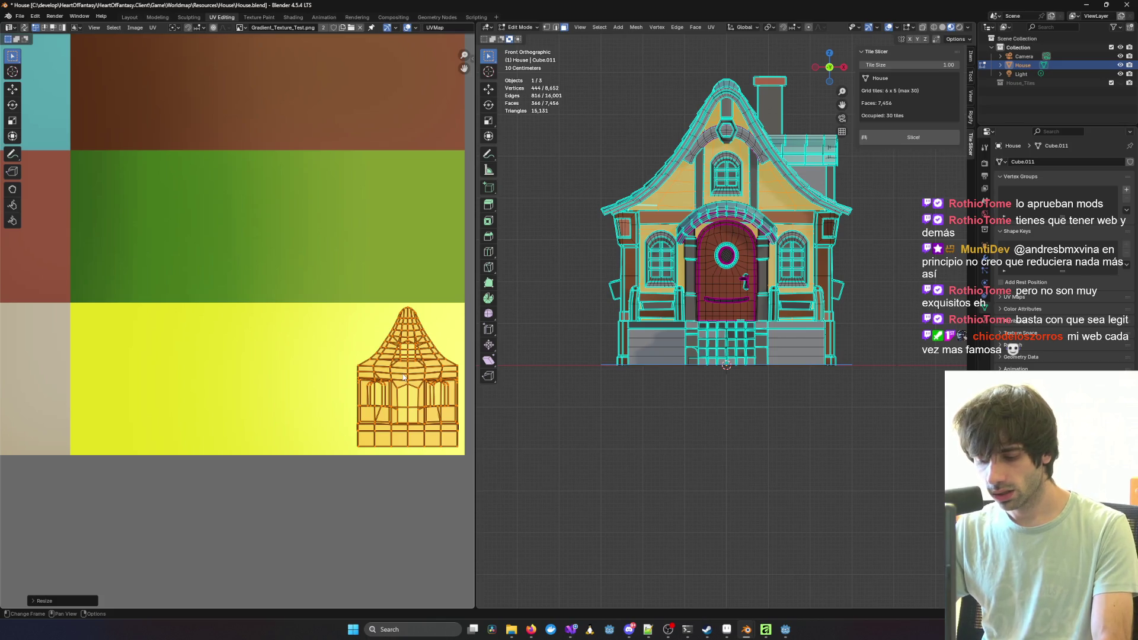
Step: Stretch the island horizontally across the yellow tile, position it, then deselect the mesh
{"action": "key", "text": "s"}
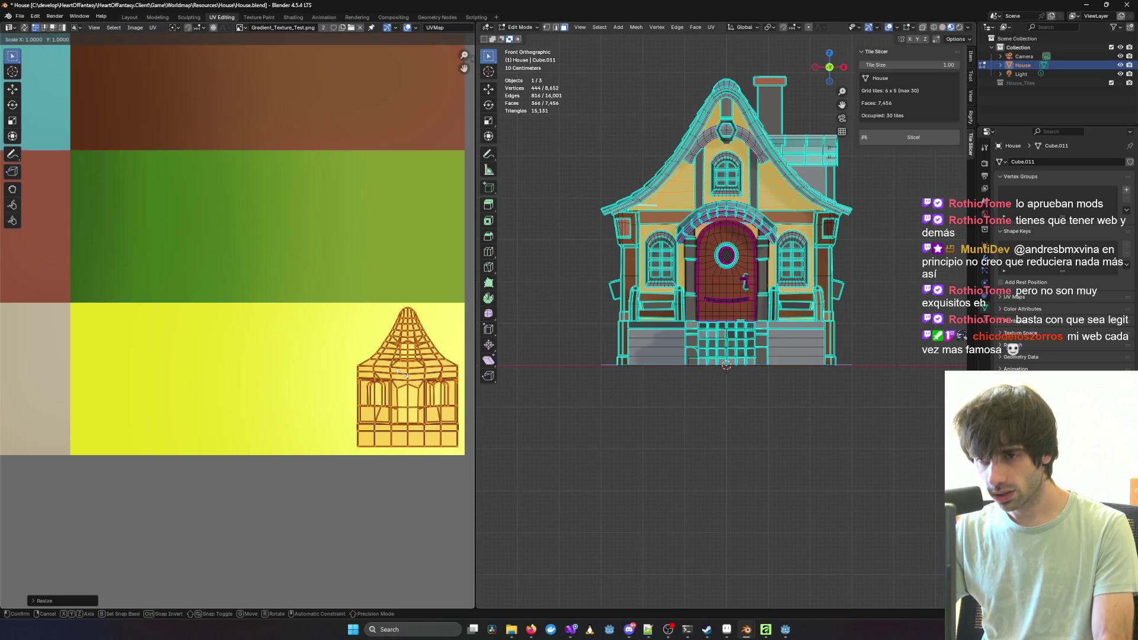
{"action": "key", "text": "x"}
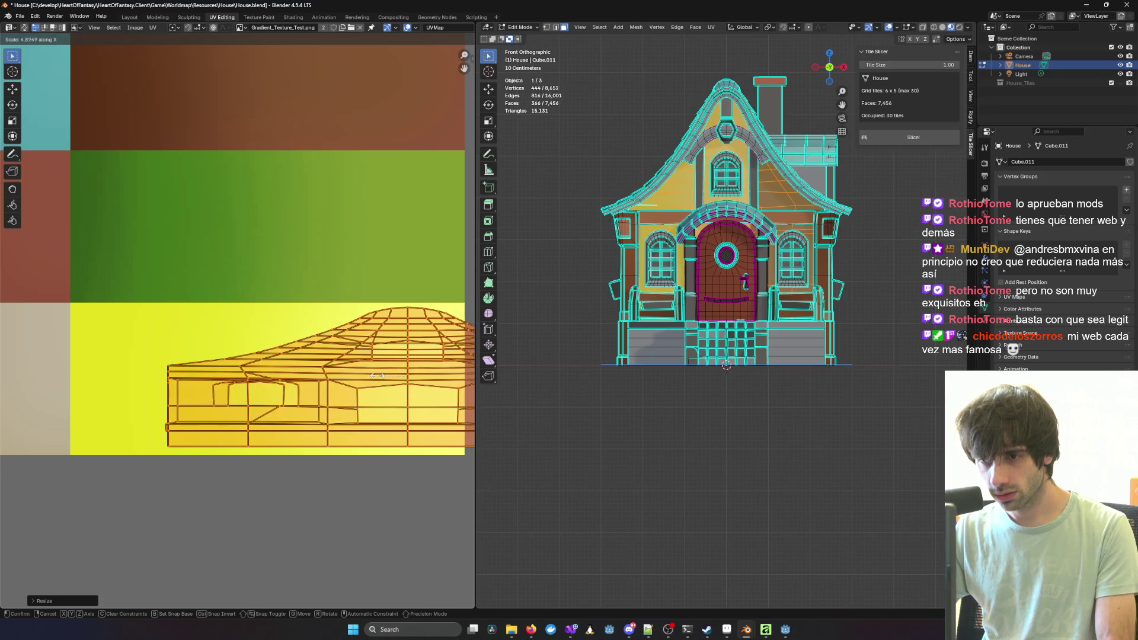
{"action": "key", "text": "Return"}
{"action": "key", "text": "g"}
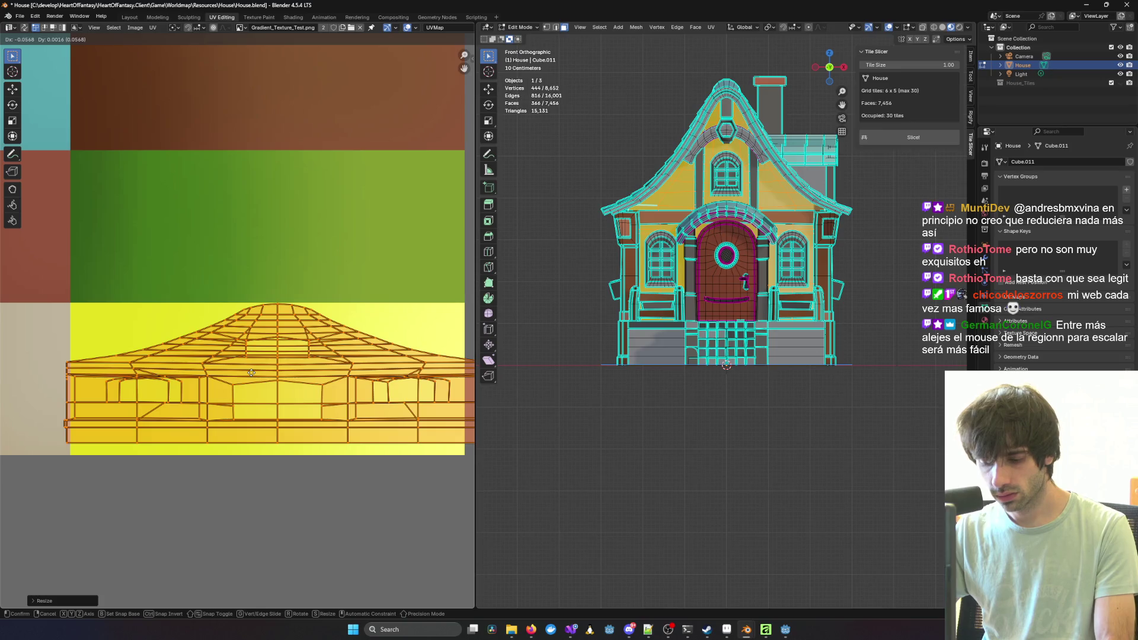
{"action": "key", "text": "s"}
{"action": "key", "text": "x"}
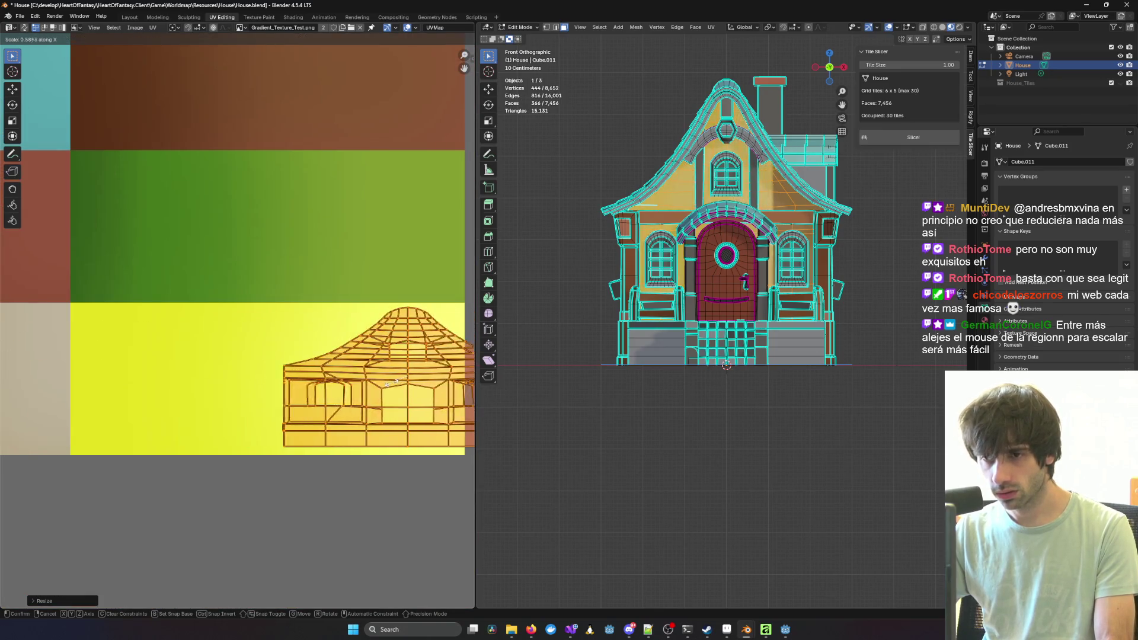
{"action": "key", "text": "g"}
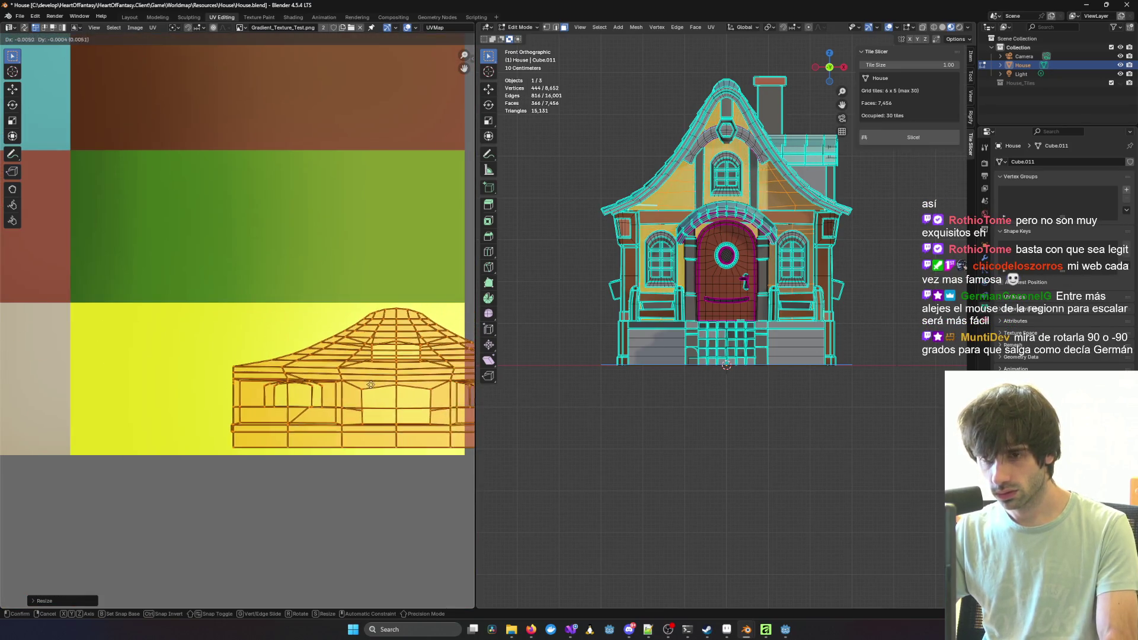
{"action": "left_click", "coordinate": [267, 386]}
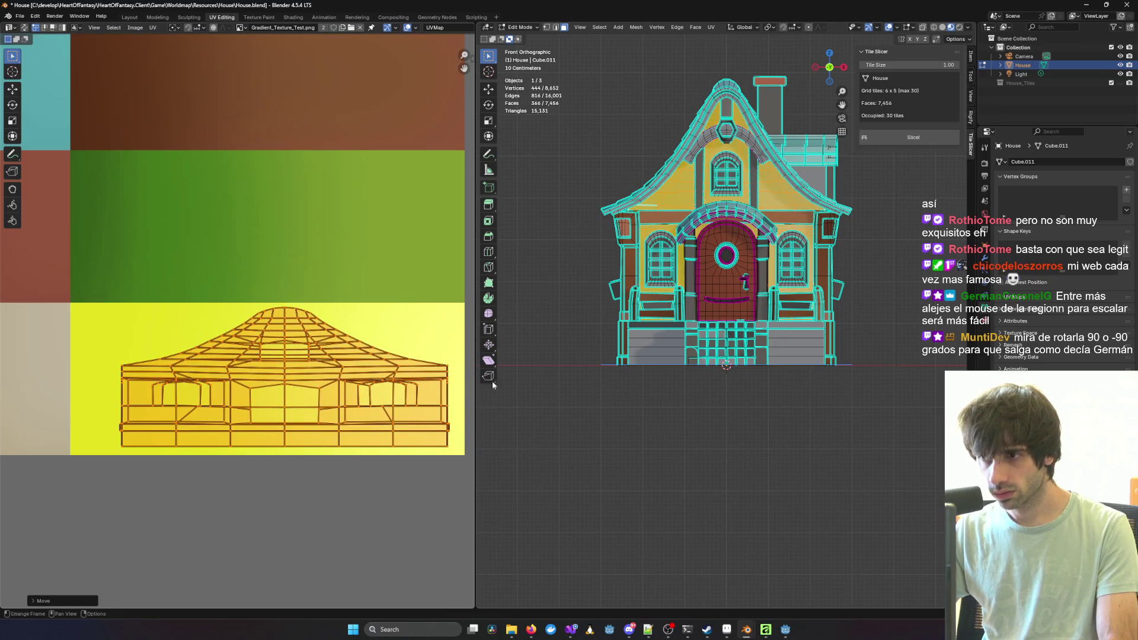
{"action": "left_click", "coordinate": [765, 435]}
{"action": "mouse_move", "coordinate": [765, 435]}
{"action": "middle_mouse_down"}
{"action": "mouse_move", "coordinate": [727, 447]}
{"action": "mouse_move", "coordinate": [913, 431]}
{"action": "middle_mouse_up"}
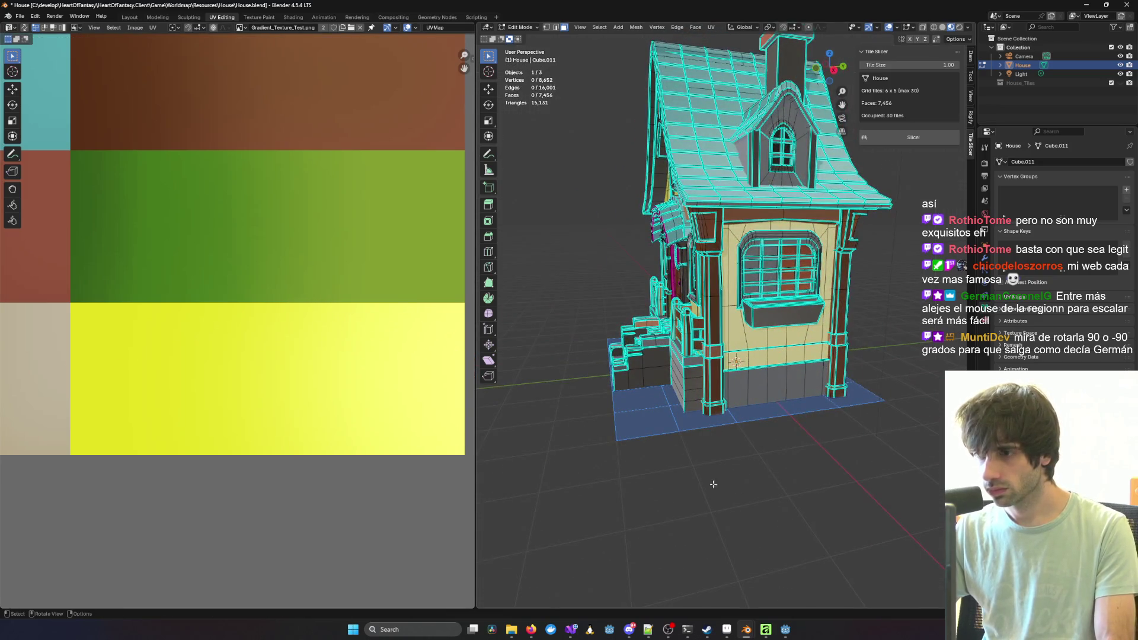
Step: Inspect the textured house in Object Mode, then return to Edit Mode with the walls reselected
{"action": "key", "text": "Tab"}
{"action": "mouse_move", "coordinate": [687, 483]}
{"action": "middle_mouse_down"}
{"action": "mouse_move", "coordinate": [640, 369]}
{"action": "mouse_move", "coordinate": [758, 377]}
{"action": "mouse_move", "coordinate": [920, 366]}
{"action": "mouse_move", "coordinate": [496, 380]}
{"action": "mouse_move", "coordinate": [880, 379]}
{"action": "mouse_move", "coordinate": [774, 385]}
{"action": "middle_mouse_up"}
{"action": "key", "text": "Tab"}
{"action": "key", "text": "Tab"}
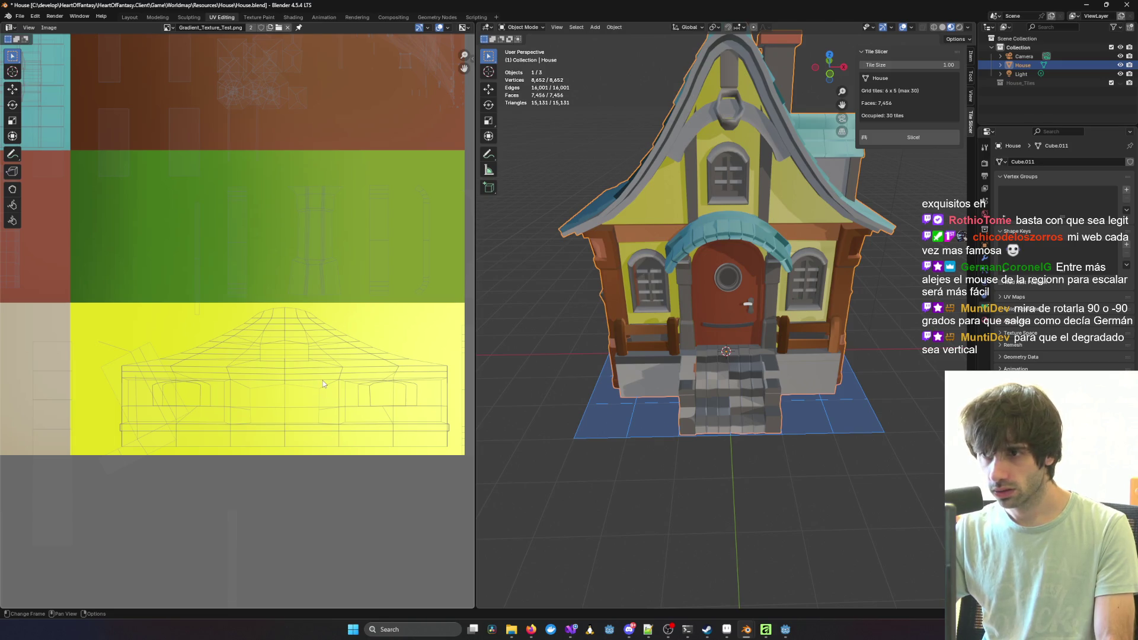
{"action": "key", "text": "Tab"}
{"action": "key", "text": "ctrl+z"}
{"action": "key", "text": "ctrl+z"}
{"action": "key", "text": "ctrl+z"}
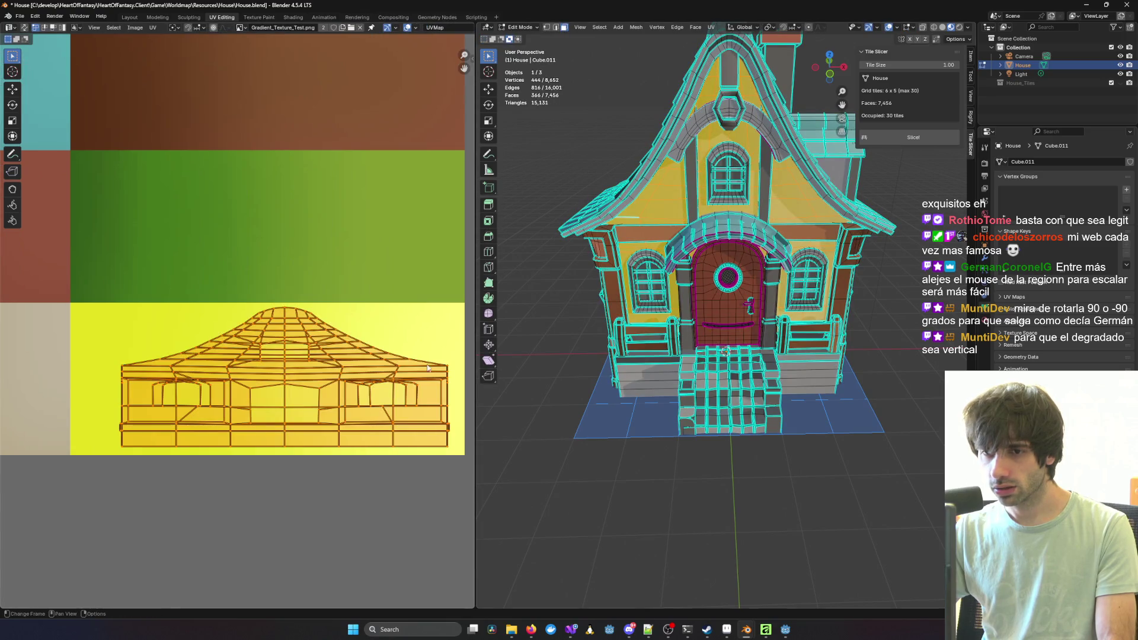
Step: Scale the wall UV island narrower and slide it to the lighter right end of the yellow tile
{"action": "key", "text": "s"}
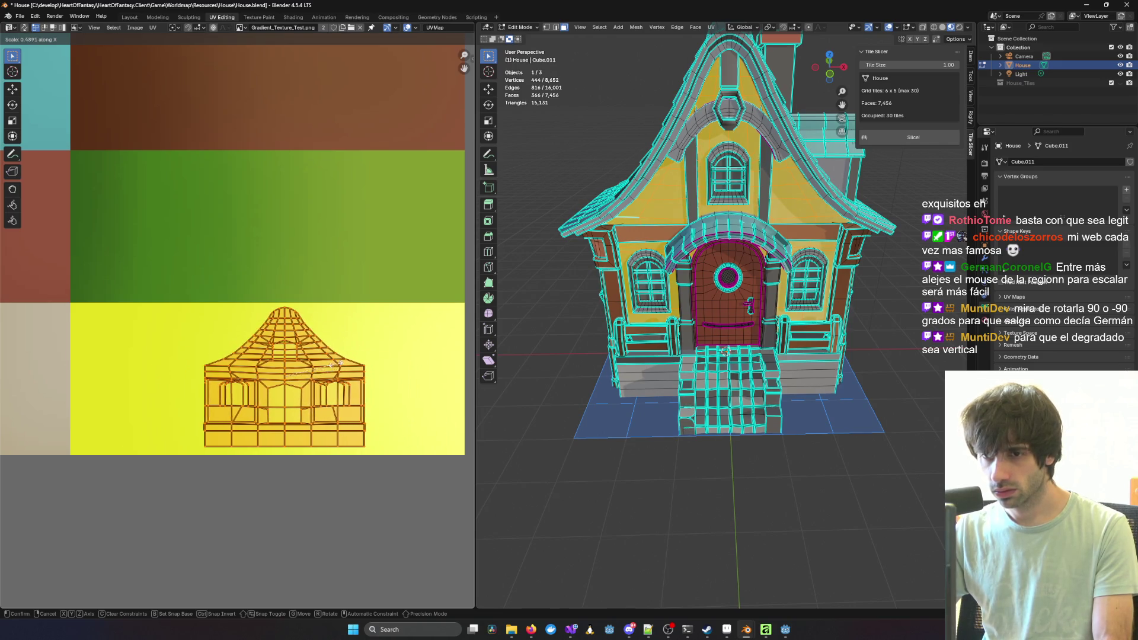
{"action": "left_click", "coordinate": [336, 366]}
{"action": "key", "text": "g"}
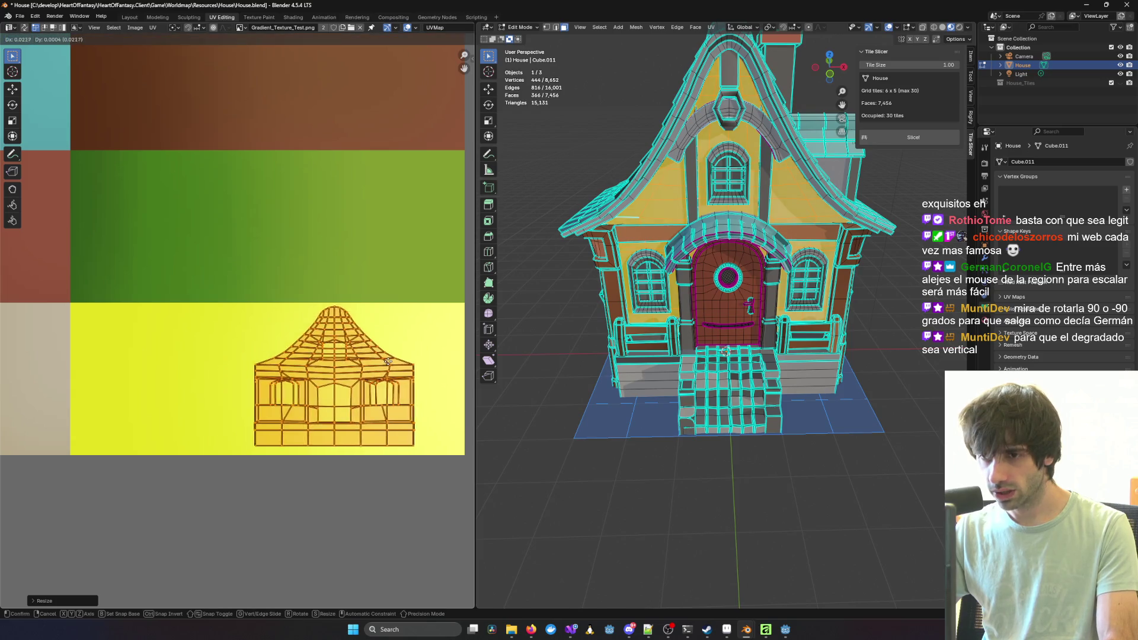
{"action": "left_click", "coordinate": [437, 363]}
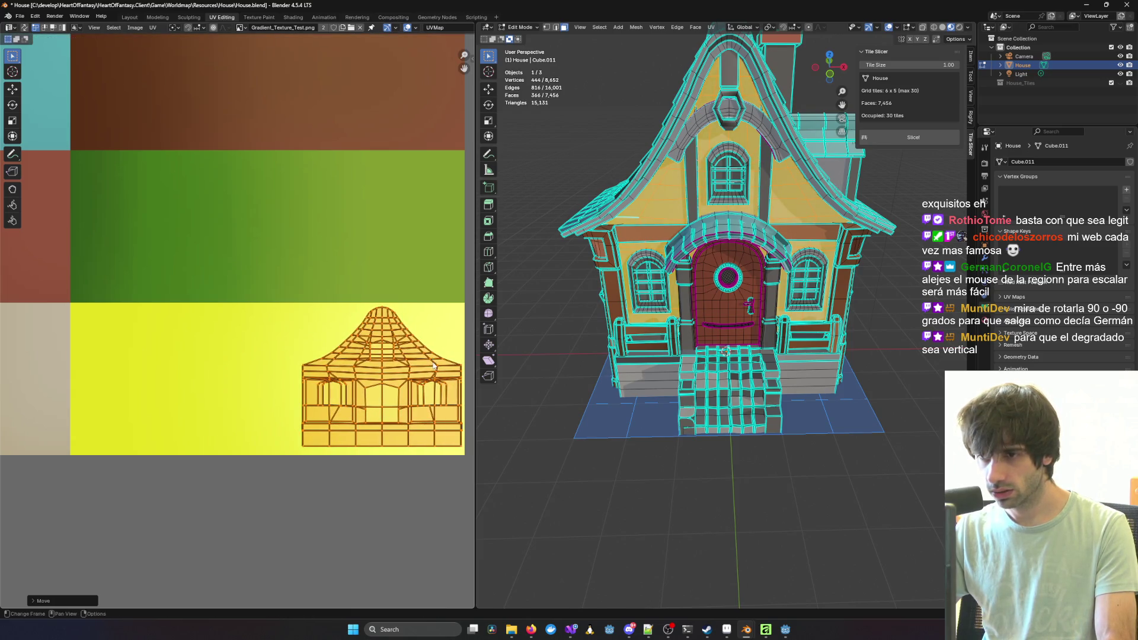
{"action": "left_click", "coordinate": [746, 506]}
{"action": "key", "text": "Tab"}
{"action": "mouse_move", "coordinate": [742, 505]}
{"action": "middle_mouse_down"}
{"action": "mouse_move", "coordinate": [534, 501]}
{"action": "mouse_move", "coordinate": [931, 488]}
{"action": "mouse_move", "coordinate": [531, 459]}
{"action": "mouse_move", "coordinate": [571, 457]}
{"action": "mouse_move", "coordinate": [824, 480]}
{"action": "mouse_move", "coordinate": [480, 495]}
{"action": "mouse_move", "coordinate": [860, 492]}
{"action": "middle_mouse_up"}
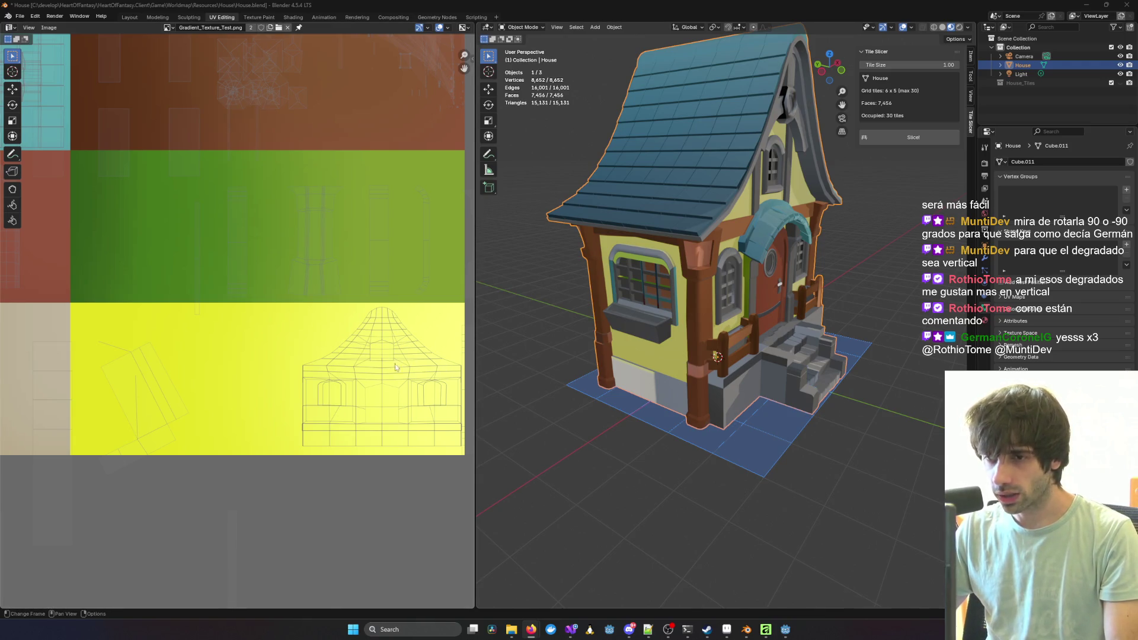
Step: Reselect the wall faces and rotate their UV island by -90°
{"action": "key", "text": "Tab"}
{"action": "key", "text": "ctrl+z"}
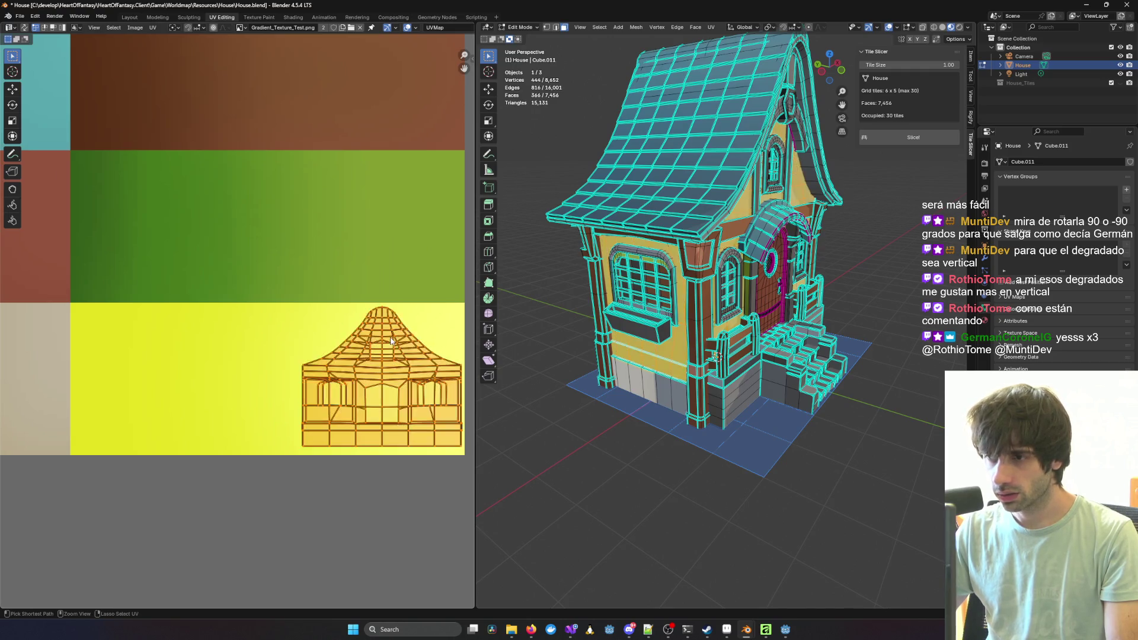
{"action": "key", "text": "r"}
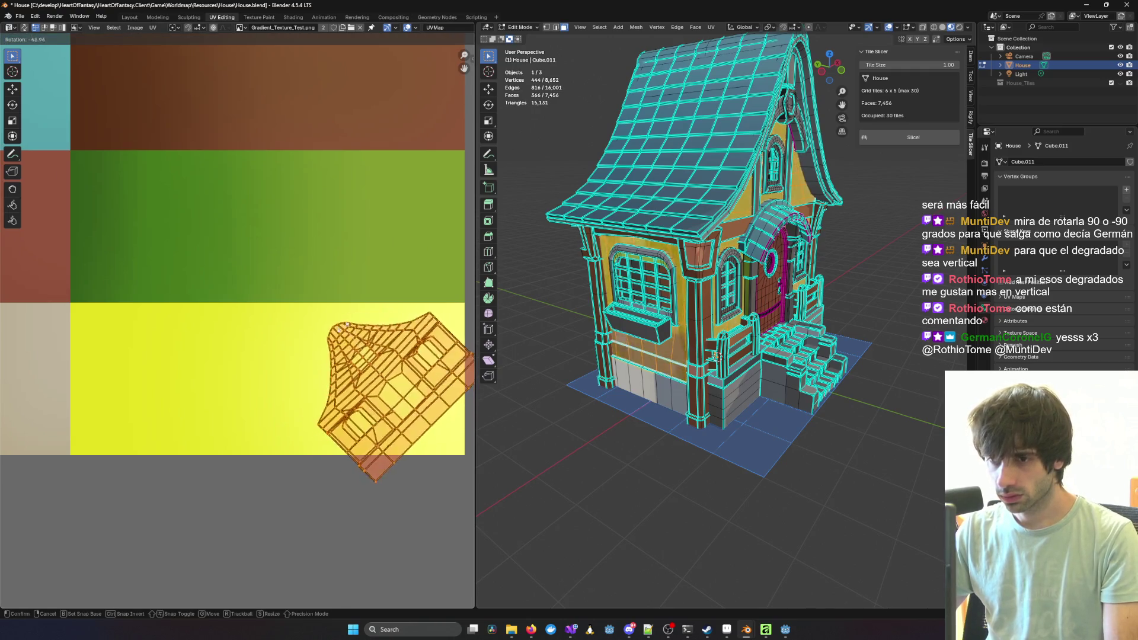
{"action": "key", "text": "ctrl"}
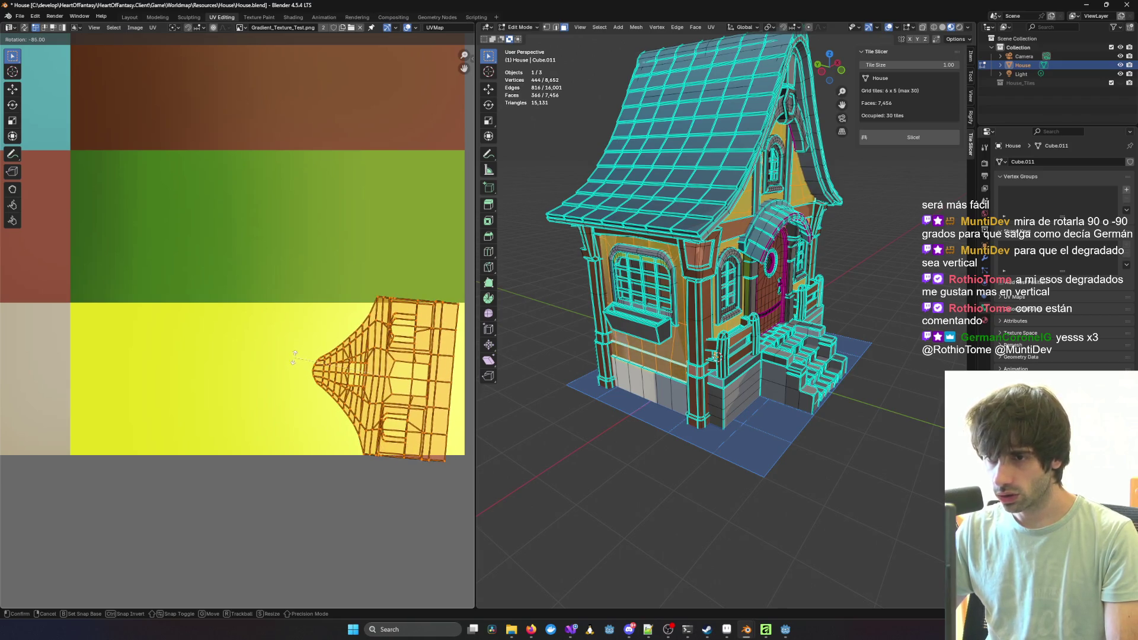
{"action": "left_click", "coordinate": [293, 362]}
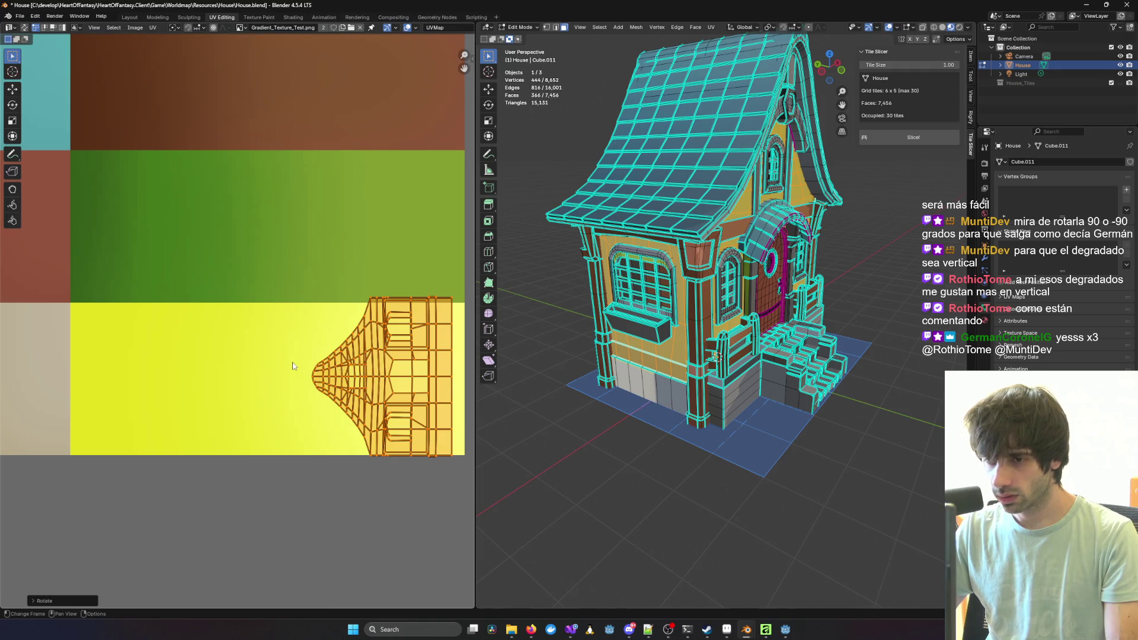
Step: Scale the rotated wall UVs down, stretch them along X, and shift them left on the yellow tile
{"action": "key", "text": "s"}
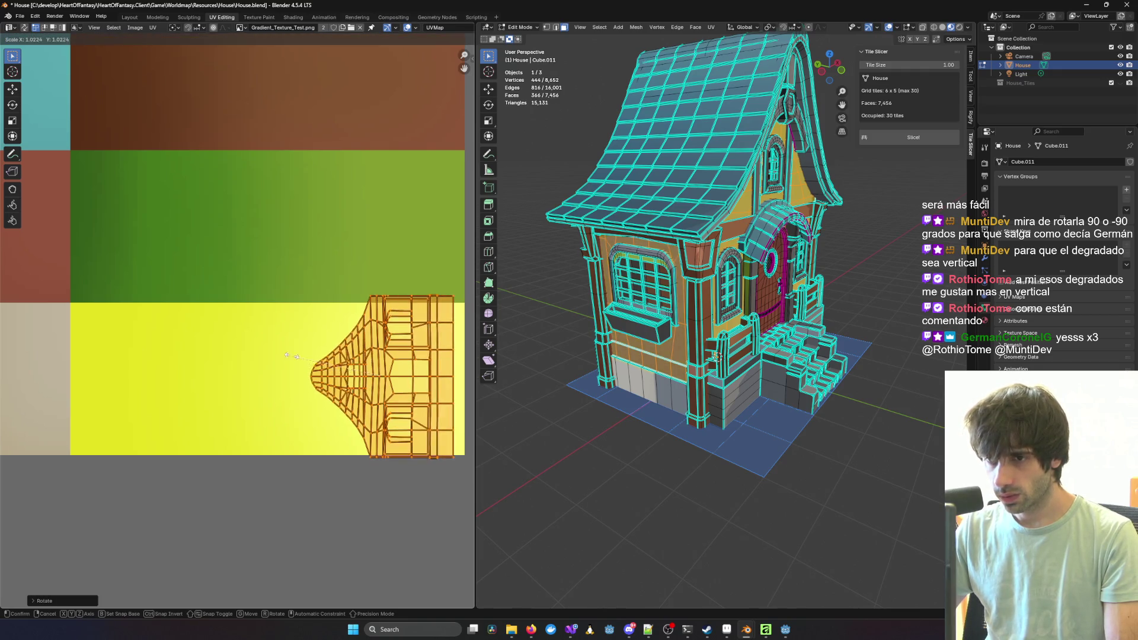
{"action": "left_click", "coordinate": [305, 393]}
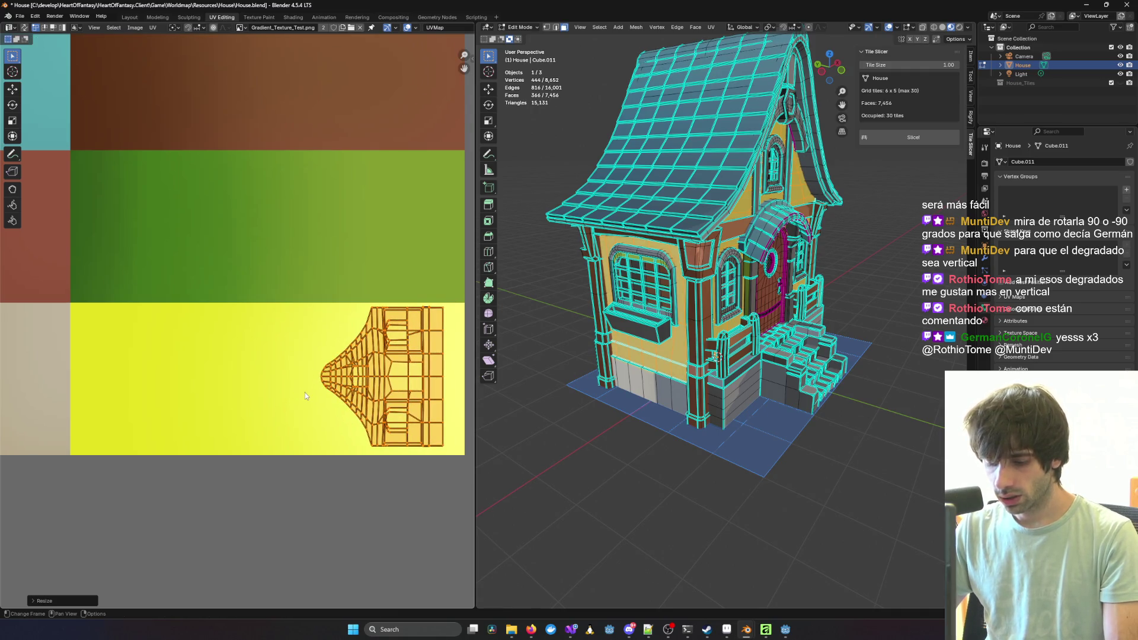
{"action": "key", "text": "s"}
{"action": "key", "text": "x"}
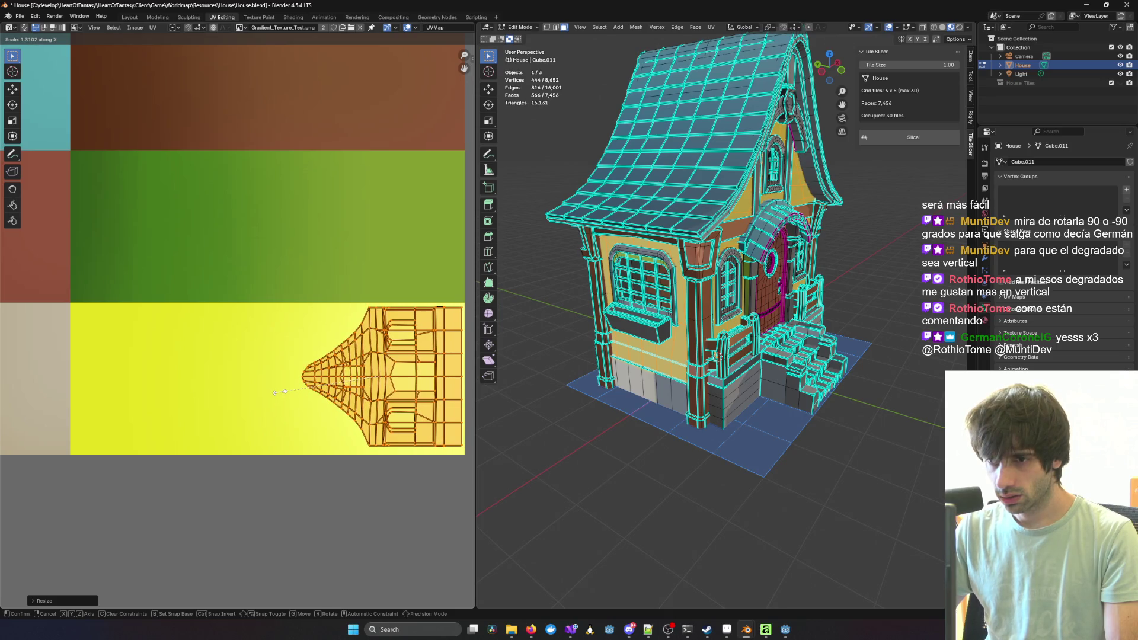
{"action": "left_click", "coordinate": [212, 388]}
{"action": "key", "text": "g"}
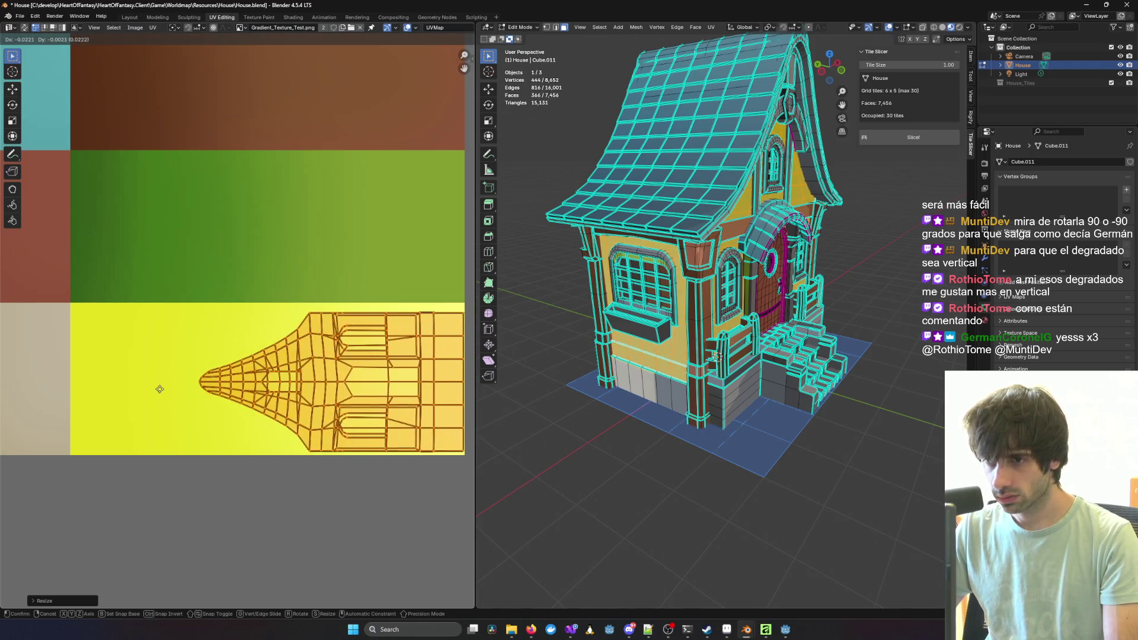
{"action": "left_click", "coordinate": [157, 389]}
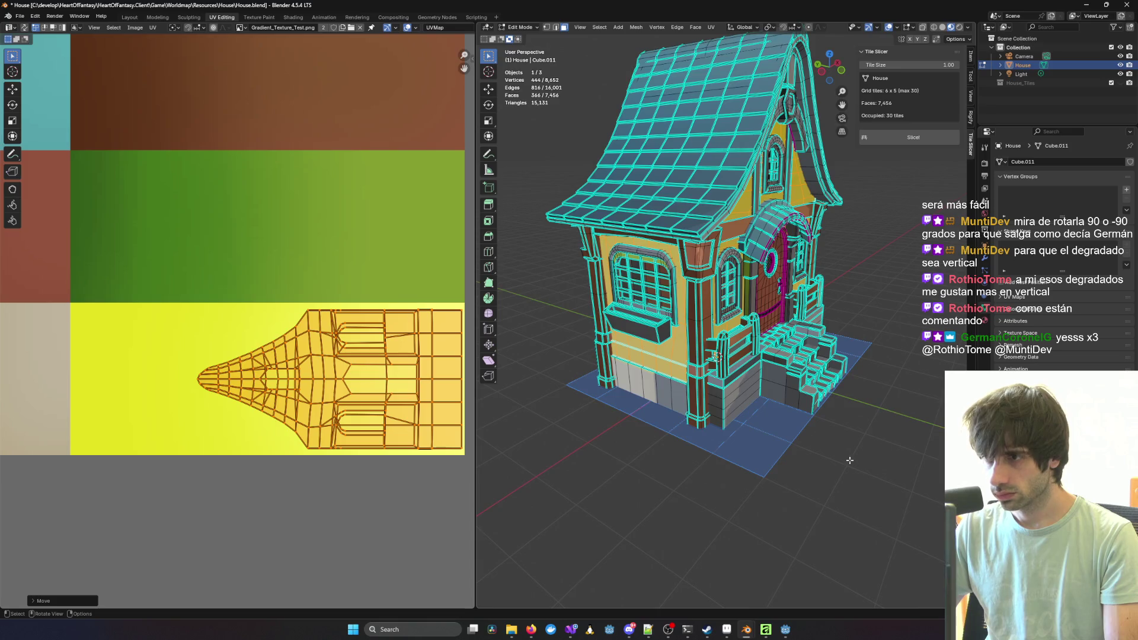
{"action": "middle_click_drag", "start_coordinate": [525, 455], "coordinate": [741, 466]}
{"action": "key", "text": "Tab"}
{"action": "mouse_move", "coordinate": [862, 473]}
{"action": "middle_mouse_down"}
{"action": "mouse_move", "coordinate": [579, 460]}
{"action": "mouse_move", "coordinate": [585, 447]}
{"action": "mouse_move", "coordinate": [862, 453]}
{"action": "mouse_move", "coordinate": [828, 480]}
{"action": "mouse_move", "coordinate": [675, 481]}
{"action": "mouse_move", "coordinate": [594, 454]}
{"action": "mouse_move", "coordinate": [507, 463]}
{"action": "mouse_move", "coordinate": [911, 452]}
{"action": "mouse_move", "coordinate": [799, 511]}
{"action": "mouse_move", "coordinate": [856, 542]}
{"action": "mouse_move", "coordinate": [934, 478]}
{"action": "mouse_move", "coordinate": [869, 485]}
{"action": "mouse_move", "coordinate": [658, 442]}
{"action": "mouse_move", "coordinate": [872, 449]}
{"action": "middle_mouse_up"}
Step: In Edit Mode, select the linked gable arch with hexagon trim and the top ridge beam
{"action": "scroll", "coordinate": [674, 220], "scroll_direction": "up", "scroll_amount": 5}
{"action": "scroll", "coordinate": [675, 220], "scroll_direction": "up", "scroll_amount": 3}
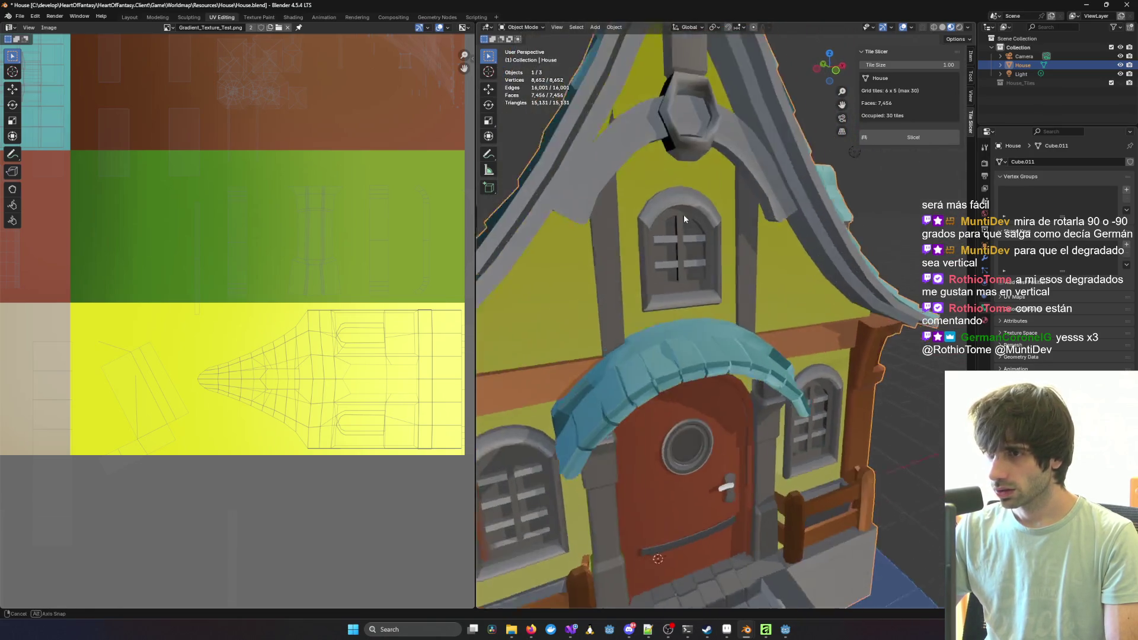
{"action": "key", "text": "Tab"}
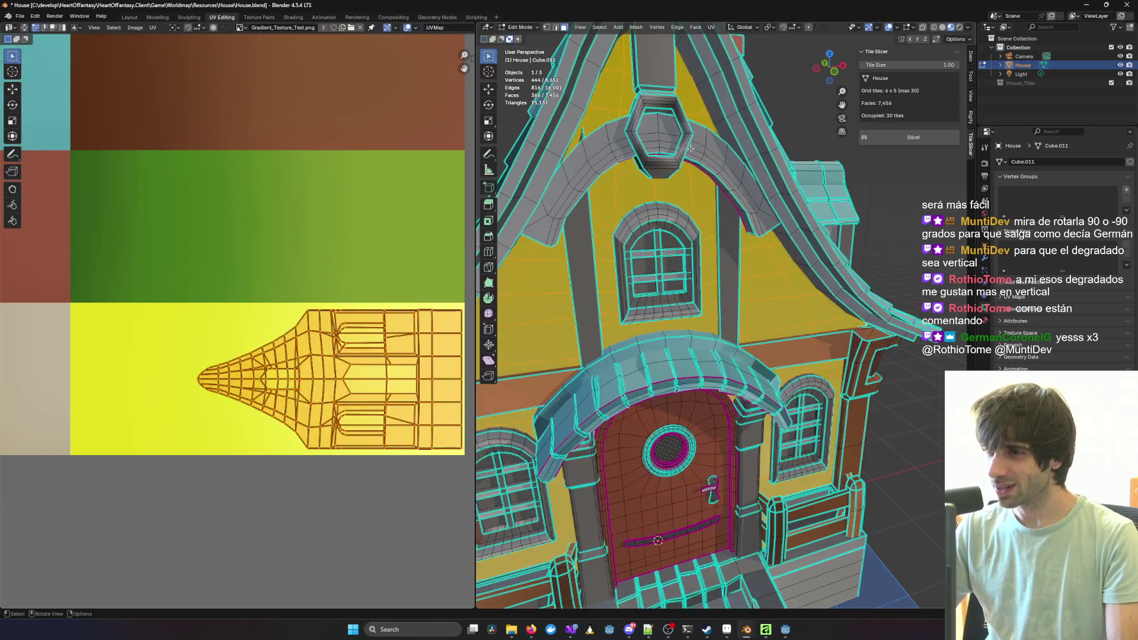
{"action": "key", "text": "l"}
{"action": "key", "text": "l"}
{"action": "mouse_move", "coordinate": [659, 75]}
{"action": "middle_mouse_down"}
{"action": "mouse_move", "coordinate": [650, 261]}
{"action": "mouse_move", "coordinate": [700, 261]}
{"action": "middle_mouse_up"}
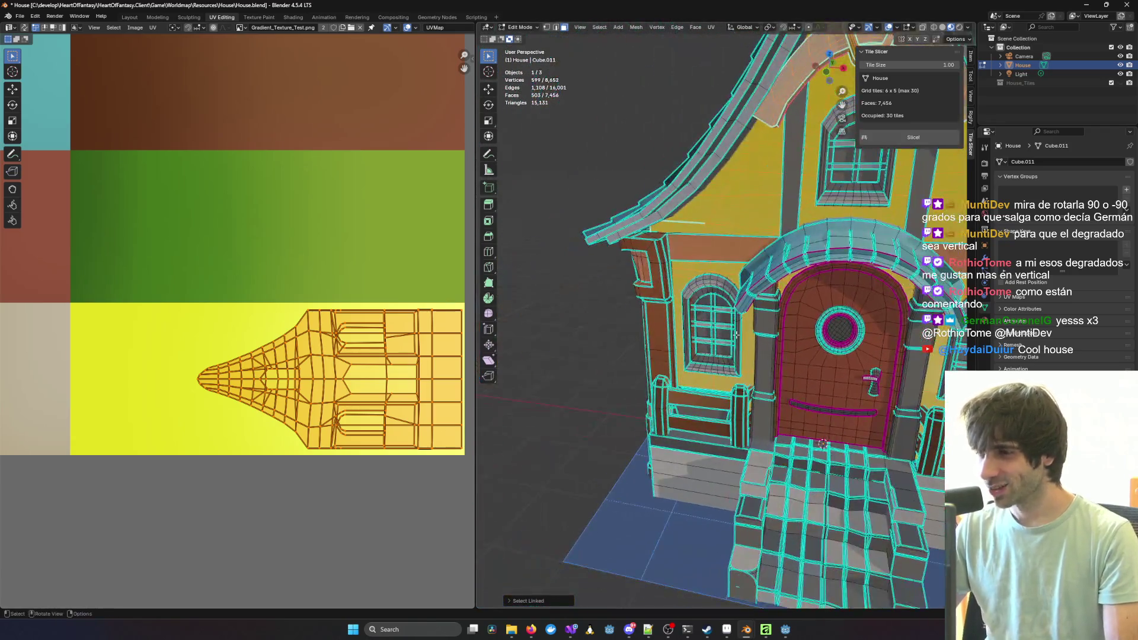
{"action": "scroll", "coordinate": [702, 260], "scroll_direction": "up", "scroll_amount": 3}
Step: Add the arched window's frame, inner frame and bars to the selection, undoing the last pick
{"action": "key", "text": "l"}
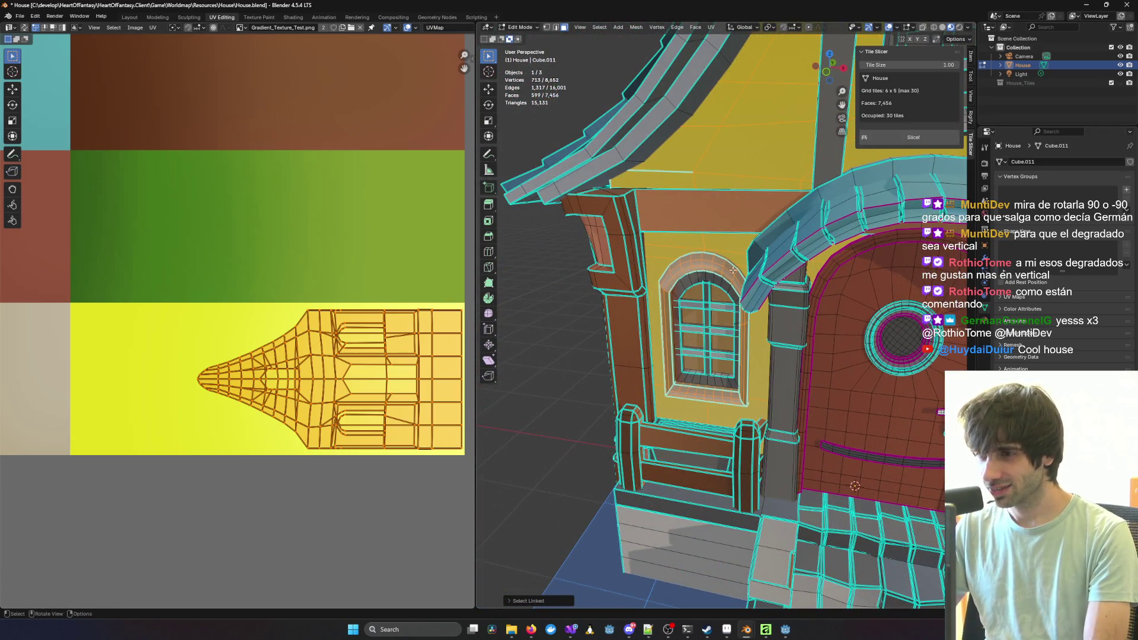
{"action": "mouse_move", "coordinate": [701, 259]}
{"action": "middle_mouse_down"}
{"action": "mouse_move", "coordinate": [622, 255]}
{"action": "mouse_move", "coordinate": [740, 248]}
{"action": "middle_mouse_up"}
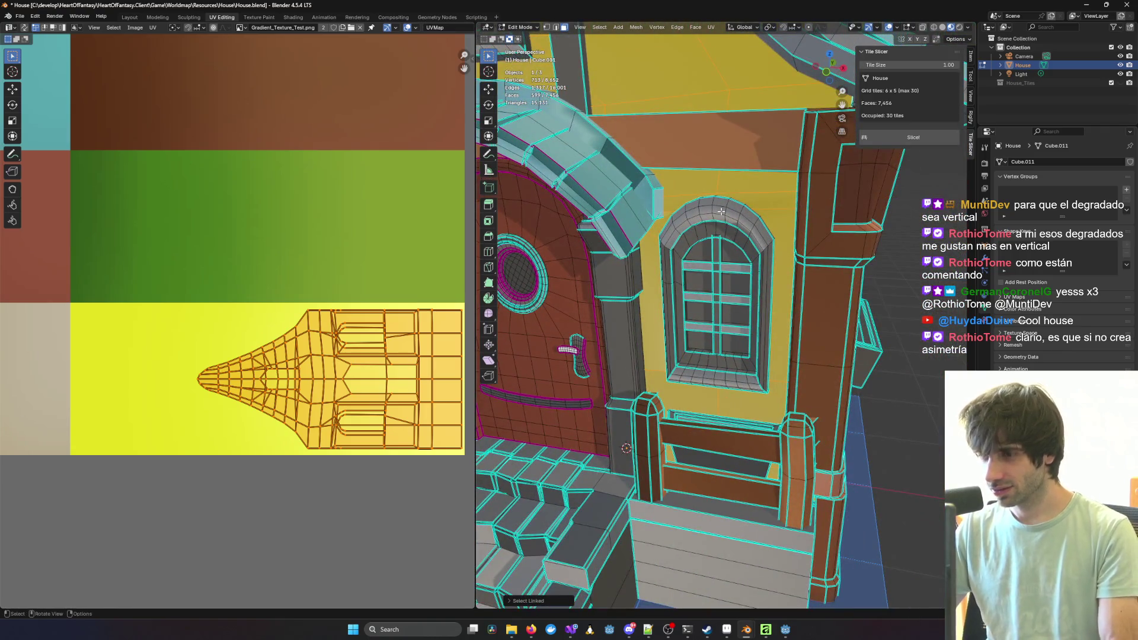
{"action": "key", "text": "l"}
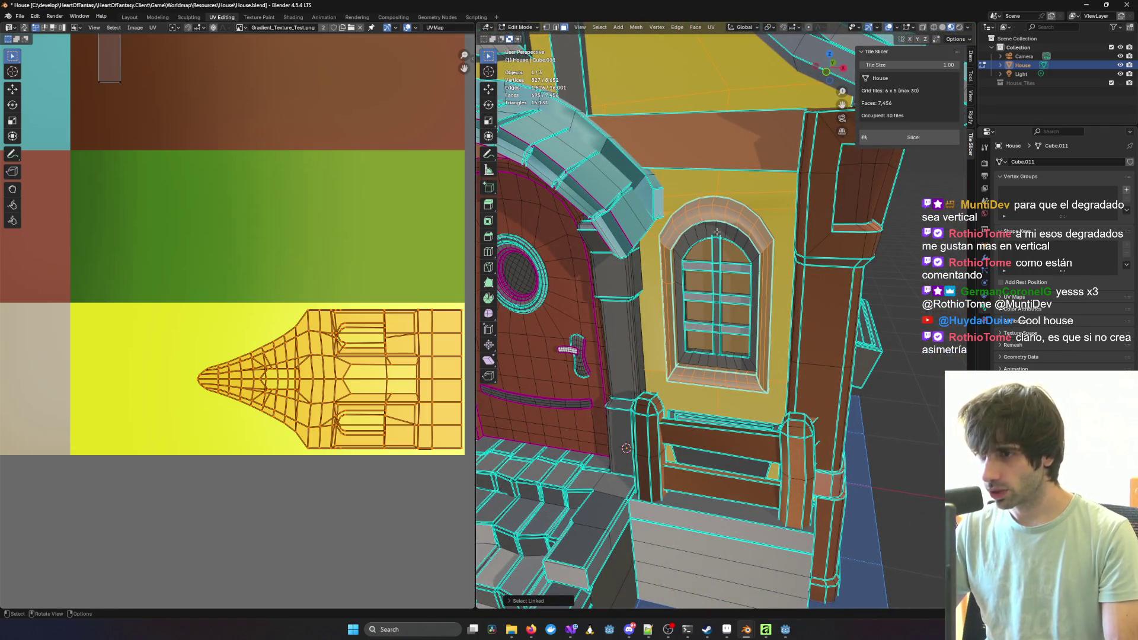
{"action": "key", "text": "l"}
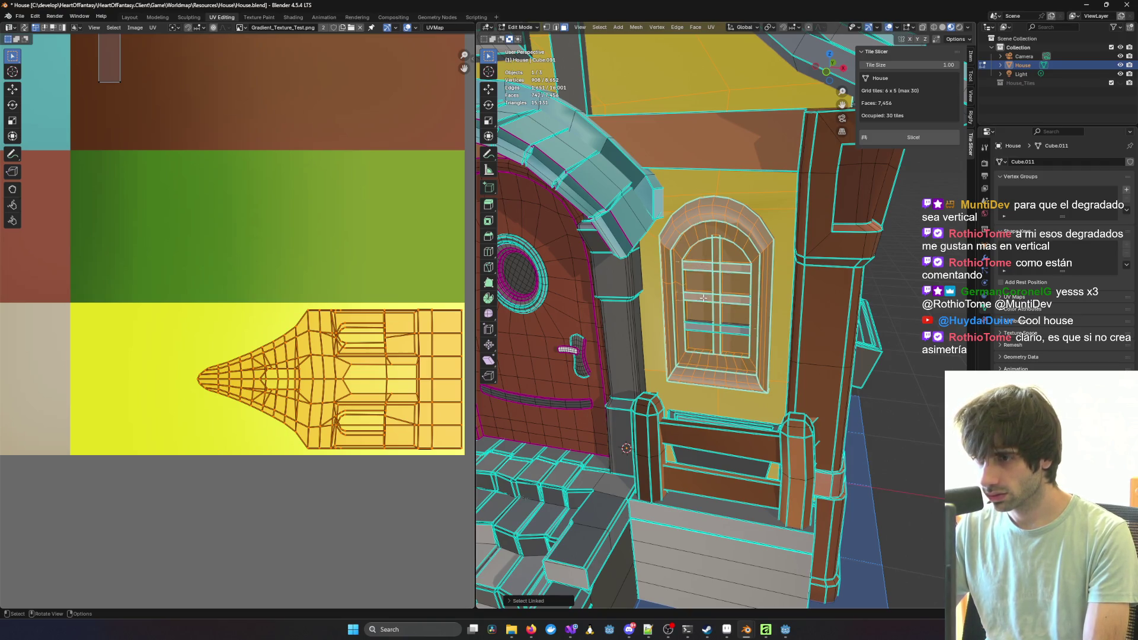
{"action": "key", "text": "l"}
{"action": "middle_click_drag", "start_coordinate": [576, 279], "coordinate": [682, 267]}
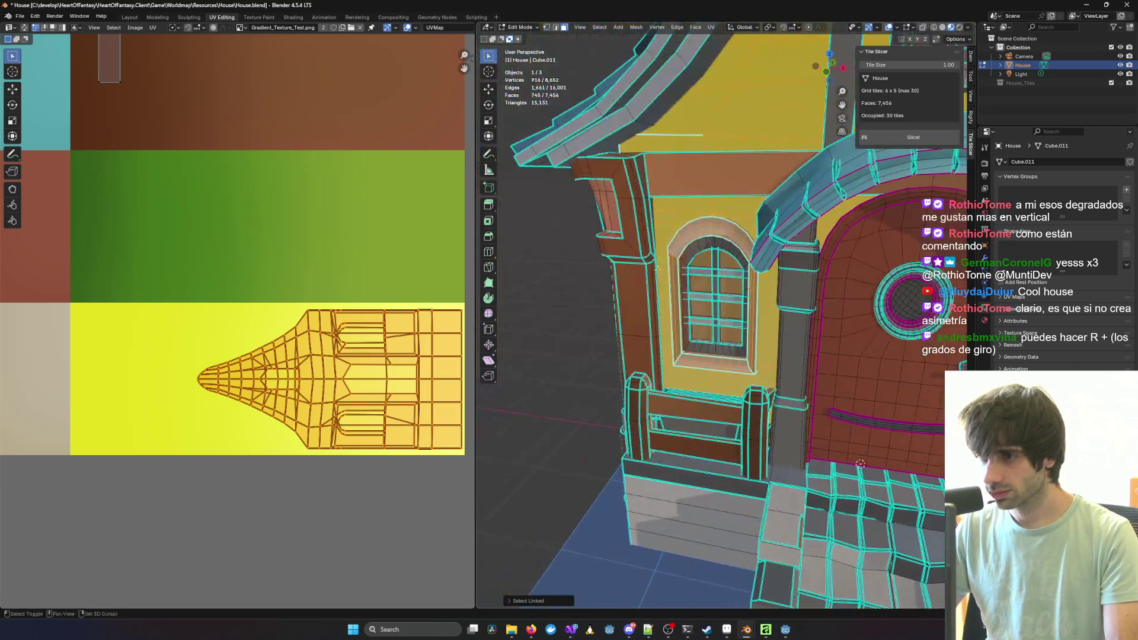
{"action": "scroll", "coordinate": [710, 260], "scroll_direction": "up", "scroll_amount": 2}
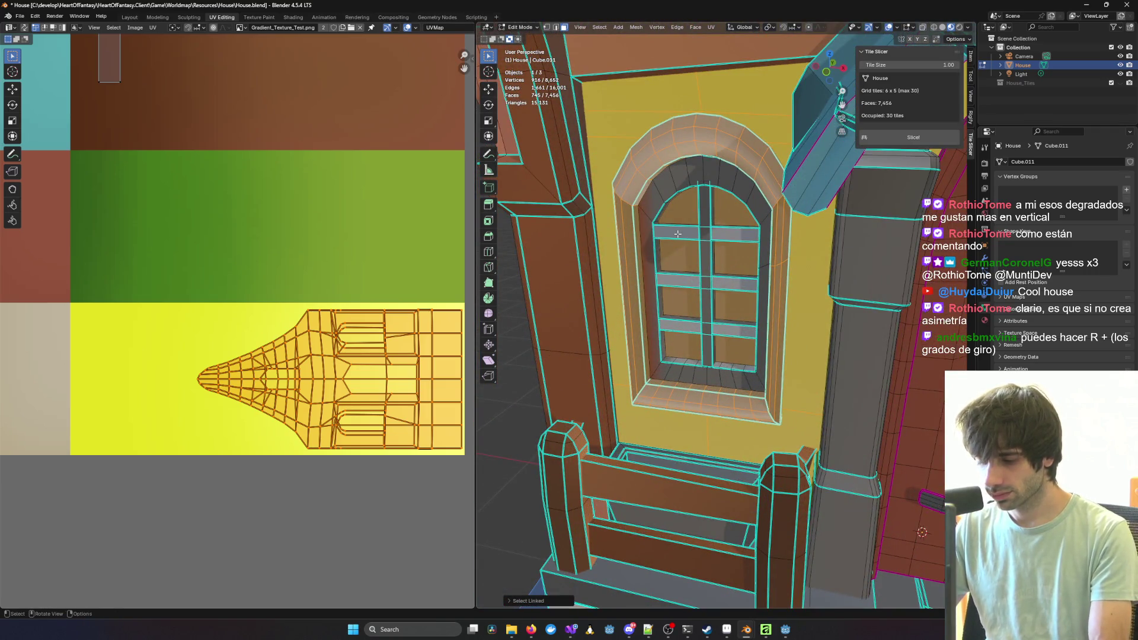
{"action": "key", "text": "l"}
{"action": "key", "text": "l"}
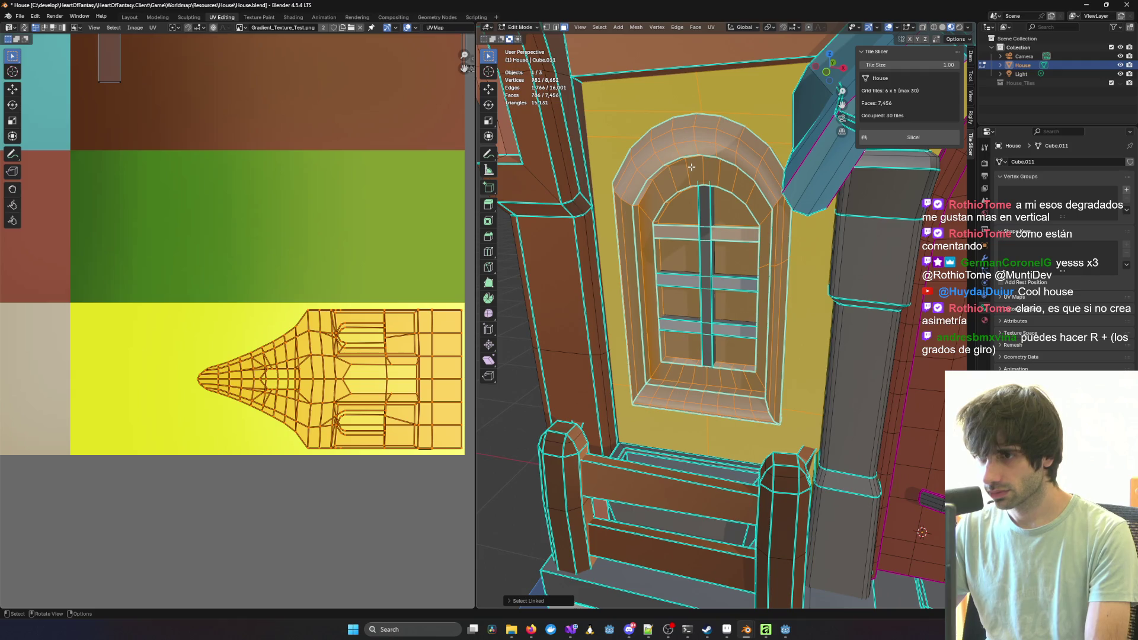
{"action": "mouse_move", "coordinate": [815, 264]}
{"action": "middle_mouse_down"}
{"action": "mouse_move", "coordinate": [692, 267]}
{"action": "mouse_move", "coordinate": [746, 289]}
{"action": "mouse_move", "coordinate": [814, 278]}
{"action": "mouse_move", "coordinate": [676, 297]}
{"action": "mouse_move", "coordinate": [733, 276]}
{"action": "mouse_move", "coordinate": [688, 279]}
{"action": "middle_mouse_up"}
{"action": "key", "text": "Escape"}
{"action": "key", "text": "ctrl+z"}
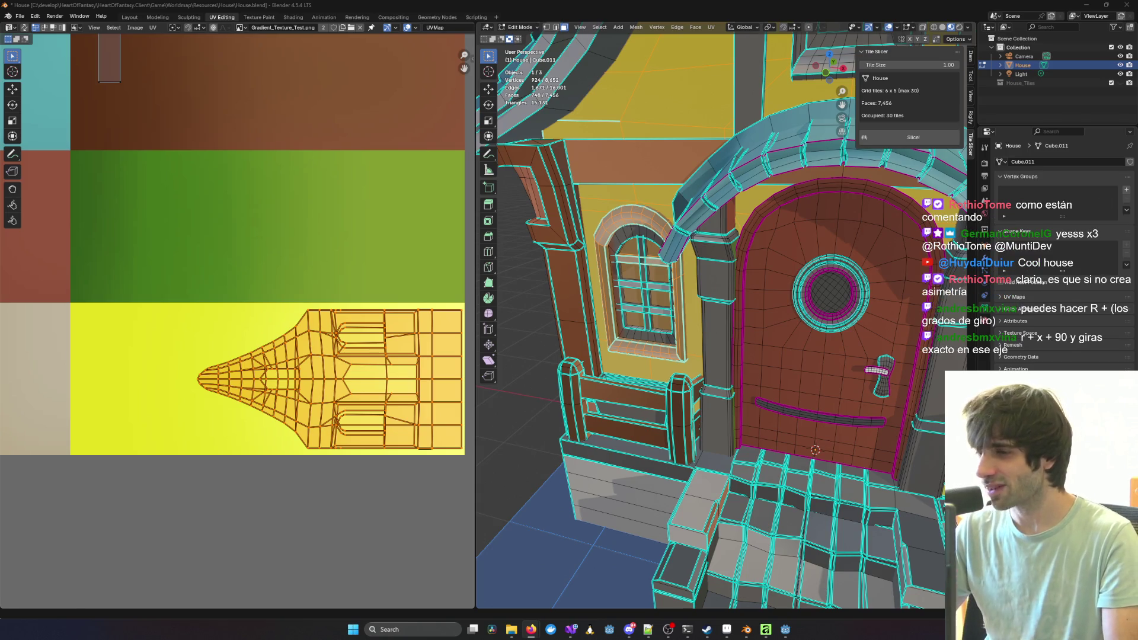
Step: Zoom out to look over the door and window area
{"action": "scroll", "coordinate": [763, 326], "scroll_direction": "down", "scroll_amount": 5}
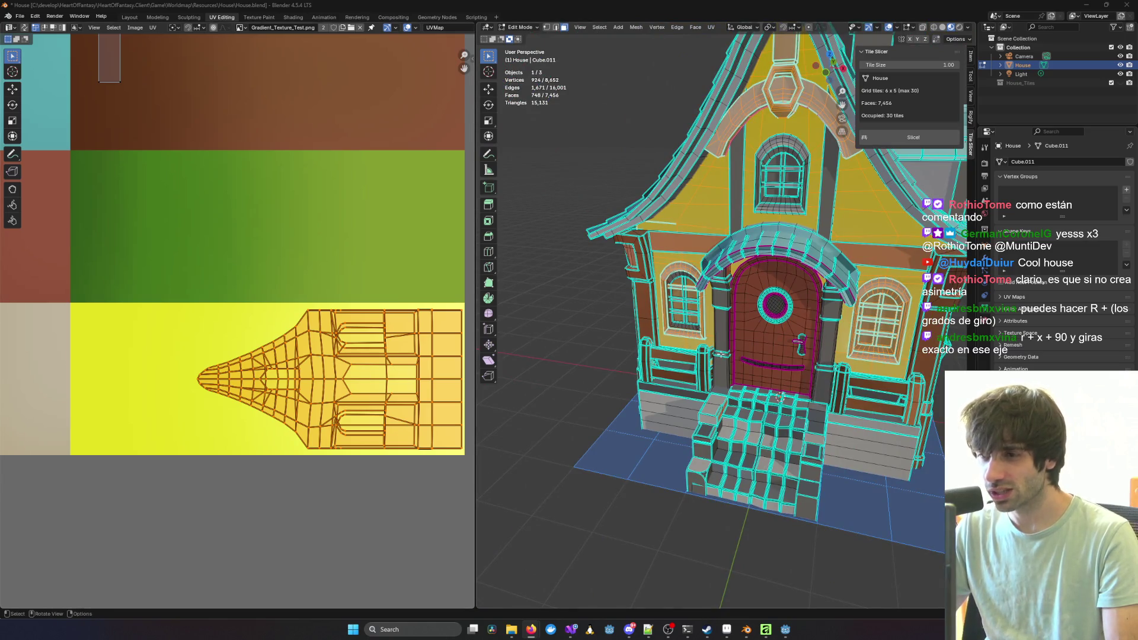
Step: Orbit round to the arched front door, select the linked window arch, and drop one piece
{"action": "mouse_move", "coordinate": [829, 362]}
{"action": "middle_mouse_down"}
{"action": "mouse_move", "coordinate": [669, 323]}
{"action": "mouse_move", "coordinate": [585, 355]}
{"action": "middle_mouse_up"}
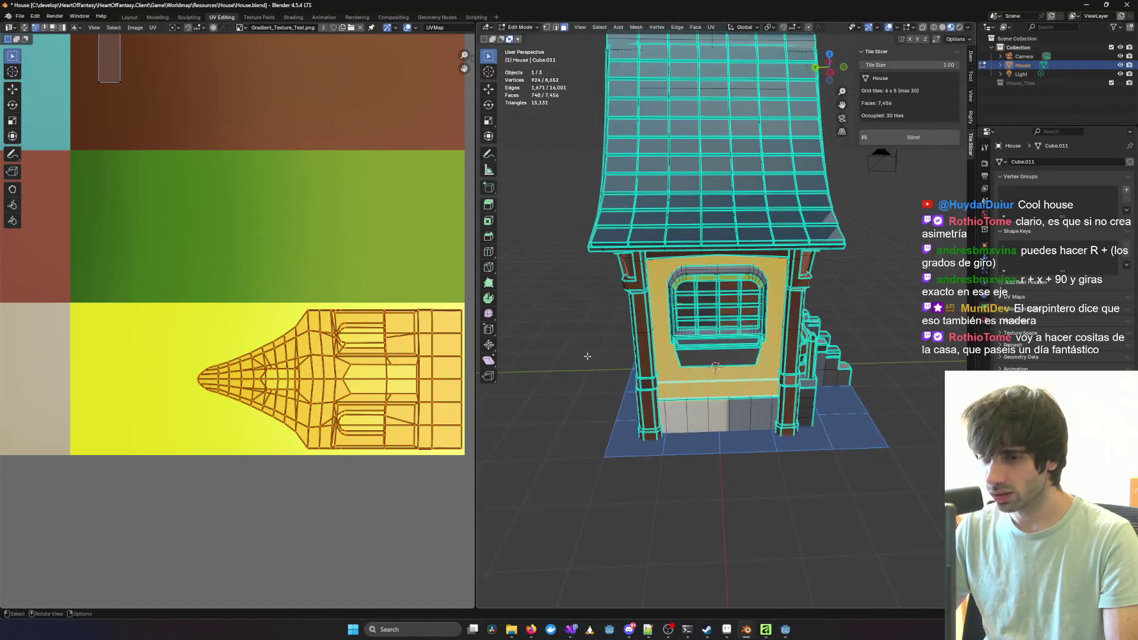
{"action": "mouse_move", "coordinate": [722, 287]}
{"action": "middle_mouse_down"}
{"action": "mouse_move", "coordinate": [626, 292]}
{"action": "mouse_move", "coordinate": [744, 294]}
{"action": "mouse_move", "coordinate": [640, 272]}
{"action": "middle_mouse_up"}
{"action": "scroll", "coordinate": [744, 294], "scroll_direction": "up", "scroll_amount": 3}
{"action": "scroll", "coordinate": [744, 295], "scroll_direction": "down", "scroll_amount": 2}
{"action": "mouse_move", "coordinate": [804, 259]}
{"action": "middle_mouse_down"}
{"action": "mouse_move", "coordinate": [633, 254]}
{"action": "mouse_move", "coordinate": [721, 262]}
{"action": "middle_mouse_up"}
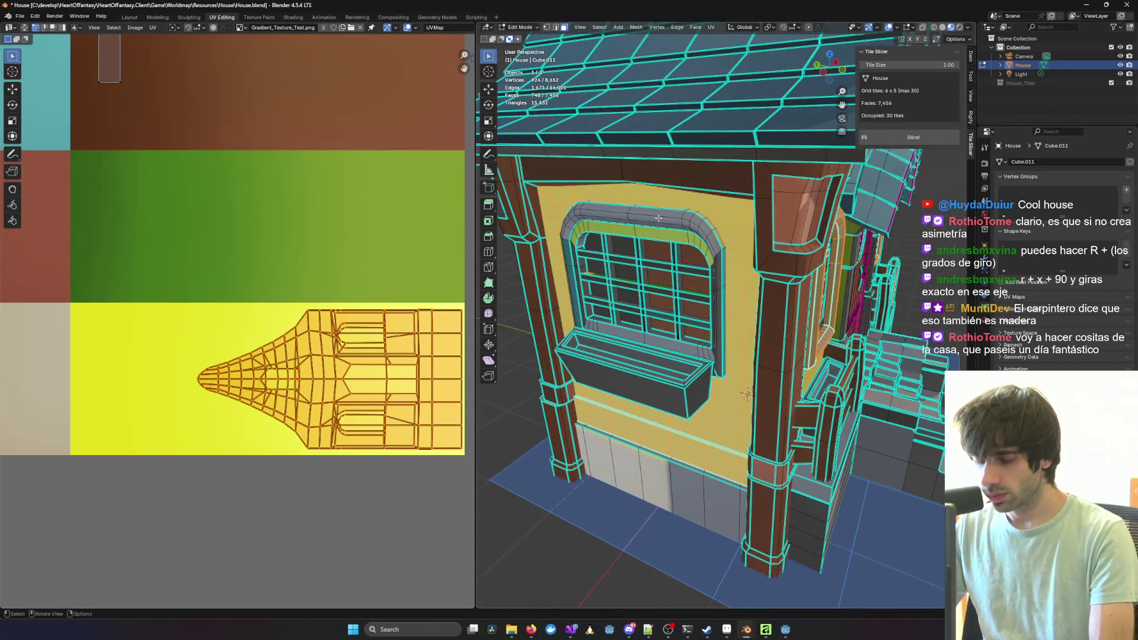
{"action": "key", "text": "l"}
{"action": "key", "text": "l"}
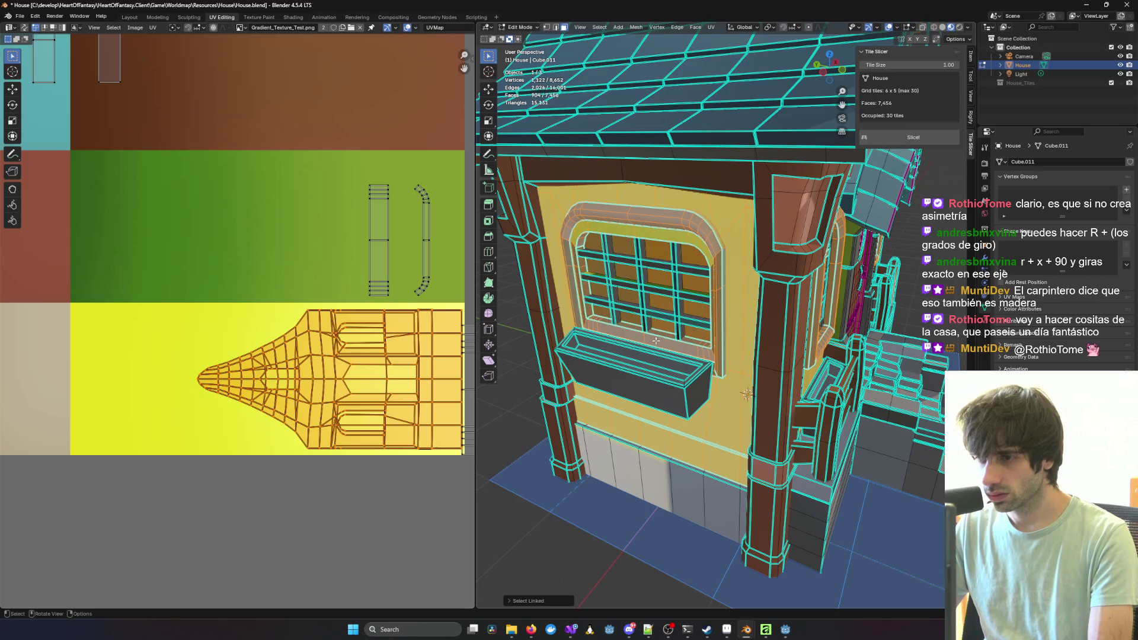
{"action": "scroll", "coordinate": [681, 322], "scroll_direction": "up", "scroll_amount": 3}
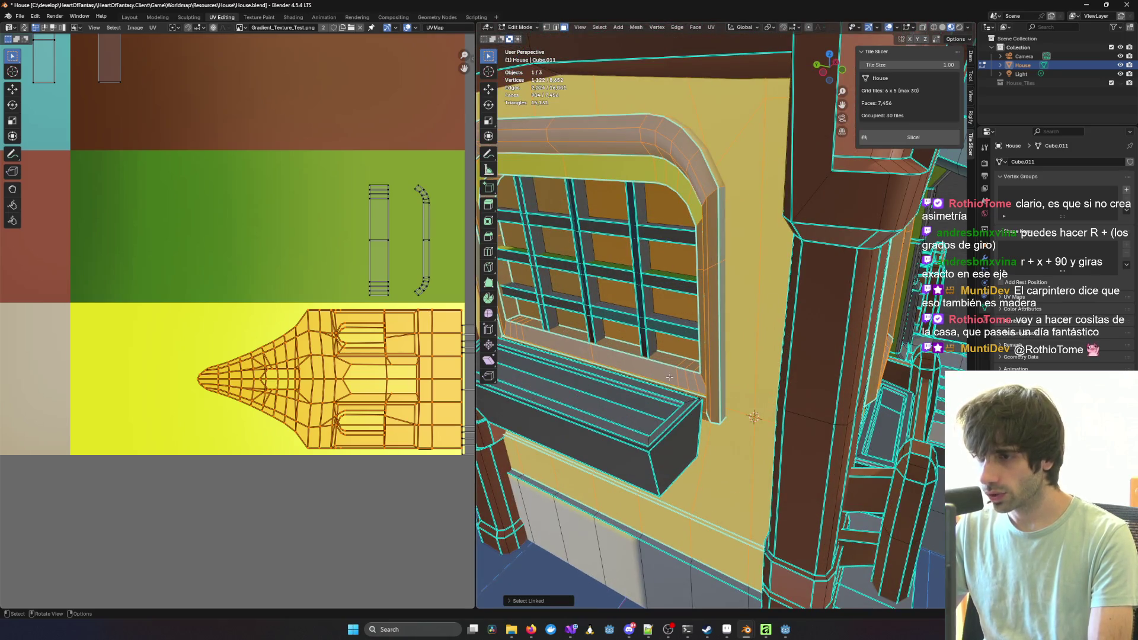
{"action": "key", "text": "ctrl+z"}
Step: Frame the selected window, add the linked window mesh back, and bring up the Face menu
{"action": "mouse_move", "coordinate": [671, 374]}
{"action": "middle_mouse_down"}
{"action": "mouse_move", "coordinate": [722, 363]}
{"action": "mouse_move", "coordinate": [644, 368]}
{"action": "middle_mouse_up"}
{"action": "key", "text": "KP_Decimal"}
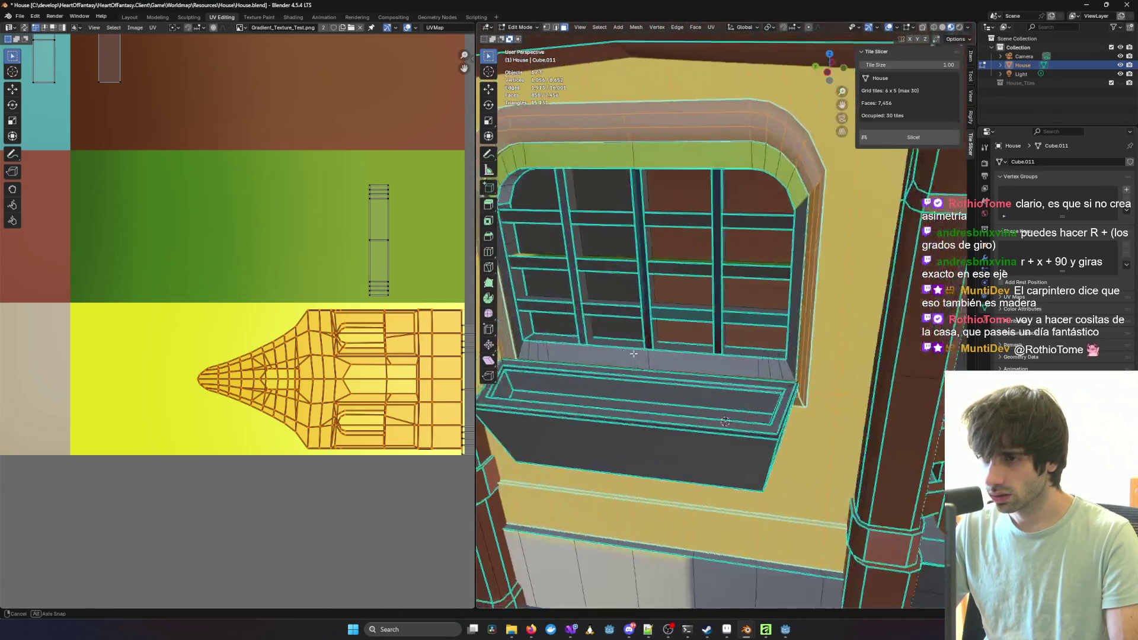
{"action": "key", "text": "ctrl+l"}
{"action": "middle_click_drag", "start_coordinate": [675, 239], "coordinate": [666, 245]}
{"action": "right_click", "coordinate": [711, 245]}
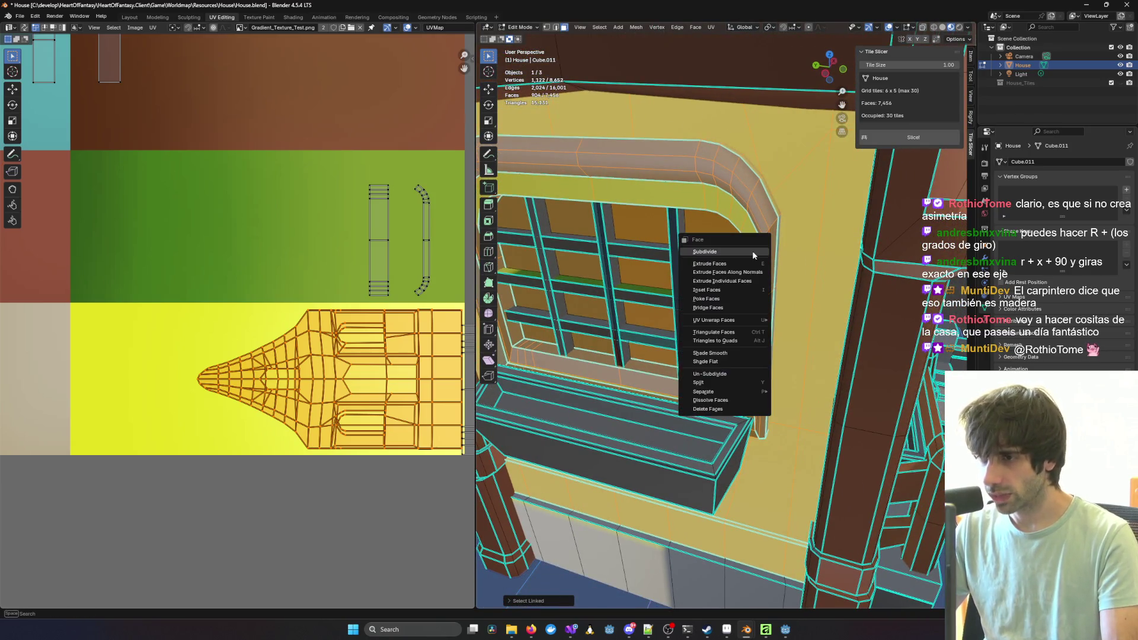
Step: Select the whole linked window mesh and move it out of the wall
{"action": "right_click", "coordinate": [765, 225]}
{"action": "left_click", "coordinate": [798, 165]}
{"action": "scroll", "coordinate": [741, 297], "scroll_direction": "down", "scroll_amount": 4}
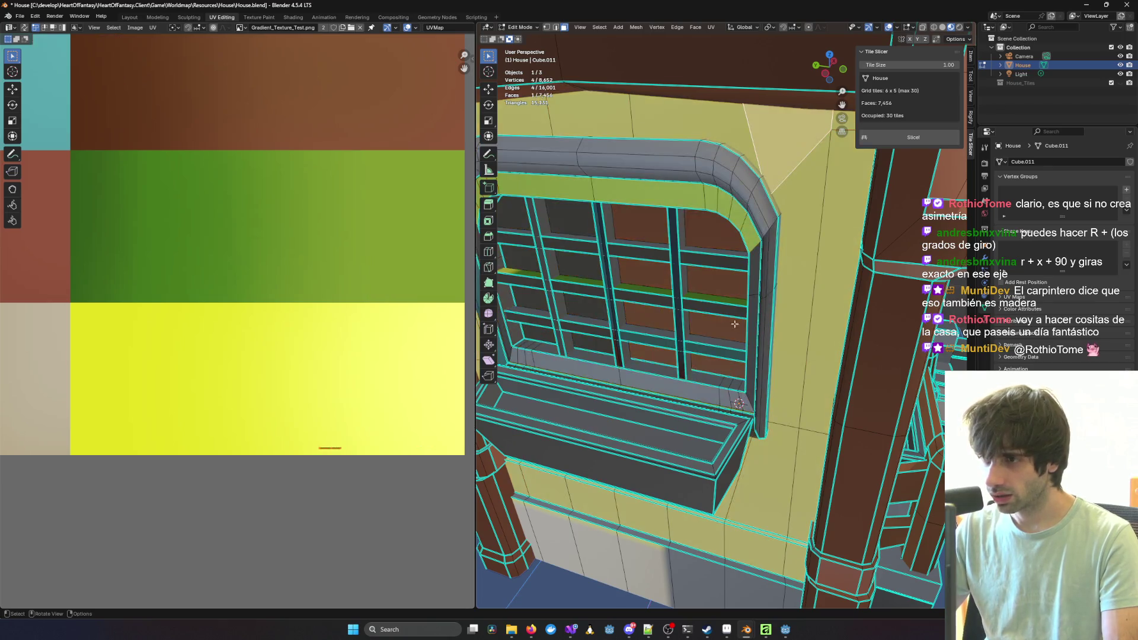
{"action": "scroll", "coordinate": [675, 283], "scroll_direction": "up", "scroll_amount": 4}
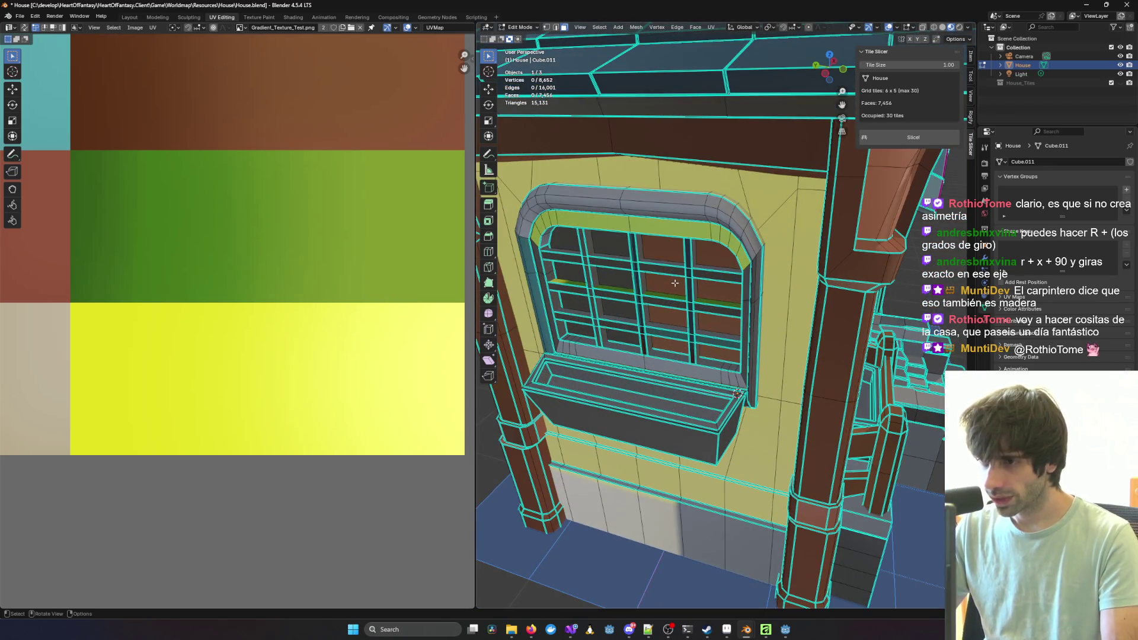
{"action": "key", "text": "l"}
{"action": "key", "text": "g"}
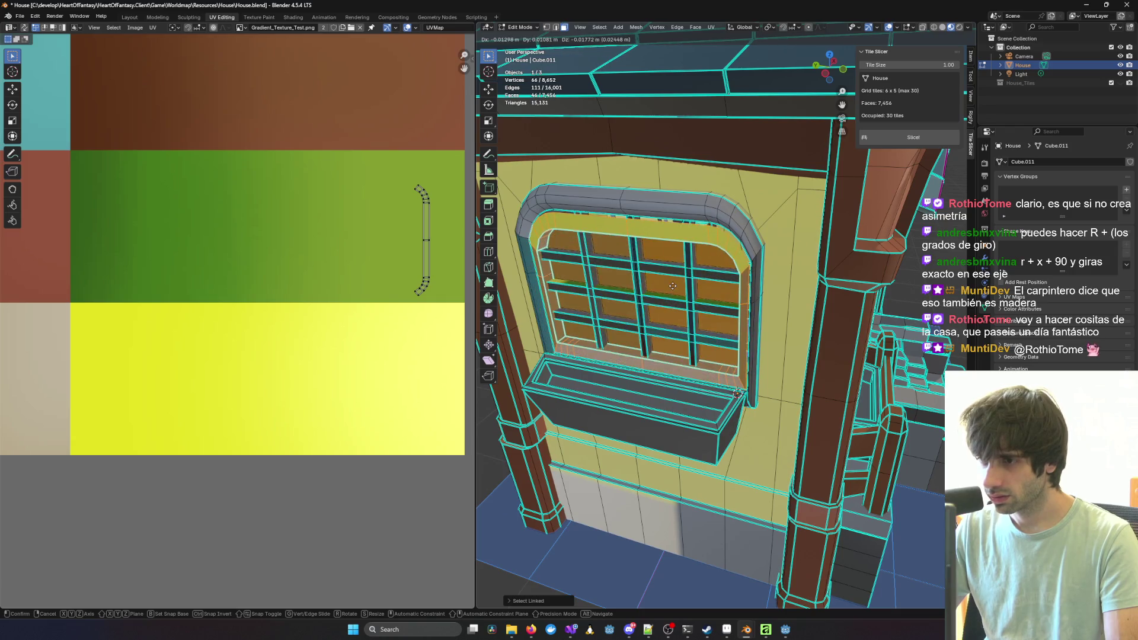
{"action": "left_click", "coordinate": [673, 286]}
Step: Deselect two window panel faces and place the remaining frame piece to the left of the house
{"action": "mouse_move", "coordinate": [701, 263]}
{"action": "middle_mouse_down"}
{"action": "mouse_move", "coordinate": [728, 201]}
{"action": "mouse_move", "coordinate": [666, 235]}
{"action": "mouse_move", "coordinate": [685, 247]}
{"action": "mouse_move", "coordinate": [659, 249]}
{"action": "middle_mouse_up"}
{"action": "scroll", "coordinate": [712, 213], "scroll_direction": "up", "scroll_amount": 5}
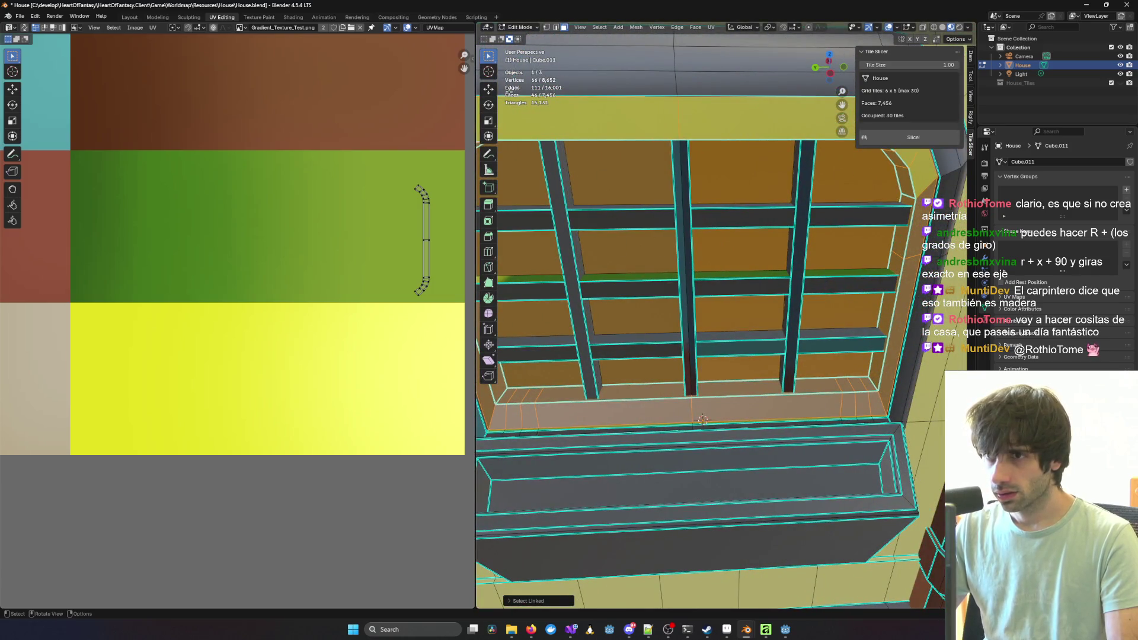
{"action": "left_click", "coordinate": [621, 183], "text": "shift"}
{"action": "left_click", "coordinate": [740, 181], "text": "shift"}
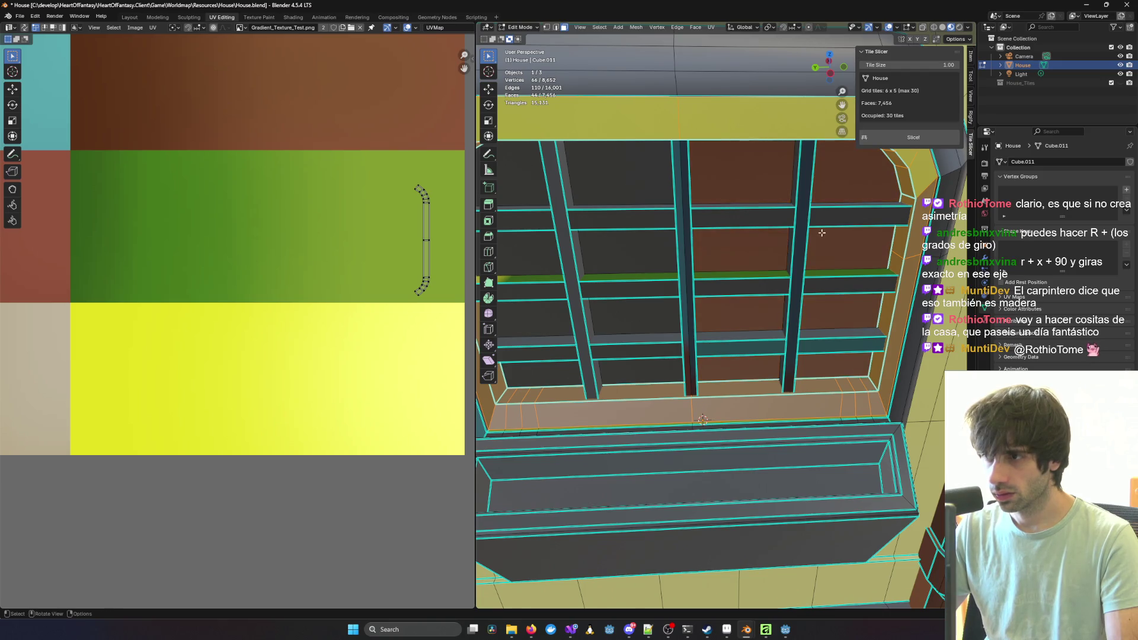
{"action": "scroll", "coordinate": [818, 236], "scroll_direction": "down", "scroll_amount": 5}
{"action": "key", "text": "g"}
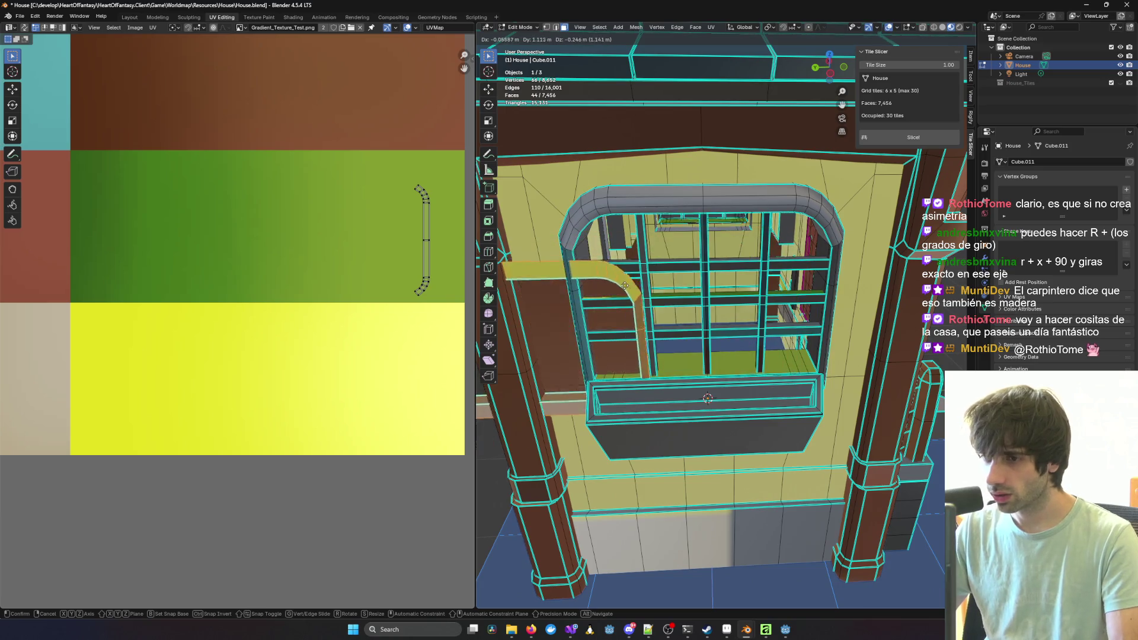
{"action": "scroll", "coordinate": [626, 285], "scroll_direction": "down", "scroll_amount": 10, "text": "alt"}
{"action": "left_click", "coordinate": [583, 271]}
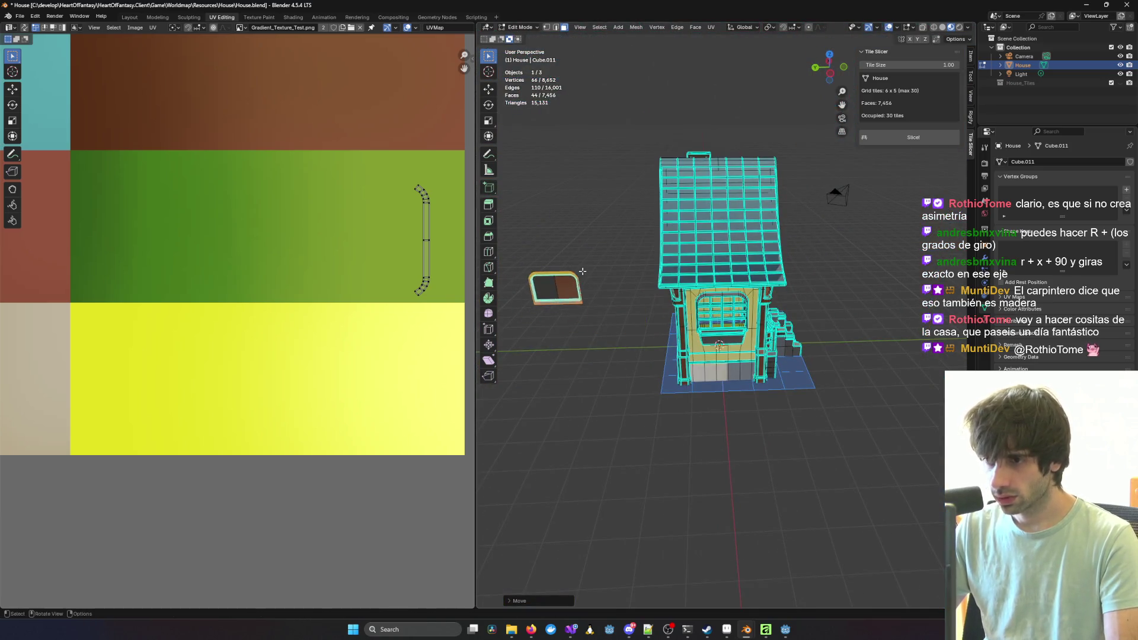
Step: Select the brown and grey faces of the set-aside window piece
{"action": "scroll", "coordinate": [583, 271], "scroll_direction": "up", "scroll_amount": 5}
{"action": "middle_click_drag", "start_coordinate": [534, 249], "coordinate": [700, 224], "text": "shift"}
{"action": "scroll", "coordinate": [699, 224], "scroll_direction": "up", "scroll_amount": 4}
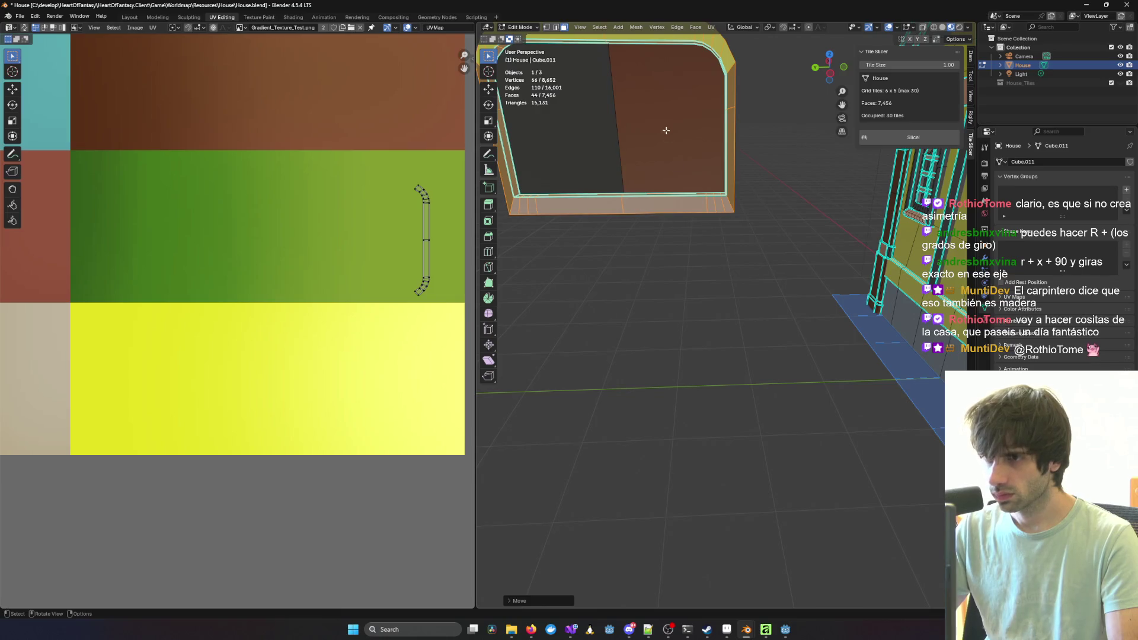
{"action": "left_click", "coordinate": [649, 133], "text": "shift"}
{"action": "mouse_move", "coordinate": [652, 128]}
{"action": "middle_mouse_down"}
{"action": "mouse_move", "coordinate": [785, 82]}
{"action": "mouse_move", "coordinate": [770, 249]}
{"action": "middle_mouse_up"}
{"action": "left_click", "coordinate": [784, 82], "text": "shift"}
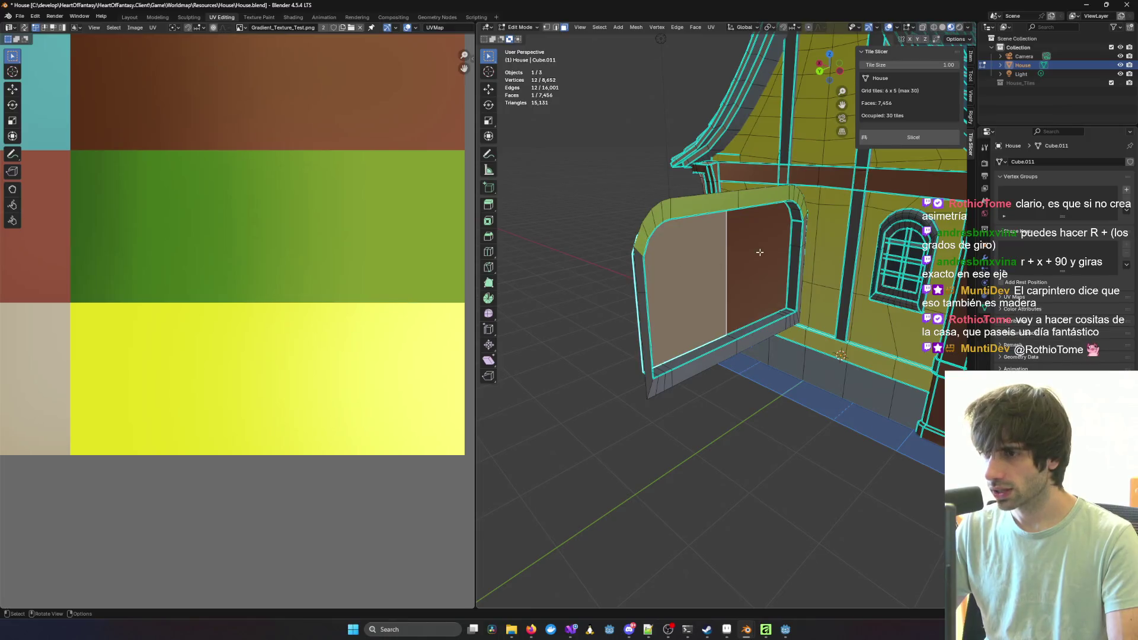
{"action": "left_click", "coordinate": [772, 248]}
{"action": "scroll", "coordinate": [756, 233], "scroll_direction": "down", "scroll_amount": 5}
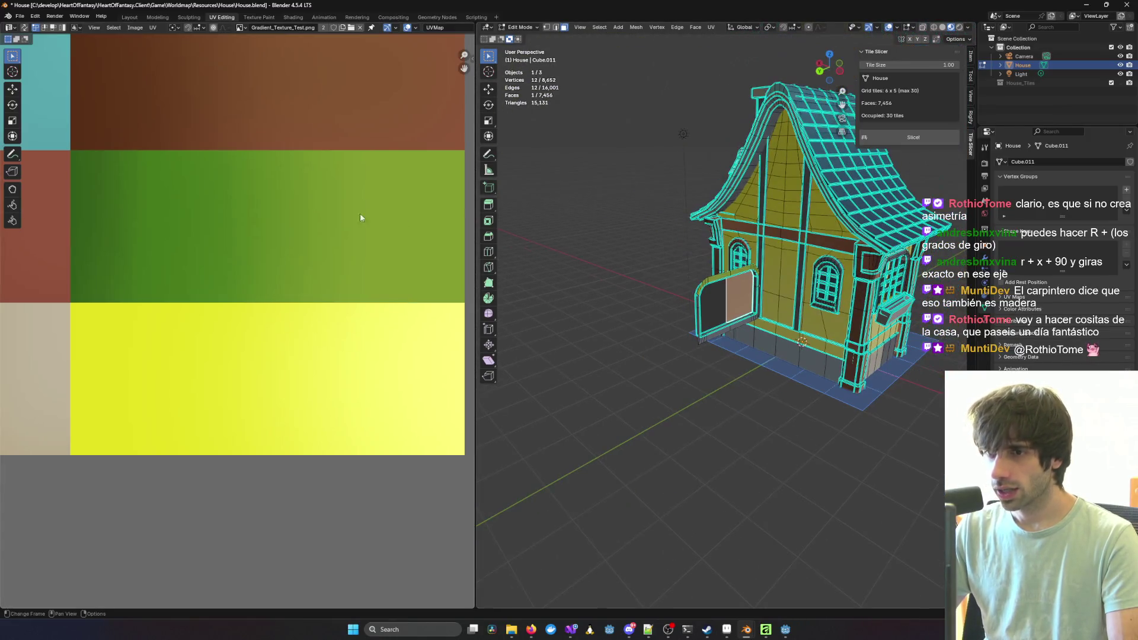
{"action": "scroll", "coordinate": [328, 229], "scroll_direction": "down", "scroll_amount": 8}
{"action": "scroll", "coordinate": [211, 264], "scroll_direction": "up", "scroll_amount": 4}
{"action": "scroll", "coordinate": [669, 296], "scroll_direction": "up", "scroll_amount": 6}
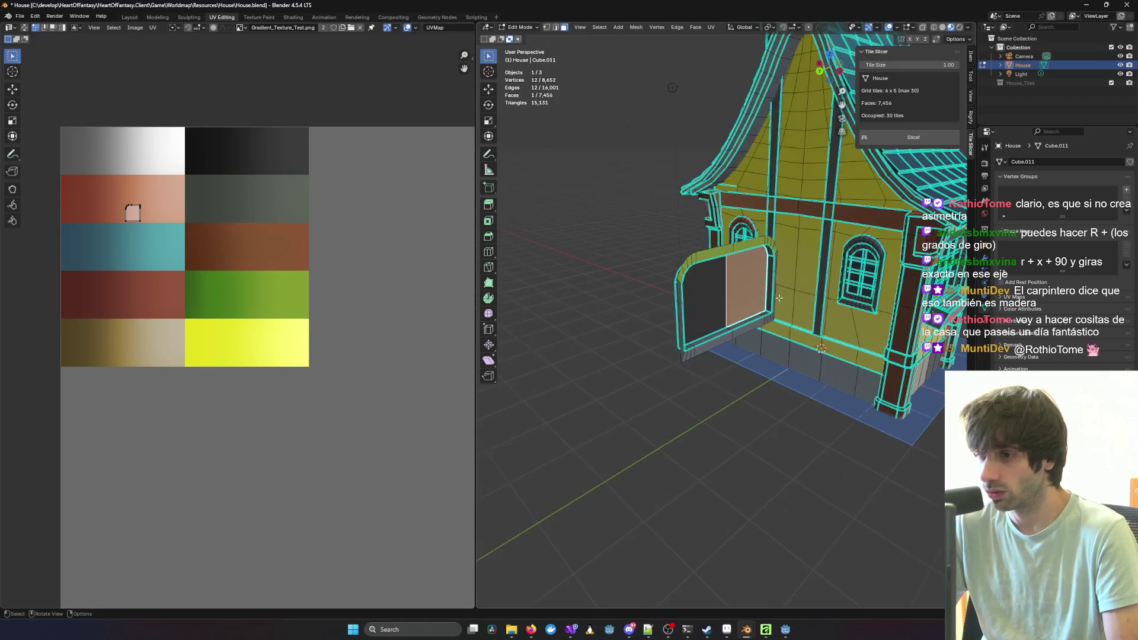
Step: Move the door's left-face UV island off the palette to below the texture
{"action": "mouse_move", "coordinate": [652, 273]}
{"action": "middle_mouse_down"}
{"action": "mouse_move", "coordinate": [641, 257]}
{"action": "mouse_move", "coordinate": [618, 261]}
{"action": "mouse_move", "coordinate": [631, 259]}
{"action": "middle_mouse_up"}
{"action": "left_click", "coordinate": [604, 264]}
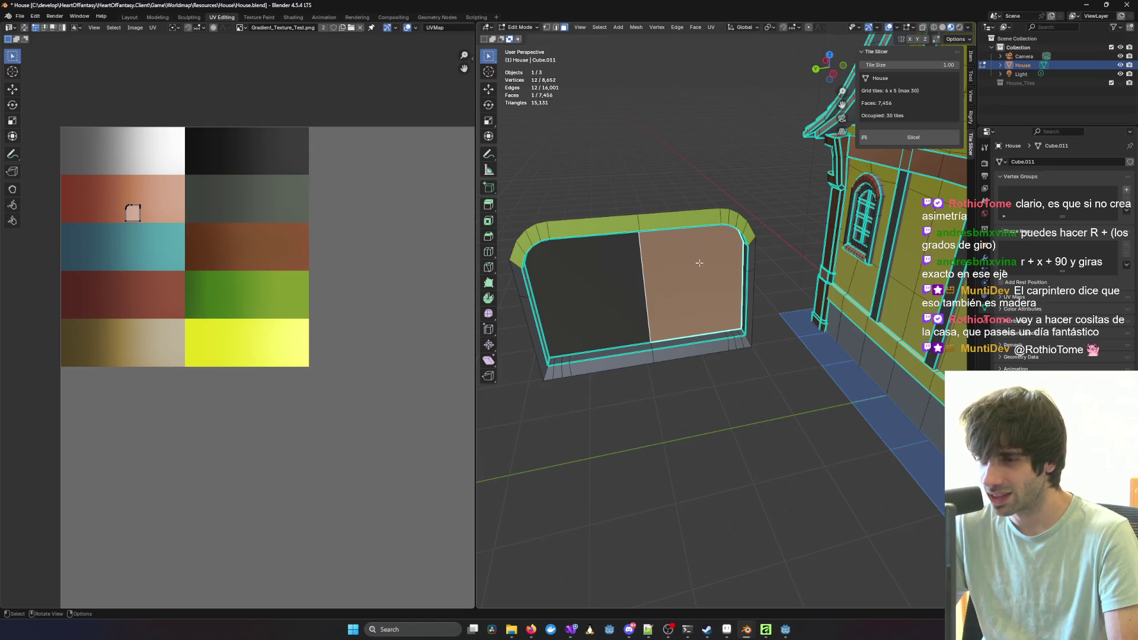
{"action": "key", "text": "a"}
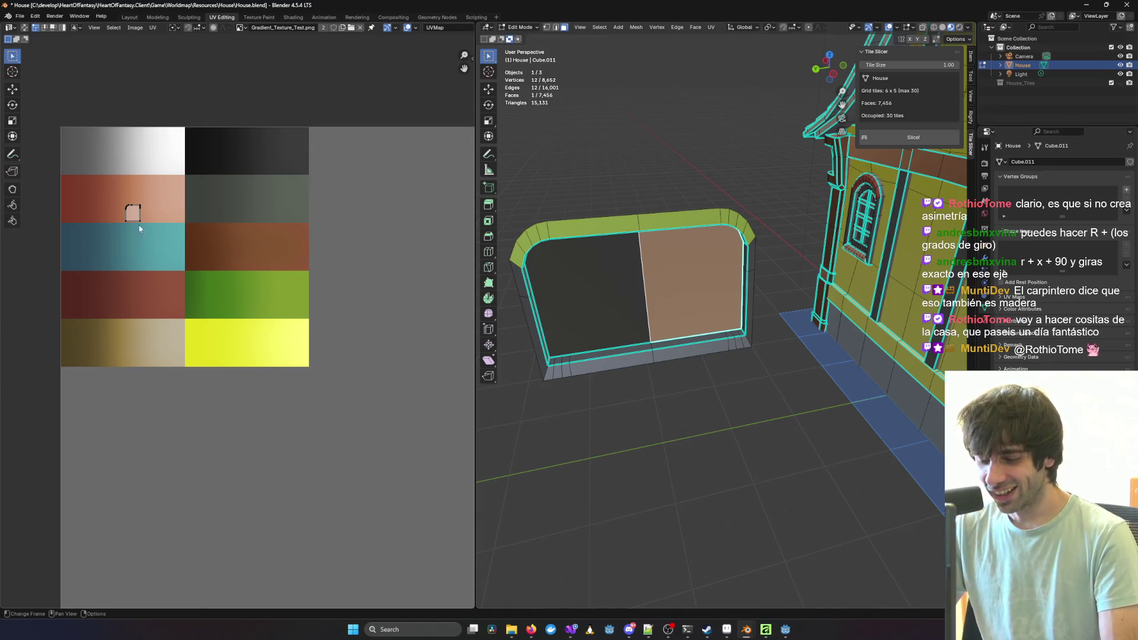
{"action": "key", "text": "g"}
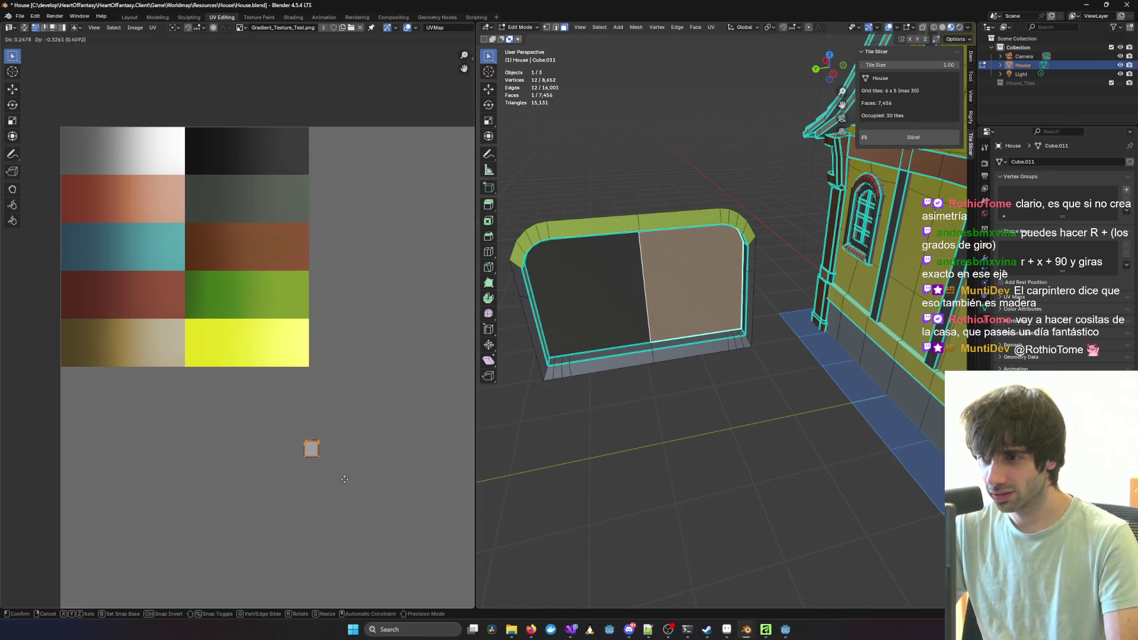
{"action": "left_click", "coordinate": [310, 445]}
Step: Select a top face of the wall piece and extend it to the whole piece, then undo
{"action": "left_click", "coordinate": [742, 201]}
{"action": "middle_click_drag", "start_coordinate": [741, 202], "coordinate": [673, 236]}
{"action": "left_click", "coordinate": [674, 236]}
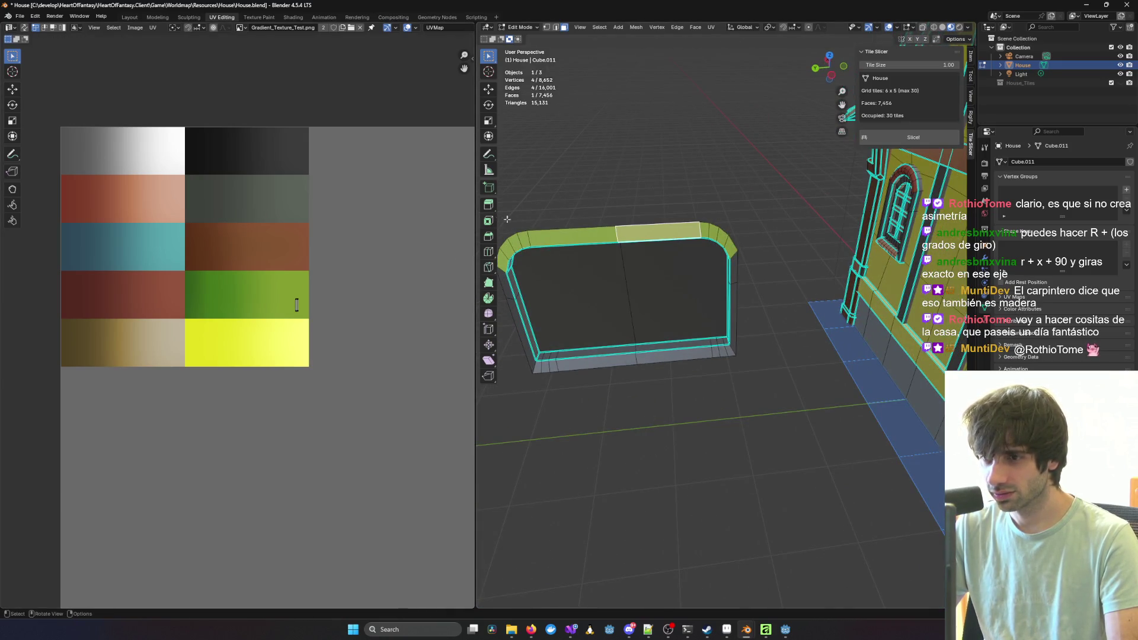
{"action": "middle_click_drag", "start_coordinate": [500, 219], "coordinate": [528, 199]}
{"action": "scroll", "coordinate": [539, 192], "scroll_direction": "down", "scroll_amount": 3}
{"action": "left_click_drag", "start_coordinate": [551, 220], "coordinate": [779, 363]}
{"action": "key", "text": "ctrl+z"}
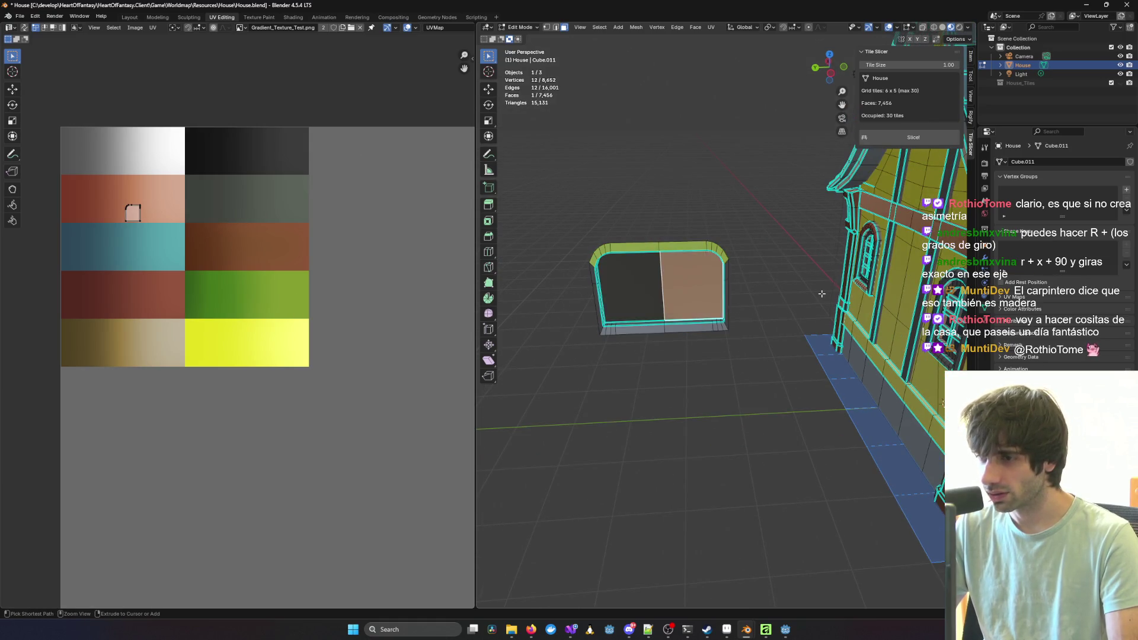
{"action": "key", "text": "ctrl+l"}
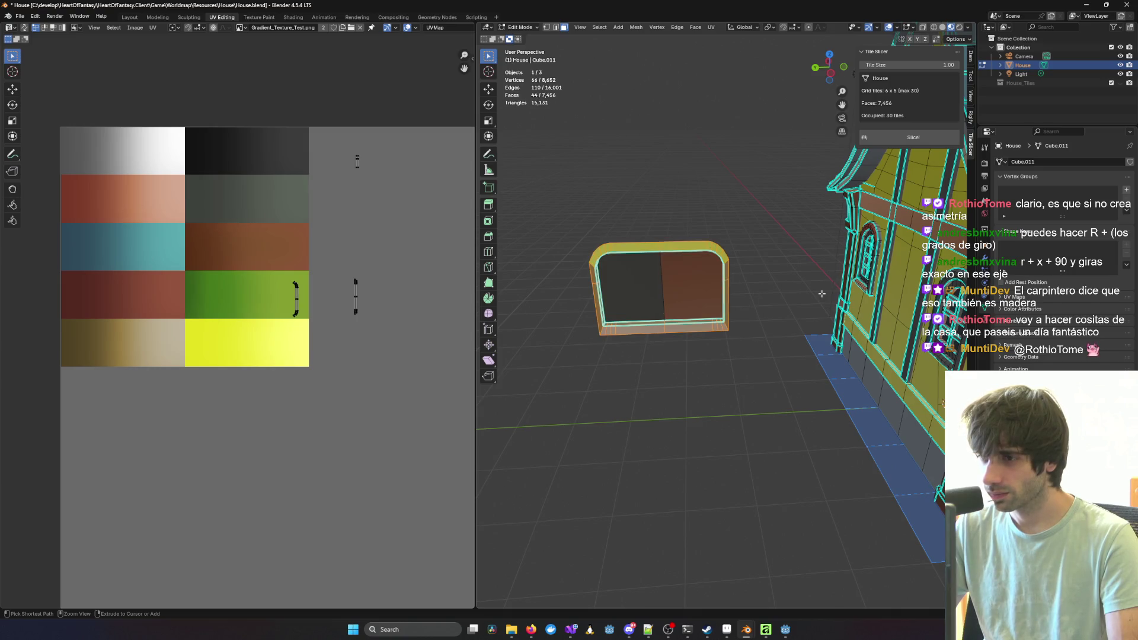
{"action": "mouse_move", "coordinate": [822, 294]}
{"action": "middle_mouse_down"}
{"action": "mouse_move", "coordinate": [828, 318]}
{"action": "mouse_move", "coordinate": [862, 334]}
{"action": "mouse_move", "coordinate": [699, 289]}
{"action": "middle_mouse_up"}
{"action": "key", "text": "ctrl+z"}
{"action": "scroll", "coordinate": [802, 303], "scroll_direction": "down", "scroll_amount": 3}
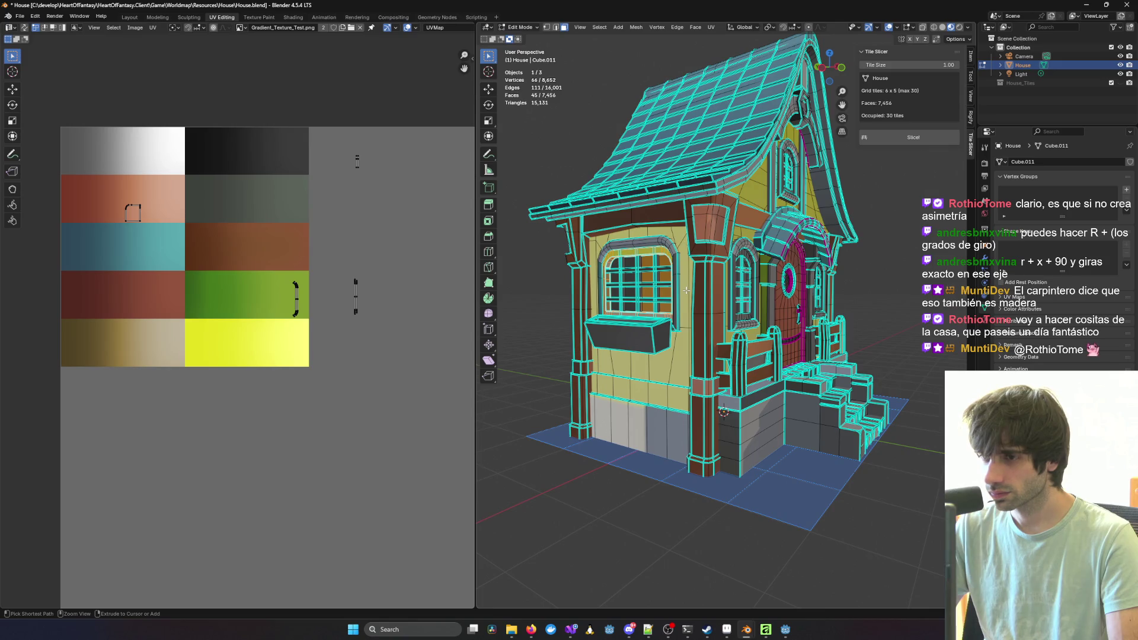
Step: Select the house window's frame loop, a vertical mullion and two horizontal bars
{"action": "middle_click_drag", "start_coordinate": [662, 291], "coordinate": [726, 228]}
{"action": "scroll", "coordinate": [672, 291], "scroll_direction": "up", "scroll_amount": 6}
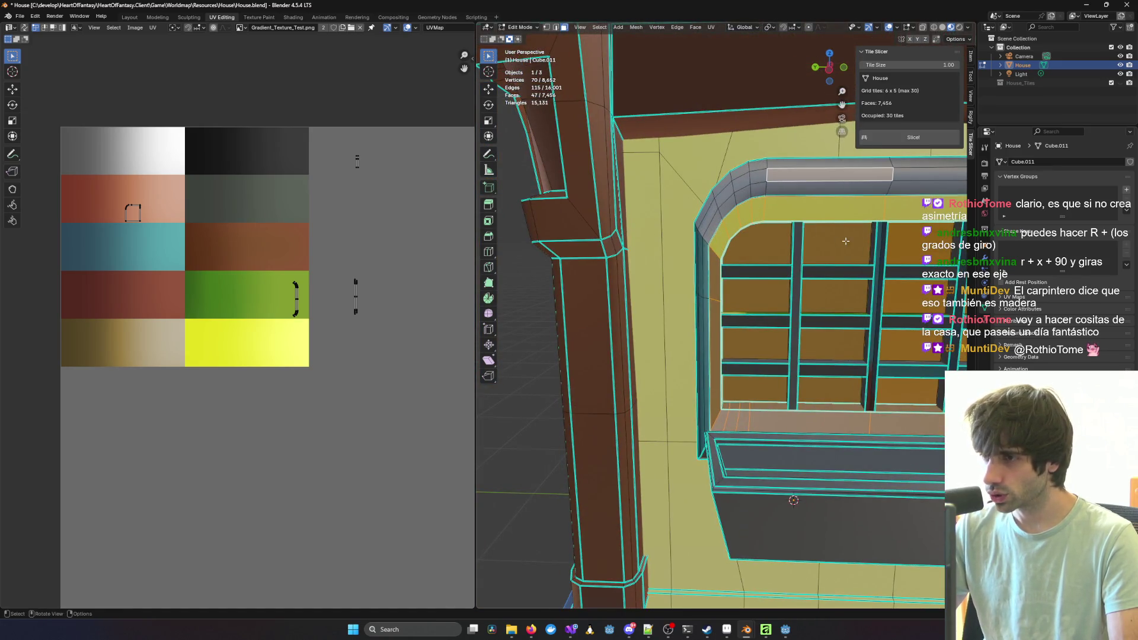
{"action": "middle_click_drag", "start_coordinate": [777, 180], "coordinate": [772, 229]}
{"action": "key", "text": "l"}
{"action": "scroll", "coordinate": [750, 383], "scroll_direction": "down", "scroll_amount": 2}
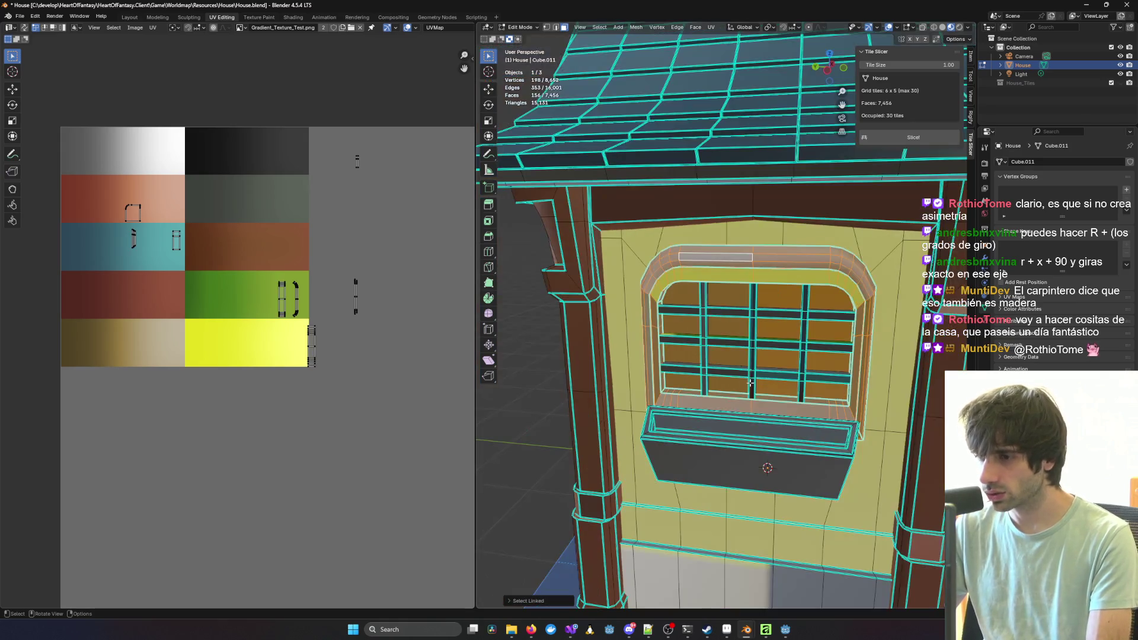
{"action": "key", "text": "l"}
{"action": "key", "text": "l"}
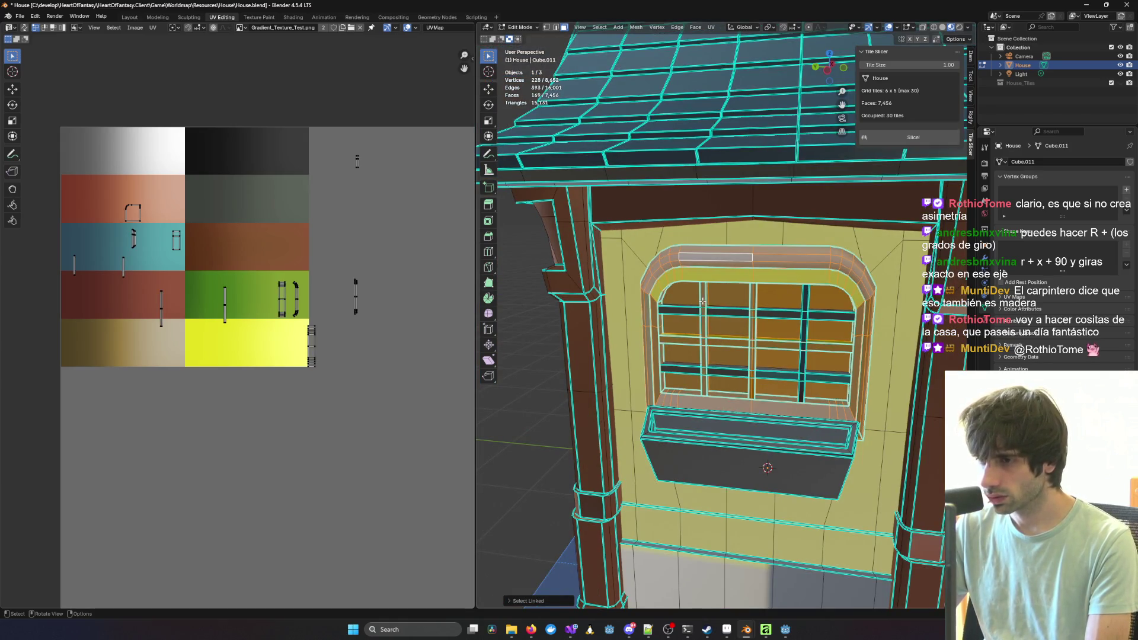
{"action": "key", "text": "l"}
{"action": "key", "text": "l"}
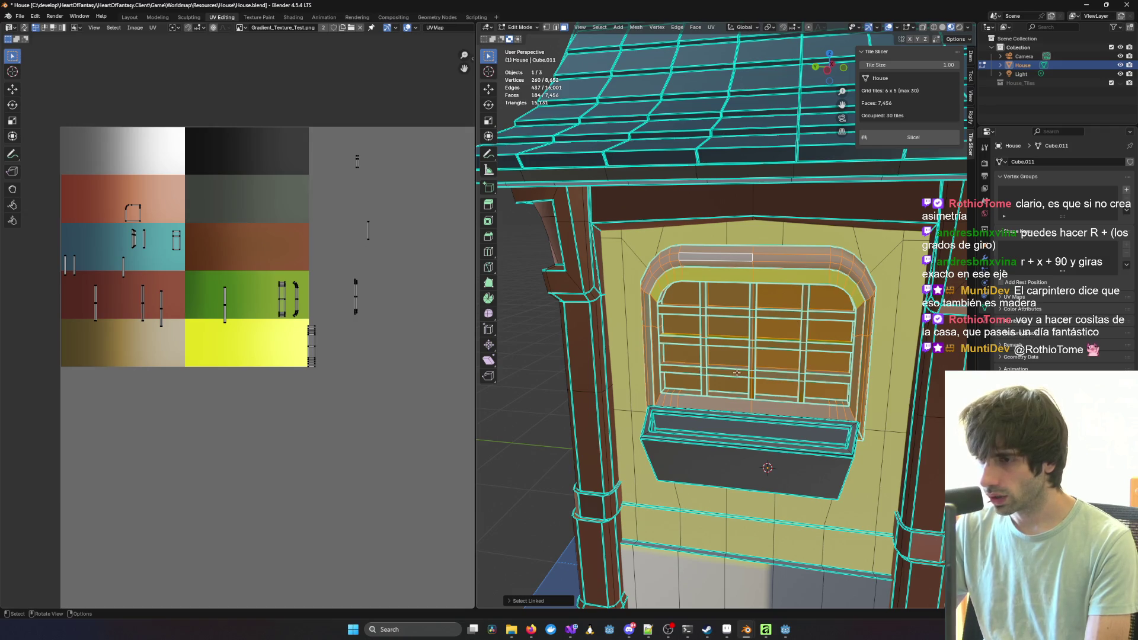
{"action": "mouse_move", "coordinate": [818, 362]}
{"action": "middle_mouse_down"}
{"action": "mouse_move", "coordinate": [804, 359]}
{"action": "mouse_move", "coordinate": [812, 281]}
{"action": "middle_mouse_up"}
{"action": "key", "text": "l"}
{"action": "key", "text": "l"}
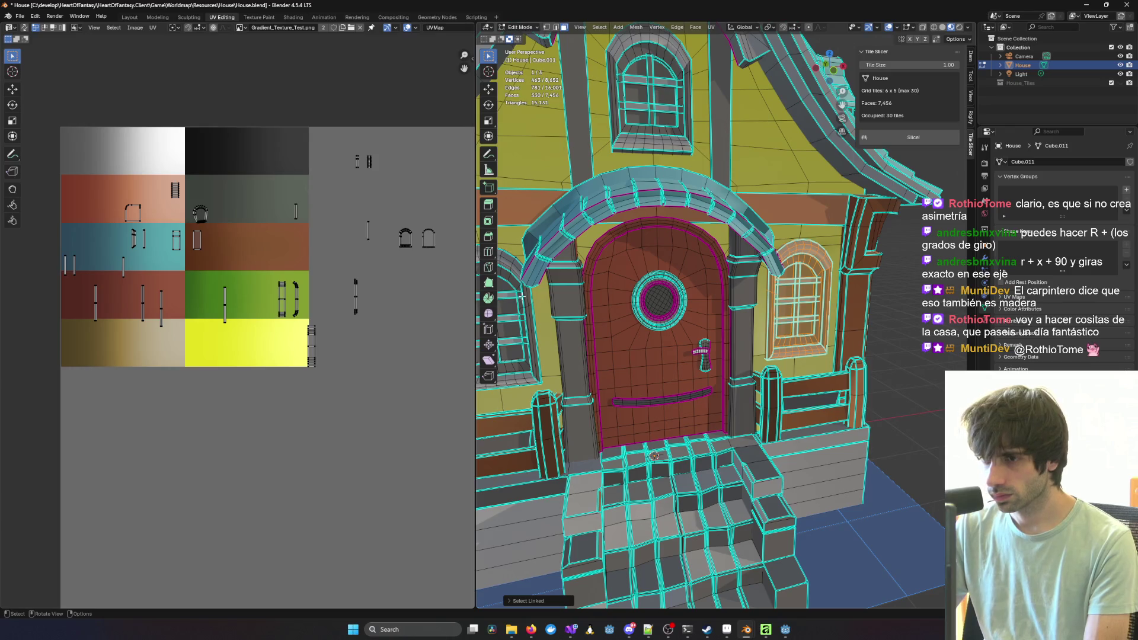
Step: Frame the selected window and add its middle bar, mullion and lower bar
{"action": "key", "text": "KP_Decimal"}
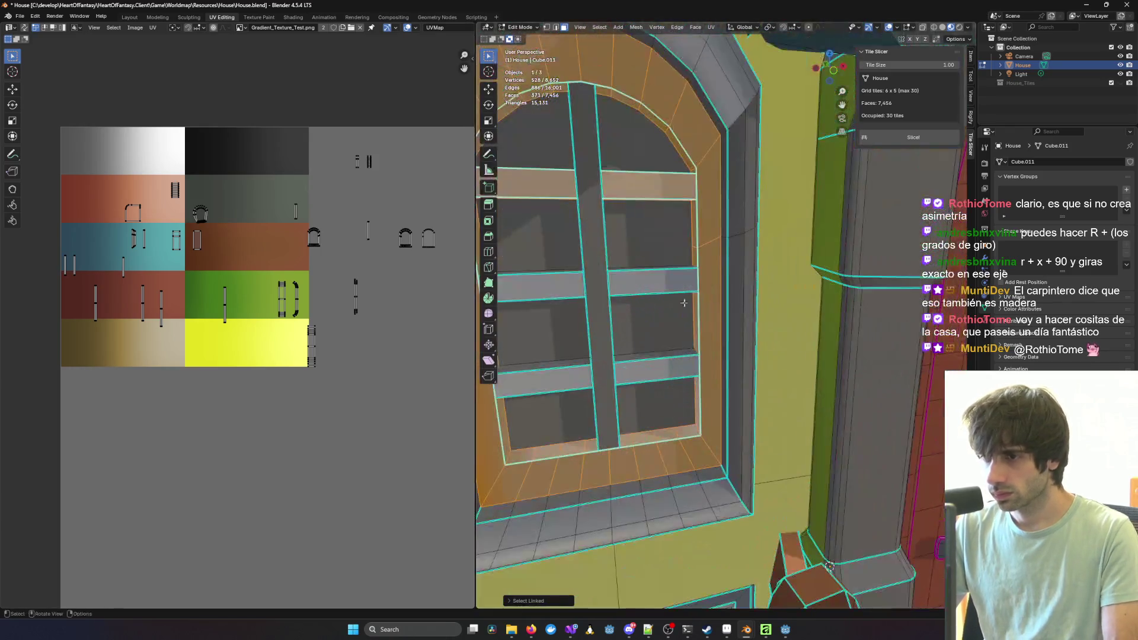
{"action": "key", "text": "l"}
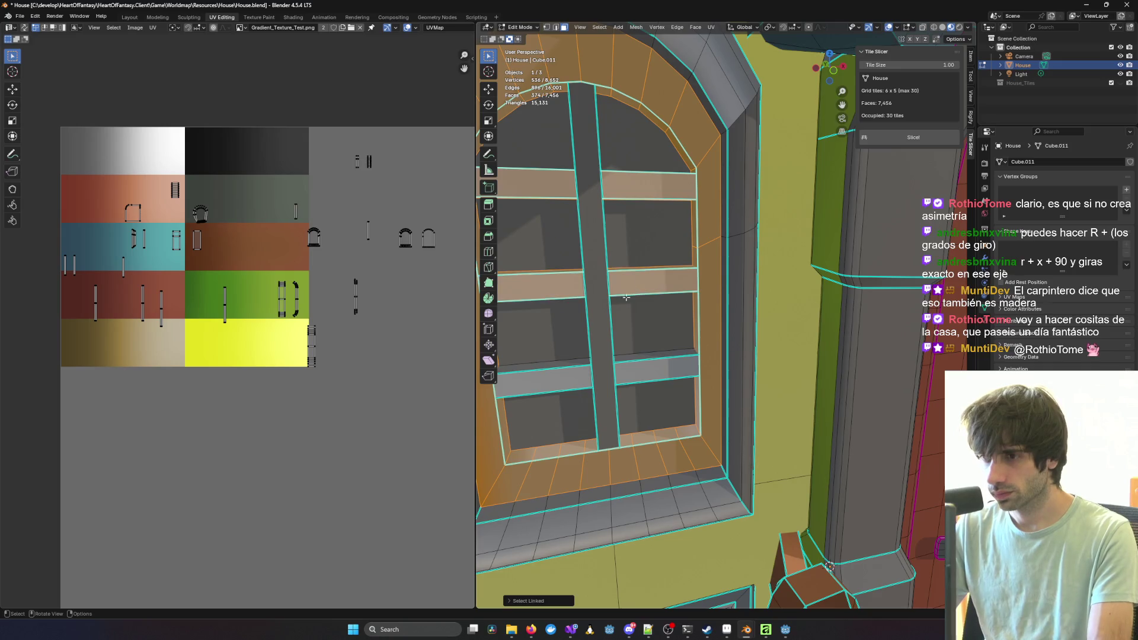
{"action": "key", "text": "l"}
{"action": "key", "text": "l"}
{"action": "scroll", "coordinate": [654, 366], "scroll_direction": "up", "scroll_amount": 5, "text": "shift"}
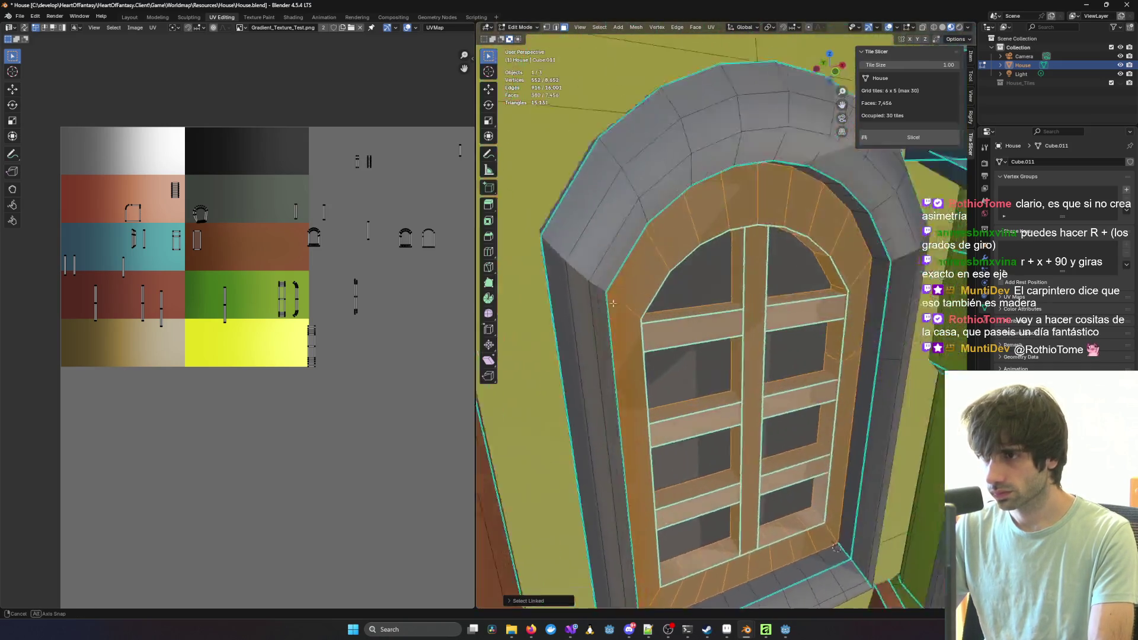
{"action": "key", "text": "l"}
{"action": "scroll", "coordinate": [686, 177], "scroll_direction": "down", "scroll_amount": 5}
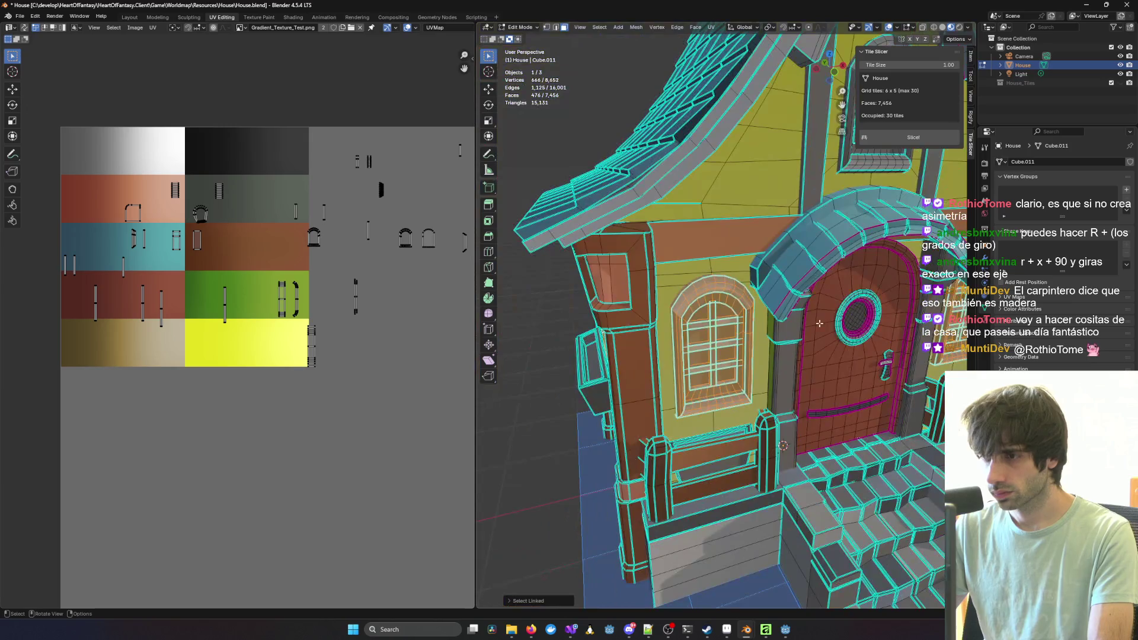
Step: Add the arched window frame and its two horizontal glazing bars
{"action": "mouse_move", "coordinate": [686, 178]}
{"action": "middle_mouse_down"}
{"action": "mouse_move", "coordinate": [838, 323]}
{"action": "mouse_move", "coordinate": [796, 323]}
{"action": "middle_mouse_up"}
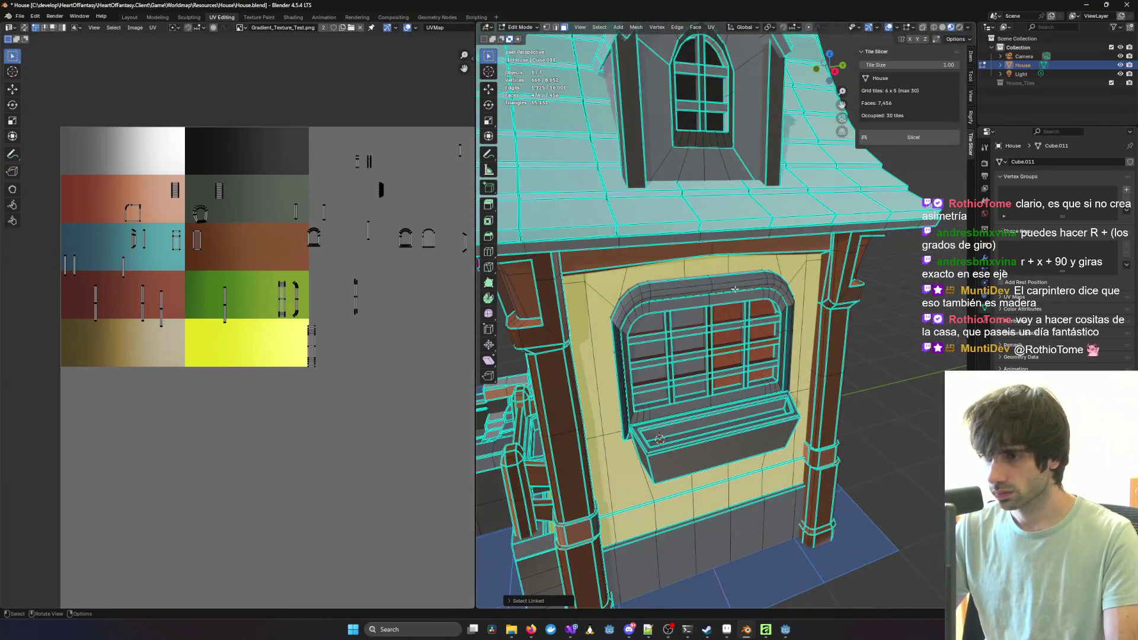
{"action": "key", "text": "l"}
{"action": "key", "text": "l"}
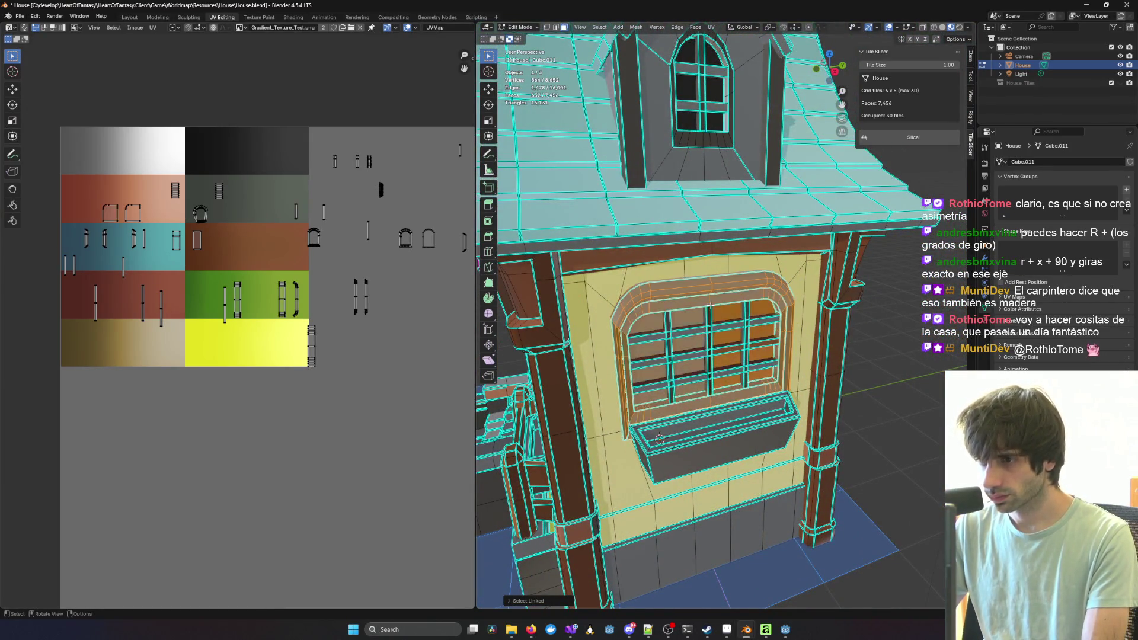
{"action": "key", "text": "l"}
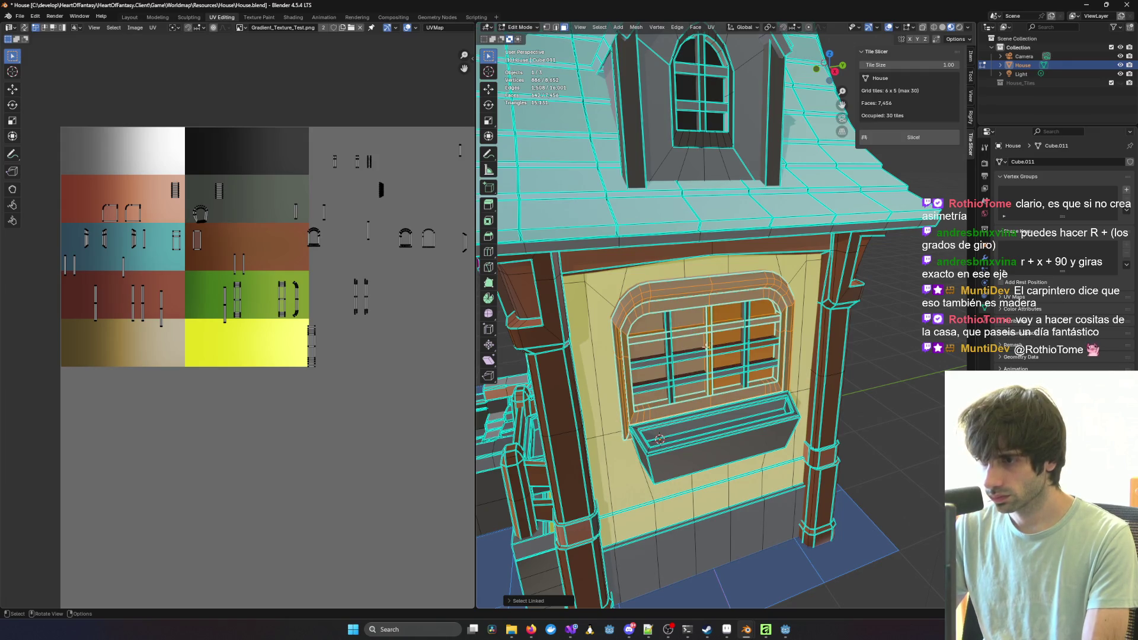
{"action": "key", "text": "l"}
{"action": "key", "text": "l"}
{"action": "middle_click_drag", "start_coordinate": [693, 380], "coordinate": [738, 368]}
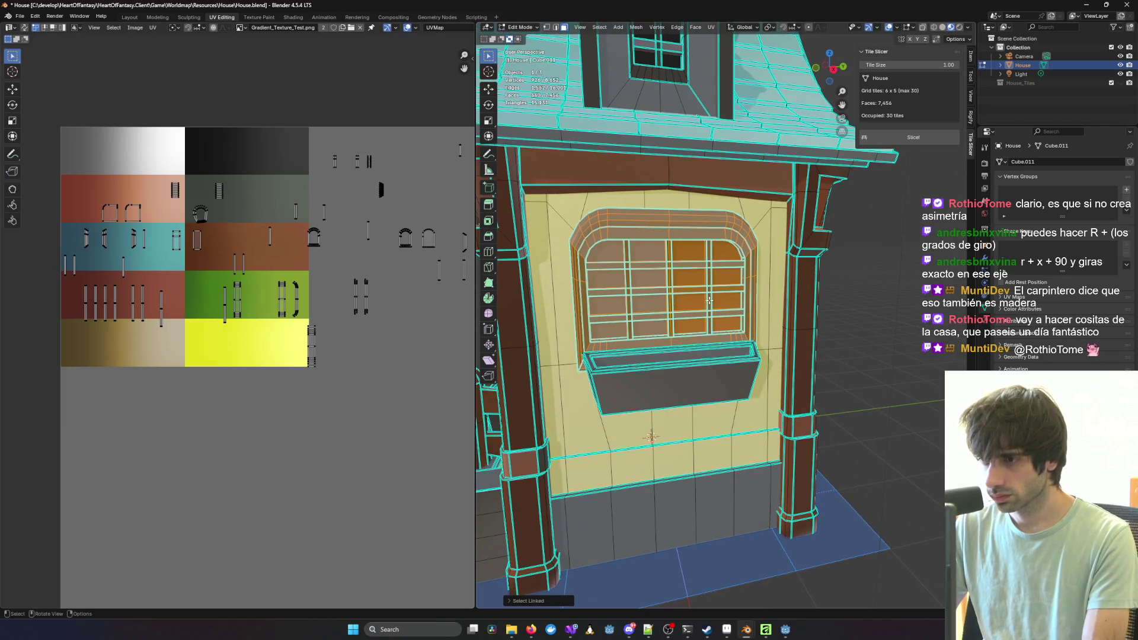
{"action": "scroll", "coordinate": [709, 301], "scroll_direction": "up", "scroll_amount": 1}
{"action": "scroll", "coordinate": [710, 301], "scroll_direction": "down", "scroll_amount": 3}
{"action": "mouse_move", "coordinate": [710, 301]}
{"action": "middle_mouse_down"}
{"action": "mouse_move", "coordinate": [702, 221]}
{"action": "mouse_move", "coordinate": [645, 263]}
{"action": "mouse_move", "coordinate": [756, 268]}
{"action": "mouse_move", "coordinate": [741, 225]}
{"action": "middle_mouse_up"}
{"action": "scroll", "coordinate": [729, 171], "scroll_direction": "up", "scroll_amount": 3}
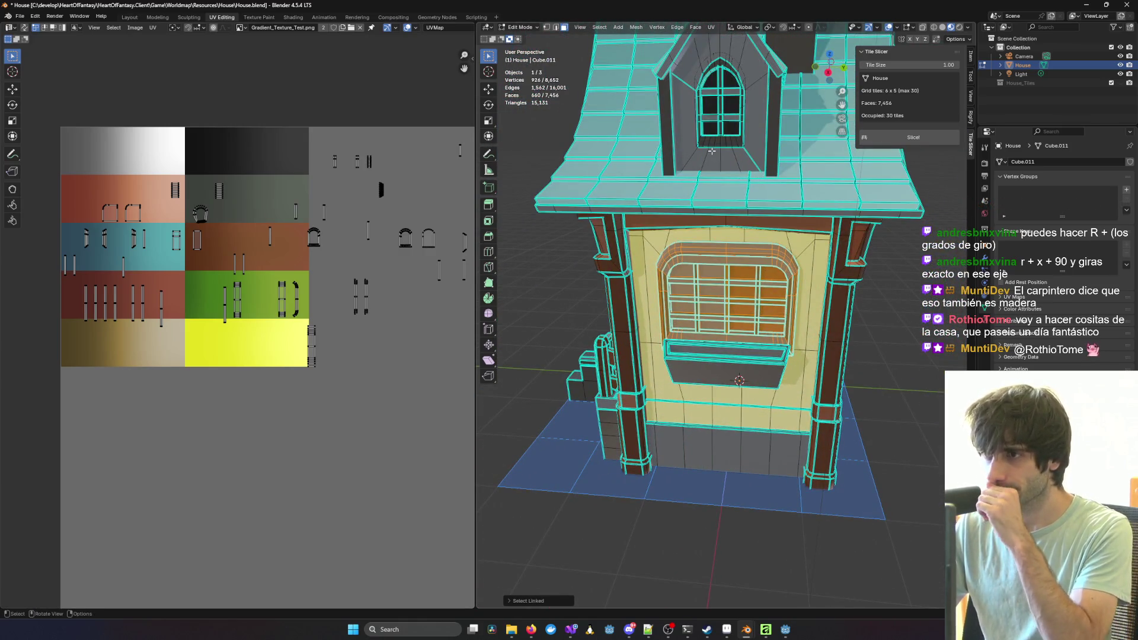
{"action": "middle_click_drag", "start_coordinate": [711, 151], "coordinate": [694, 178]}
Step: Select the dormer window's frame, panes, and upper and lower crossbars
{"action": "scroll", "coordinate": [684, 200], "scroll_direction": "up", "scroll_amount": 4}
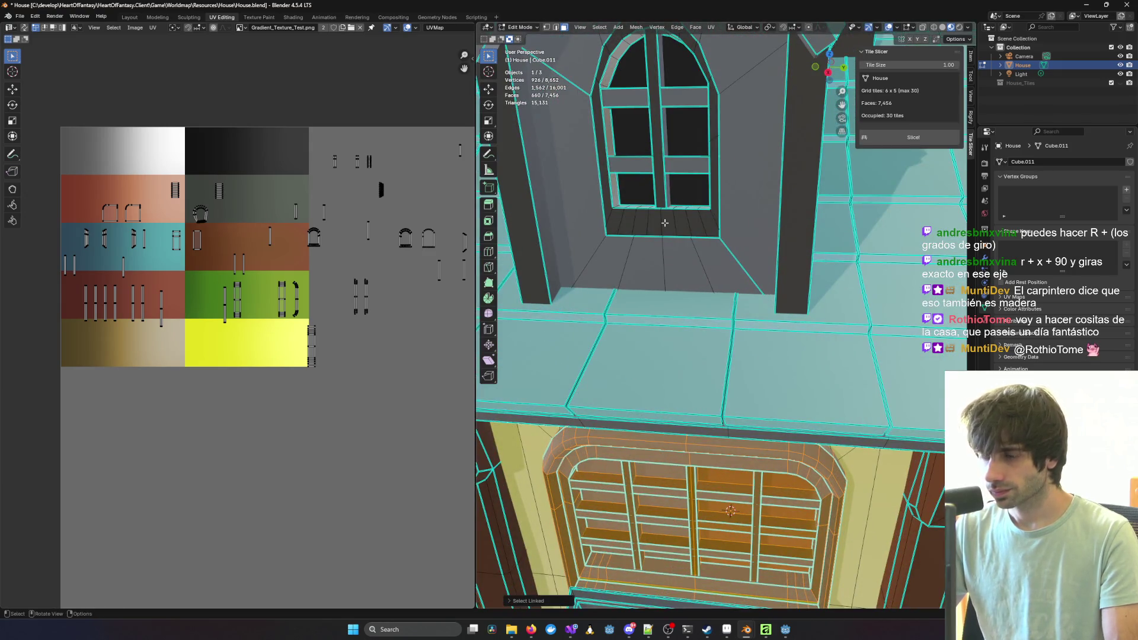
{"action": "key", "text": "l"}
{"action": "key", "text": "l"}
{"action": "key", "text": "l"}
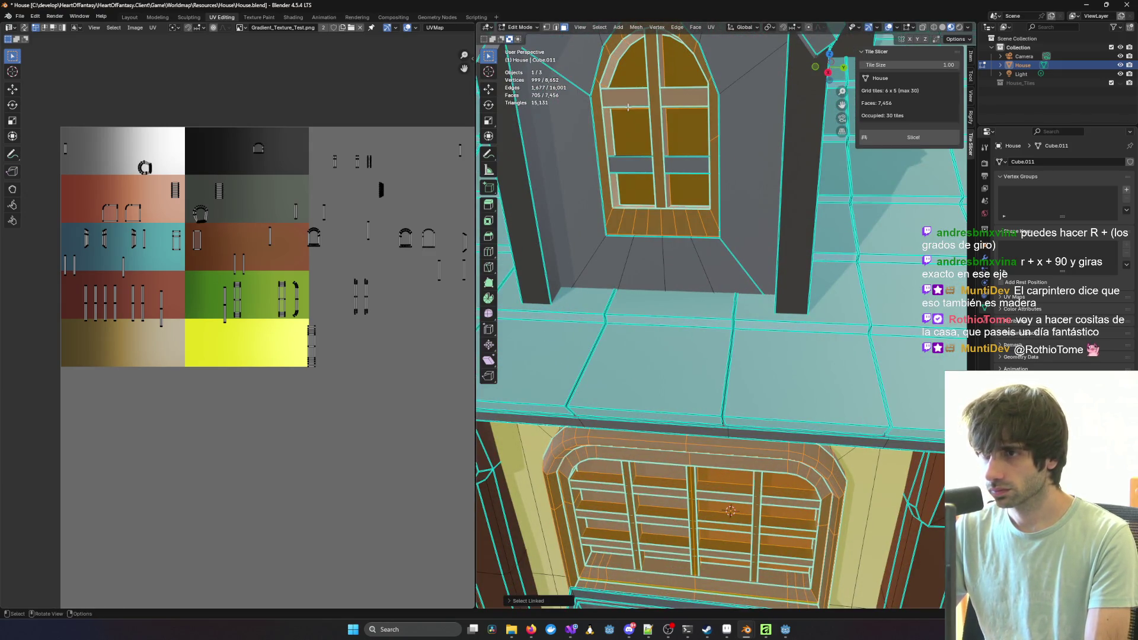
{"action": "key", "text": "l"}
{"action": "scroll", "coordinate": [635, 169], "scroll_direction": "down", "scroll_amount": 4}
{"action": "mouse_move", "coordinate": [806, 231]}
{"action": "middle_mouse_down"}
{"action": "mouse_move", "coordinate": [819, 235]}
{"action": "mouse_move", "coordinate": [813, 249]}
{"action": "mouse_move", "coordinate": [747, 290]}
{"action": "mouse_move", "coordinate": [673, 277]}
{"action": "middle_mouse_up"}
{"action": "scroll", "coordinate": [741, 295], "scroll_direction": "up", "scroll_amount": 3}
{"action": "scroll", "coordinate": [741, 294], "scroll_direction": "down", "scroll_amount": 4}
Step: Add the left and right arched side-wall windows to the selection
{"action": "key", "text": "l"}
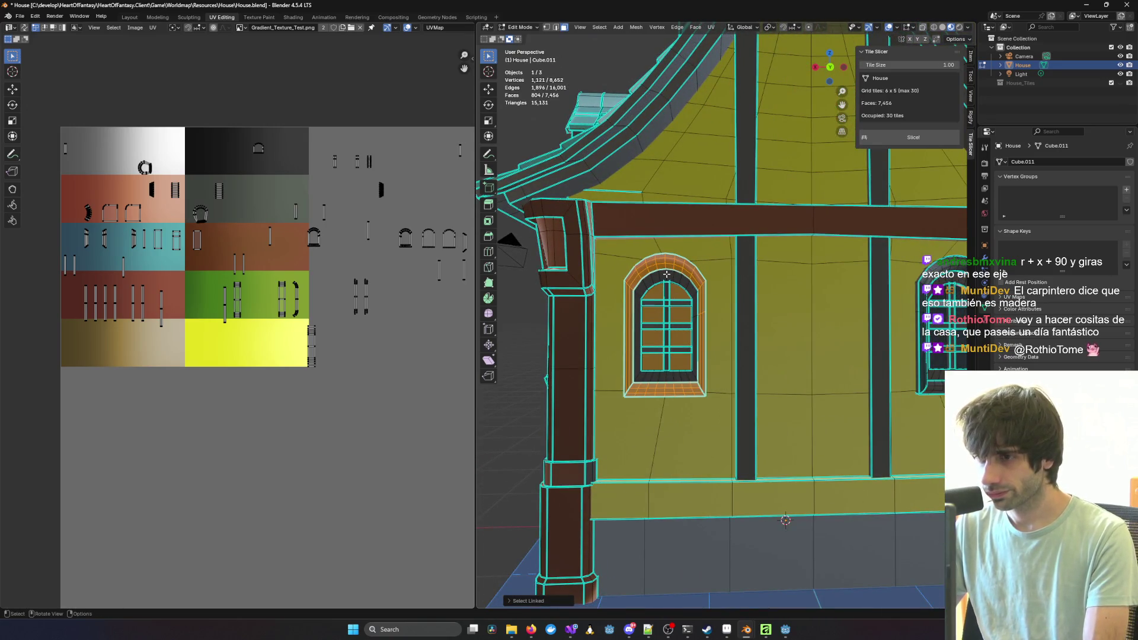
{"action": "key", "text": "l"}
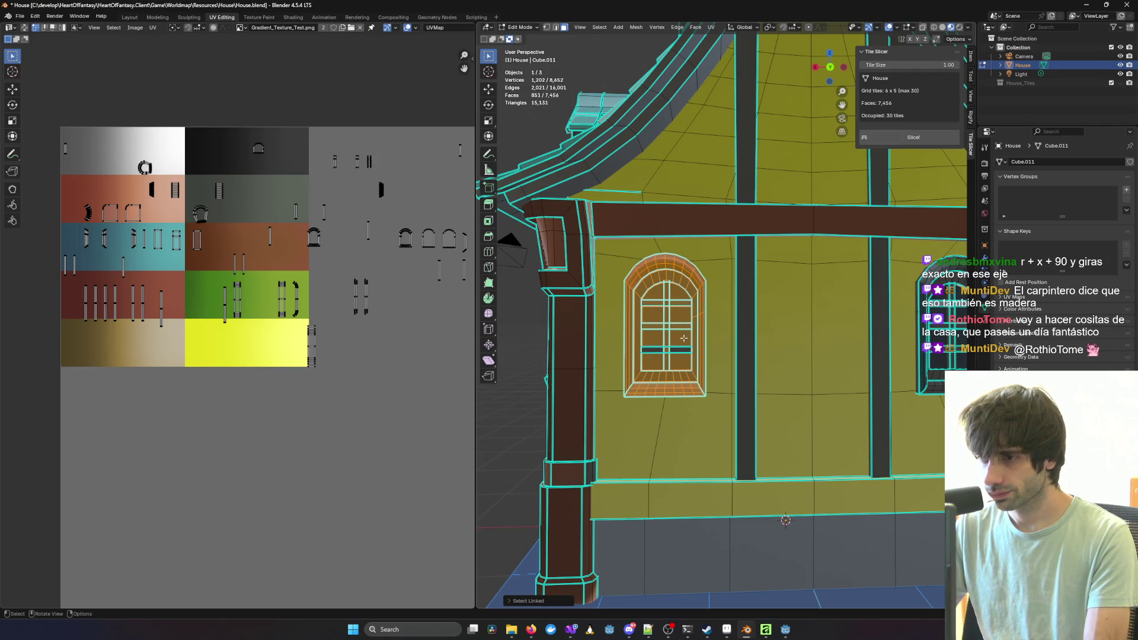
{"action": "key", "text": "l"}
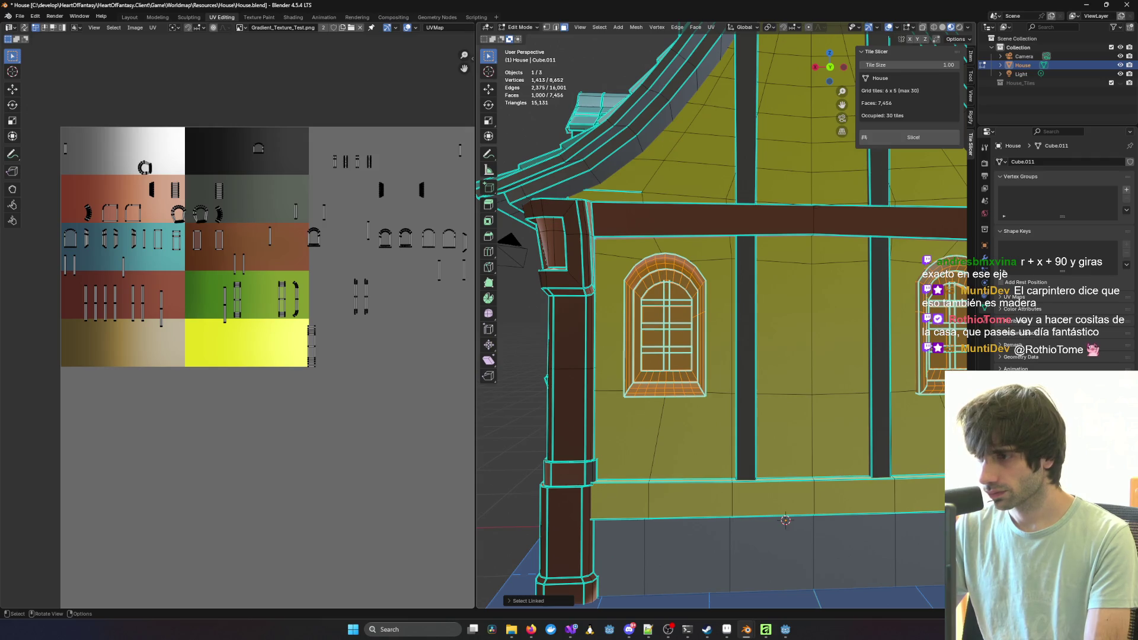
{"action": "middle_click_drag", "start_coordinate": [712, 290], "coordinate": [752, 292]}
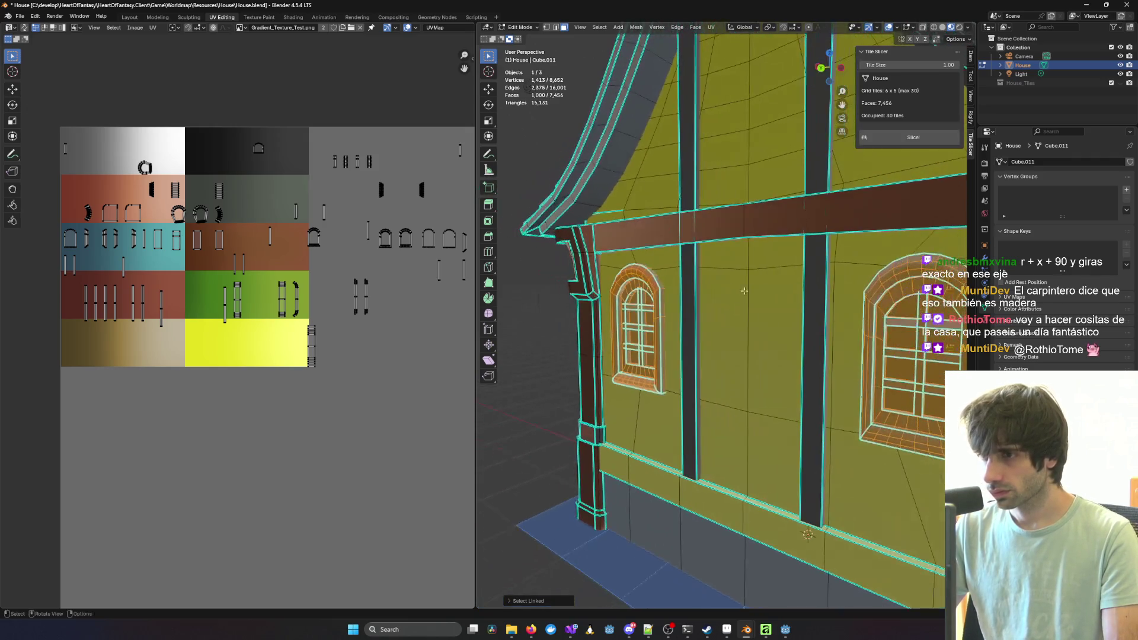
{"action": "scroll", "coordinate": [688, 276], "scroll_direction": "down", "scroll_amount": 3}
{"action": "middle_click_drag", "start_coordinate": [687, 277], "coordinate": [813, 100]}
{"action": "mouse_move", "coordinate": [715, 227]}
{"action": "middle_mouse_down"}
{"action": "mouse_move", "coordinate": [674, 278]}
{"action": "mouse_move", "coordinate": [719, 273]}
{"action": "middle_mouse_up"}
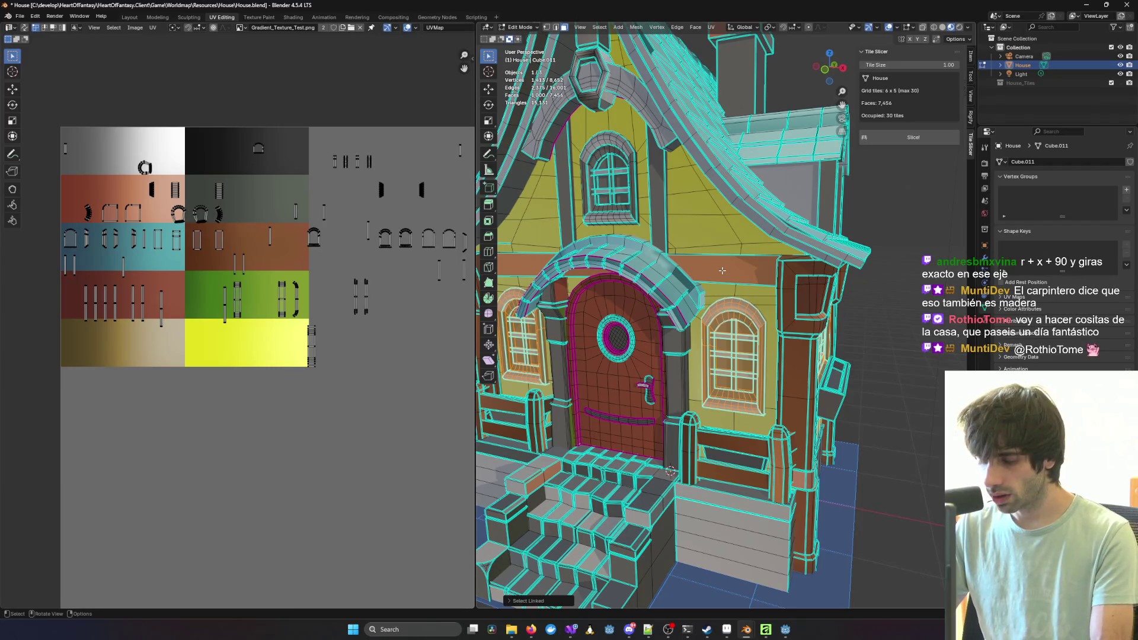
Step: Add the walls, pillars, dormer arch and the strip beside the dormer window
{"action": "key", "text": "l"}
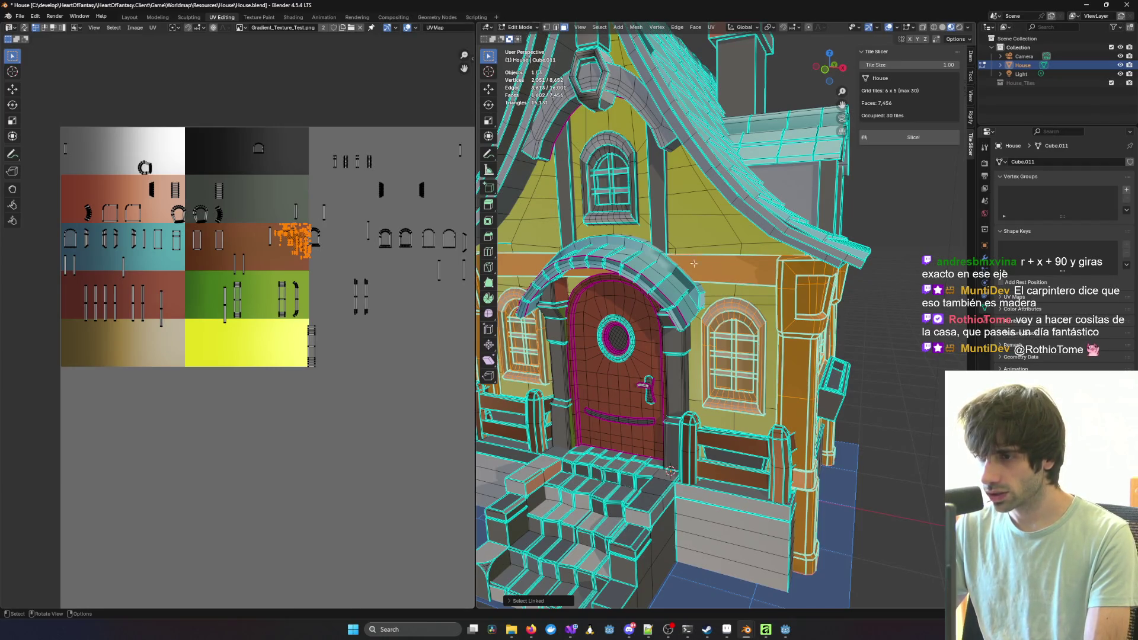
{"action": "key", "text": "l"}
{"action": "key", "text": "l"}
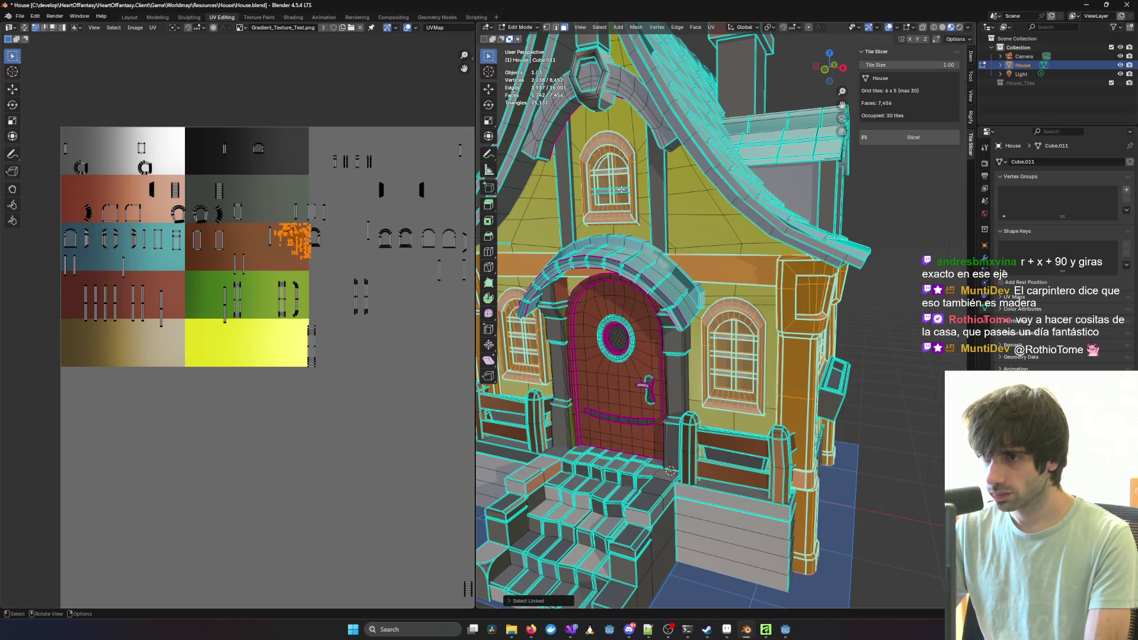
{"action": "key", "text": "l"}
{"action": "key", "text": "l"}
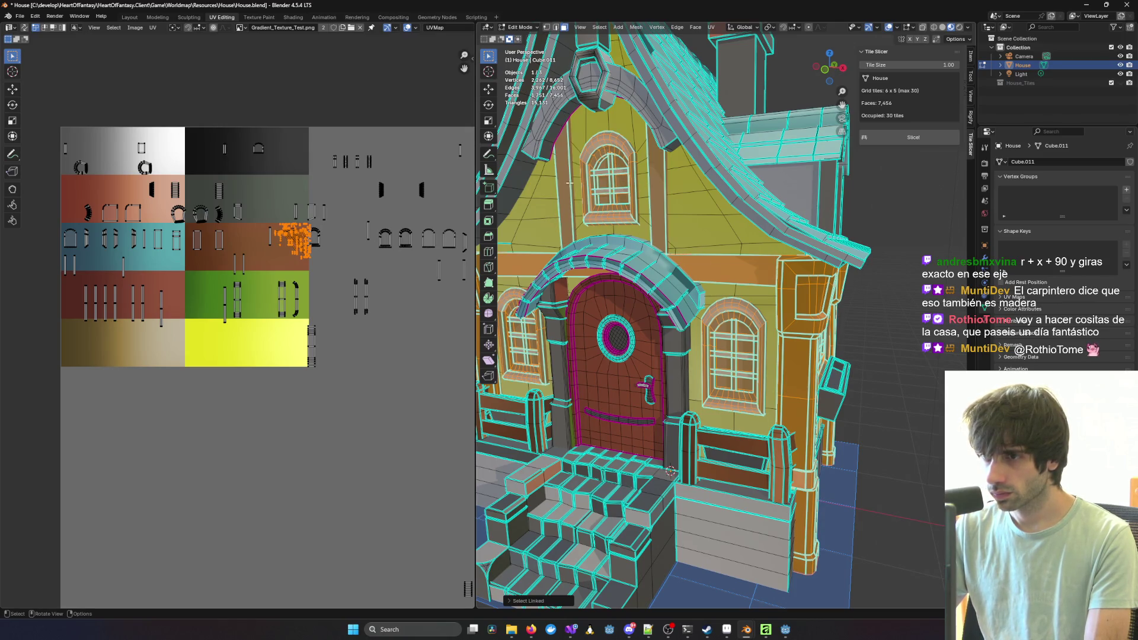
{"action": "middle_click_drag", "start_coordinate": [591, 83], "coordinate": [586, 142]}
{"action": "key", "text": "l"}
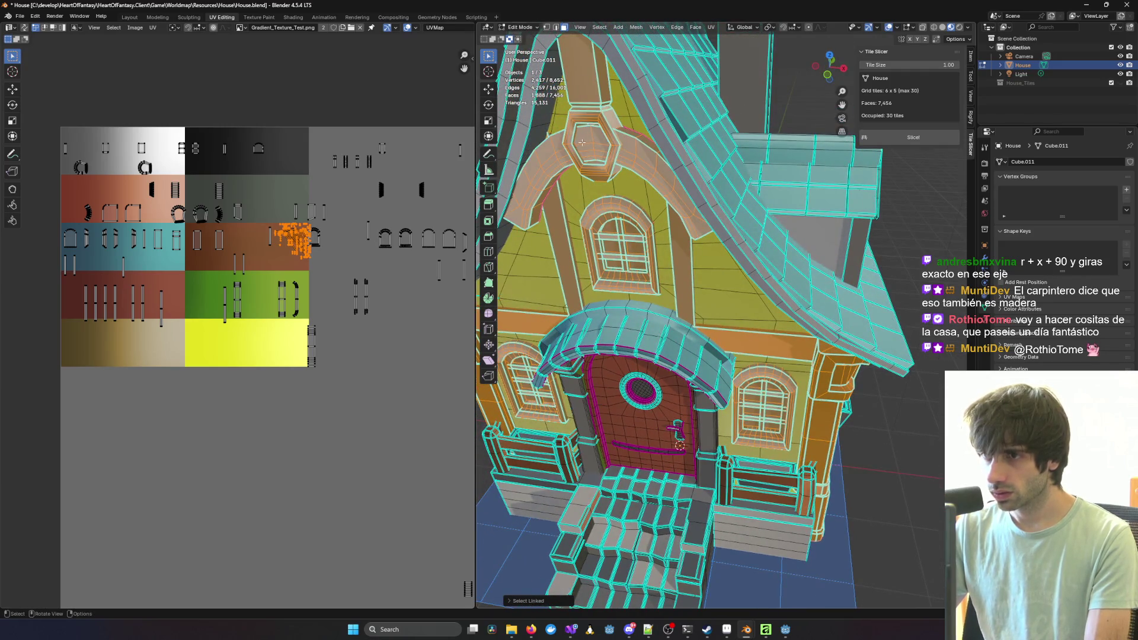
Step: Add the side wall's beam strips and roof arch trim, then switch to Front Orthographic
{"action": "middle_click_drag", "start_coordinate": [892, 258], "coordinate": [727, 245]}
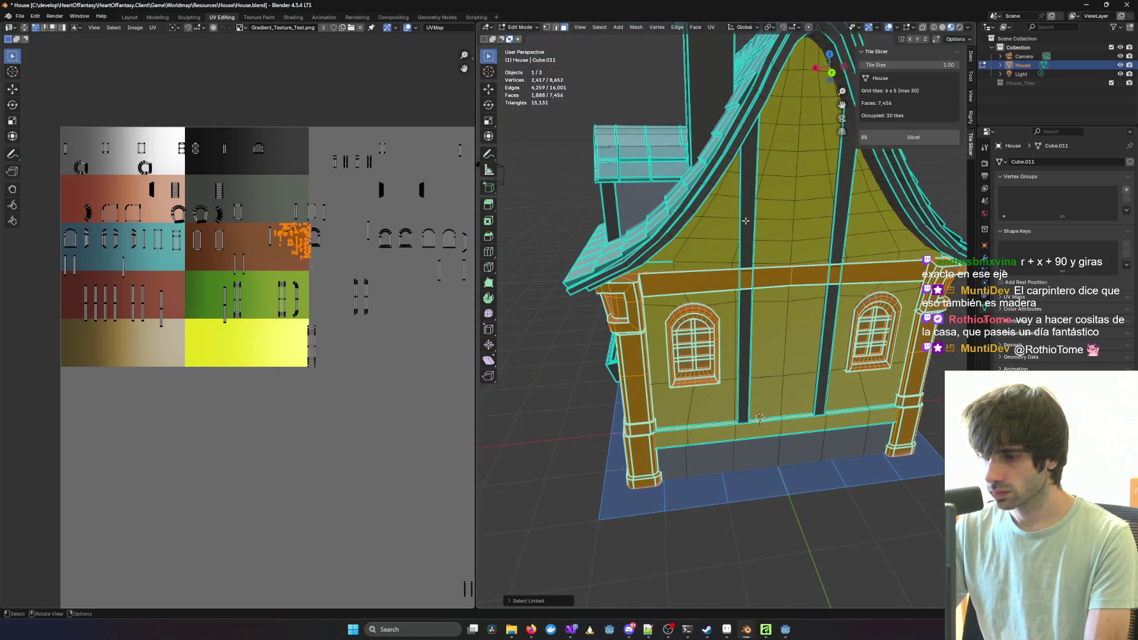
{"action": "key", "text": "l"}
{"action": "key", "text": "l"}
{"action": "mouse_move", "coordinate": [839, 194]}
{"action": "middle_mouse_down"}
{"action": "mouse_move", "coordinate": [808, 125]}
{"action": "mouse_move", "coordinate": [718, 139]}
{"action": "mouse_move", "coordinate": [715, 156]}
{"action": "mouse_move", "coordinate": [768, 147]}
{"action": "mouse_move", "coordinate": [700, 153]}
{"action": "mouse_move", "coordinate": [731, 236]}
{"action": "middle_mouse_up"}
{"action": "key", "text": "l"}
{"action": "scroll", "coordinate": [700, 153], "scroll_direction": "down", "scroll_amount": 5}
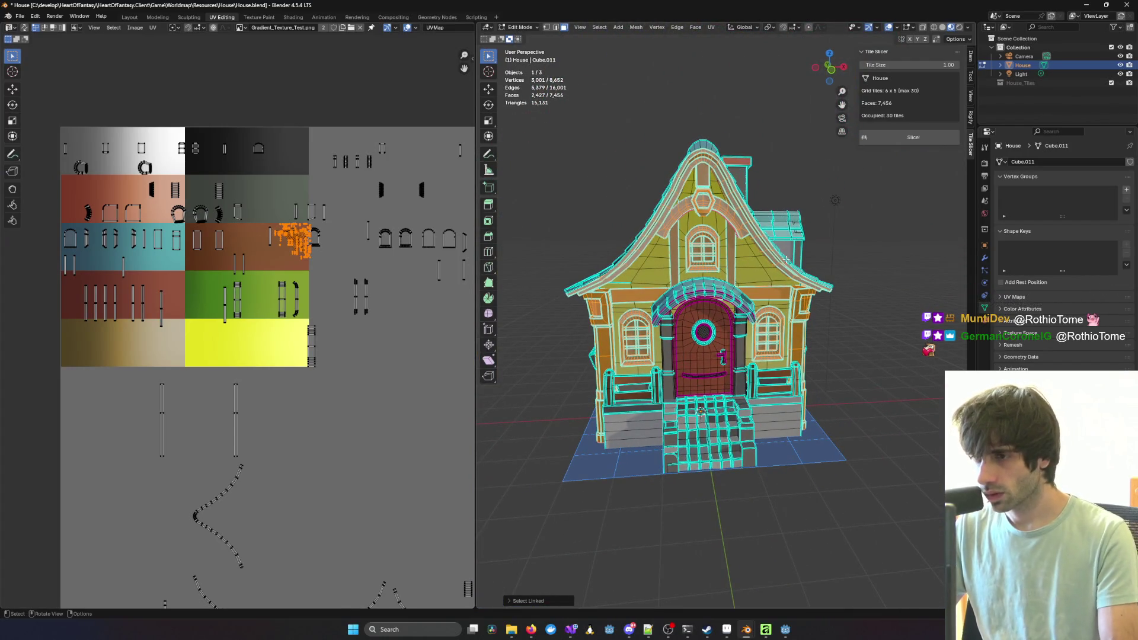
{"action": "key", "text": "KP_1"}
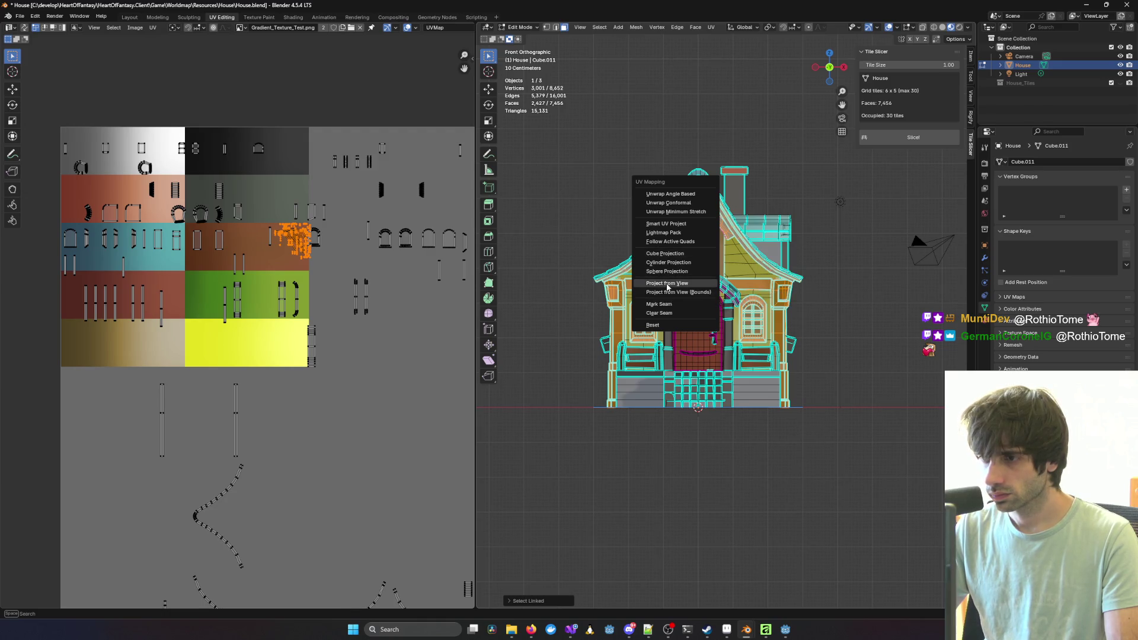
Step: Project the selected faces from the front view and rotate the UV islands -90 degrees
{"action": "left_click", "coordinate": [667, 284]}
{"action": "scroll", "coordinate": [368, 396], "scroll_direction": "down", "scroll_amount": 2}
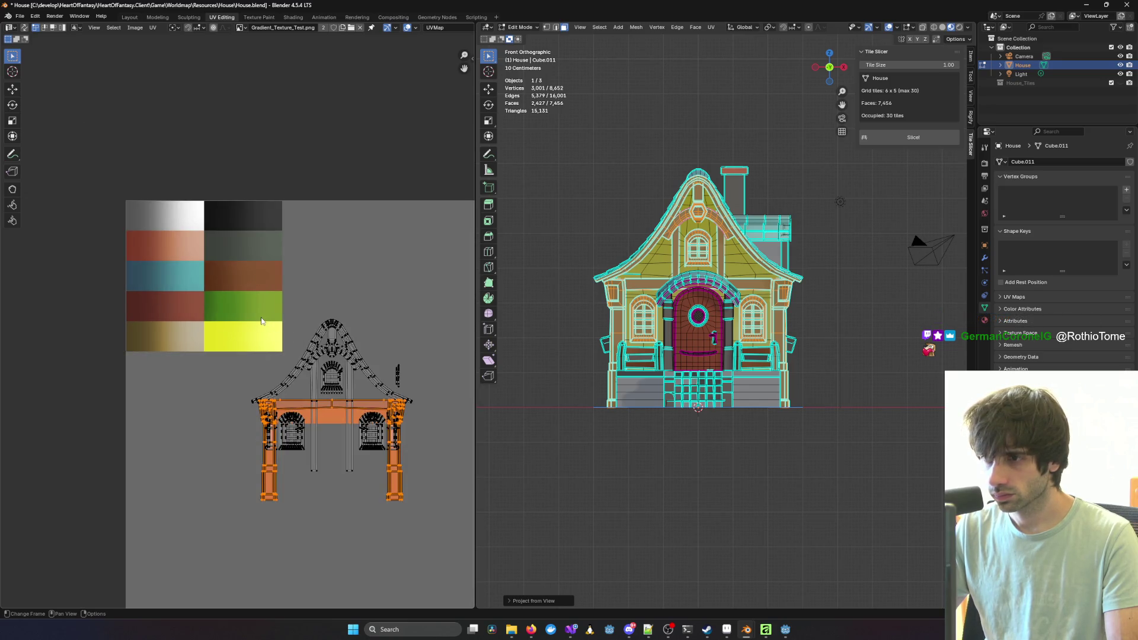
{"action": "left_click_drag", "start_coordinate": [233, 296], "coordinate": [433, 526]}
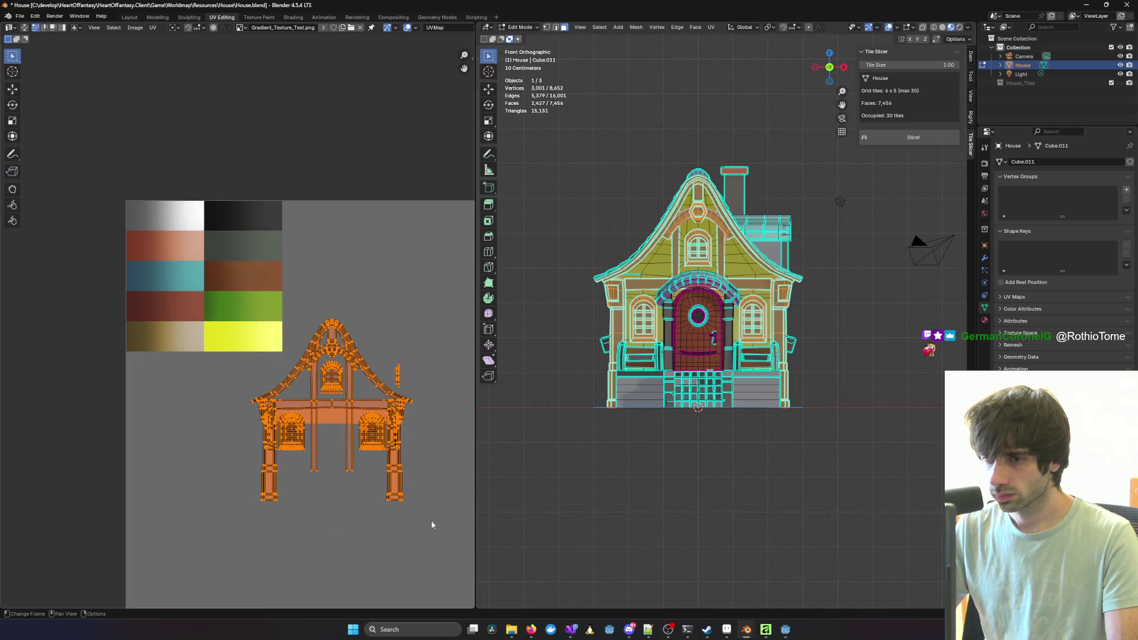
{"action": "key", "text": "g"}
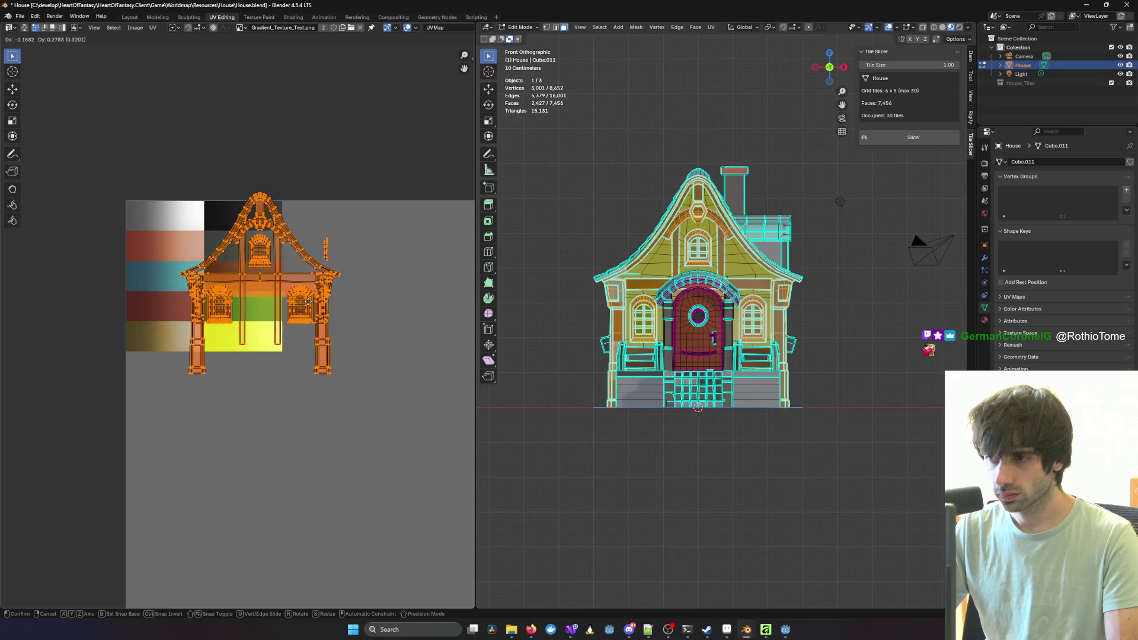
{"action": "left_click", "coordinate": [308, 301]}
{"action": "scroll", "coordinate": [310, 416], "scroll_direction": "up", "scroll_amount": 5}
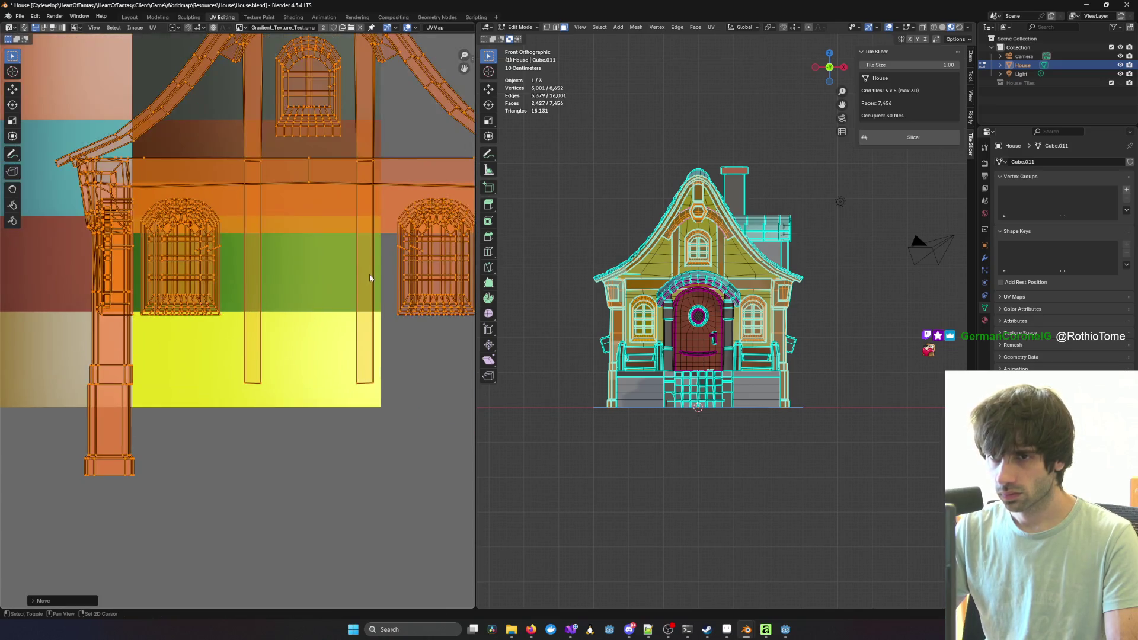
{"action": "key", "text": "r"}
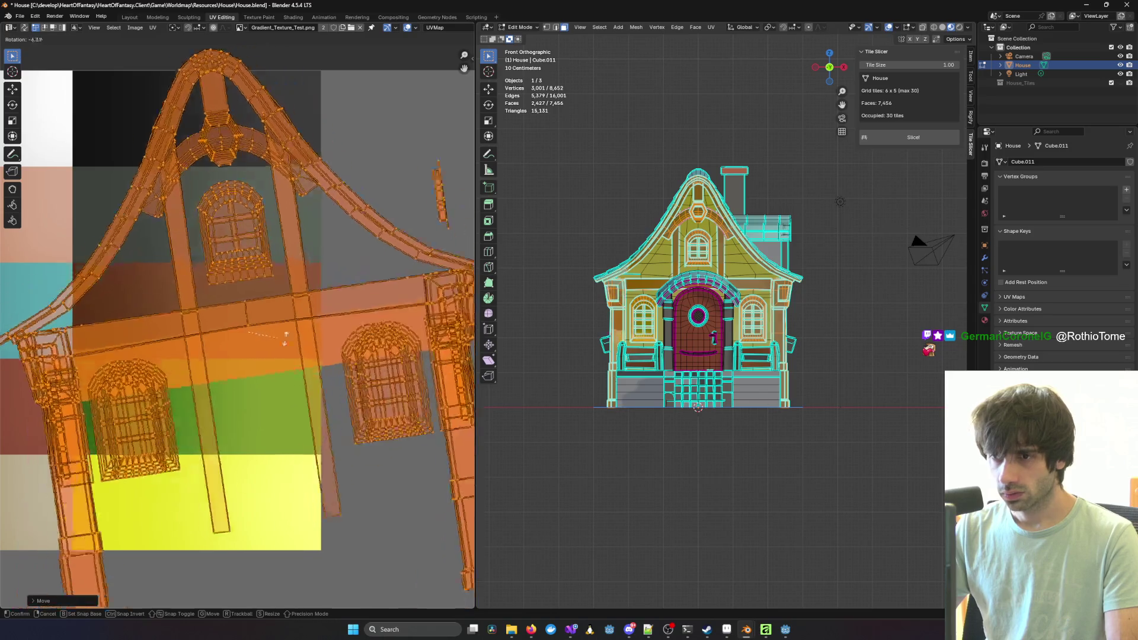
{"action": "left_click", "coordinate": [284, 224]}
Step: Resize the UV islands and position them over the brown palette tile
{"action": "key", "text": "s"}
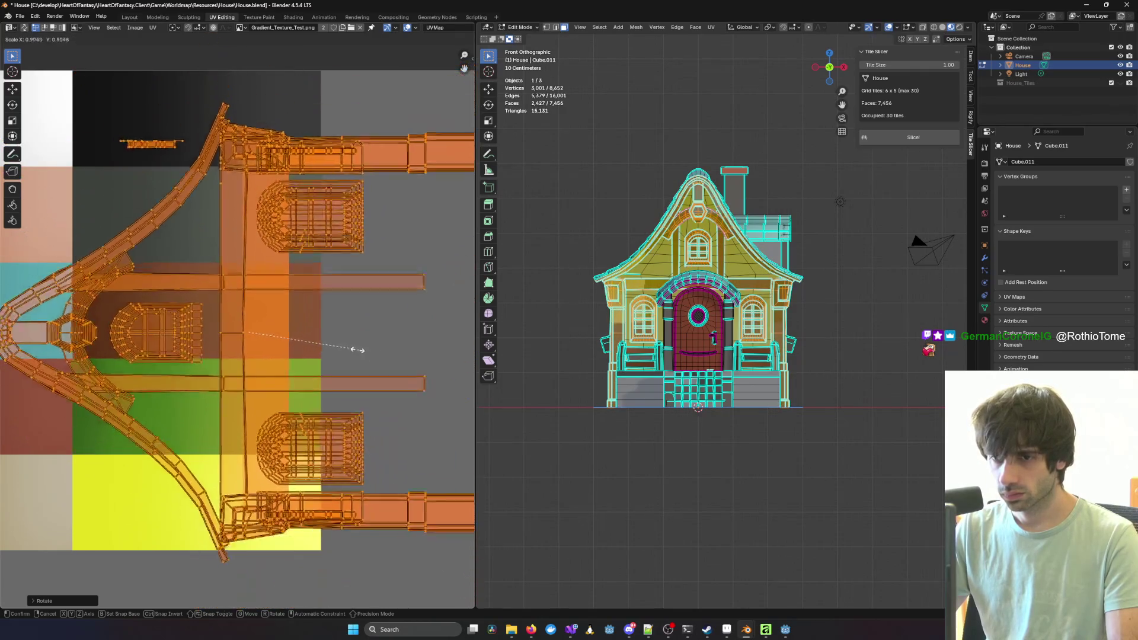
{"action": "left_click", "coordinate": [293, 331]}
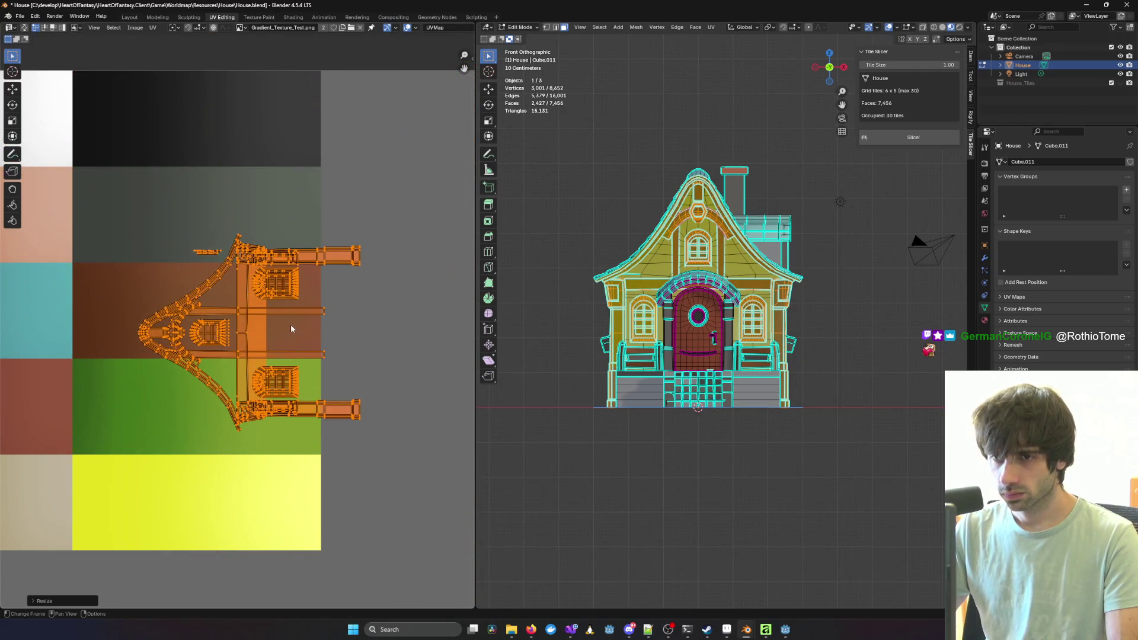
{"action": "scroll", "coordinate": [460, 338], "scroll_direction": "down", "scroll_amount": 3}
{"action": "key", "text": "s"}
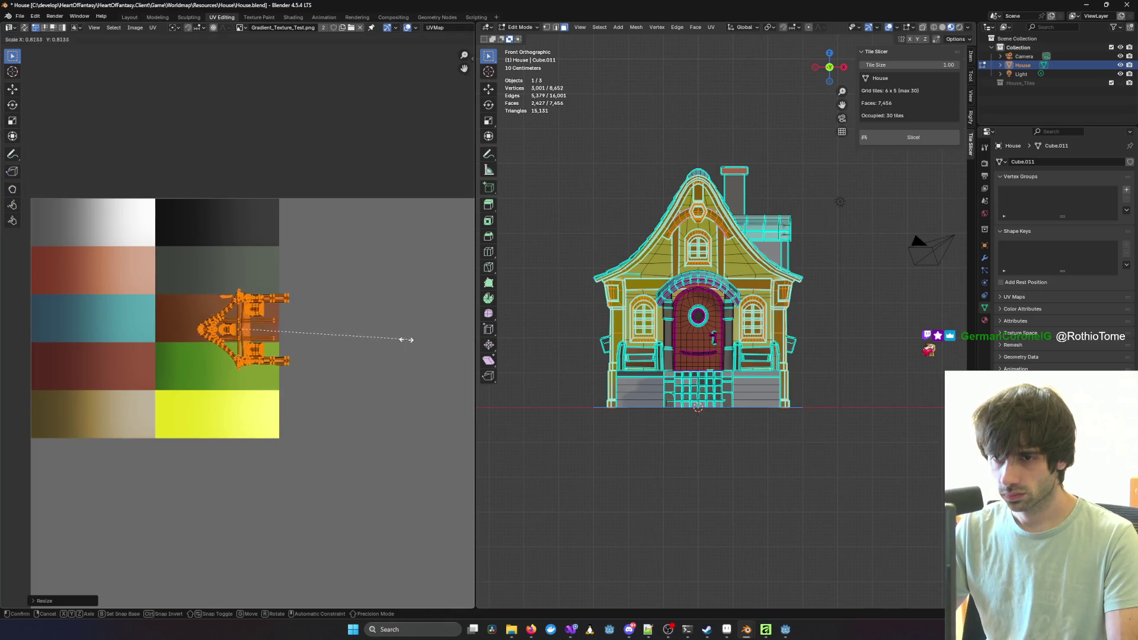
{"action": "left_click", "coordinate": [339, 338]}
{"action": "key", "text": "g"}
{"action": "left_click", "coordinate": [345, 329]}
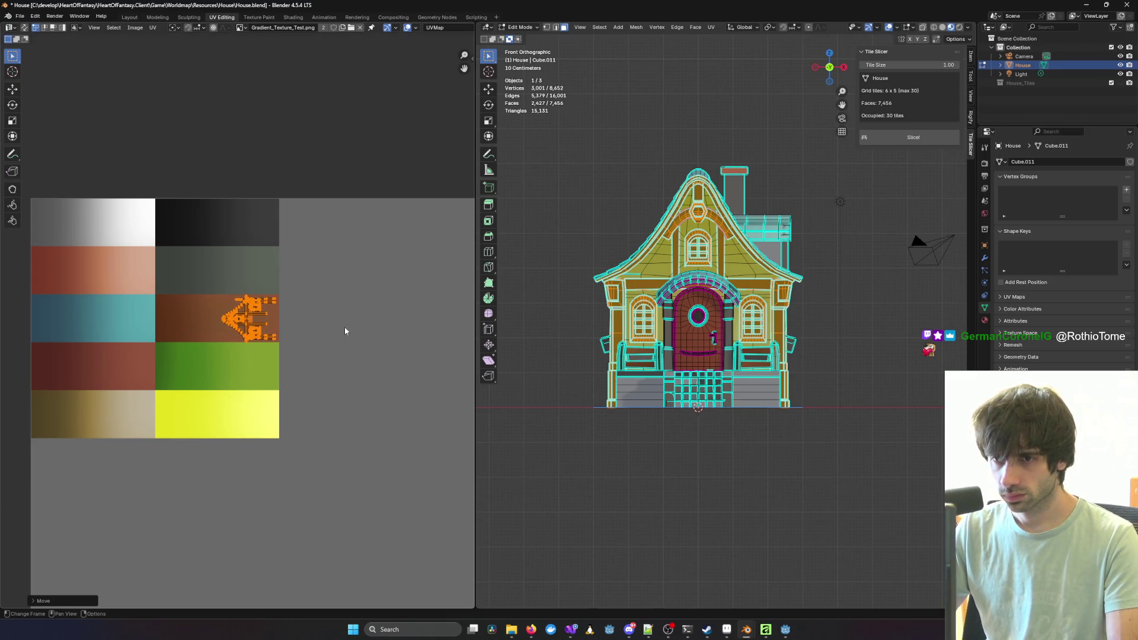
{"action": "scroll", "coordinate": [345, 331], "scroll_direction": "up", "scroll_amount": 9}
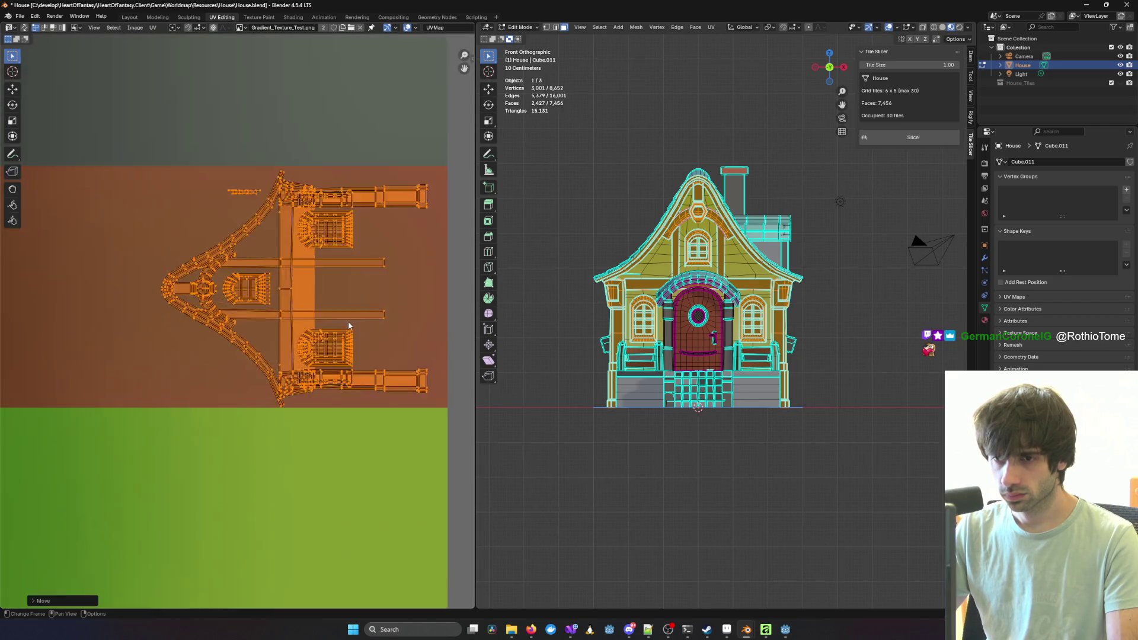
{"action": "mouse_move", "coordinate": [336, 373]}
{"action": "middle_mouse_down"}
{"action": "mouse_move", "coordinate": [270, 372]}
{"action": "mouse_move", "coordinate": [243, 355]}
{"action": "mouse_move", "coordinate": [258, 352]}
{"action": "middle_mouse_up"}
{"action": "key", "text": "g"}
{"action": "left_click", "coordinate": [326, 355]}
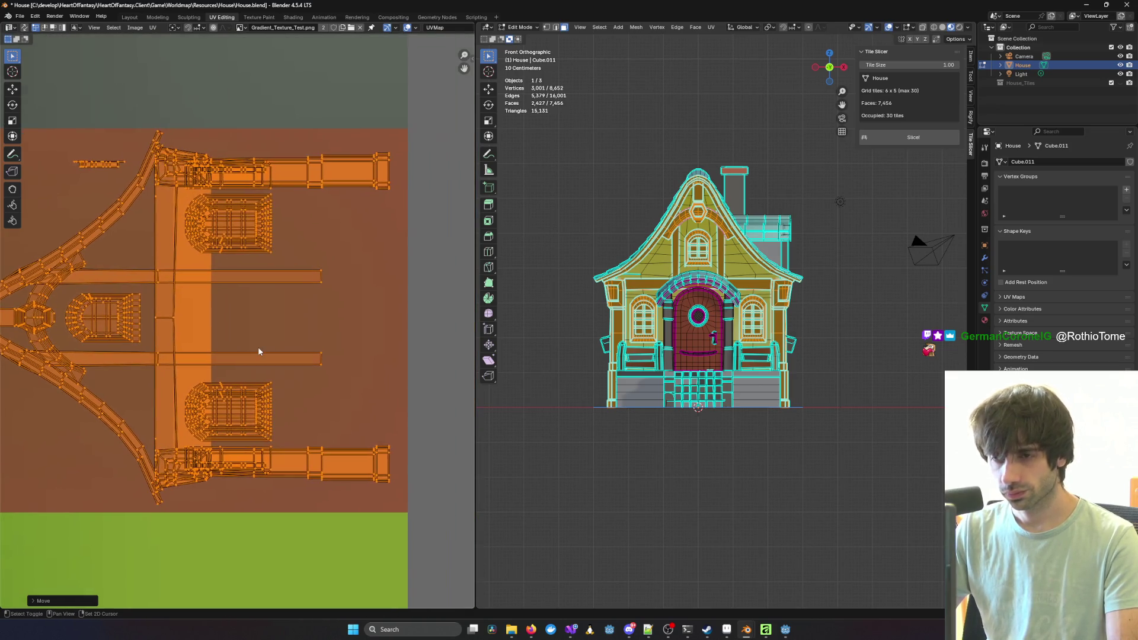
Step: Enlarge the islands further and settle them within the brown tile
{"action": "mouse_move", "coordinate": [867, 363]}
{"action": "middle_mouse_down"}
{"action": "mouse_move", "coordinate": [854, 361]}
{"action": "mouse_move", "coordinate": [865, 358]}
{"action": "middle_mouse_up"}
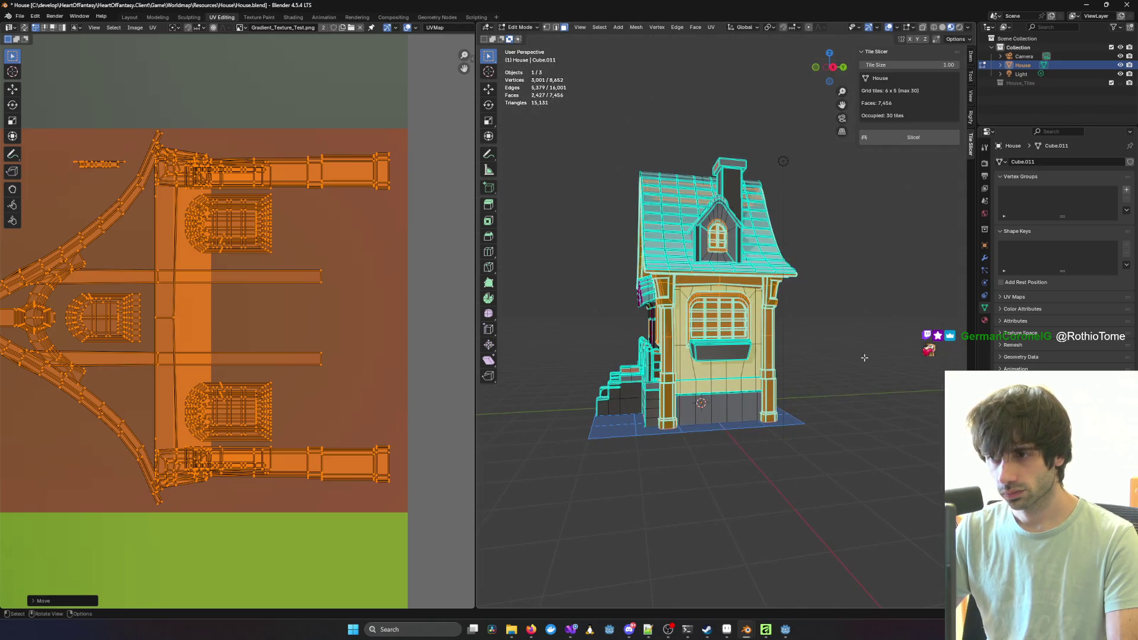
{"action": "scroll", "coordinate": [310, 335], "scroll_direction": "down", "scroll_amount": 4}
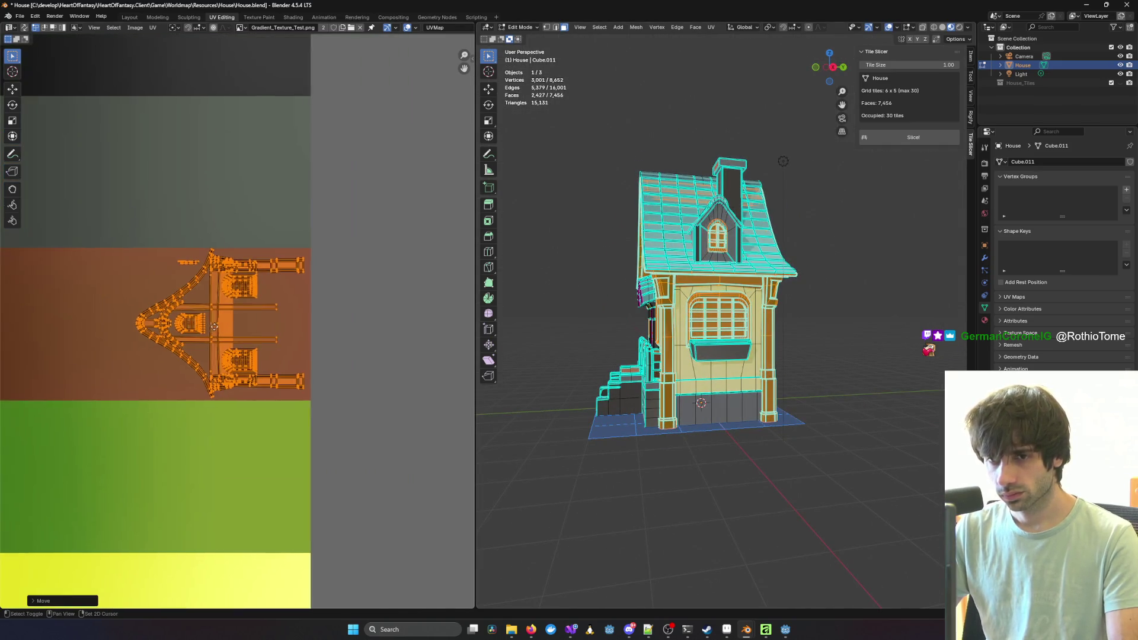
{"action": "middle_click_drag", "start_coordinate": [172, 330], "coordinate": [307, 330]}
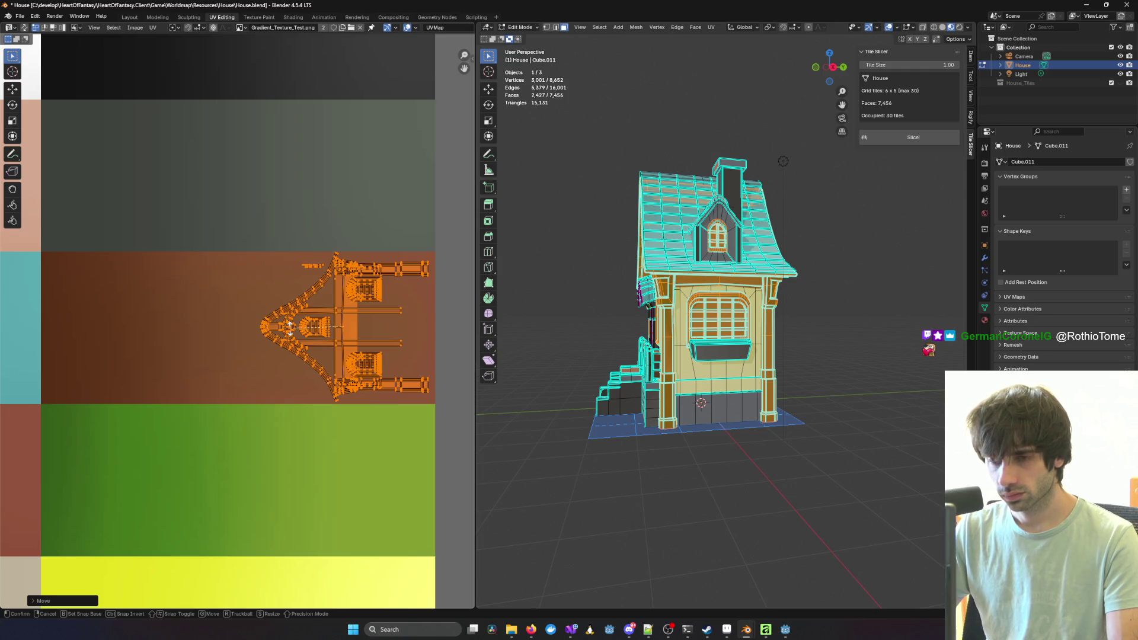
{"action": "key", "text": "s"}
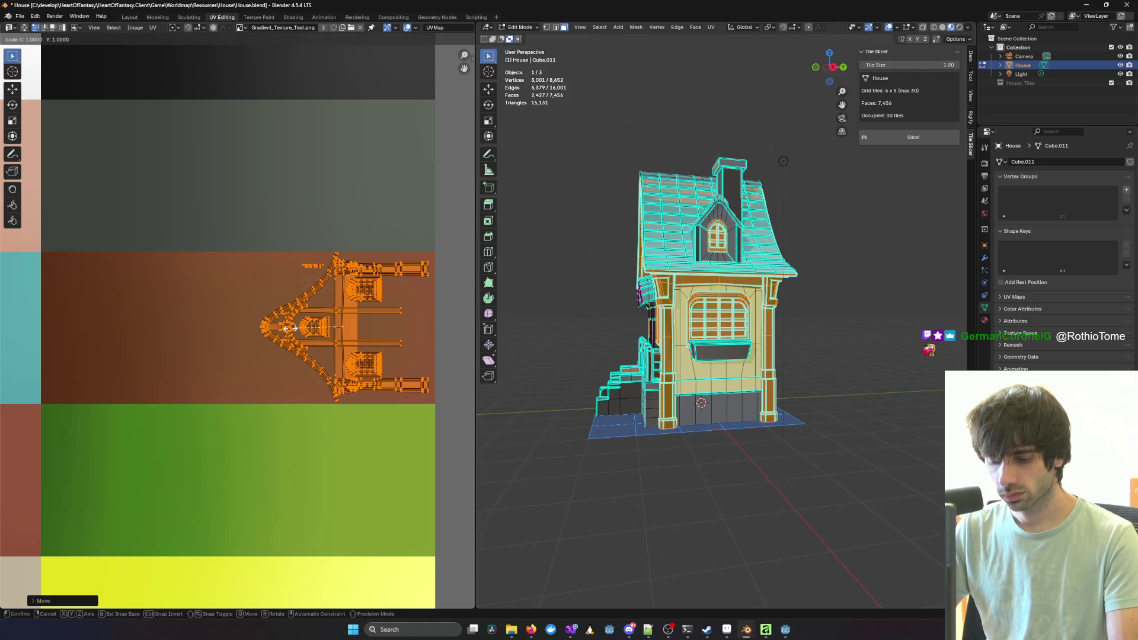
{"action": "left_click", "coordinate": [264, 332]}
{"action": "key", "text": "g"}
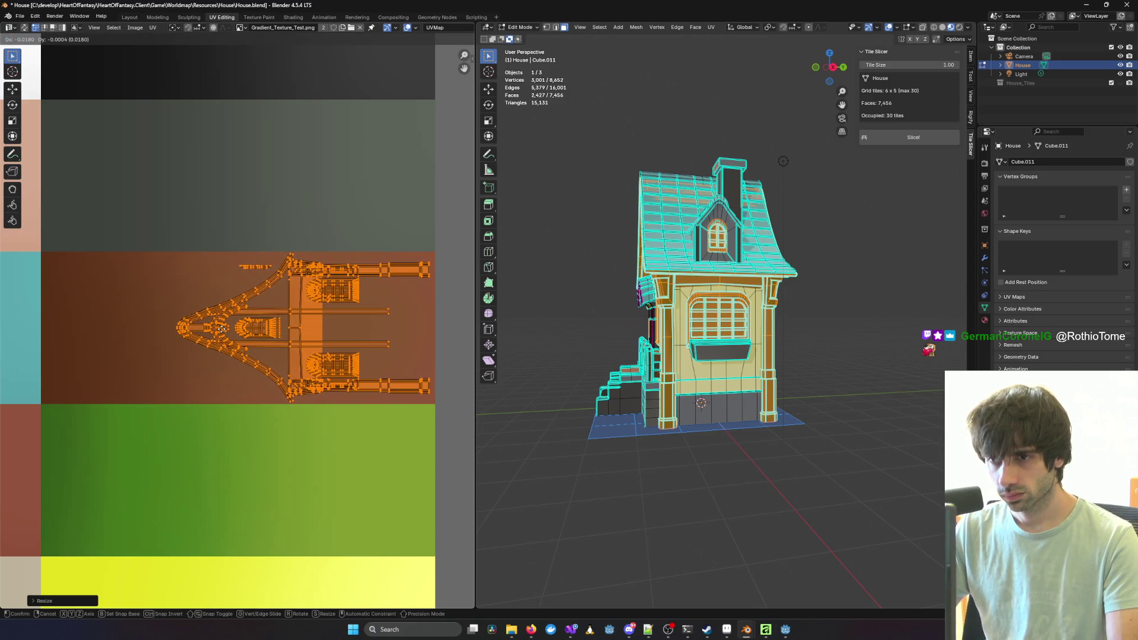
{"action": "left_click", "coordinate": [240, 331]}
Step: Deselect everything and preview the textured house in Object Mode, checking the right window
{"action": "key", "text": "alt+a"}
{"action": "mouse_move", "coordinate": [682, 332]}
{"action": "middle_mouse_down"}
{"action": "mouse_move", "coordinate": [889, 323]}
{"action": "mouse_move", "coordinate": [828, 334]}
{"action": "mouse_move", "coordinate": [504, 323]}
{"action": "mouse_move", "coordinate": [522, 332]}
{"action": "mouse_move", "coordinate": [504, 339]}
{"action": "mouse_move", "coordinate": [563, 337]}
{"action": "mouse_move", "coordinate": [576, 317]}
{"action": "mouse_move", "coordinate": [552, 297]}
{"action": "mouse_move", "coordinate": [500, 336]}
{"action": "mouse_move", "coordinate": [526, 340]}
{"action": "mouse_move", "coordinate": [503, 320]}
{"action": "middle_mouse_up"}
{"action": "key", "text": "Tab"}
{"action": "scroll", "coordinate": [738, 330], "scroll_direction": "up", "scroll_amount": 5}
{"action": "scroll", "coordinate": [805, 354], "scroll_direction": "up", "scroll_amount": 5}
{"action": "scroll", "coordinate": [806, 353], "scroll_direction": "down", "scroll_amount": 5}
{"action": "middle_click_drag", "start_coordinate": [890, 385], "coordinate": [800, 372], "text": "shift"}
{"action": "scroll", "coordinate": [757, 366], "scroll_direction": "up", "scroll_amount": 4}
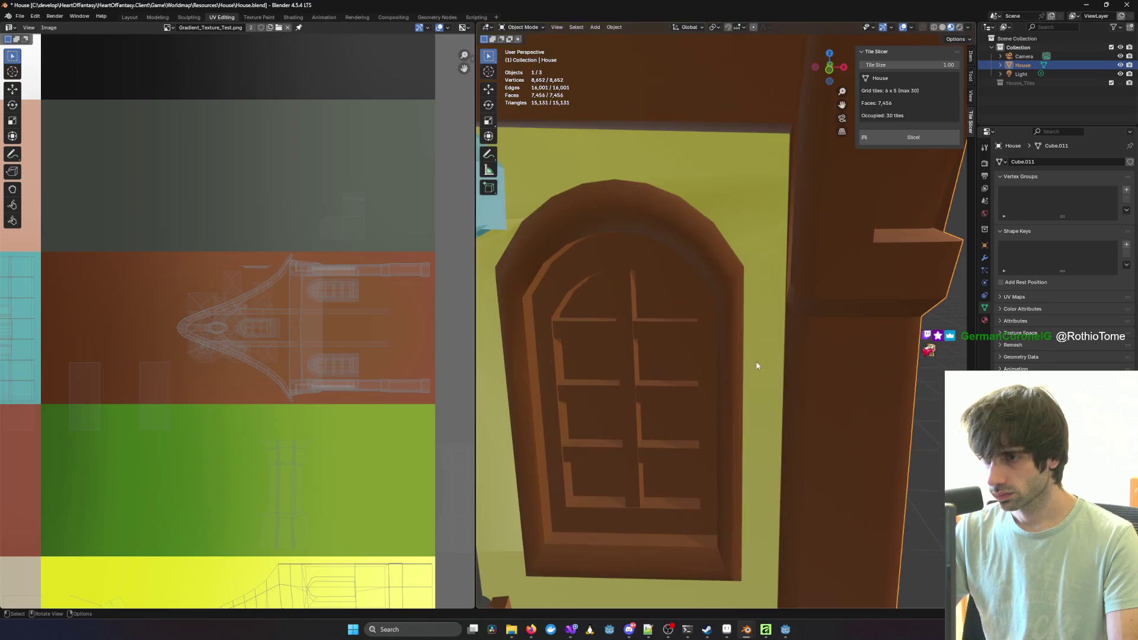
Step: In Edit Mode, select the glass faces of the two arched windows
{"action": "key", "text": "Tab"}
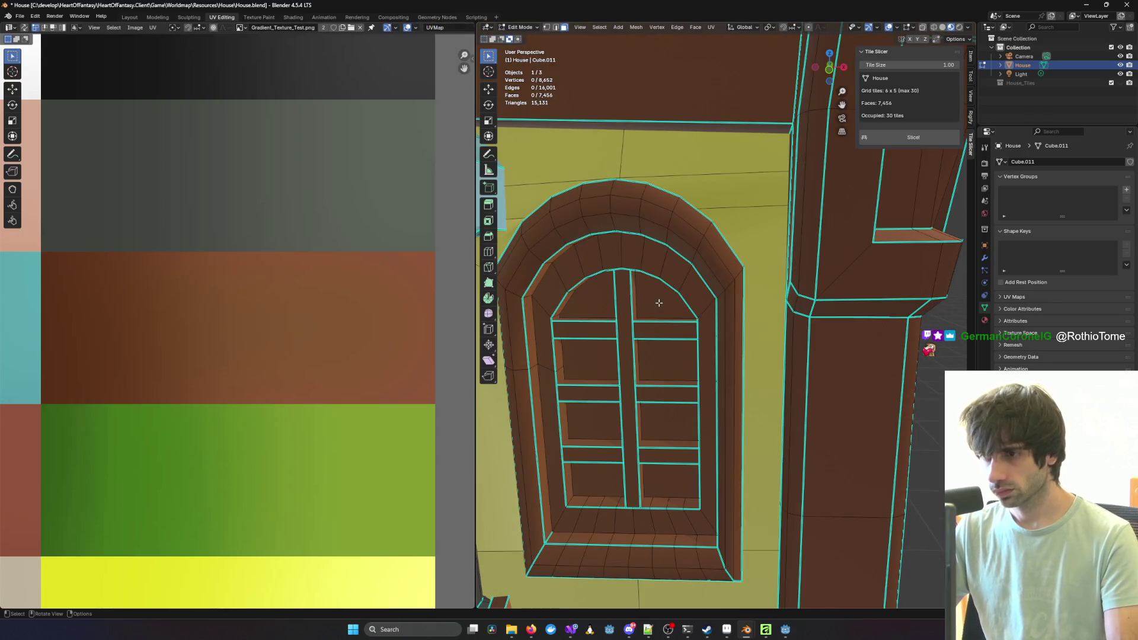
{"action": "key", "text": "u"}
{"action": "key", "text": "Escape"}
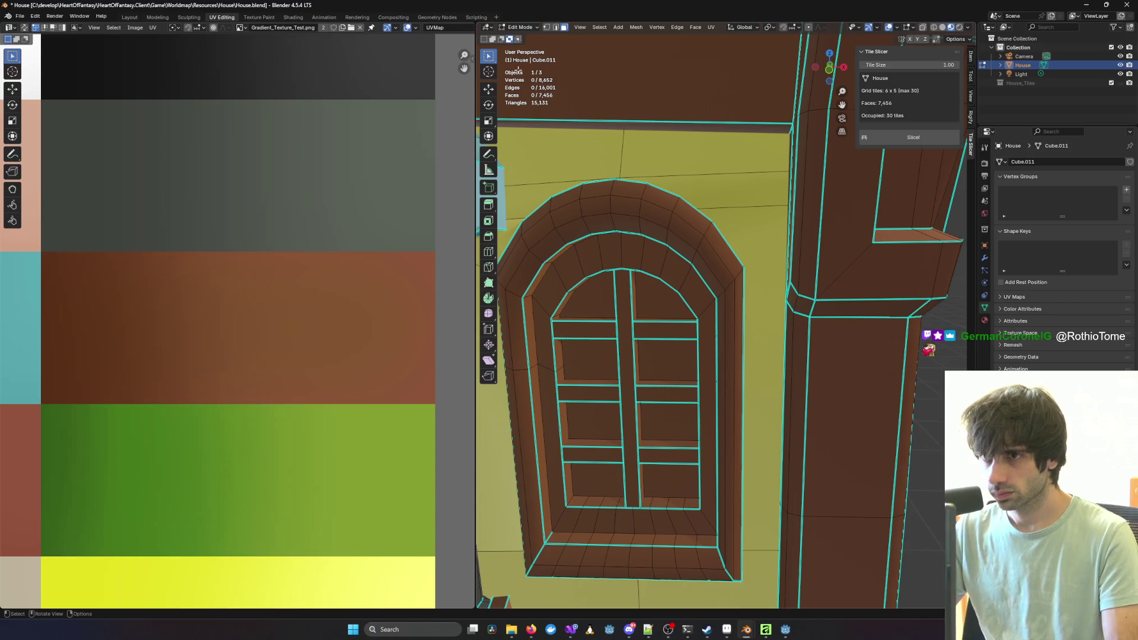
{"action": "left_click", "coordinate": [648, 300]}
{"action": "scroll", "coordinate": [634, 384], "scroll_direction": "down", "scroll_amount": 5}
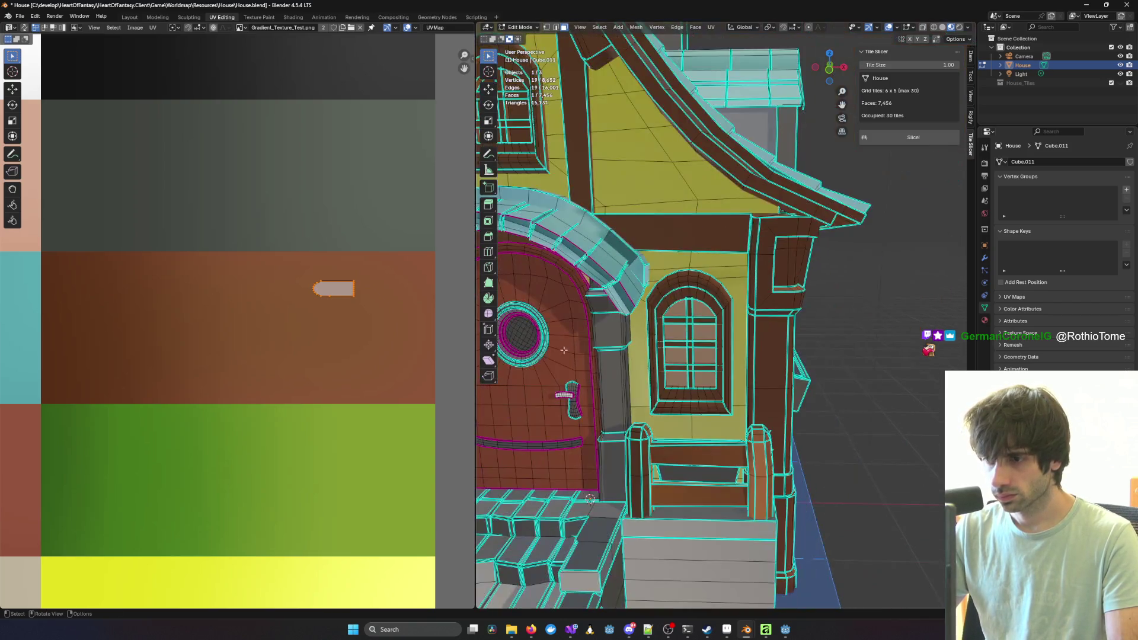
{"action": "middle_click_drag", "start_coordinate": [633, 384], "coordinate": [796, 350], "text": "shift"}
{"action": "left_click", "coordinate": [796, 350], "text": "shift"}
Step: Add the front, side and dormer window glass faces to the selection
{"action": "mouse_move", "coordinate": [730, 332]}
{"action": "middle_mouse_down"}
{"action": "mouse_move", "coordinate": [676, 325]}
{"action": "mouse_move", "coordinate": [771, 318]}
{"action": "mouse_move", "coordinate": [753, 333]}
{"action": "middle_mouse_up"}
{"action": "left_click", "coordinate": [776, 316], "text": "shift"}
{"action": "left_click", "coordinate": [748, 317], "text": "shift"}
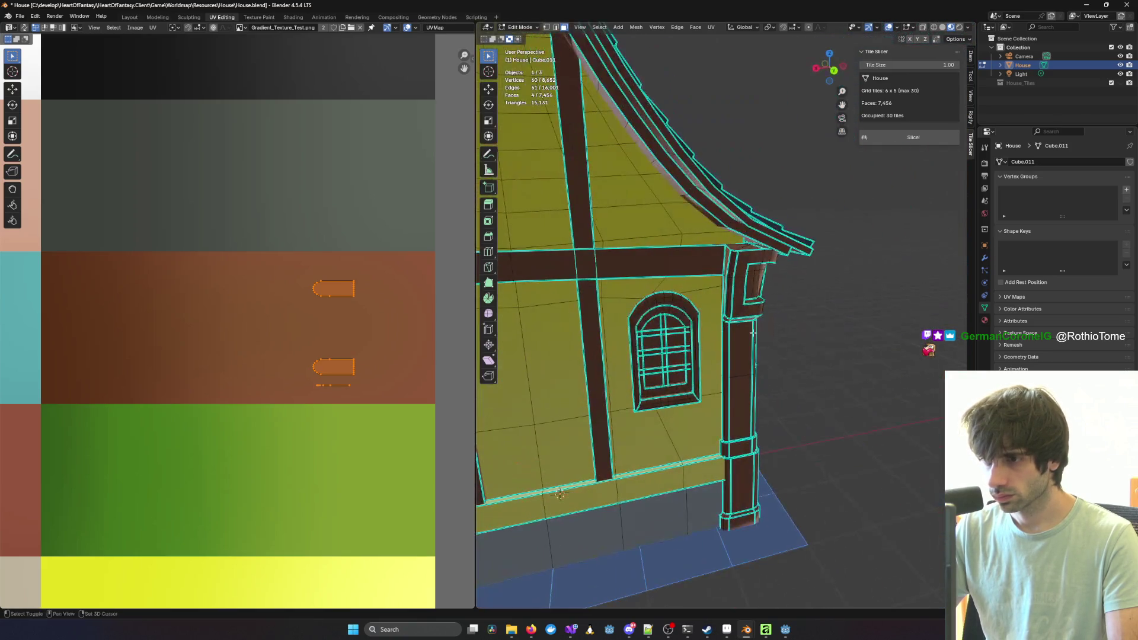
{"action": "left_click", "coordinate": [677, 338], "text": "shift"}
{"action": "middle_click_drag", "start_coordinate": [677, 338], "coordinate": [857, 334]}
{"action": "left_click", "coordinate": [784, 349], "text": "shift"}
{"action": "middle_click_drag", "start_coordinate": [784, 349], "coordinate": [804, 168]}
{"action": "left_click", "coordinate": [804, 168], "text": "shift"}
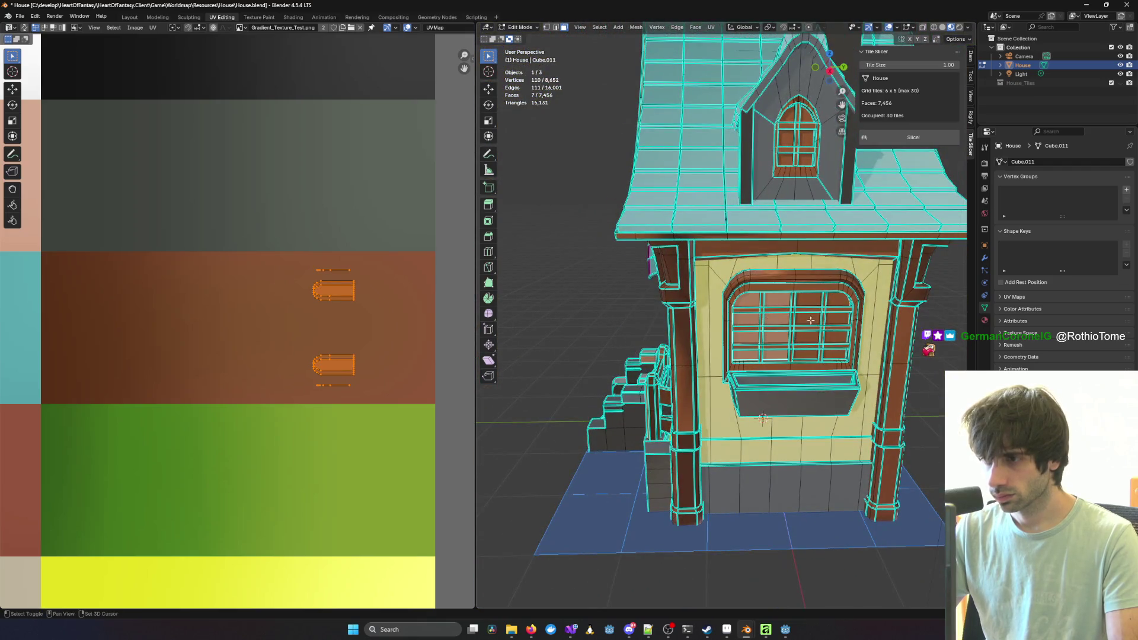
{"action": "left_click", "coordinate": [805, 139], "text": "shift"}
{"action": "scroll", "coordinate": [852, 302], "scroll_direction": "down", "scroll_amount": 3}
{"action": "middle_click_drag", "start_coordinate": [830, 306], "coordinate": [821, 327]}
{"action": "scroll", "coordinate": [331, 327], "scroll_direction": "down", "scroll_amount": 3}
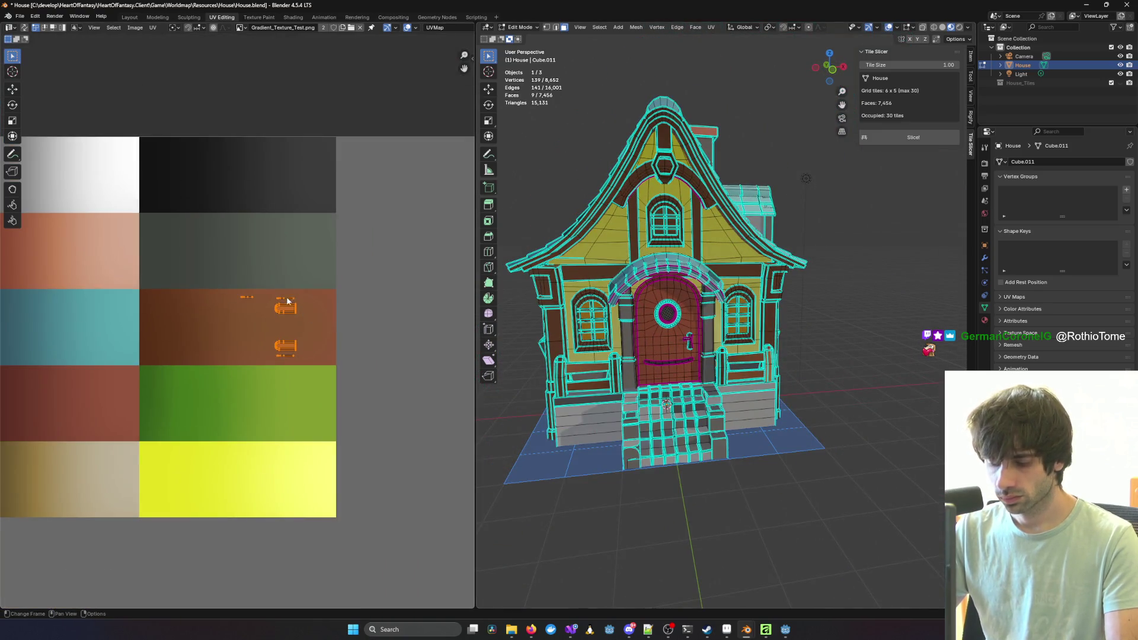
Step: Move the selected window glass UV islands onto the blue palette tile
{"action": "key", "text": "g"}
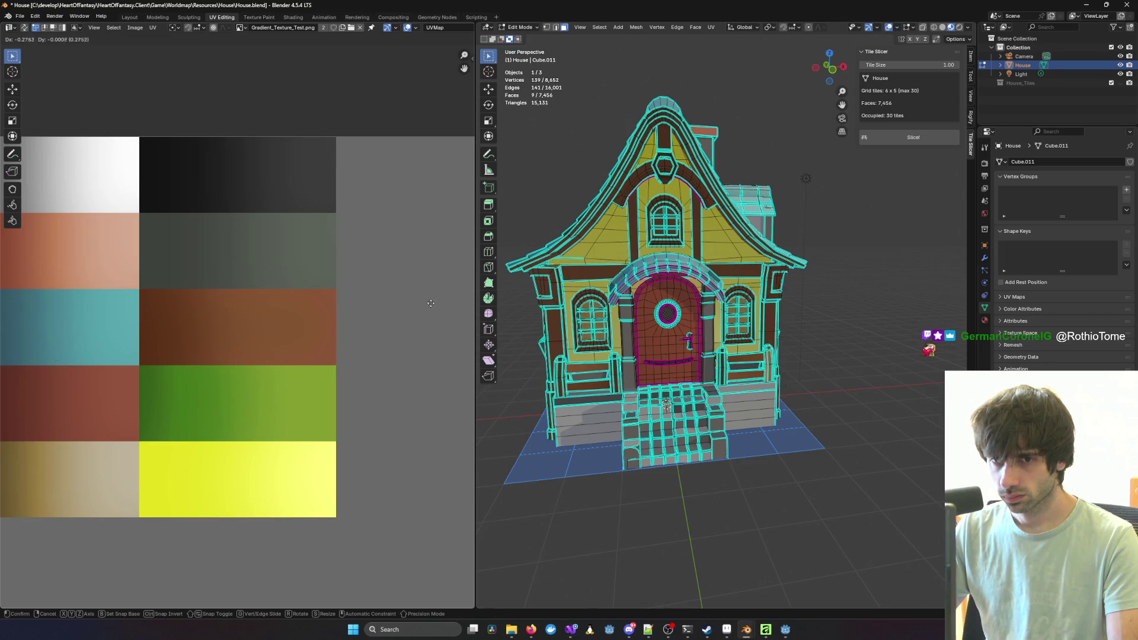
{"action": "left_click", "coordinate": [44, 308]}
{"action": "scroll", "coordinate": [69, 310], "scroll_direction": "down", "scroll_amount": 1}
{"action": "middle_click_drag", "start_coordinate": [69, 310], "coordinate": [269, 310]}
{"action": "scroll", "coordinate": [158, 307], "scroll_direction": "up", "scroll_amount": 3}
{"action": "key", "text": "g"}
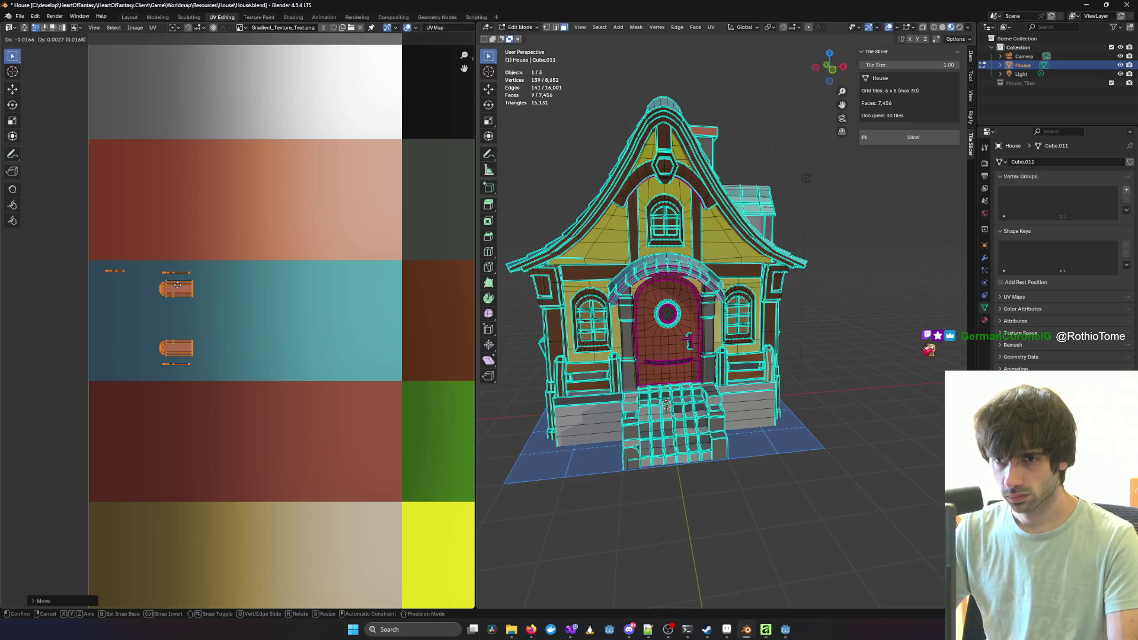
{"action": "left_click", "coordinate": [178, 285]}
Step: Preview the blue-glazed house outside Edit Mode, then return to mesh editing
{"action": "mouse_move", "coordinate": [895, 305]}
{"action": "middle_mouse_down"}
{"action": "mouse_move", "coordinate": [734, 321]}
{"action": "mouse_move", "coordinate": [605, 291]}
{"action": "mouse_move", "coordinate": [504, 293]}
{"action": "mouse_move", "coordinate": [959, 297]}
{"action": "mouse_move", "coordinate": [532, 305]}
{"action": "middle_mouse_up"}
{"action": "key", "text": "Tab"}
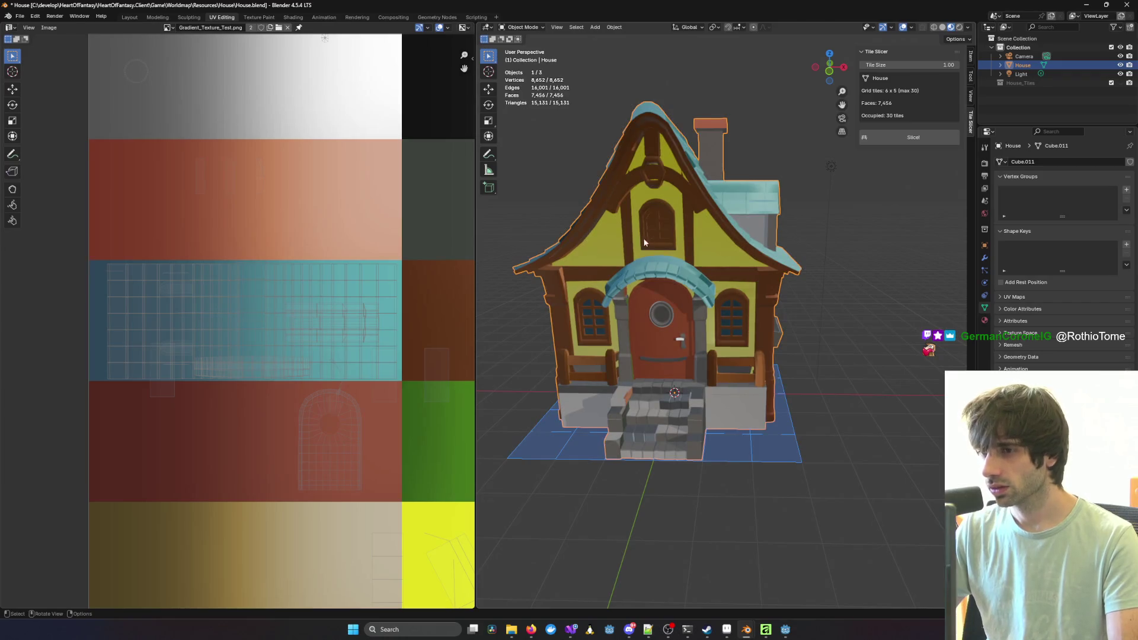
{"action": "key", "text": "Tab"}
{"action": "scroll", "coordinate": [652, 228], "scroll_direction": "up", "scroll_amount": 5}
Step: Project the upper window's glass face from a straight front view
{"action": "left_click", "coordinate": [586, 143]}
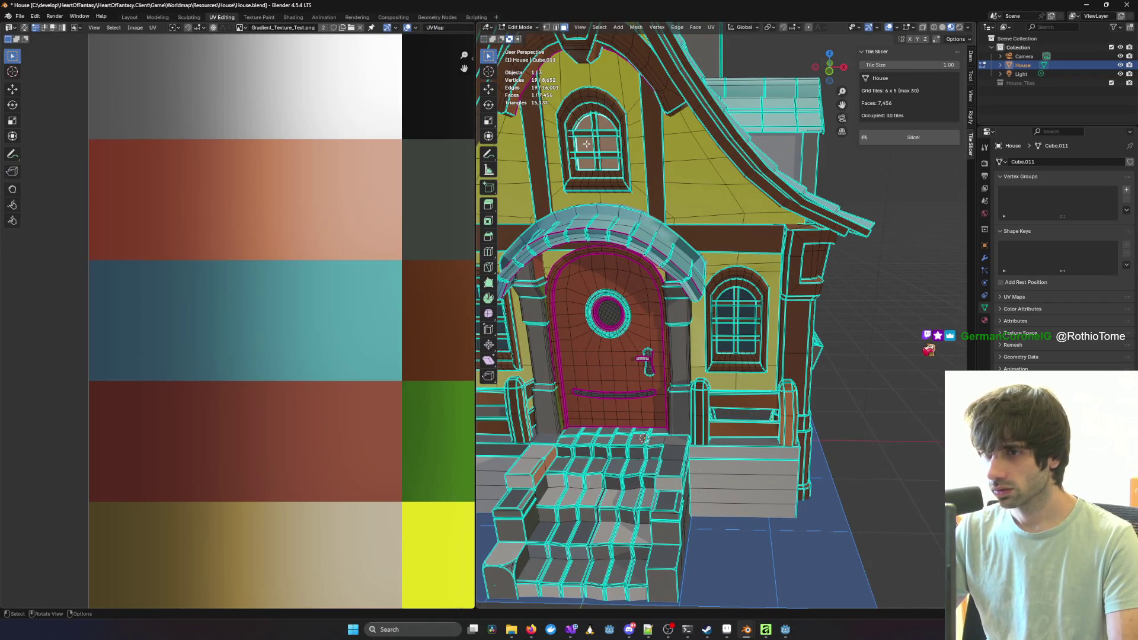
{"action": "key", "text": "u"}
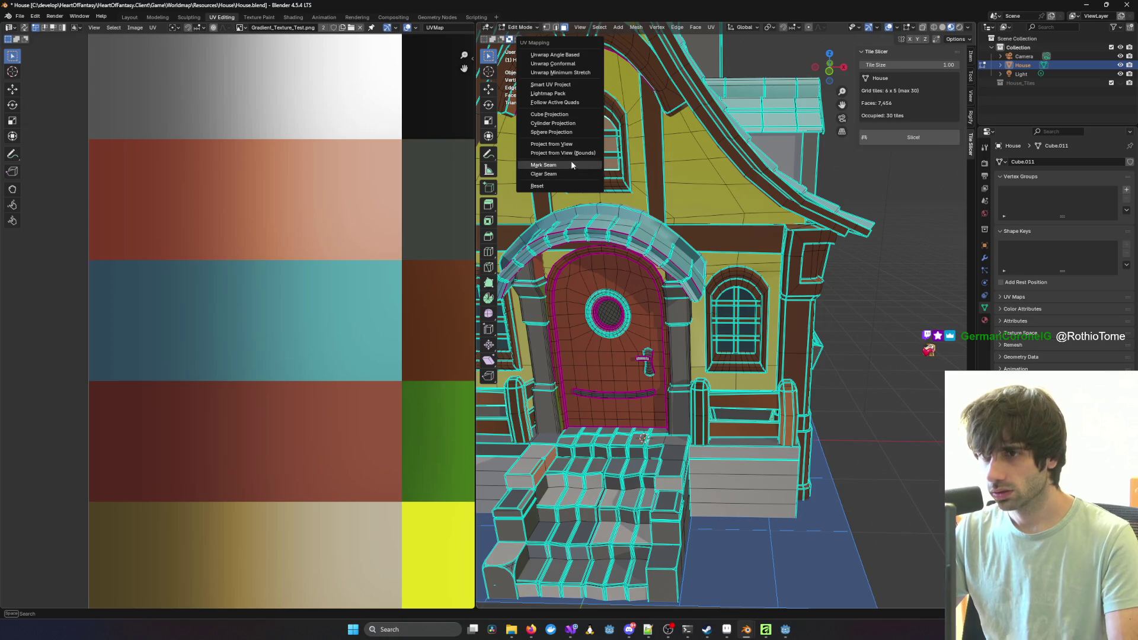
{"action": "left_click", "coordinate": [844, 165]}
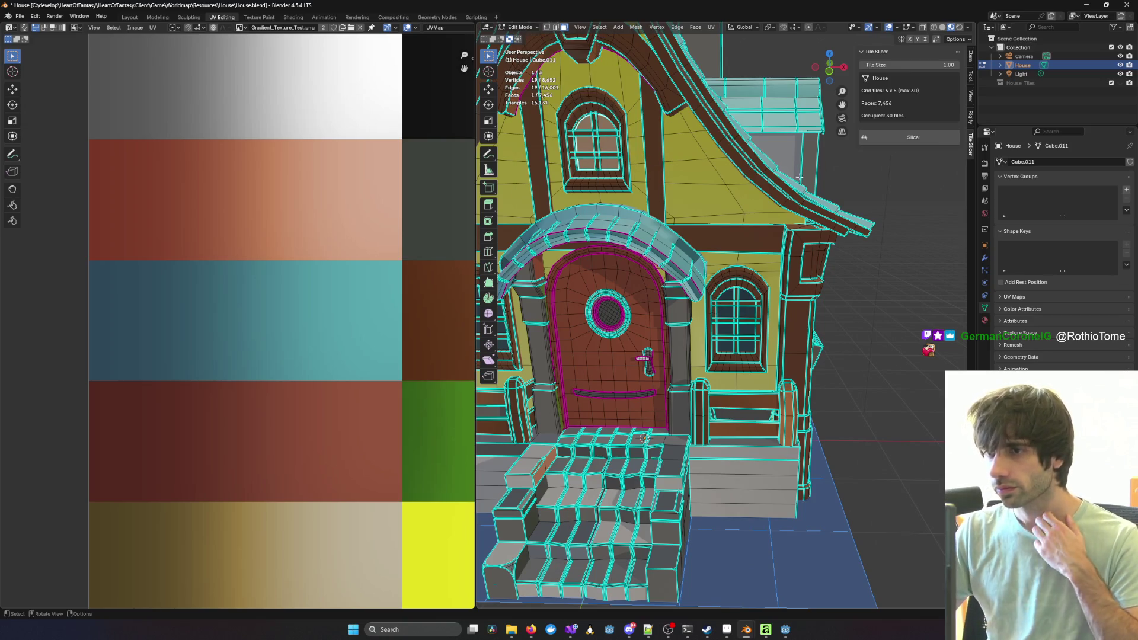
{"action": "key", "text": "KP_1"}
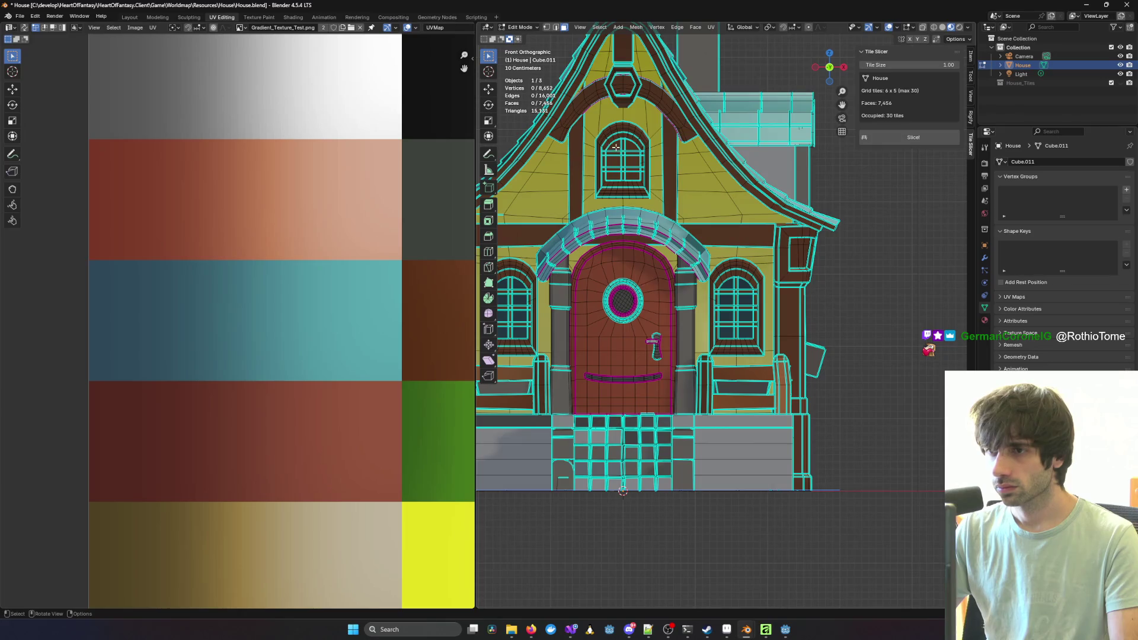
{"action": "key", "text": "u"}
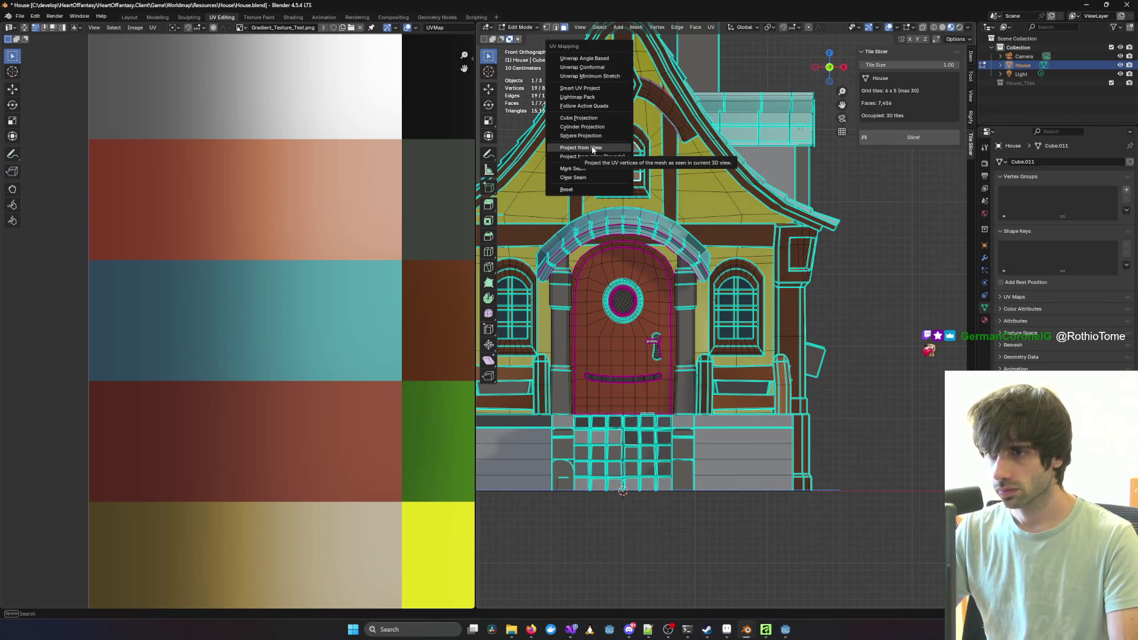
{"action": "left_click", "coordinate": [593, 150]}
{"action": "scroll", "coordinate": [397, 252], "scroll_direction": "down", "scroll_amount": 6}
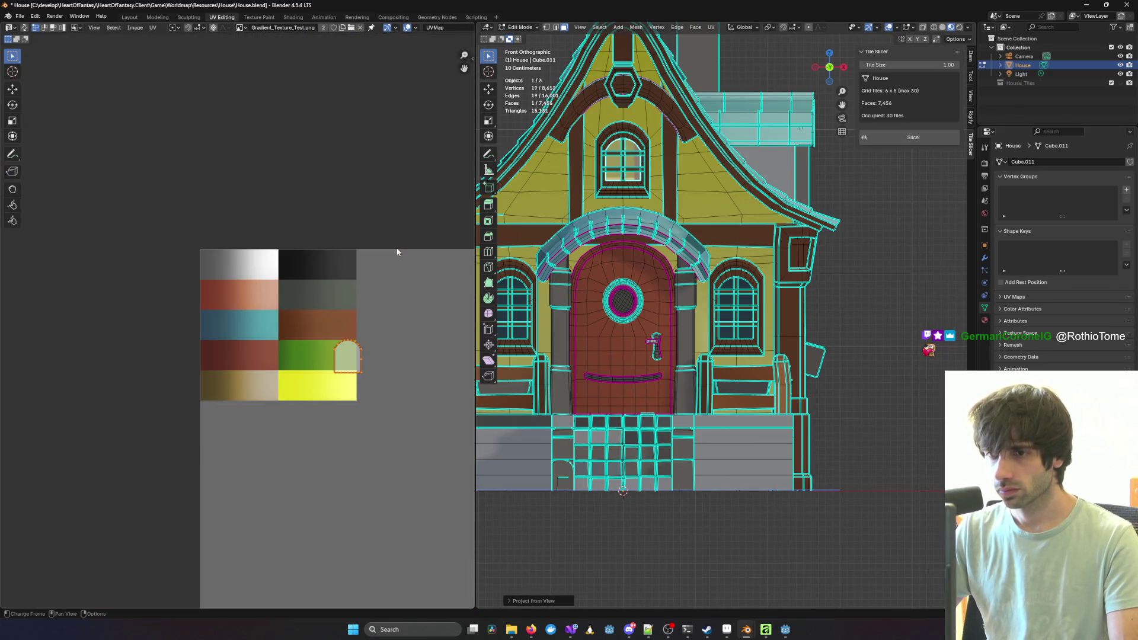
Step: Try moving and rotating the arch UV island, then undo those changes
{"action": "key", "text": "g"}
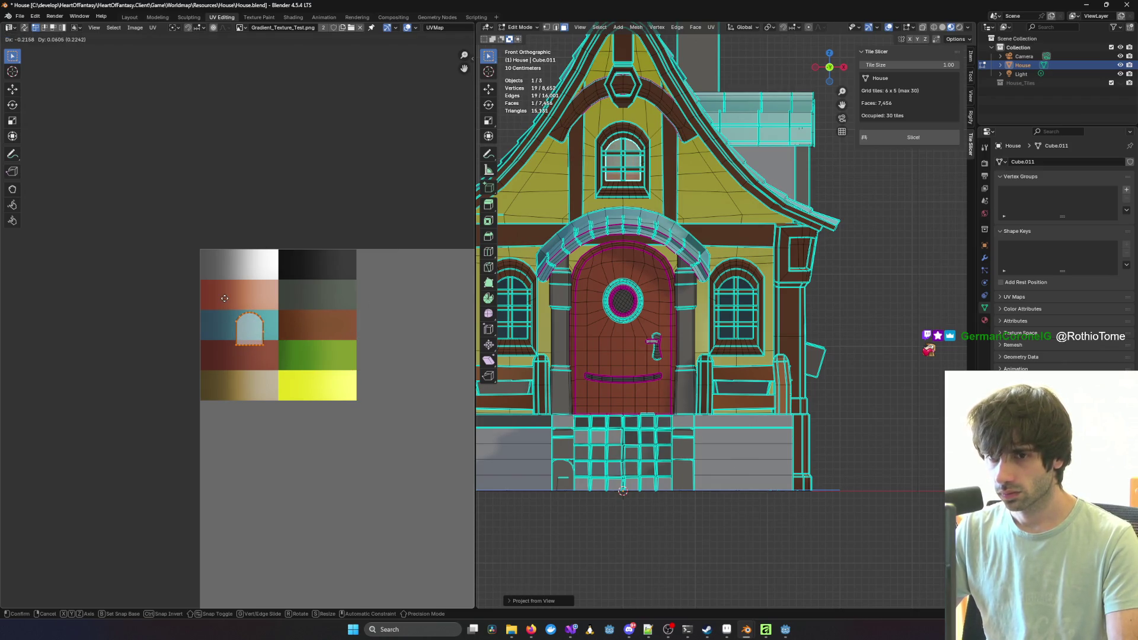
{"action": "key", "text": "r"}
{"action": "key", "text": "Escape"}
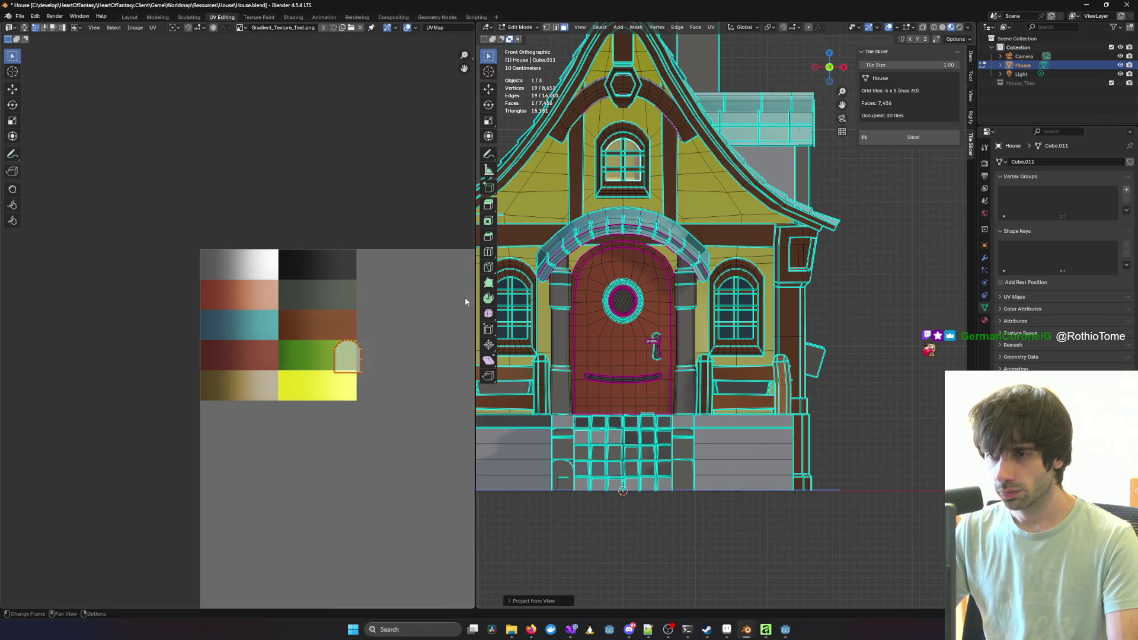
{"action": "key", "text": "ctrl+z"}
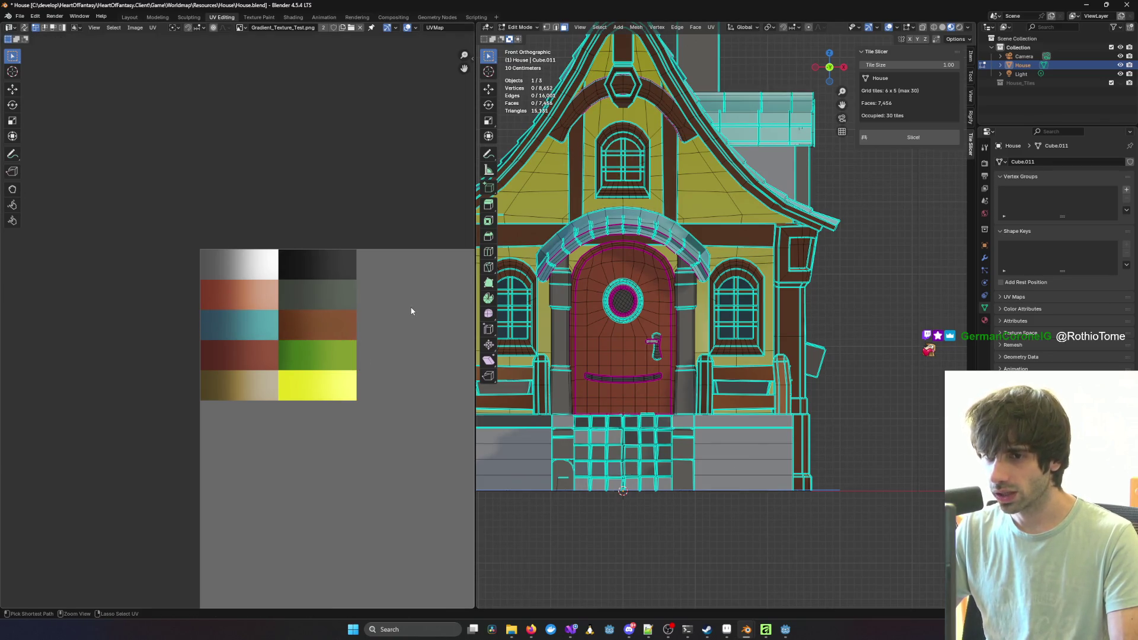
{"action": "key", "text": "ctrl+z"}
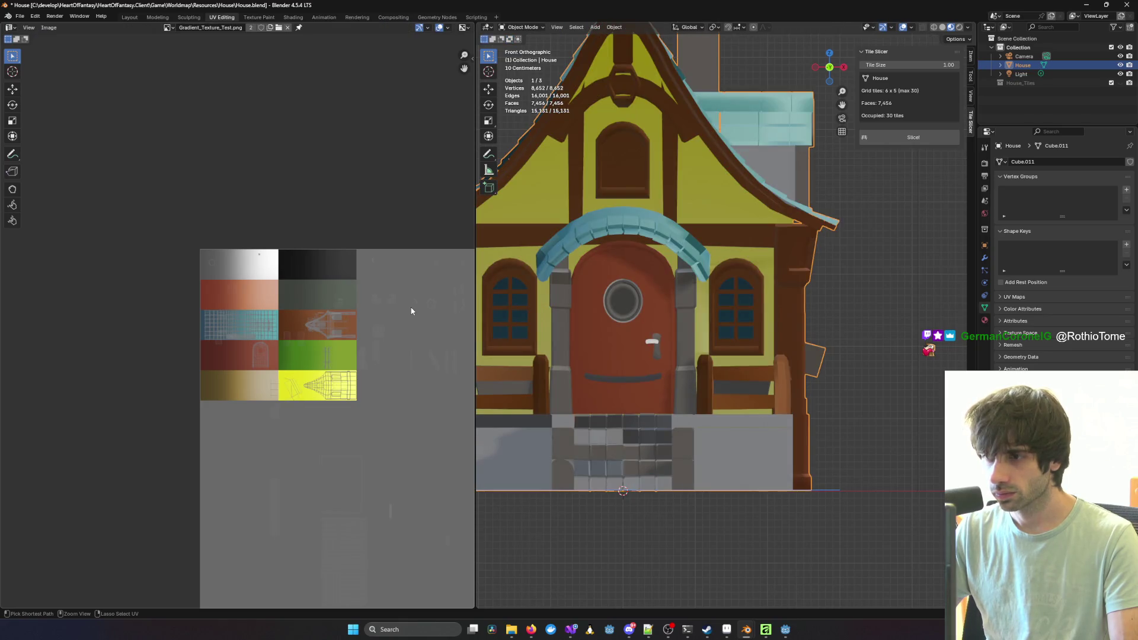
{"action": "key", "text": "ctrl+z"}
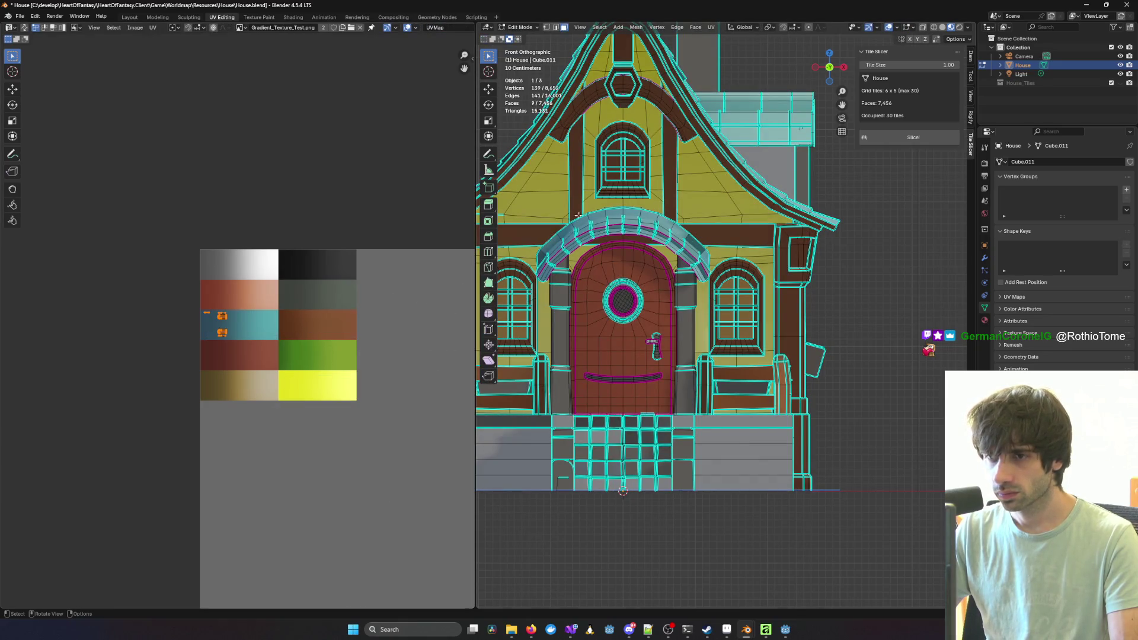
Step: Move the small door-area UV island from the brown swatch onto the teal swatch
{"action": "left_click", "coordinate": [614, 160], "text": "shift"}
{"action": "scroll", "coordinate": [326, 326], "scroll_direction": "up", "scroll_amount": 6}
{"action": "scroll", "coordinate": [412, 318], "scroll_direction": "right", "scroll_amount": 3, "text": "ctrl"}
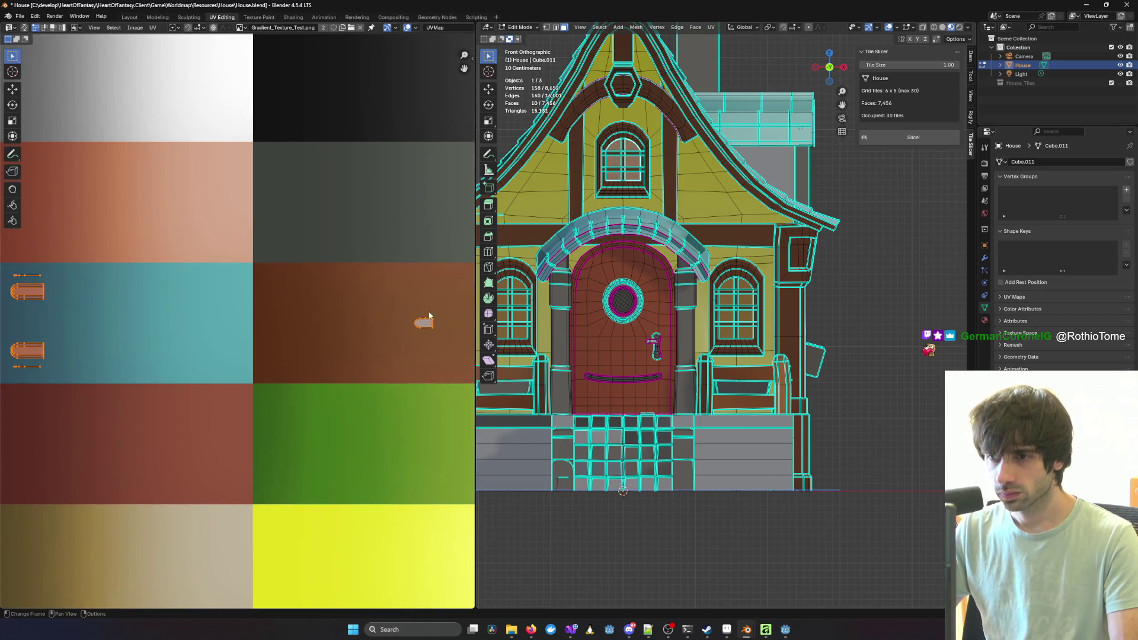
{"action": "left_click_drag", "start_coordinate": [449, 343], "coordinate": [449, 343]}
{"action": "key", "text": "g"}
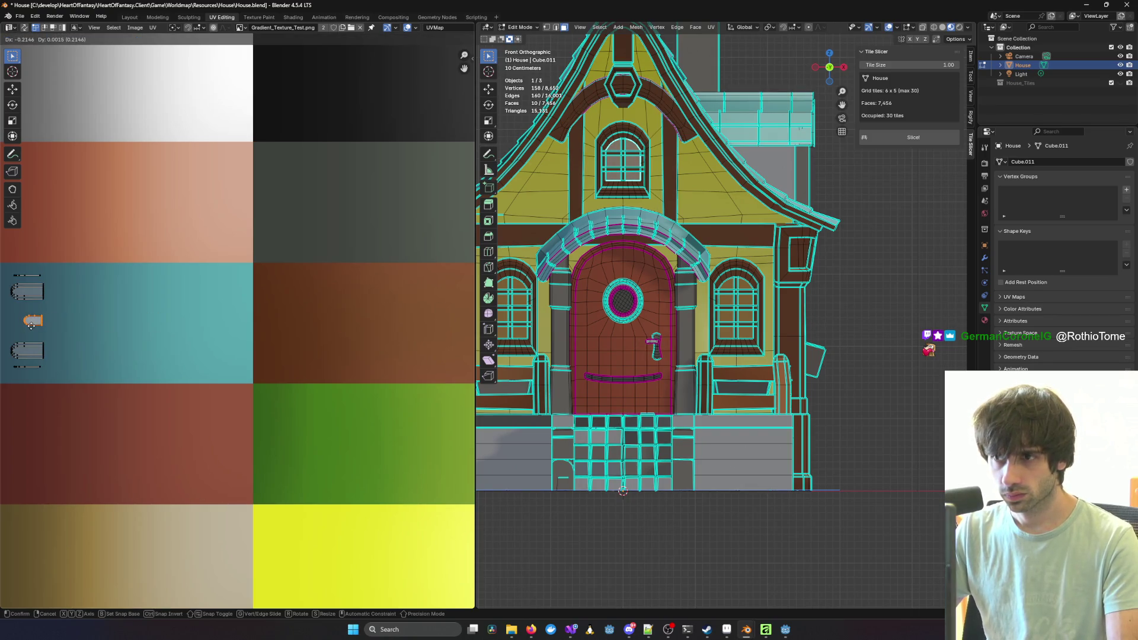
{"action": "left_click", "coordinate": [2, 325]}
Step: Clear the mesh selection and zoom out to show the whole house
{"action": "middle_click_drag", "start_coordinate": [593, 356], "coordinate": [641, 326]}
{"action": "scroll", "coordinate": [441, 315], "scroll_direction": "left", "scroll_amount": 5, "text": "ctrl"}
{"action": "scroll", "coordinate": [441, 315], "scroll_direction": "left", "scroll_amount": 2, "text": "ctrl"}
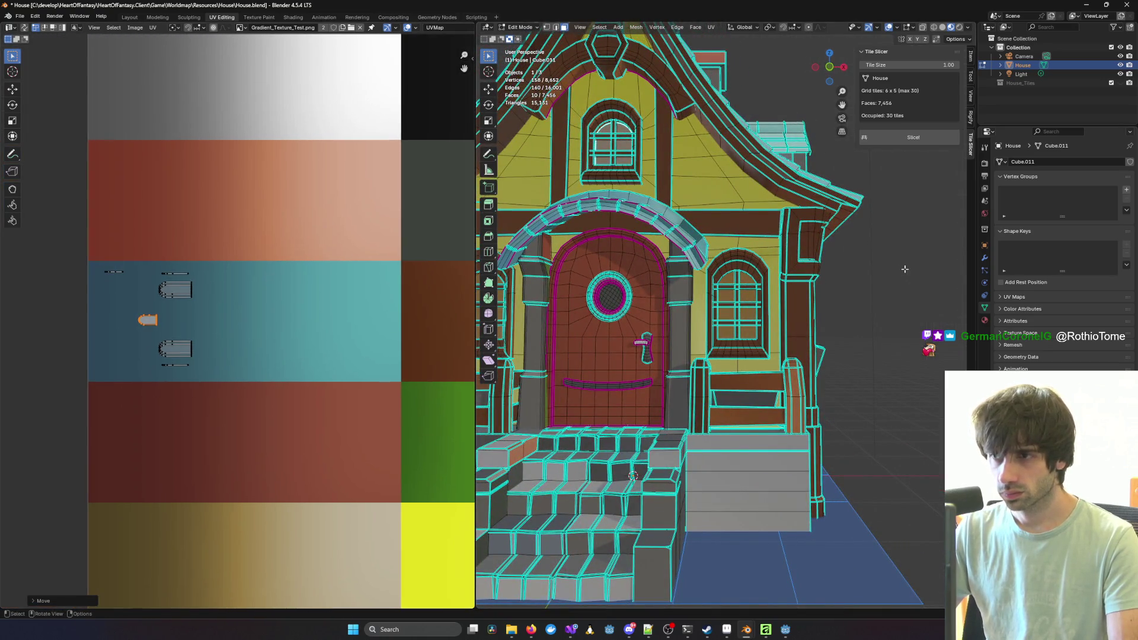
{"action": "left_click", "coordinate": [905, 269]}
{"action": "scroll", "coordinate": [877, 279], "scroll_direction": "down", "scroll_amount": 5}
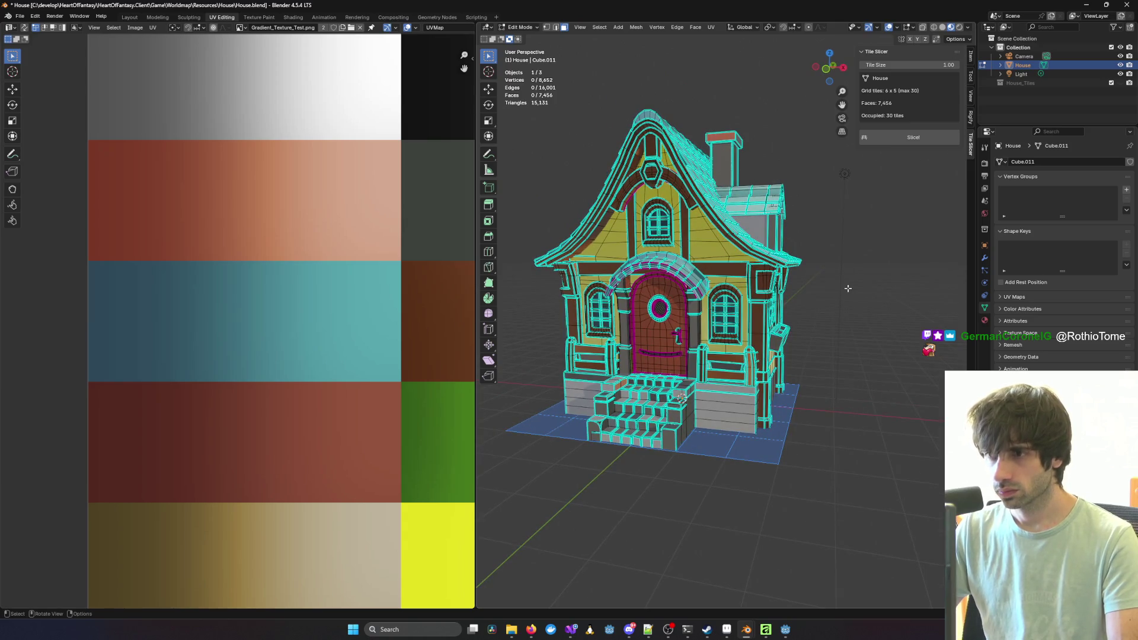
Step: Select linked the connected wall pieces, then add the dormer walls with L
{"action": "key", "text": "Tab"}
{"action": "mouse_move", "coordinate": [834, 293]}
{"action": "middle_mouse_down"}
{"action": "mouse_move", "coordinate": [539, 310]}
{"action": "mouse_move", "coordinate": [794, 303]}
{"action": "mouse_move", "coordinate": [776, 310]}
{"action": "mouse_move", "coordinate": [660, 294]}
{"action": "mouse_move", "coordinate": [766, 215]}
{"action": "mouse_move", "coordinate": [729, 249]}
{"action": "mouse_move", "coordinate": [671, 241]}
{"action": "mouse_move", "coordinate": [756, 312]}
{"action": "mouse_move", "coordinate": [778, 261]}
{"action": "middle_mouse_up"}
{"action": "key", "text": "Tab"}
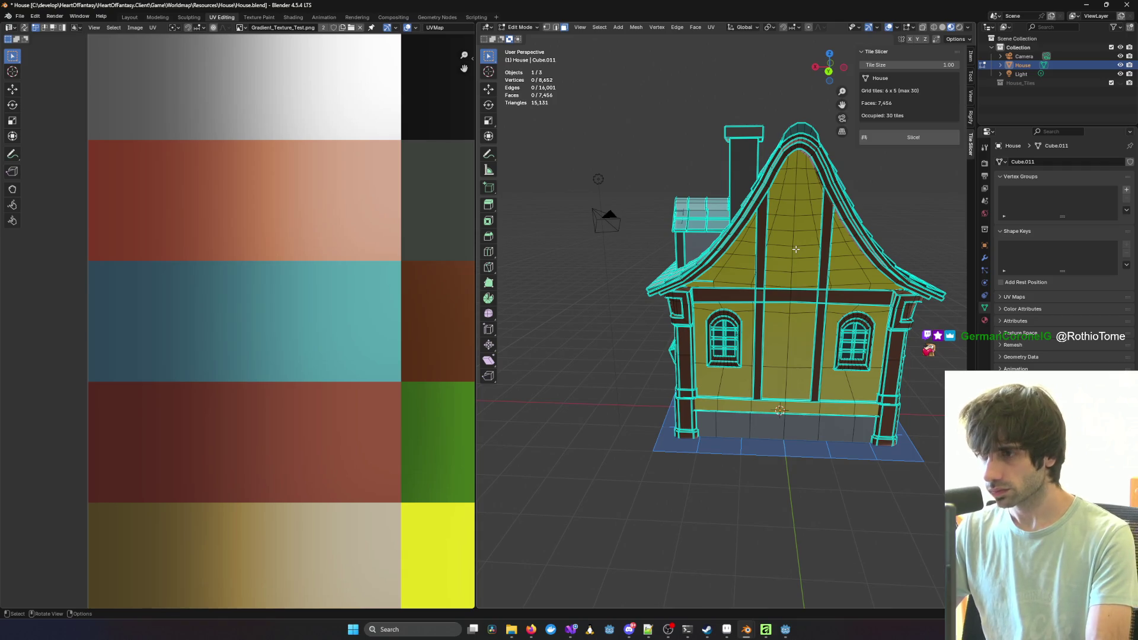
{"action": "key", "text": "l"}
{"action": "mouse_move", "coordinate": [796, 250]}
{"action": "middle_mouse_down"}
{"action": "mouse_move", "coordinate": [815, 261]}
{"action": "mouse_move", "coordinate": [734, 240]}
{"action": "mouse_move", "coordinate": [690, 262]}
{"action": "mouse_move", "coordinate": [695, 398]}
{"action": "mouse_move", "coordinate": [720, 175]}
{"action": "mouse_move", "coordinate": [654, 268]}
{"action": "mouse_move", "coordinate": [652, 291]}
{"action": "mouse_move", "coordinate": [697, 270]}
{"action": "mouse_move", "coordinate": [609, 318]}
{"action": "mouse_move", "coordinate": [510, 492]}
{"action": "middle_mouse_up"}
{"action": "key", "text": "l"}
{"action": "scroll", "coordinate": [690, 262], "scroll_direction": "up", "scroll_amount": 3}
{"action": "scroll", "coordinate": [695, 397], "scroll_direction": "down", "scroll_amount": 5}
{"action": "scroll", "coordinate": [633, 298], "scroll_direction": "up", "scroll_amount": 3}
{"action": "scroll", "coordinate": [632, 298], "scroll_direction": "down", "scroll_amount": 5}
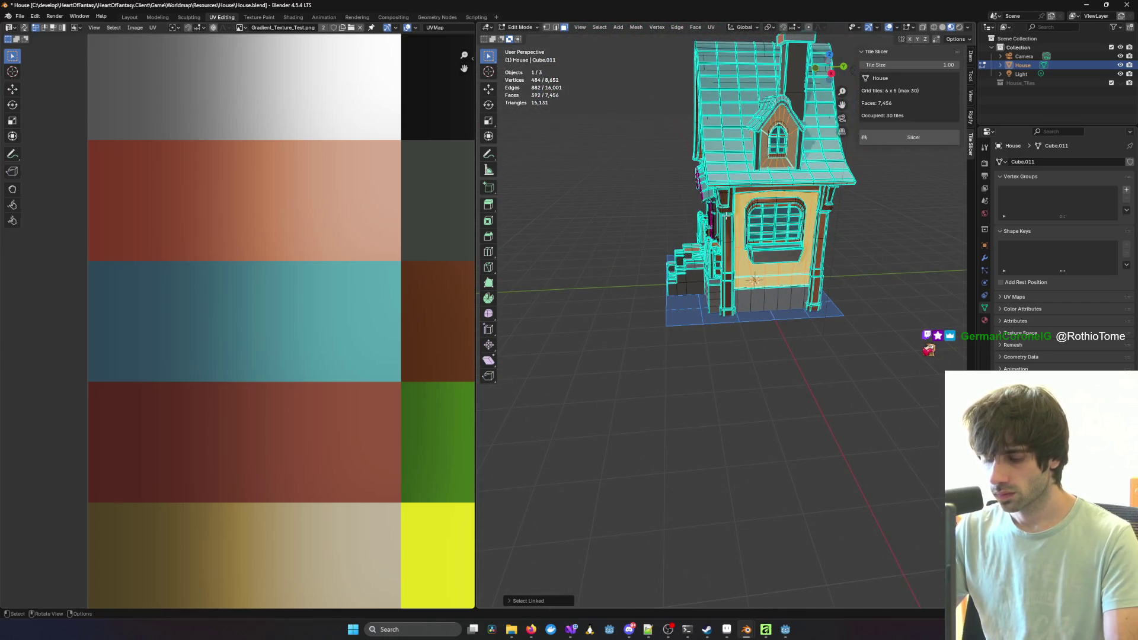
Step: Project the selected walls onto the UV map from a straight front view
{"action": "right_click", "coordinate": [699, 118]}
{"action": "key", "text": "KP_3"}
{"action": "key", "text": "KP_1"}
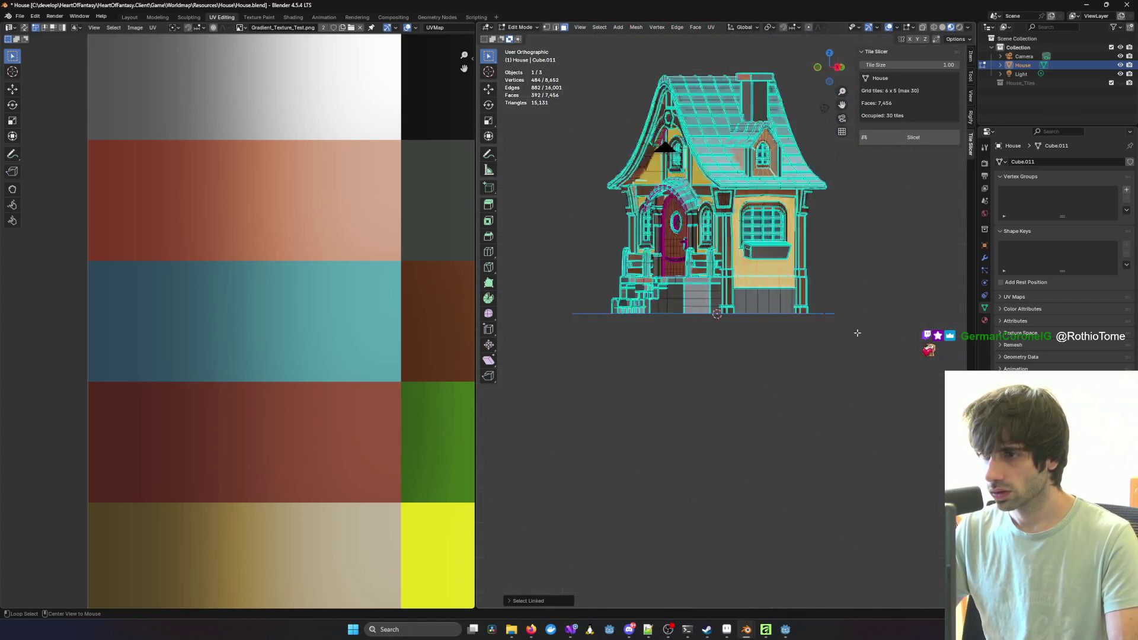
{"action": "key", "text": "u"}
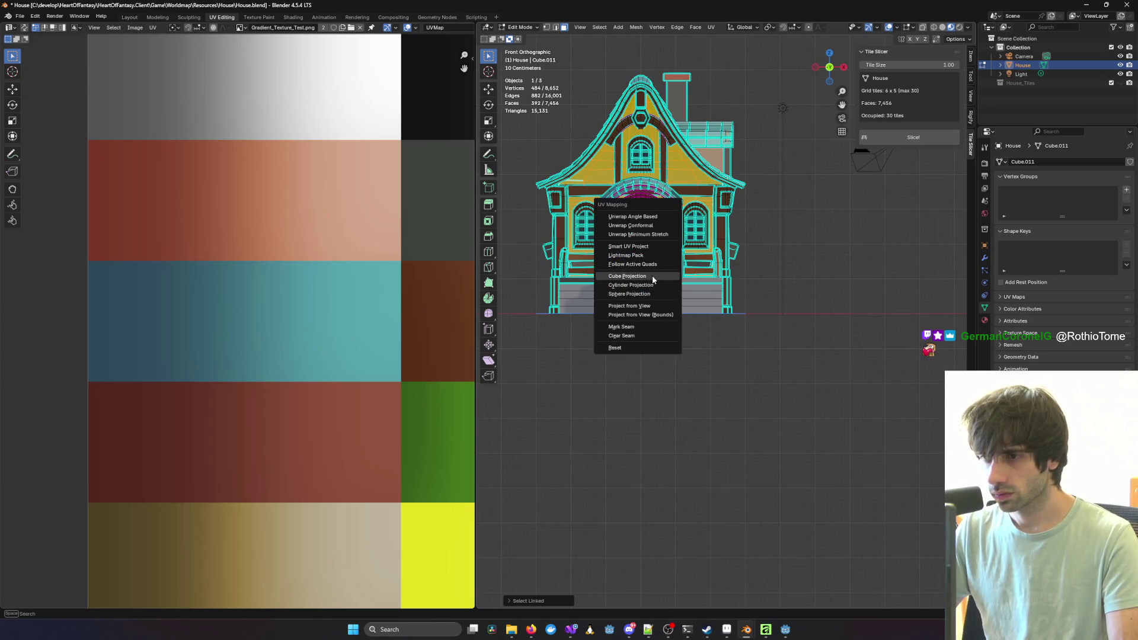
{"action": "left_click", "coordinate": [644, 307]}
{"action": "scroll", "coordinate": [344, 325], "scroll_direction": "down", "scroll_amount": 4}
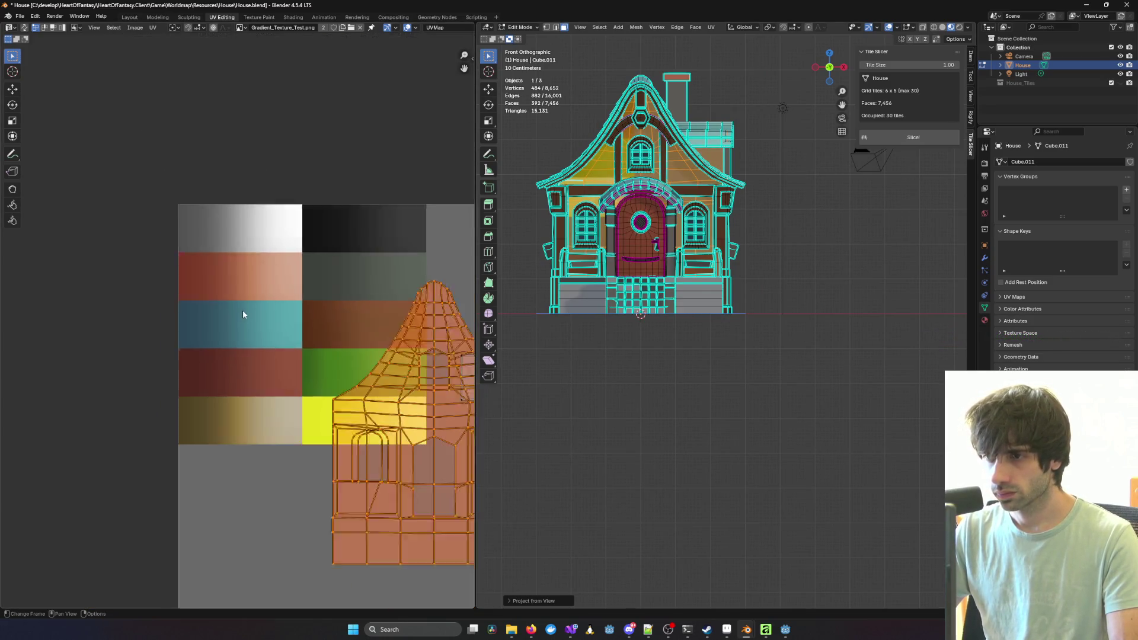
{"action": "scroll", "coordinate": [345, 321], "scroll_direction": "up", "scroll_amount": 3}
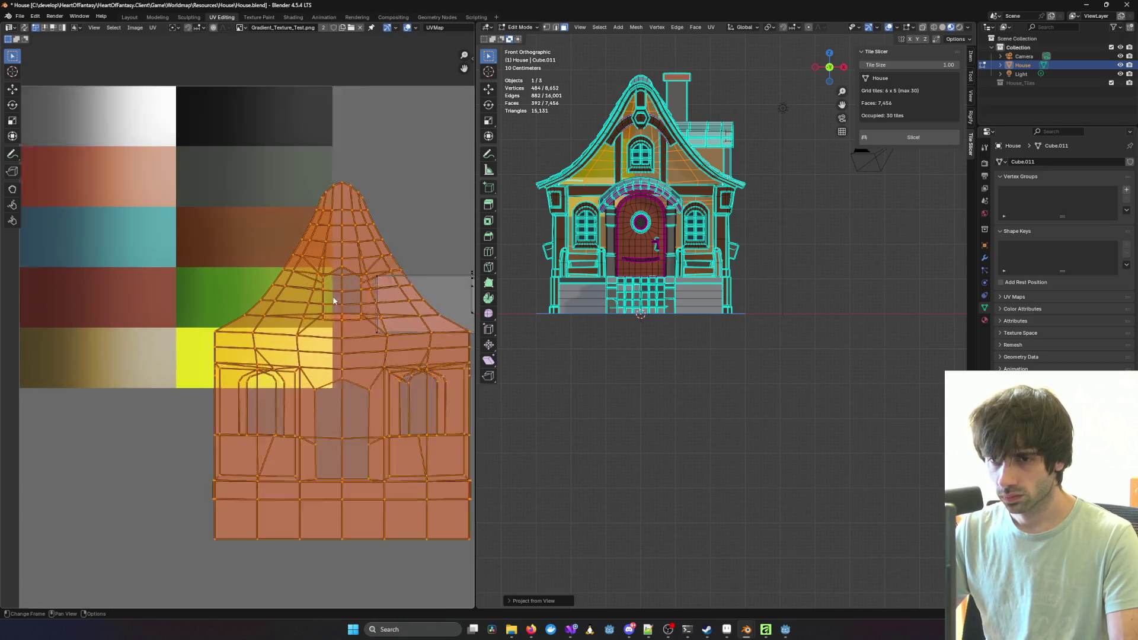
Step: Rotate the wall UV island 90 degrees, shrink it, and widen it horizontally
{"action": "key", "text": "r"}
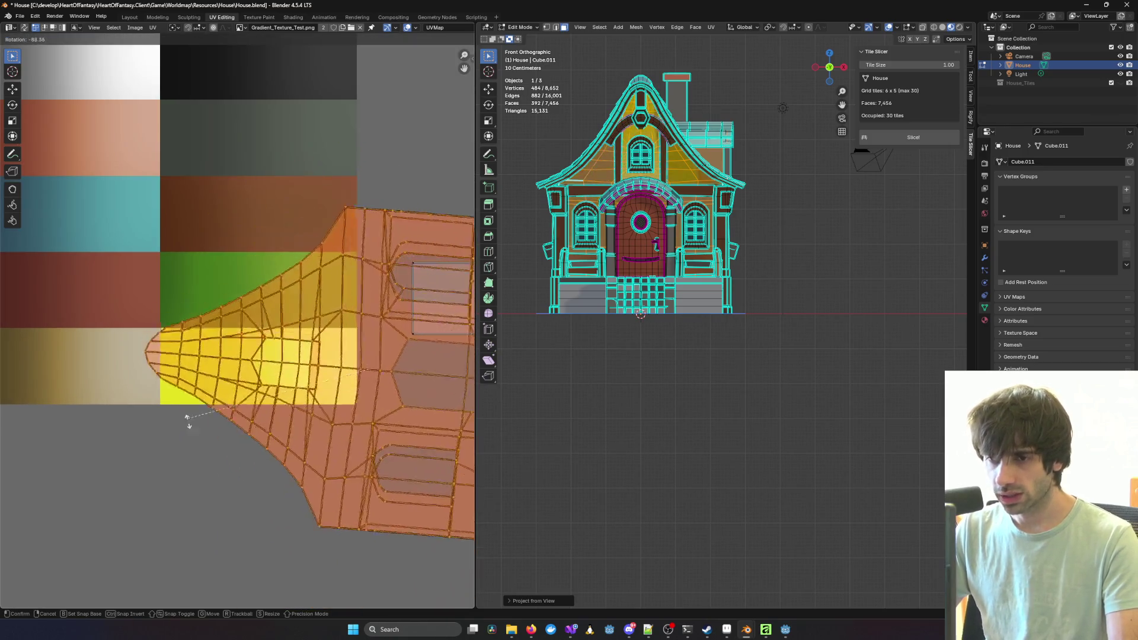
{"action": "left_click", "coordinate": [195, 438]}
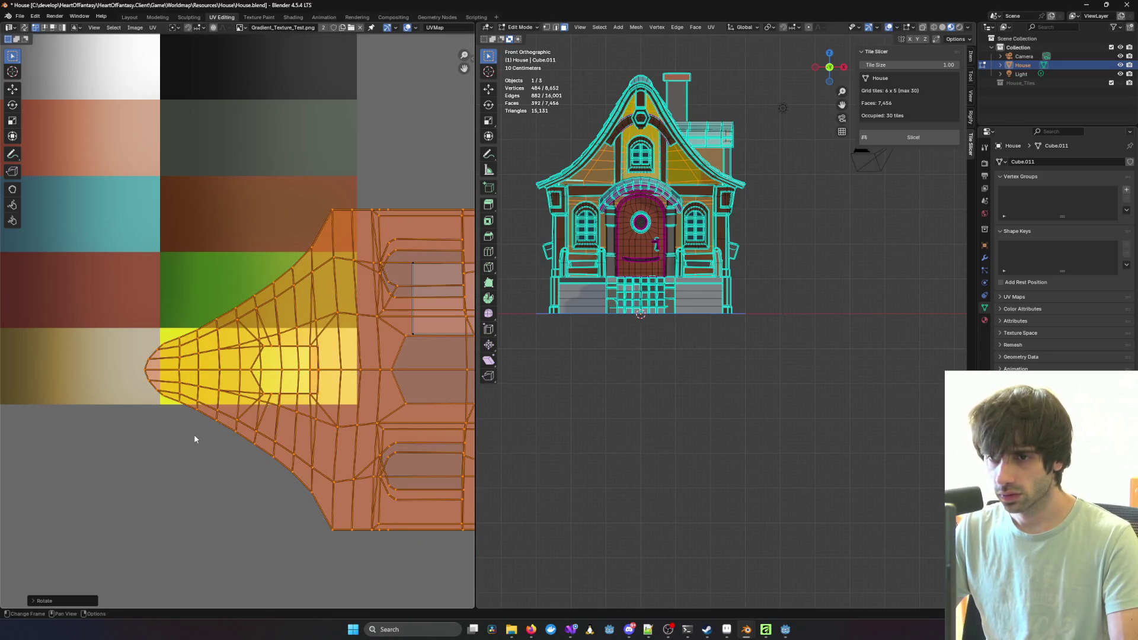
{"action": "key", "text": "s"}
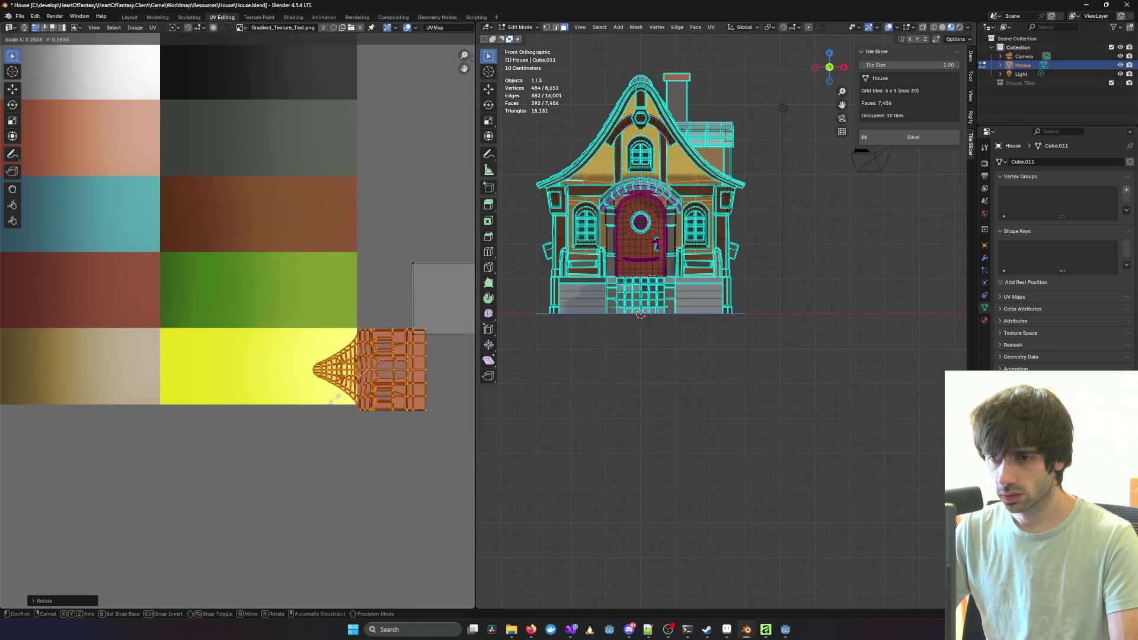
{"action": "left_click", "coordinate": [337, 404]}
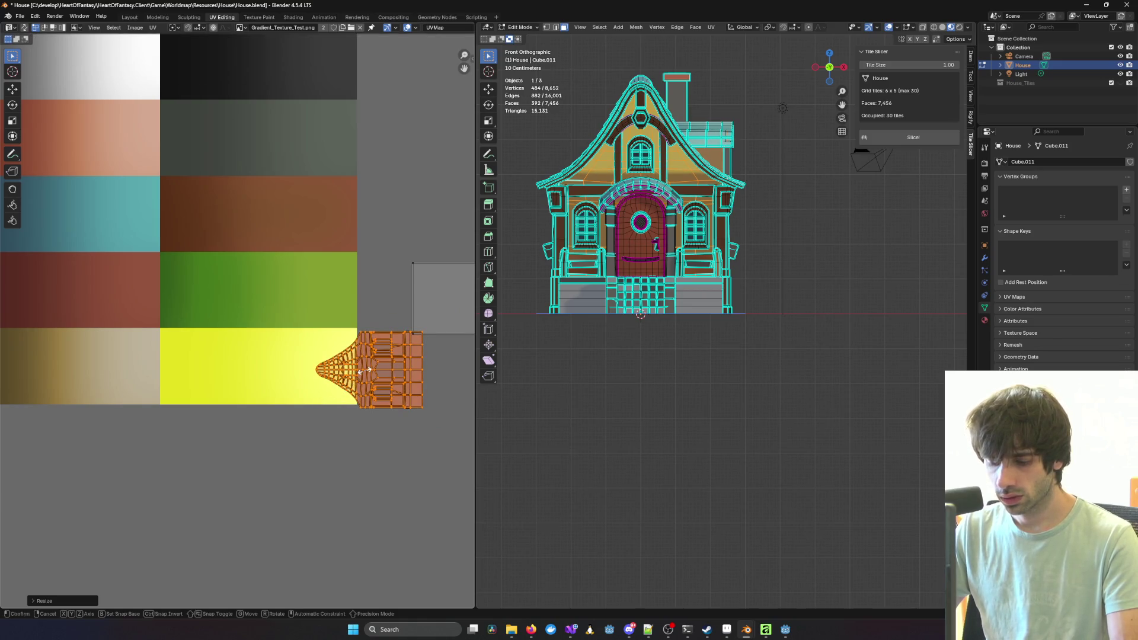
{"action": "key", "text": "s"}
{"action": "key", "text": "x"}
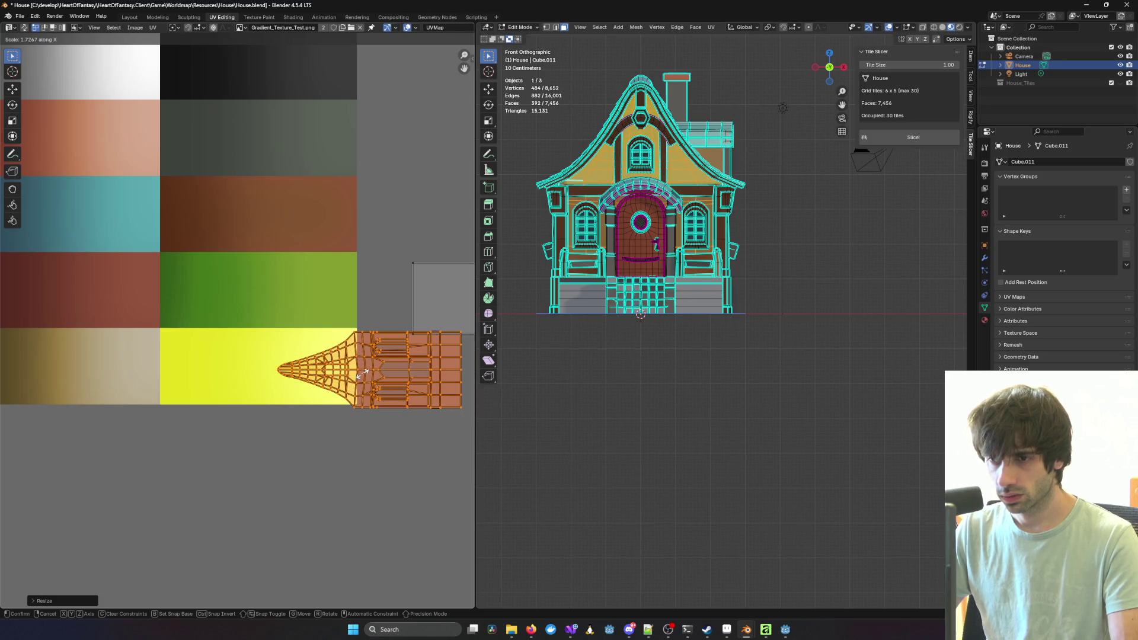
{"action": "left_click", "coordinate": [361, 374]}
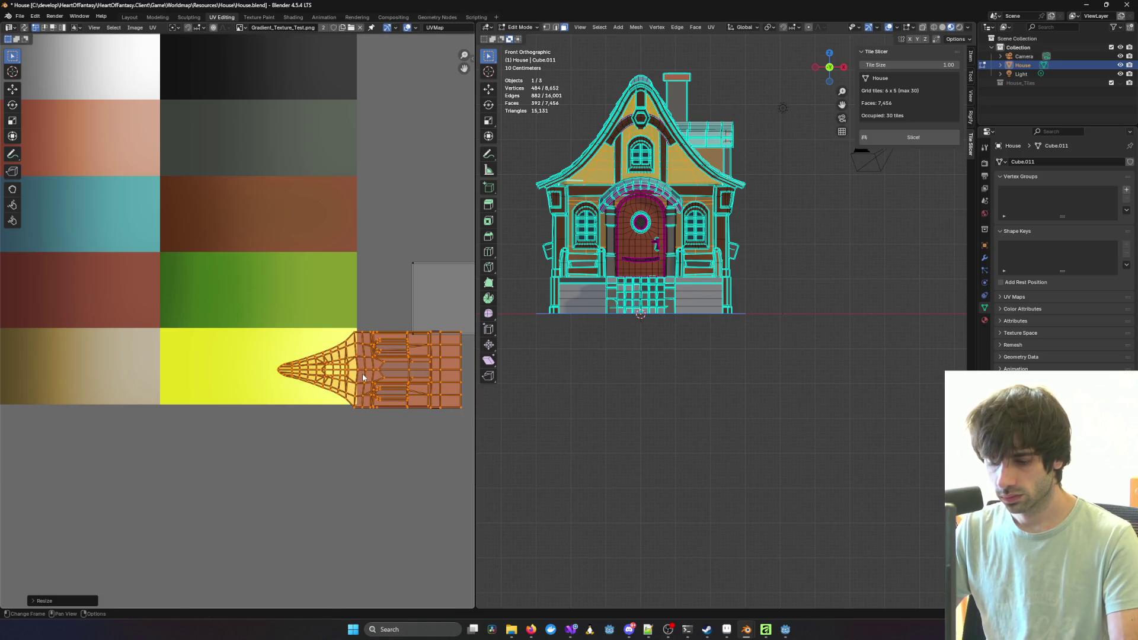
Step: Resize the wall island, place it on the yellow palette tile, and check the walls
{"action": "key", "text": "g"}
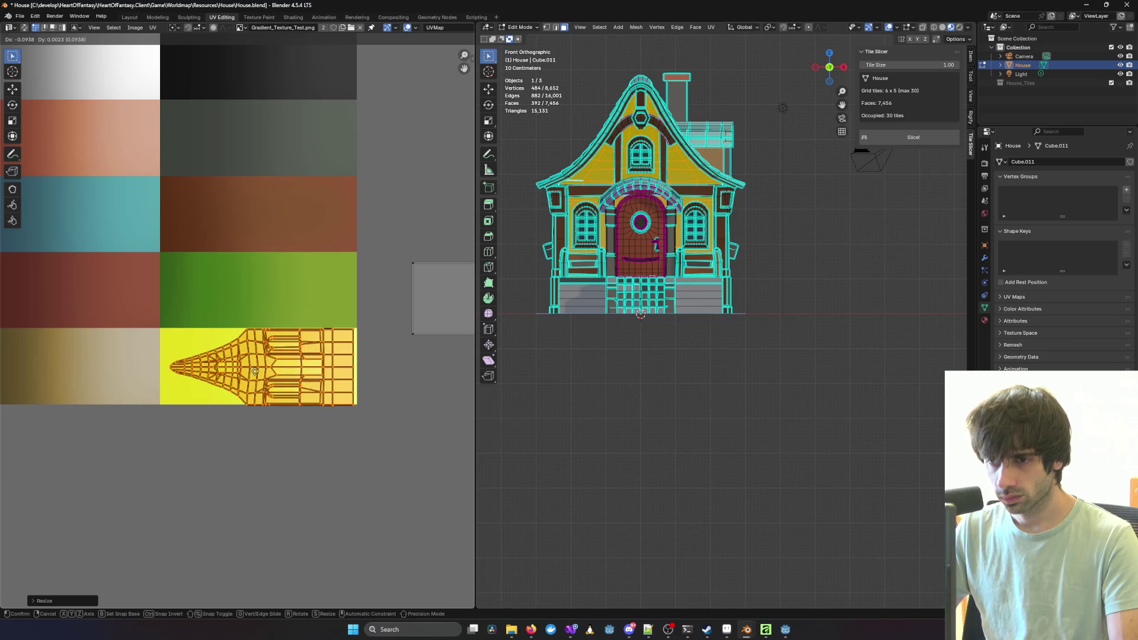
{"action": "key", "text": "s"}
{"action": "right_click", "coordinate": [255, 371]}
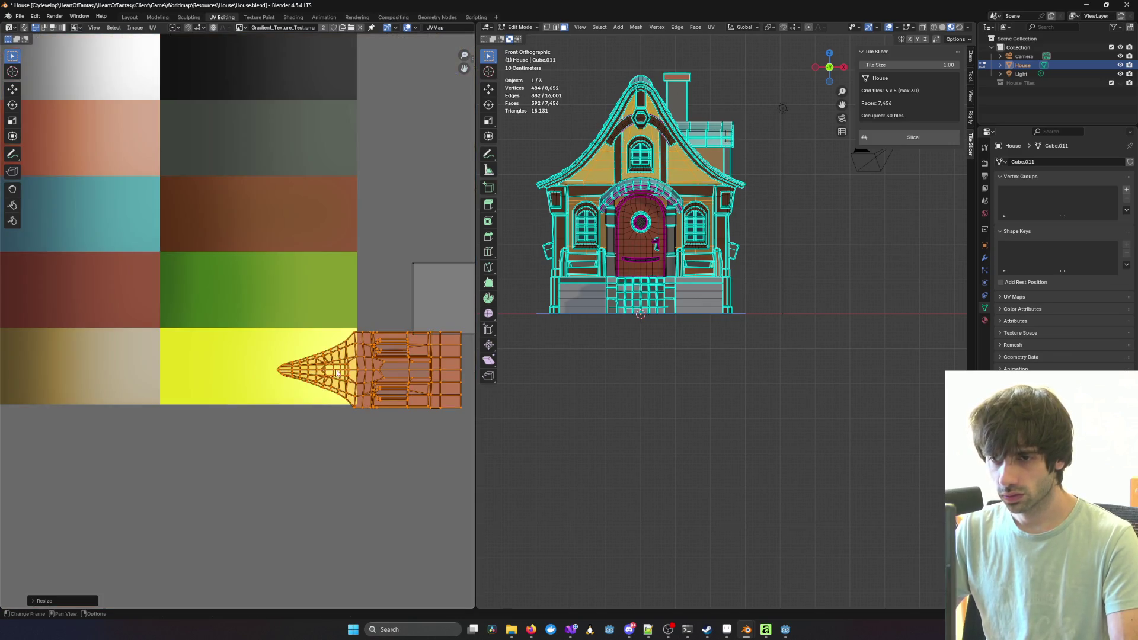
{"action": "key", "text": "s"}
{"action": "left_click", "coordinate": [206, 369]}
{"action": "key", "text": "g"}
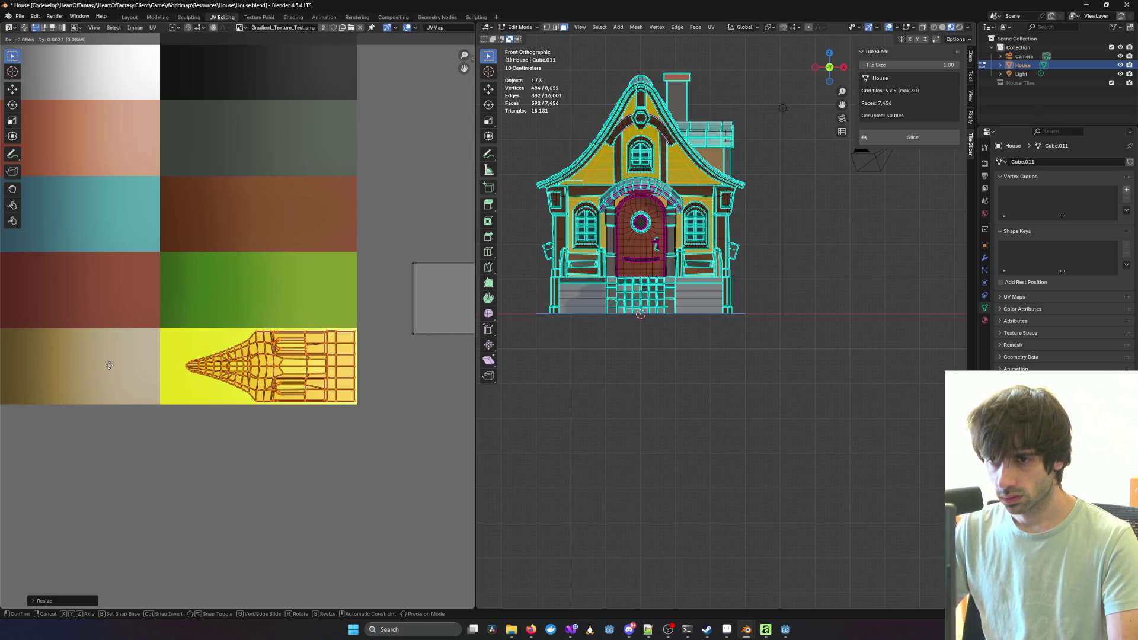
{"action": "left_click", "coordinate": [109, 369]}
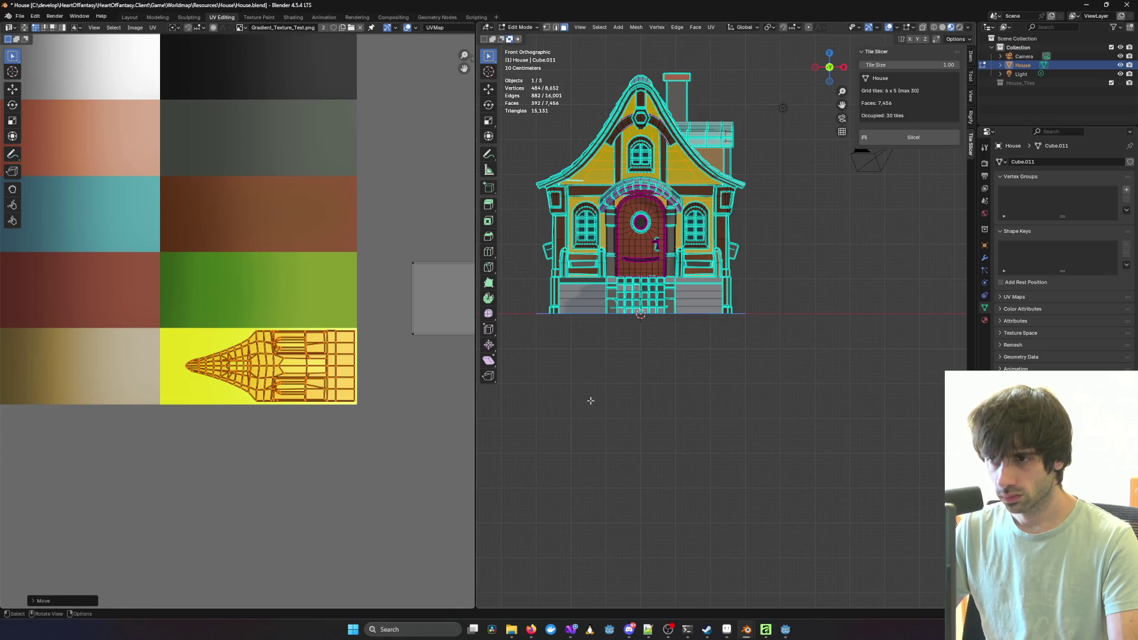
{"action": "key", "text": "Tab"}
{"action": "mouse_move", "coordinate": [579, 386]}
{"action": "middle_mouse_down"}
{"action": "mouse_move", "coordinate": [676, 389]}
{"action": "mouse_move", "coordinate": [592, 401]}
{"action": "mouse_move", "coordinate": [700, 260]}
{"action": "mouse_move", "coordinate": [592, 261]}
{"action": "mouse_move", "coordinate": [775, 165]}
{"action": "middle_mouse_up"}
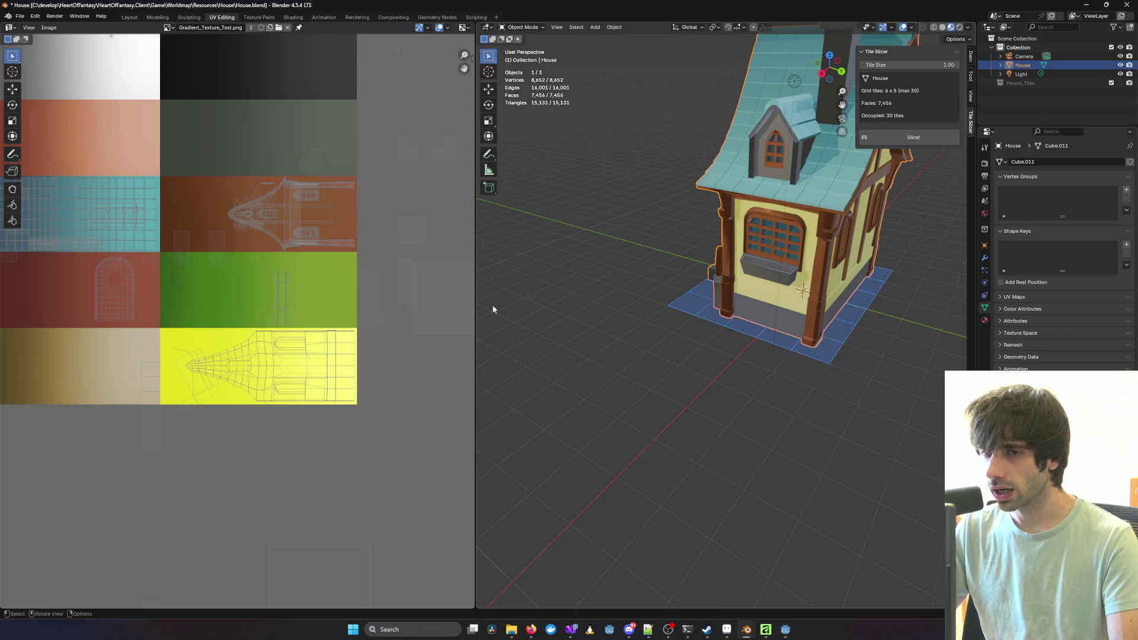
Step: Select the small stray wall UV island and scale it down
{"action": "key", "text": "Tab"}
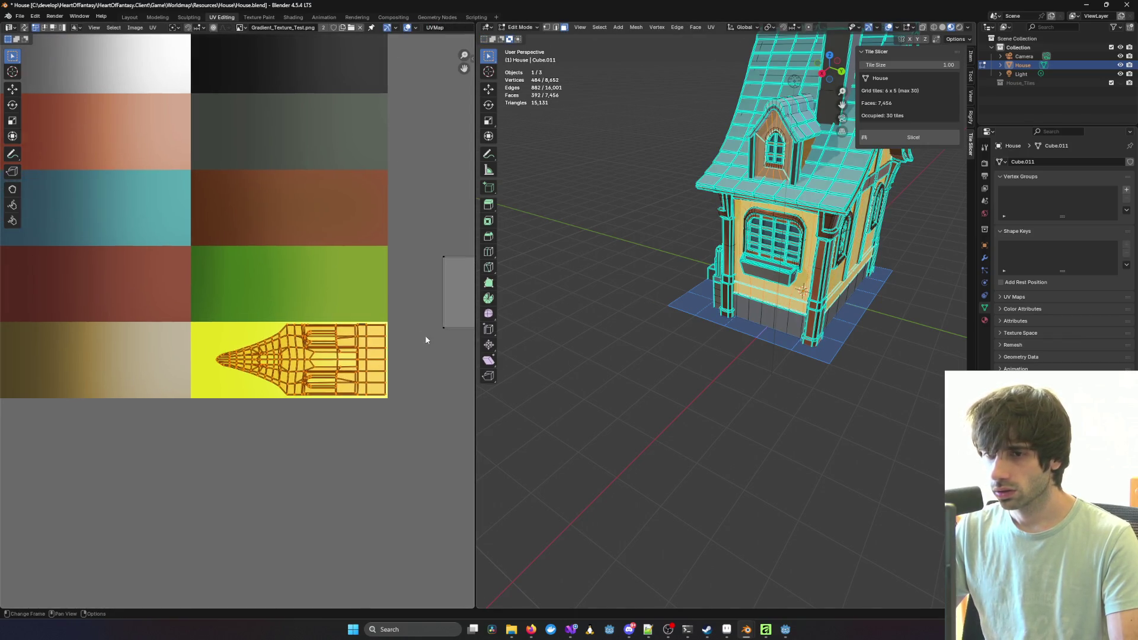
{"action": "scroll", "coordinate": [425, 336], "scroll_direction": "down", "scroll_amount": 5}
{"action": "scroll", "coordinate": [337, 298], "scroll_direction": "up", "scroll_amount": 2}
{"action": "mouse_move", "coordinate": [307, 281]}
{"action": "left_mouse_down"}
{"action": "mouse_move", "coordinate": [398, 344]}
{"action": "mouse_move", "coordinate": [389, 333]}
{"action": "left_mouse_up"}
{"action": "scroll", "coordinate": [388, 332], "scroll_direction": "up", "scroll_amount": 3}
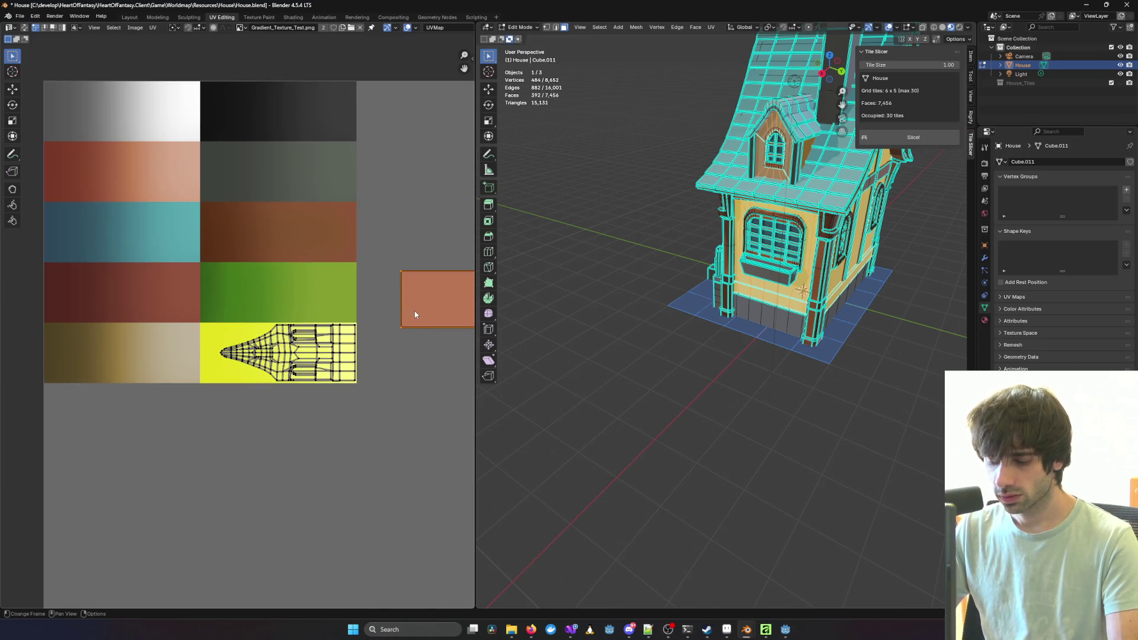
{"action": "key", "text": "s"}
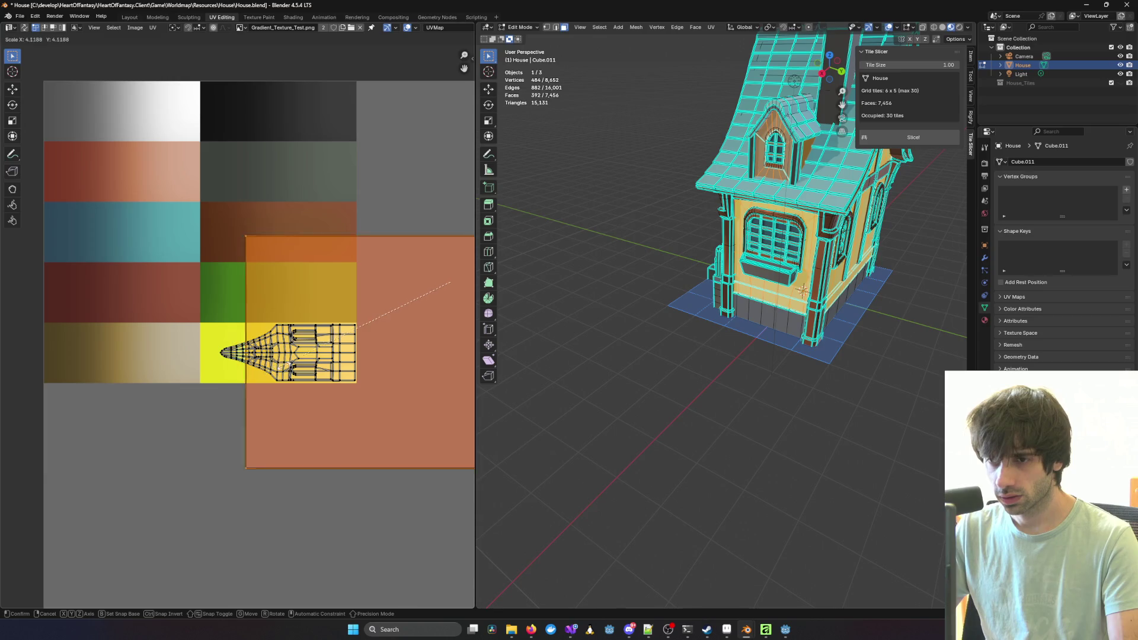
{"action": "left_click", "coordinate": [452, 308]}
{"action": "middle_click_drag", "start_coordinate": [453, 309], "coordinate": [348, 319]}
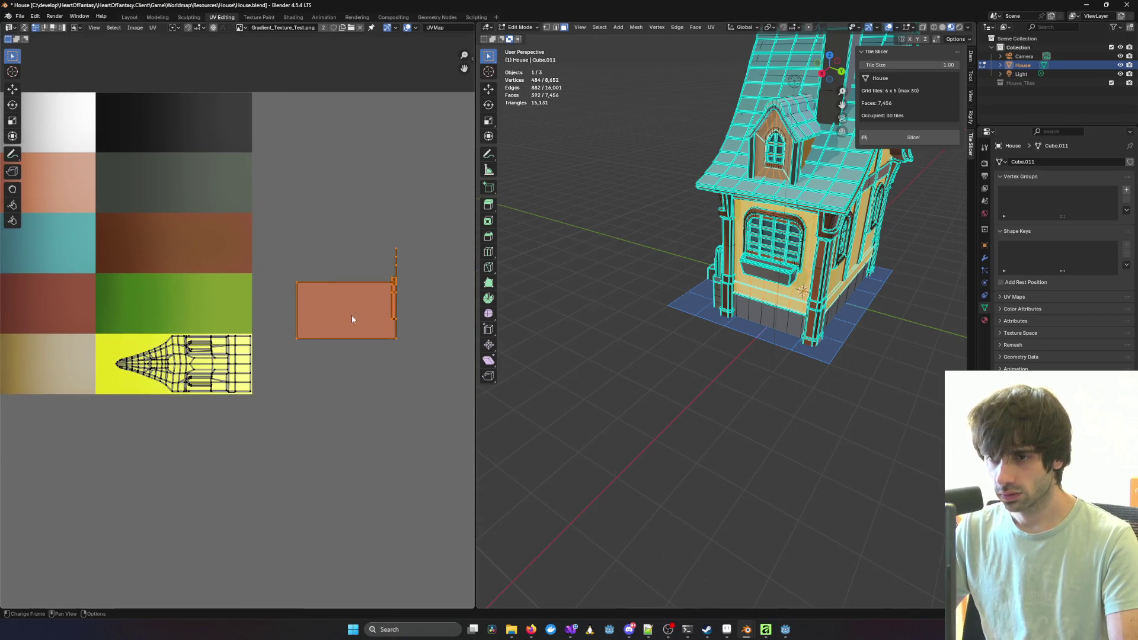
{"action": "key", "text": "ctrl+i"}
{"action": "left_click_drag", "start_coordinate": [291, 229], "coordinate": [415, 370]}
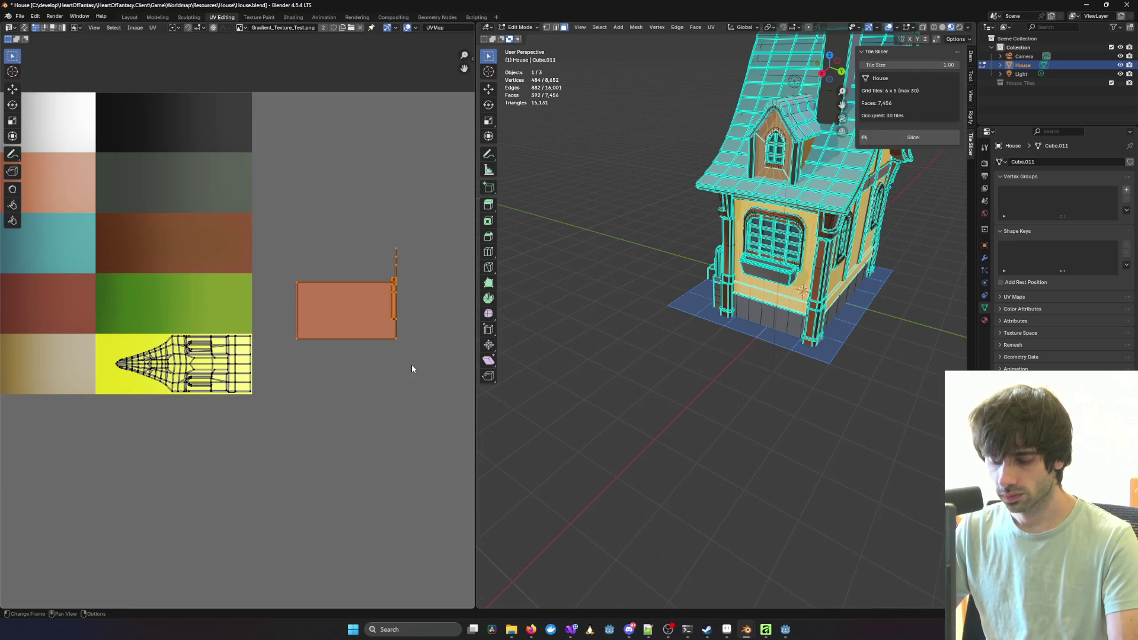
Step: Shrink the stray island further and move it onto the yellow tile
{"action": "key", "text": "s"}
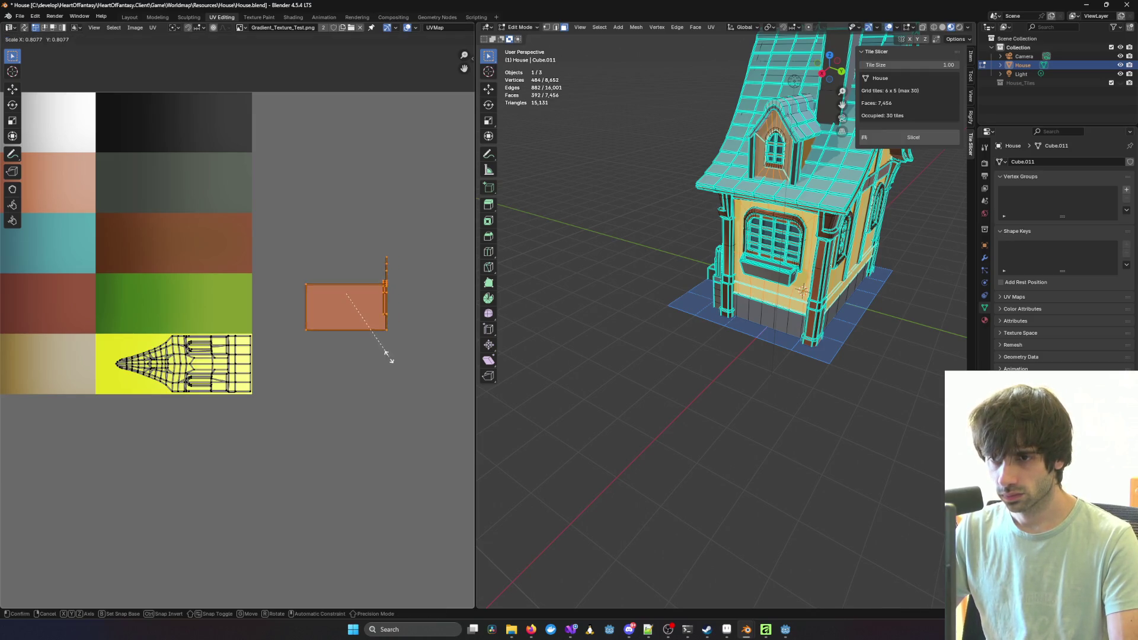
{"action": "left_click", "coordinate": [385, 350]}
{"action": "key", "text": "g"}
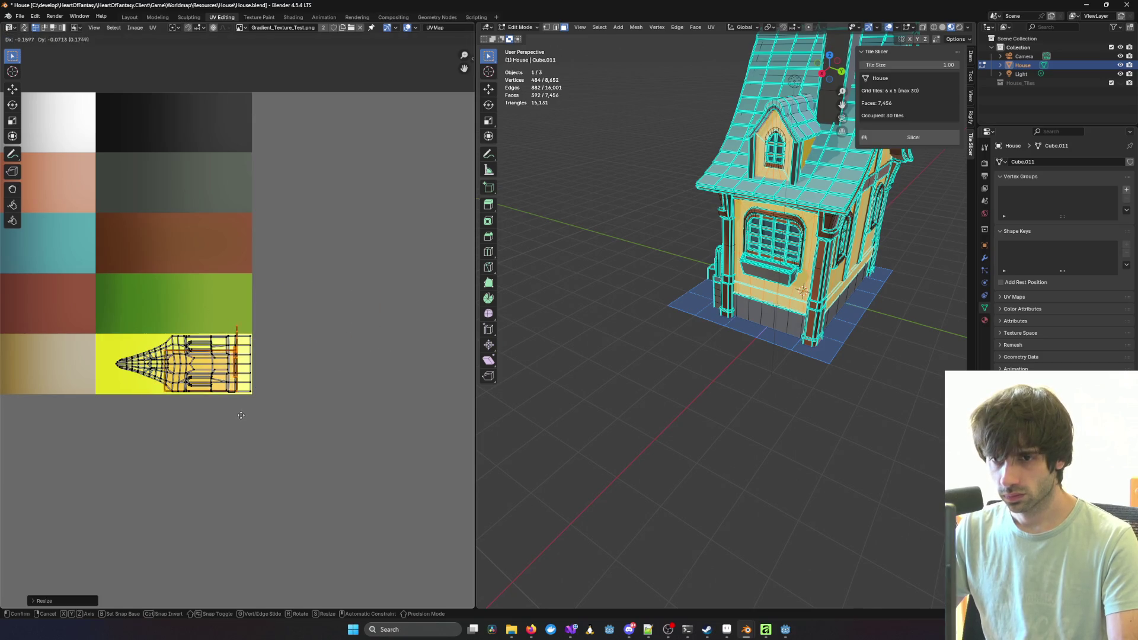
{"action": "right_click", "coordinate": [240, 415]}
{"action": "key", "text": "s"}
{"action": "left_click", "coordinate": [343, 349]}
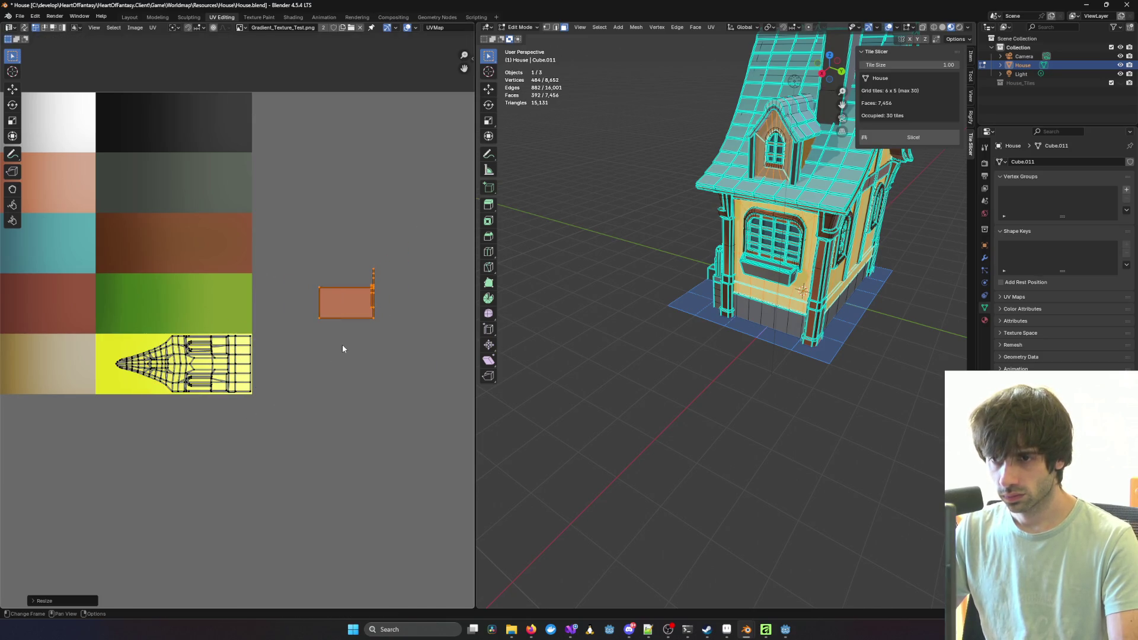
{"action": "key", "text": "g"}
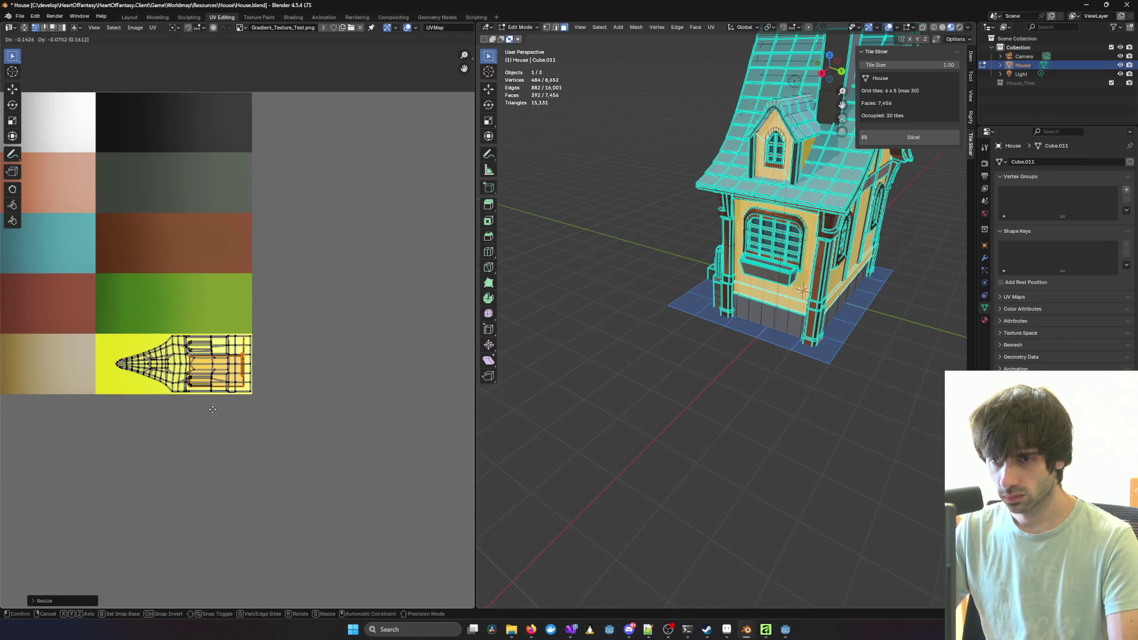
{"action": "left_click", "coordinate": [215, 412]}
Step: Fine-tune the stray island's size and position on the yellow tile, then view the textured house
{"action": "key", "text": "s"}
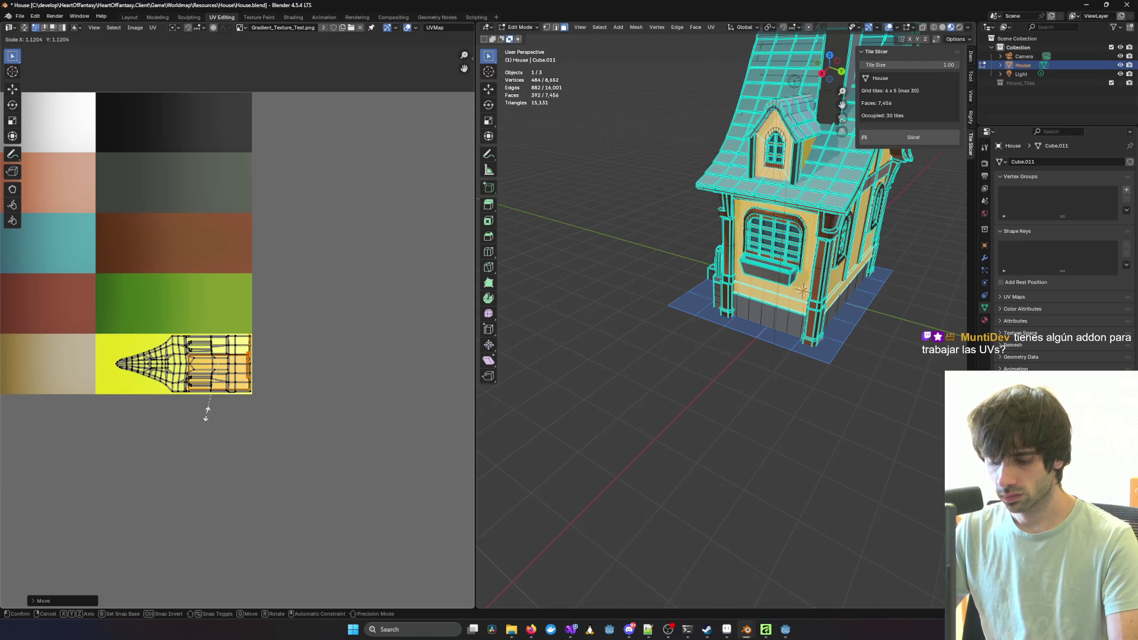
{"action": "left_click", "coordinate": [207, 413]}
{"action": "key", "text": "g"}
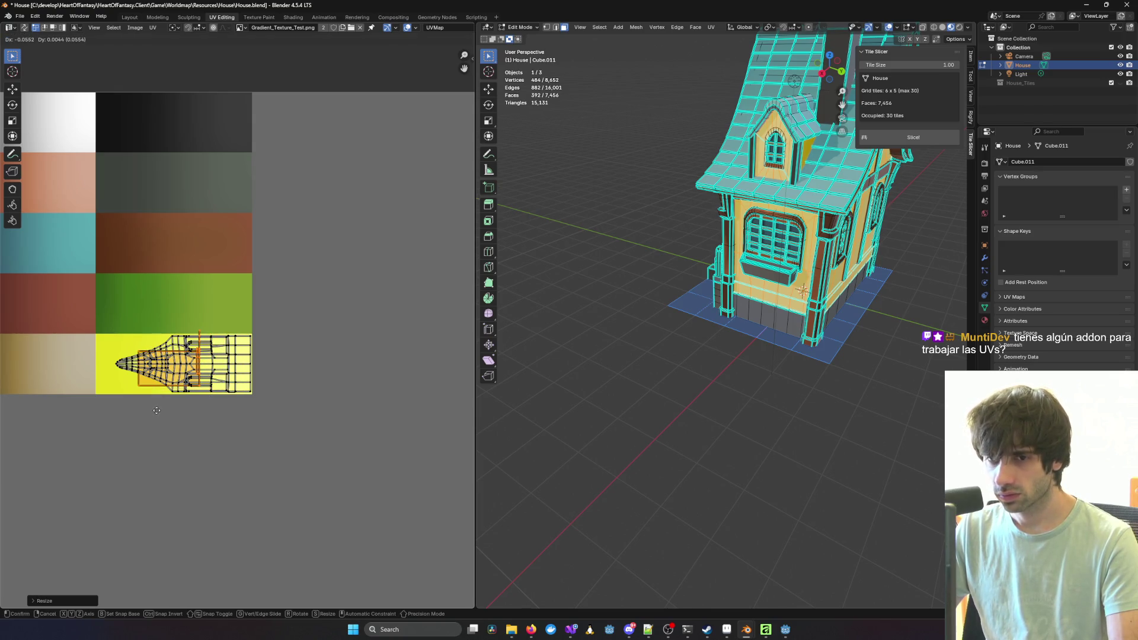
{"action": "left_click", "coordinate": [163, 414]}
{"action": "left_click", "coordinate": [664, 407]}
{"action": "mouse_move", "coordinate": [665, 407]}
{"action": "middle_mouse_down"}
{"action": "mouse_move", "coordinate": [638, 402]}
{"action": "mouse_move", "coordinate": [795, 396]}
{"action": "mouse_move", "coordinate": [508, 397]}
{"action": "mouse_move", "coordinate": [737, 407]}
{"action": "middle_mouse_up"}
{"action": "key", "text": "Tab"}
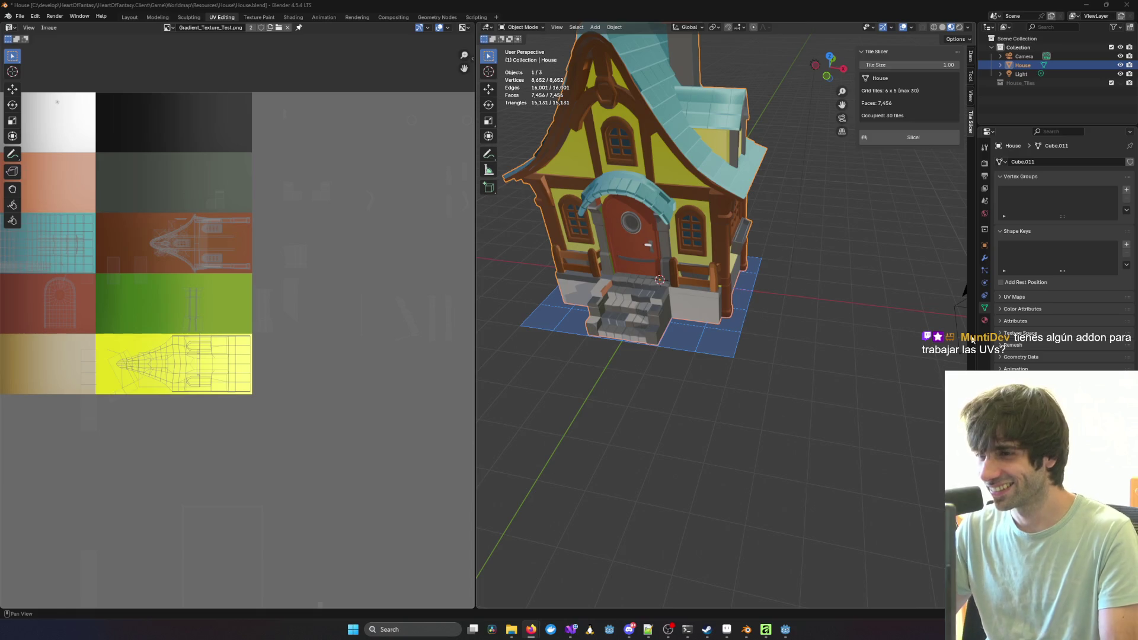
{"action": "scroll", "coordinate": [681, 210], "scroll_direction": "up", "scroll_amount": 4}
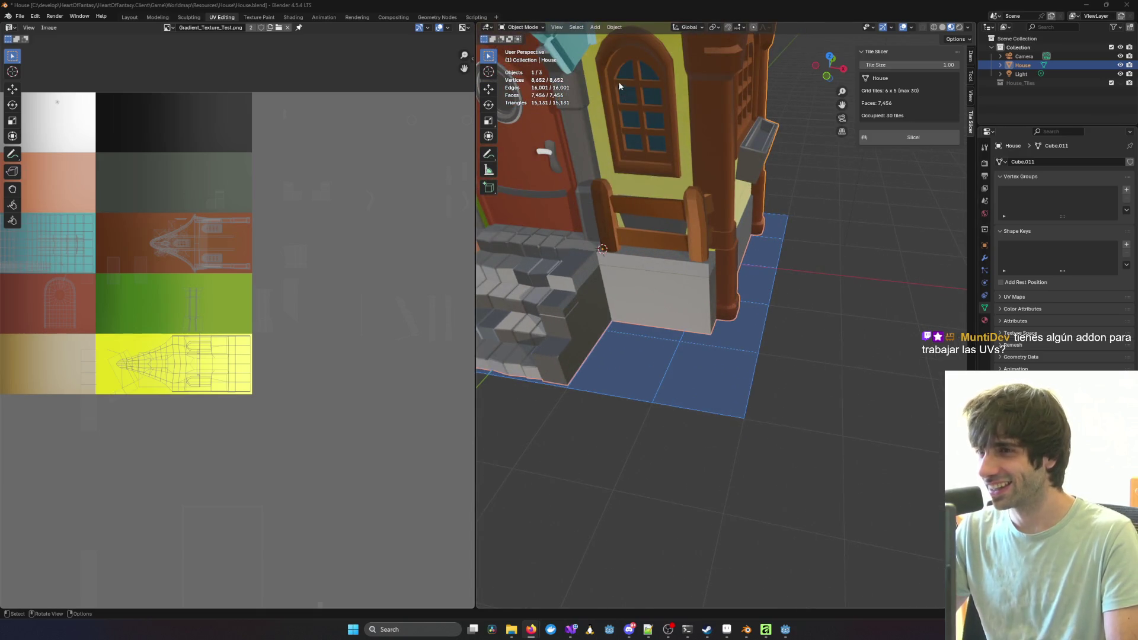
{"action": "mouse_move", "coordinate": [647, 153]}
{"action": "middle_mouse_down"}
{"action": "mouse_move", "coordinate": [846, 238]}
{"action": "mouse_move", "coordinate": [801, 196]}
{"action": "mouse_move", "coordinate": [739, 262]}
{"action": "mouse_move", "coordinate": [768, 245]}
{"action": "mouse_move", "coordinate": [686, 253]}
{"action": "middle_mouse_up"}
{"action": "mouse_move", "coordinate": [734, 223]}
{"action": "middle_mouse_down"}
{"action": "mouse_move", "coordinate": [839, 208]}
{"action": "mouse_move", "coordinate": [755, 267]}
{"action": "mouse_move", "coordinate": [806, 291]}
{"action": "middle_mouse_up"}
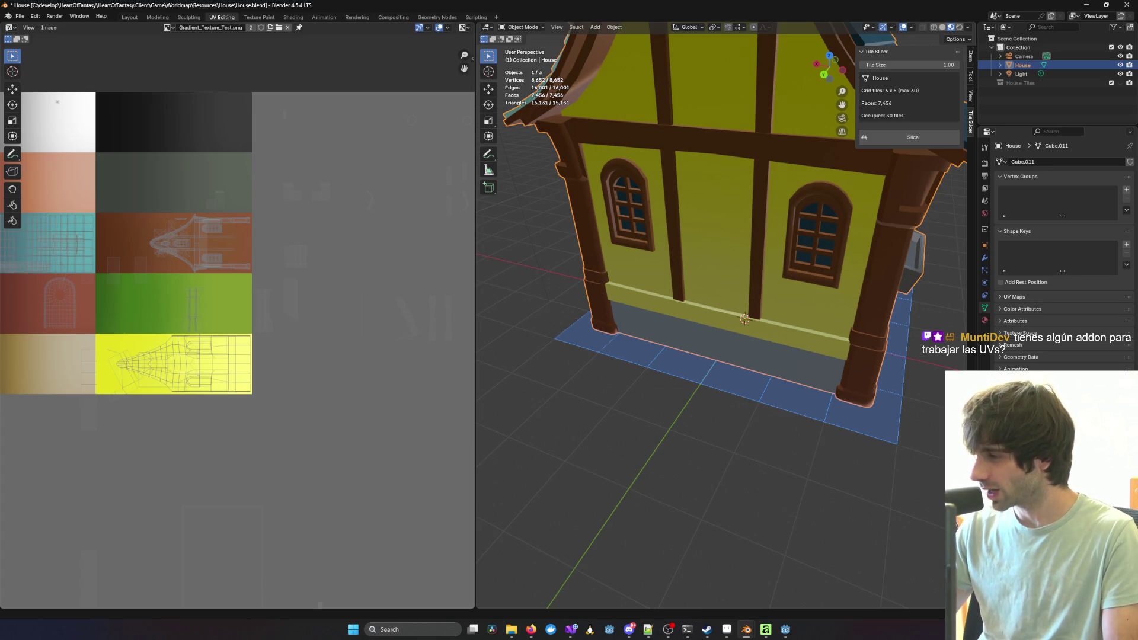
{"action": "key", "text": "alt+Tab"}
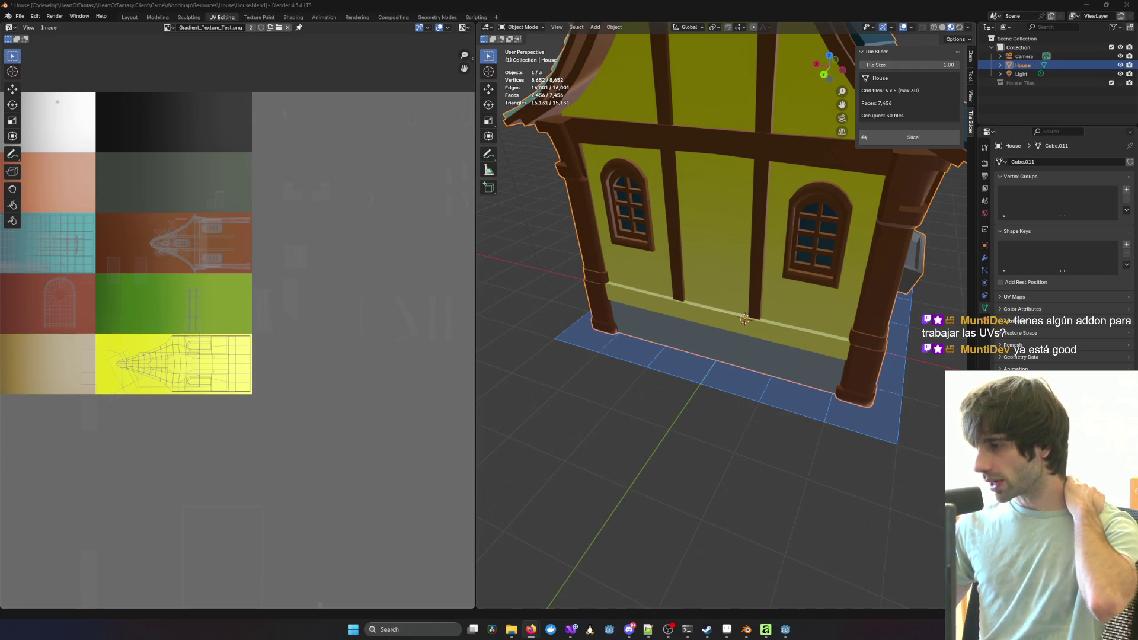
{"action": "scroll", "coordinate": [695, 325], "scroll_direction": "down", "scroll_amount": 5}
{"action": "mouse_move", "coordinate": [695, 326]}
{"action": "middle_mouse_down"}
{"action": "mouse_move", "coordinate": [689, 294]}
{"action": "mouse_move", "coordinate": [630, 270]}
{"action": "mouse_move", "coordinate": [776, 285]}
{"action": "mouse_move", "coordinate": [636, 265]}
{"action": "mouse_move", "coordinate": [763, 266]}
{"action": "mouse_move", "coordinate": [804, 297]}
{"action": "mouse_move", "coordinate": [582, 332]}
{"action": "mouse_move", "coordinate": [742, 325]}
{"action": "middle_mouse_up"}
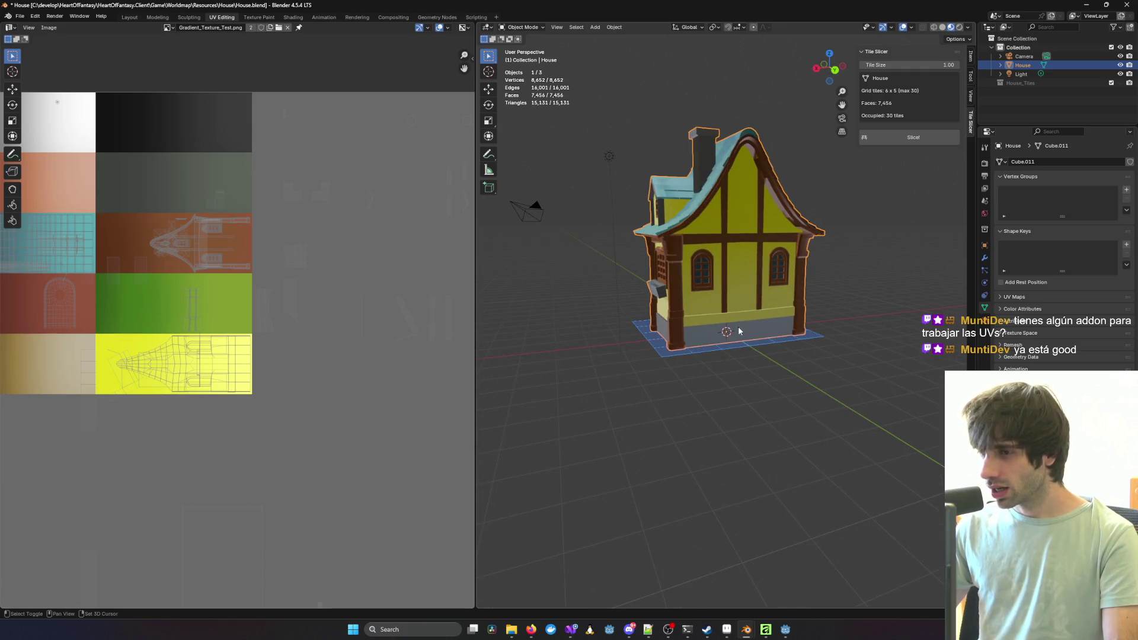
{"action": "scroll", "coordinate": [709, 318], "scroll_direction": "up", "scroll_amount": 5}
{"action": "mouse_move", "coordinate": [648, 334]}
{"action": "middle_mouse_down"}
{"action": "mouse_move", "coordinate": [700, 321]}
{"action": "mouse_move", "coordinate": [563, 380]}
{"action": "mouse_move", "coordinate": [715, 372]}
{"action": "mouse_move", "coordinate": [753, 332]}
{"action": "middle_mouse_up"}
{"action": "scroll", "coordinate": [714, 371], "scroll_direction": "down", "scroll_amount": 5}
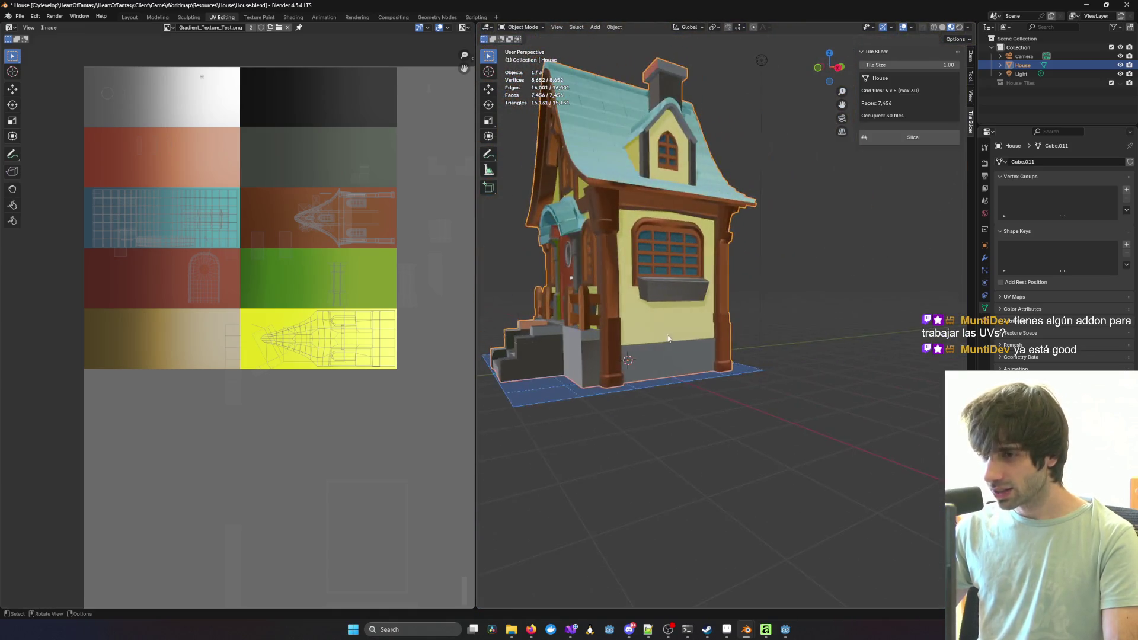
{"action": "scroll", "coordinate": [753, 332], "scroll_direction": "up", "scroll_amount": 6}
{"action": "mouse_move", "coordinate": [656, 332]}
{"action": "middle_mouse_down"}
{"action": "mouse_move", "coordinate": [651, 352]}
{"action": "mouse_move", "coordinate": [554, 364]}
{"action": "middle_mouse_up"}
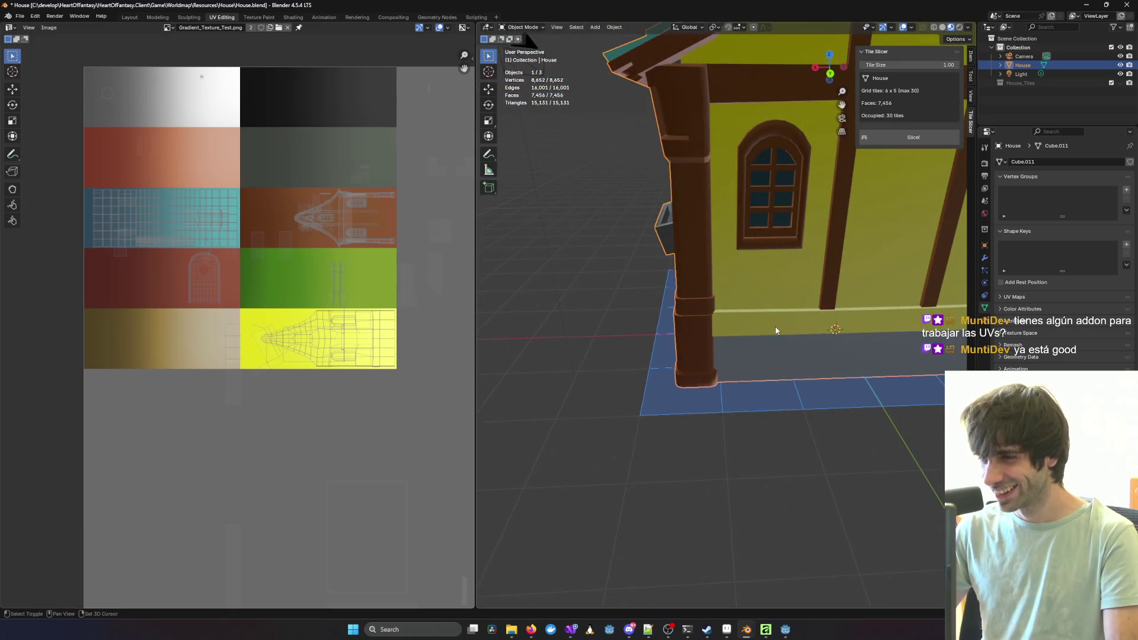
{"action": "key", "text": "Tab"}
Step: Select the first trim band faces along the base of the yellow side wall
{"action": "middle_click_drag", "start_coordinate": [776, 329], "coordinate": [682, 318]}
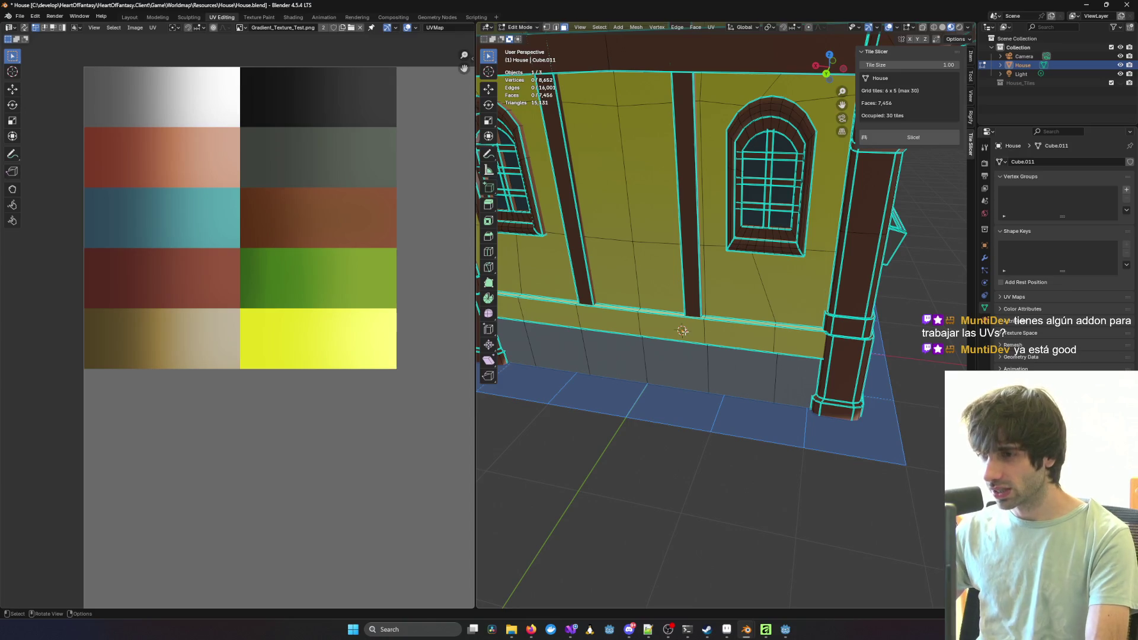
{"action": "key", "text": "l"}
{"action": "left_click", "coordinate": [611, 323]}
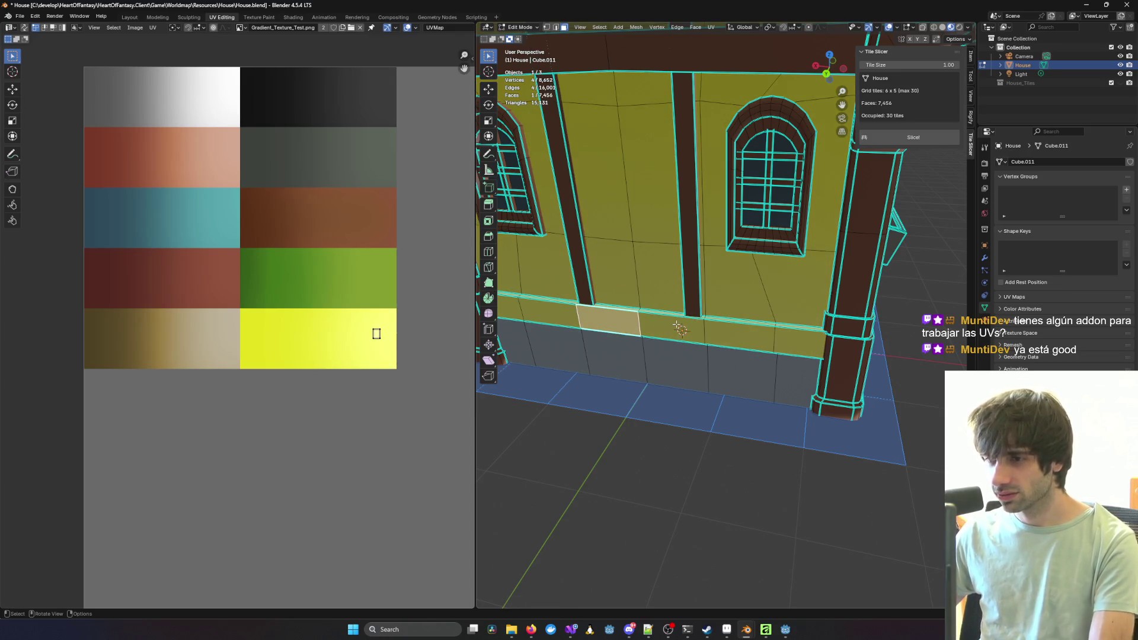
{"action": "key", "text": "l"}
{"action": "left_click", "coordinate": [765, 332]}
{"action": "middle_click_drag", "start_coordinate": [782, 335], "coordinate": [774, 359]}
{"action": "left_click", "coordinate": [783, 361], "text": "shift"}
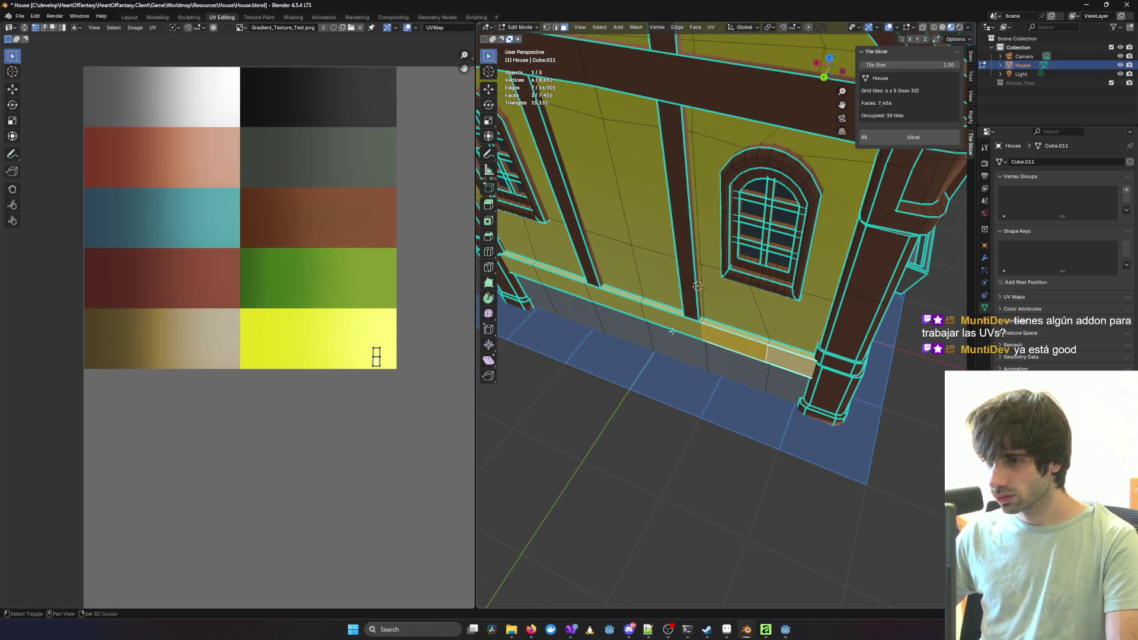
{"action": "left_click", "coordinate": [634, 313], "text": "shift"}
{"action": "left_click", "coordinate": [614, 302], "text": "shift"}
{"action": "left_click", "coordinate": [563, 284], "text": "shift"}
{"action": "left_click", "coordinate": [525, 271], "text": "shift"}
Step: Add further trim band faces, including the strip's top faces, to the selection
{"action": "middle_click_drag", "start_coordinate": [534, 275], "coordinate": [688, 310]}
{"action": "left_click", "coordinate": [689, 311], "text": "shift"}
{"action": "left_click", "coordinate": [752, 303], "text": "shift"}
{"action": "left_click", "coordinate": [863, 277], "text": "shift"}
{"action": "middle_click_drag", "start_coordinate": [863, 277], "coordinate": [815, 290]}
{"action": "left_click", "coordinate": [814, 290], "text": "shift"}
{"action": "left_click", "coordinate": [823, 280], "text": "shift"}
{"action": "left_click", "coordinate": [889, 268], "text": "shift"}
{"action": "middle_click_drag", "start_coordinate": [889, 269], "coordinate": [775, 277]}
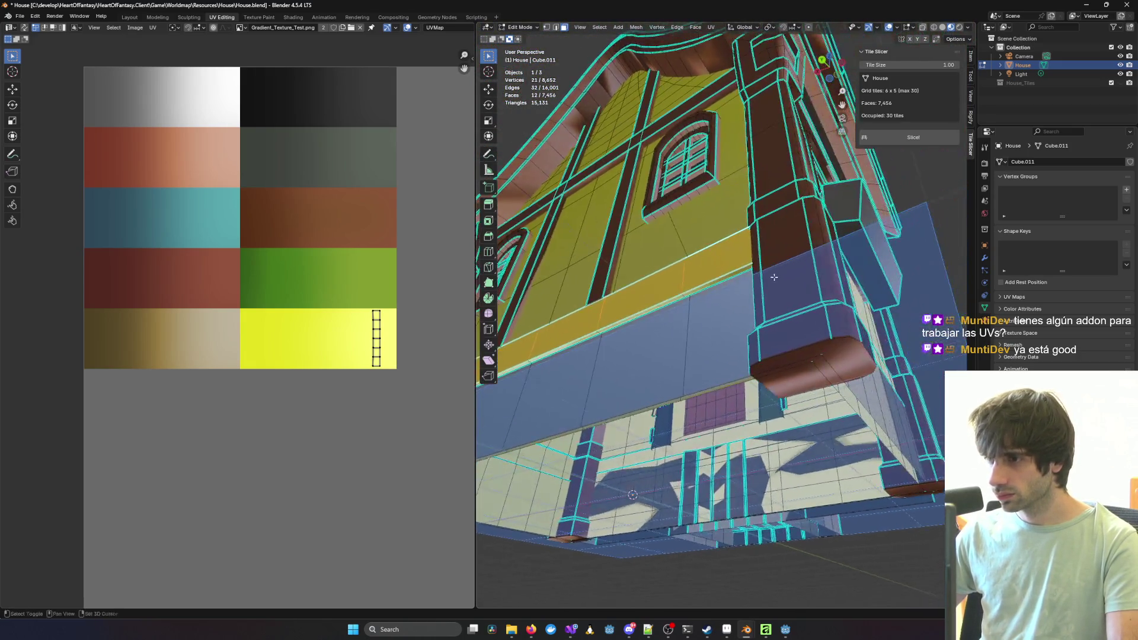
{"action": "scroll", "coordinate": [774, 277], "scroll_direction": "up", "scroll_amount": 2}
{"action": "scroll", "coordinate": [712, 296], "scroll_direction": "up", "scroll_amount": 2}
Step: Add the remaining trim faces near the corner and beside the pillar
{"action": "left_click", "coordinate": [667, 306], "text": "shift"}
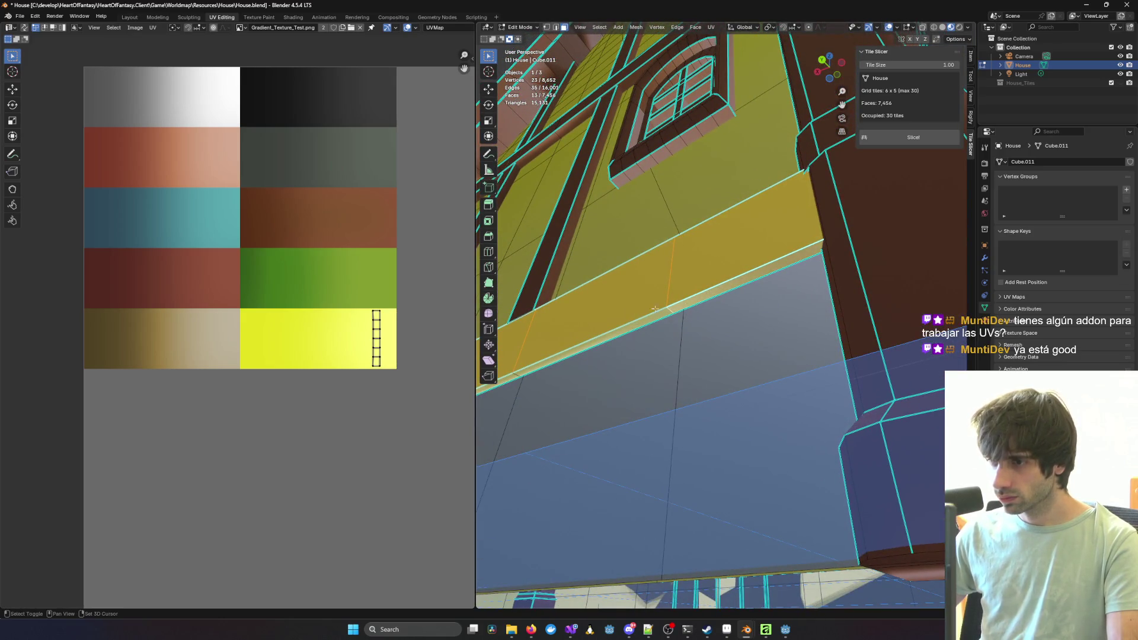
{"action": "left_click", "coordinate": [622, 328], "text": "shift"}
{"action": "middle_click_drag", "start_coordinate": [622, 328], "coordinate": [710, 364]}
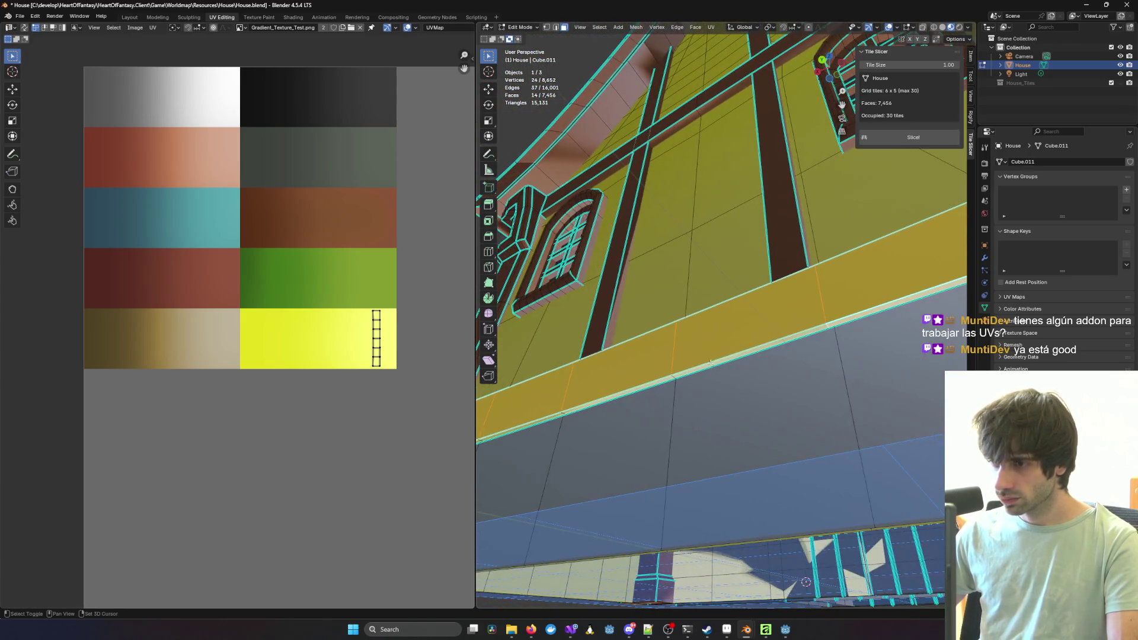
{"action": "left_click", "coordinate": [713, 364], "text": "shift"}
{"action": "left_click", "coordinate": [634, 391], "text": "shift"}
{"action": "mouse_move", "coordinate": [634, 391]}
{"action": "middle_mouse_down"}
{"action": "mouse_move", "coordinate": [809, 361]}
{"action": "mouse_move", "coordinate": [724, 408]}
{"action": "middle_mouse_up"}
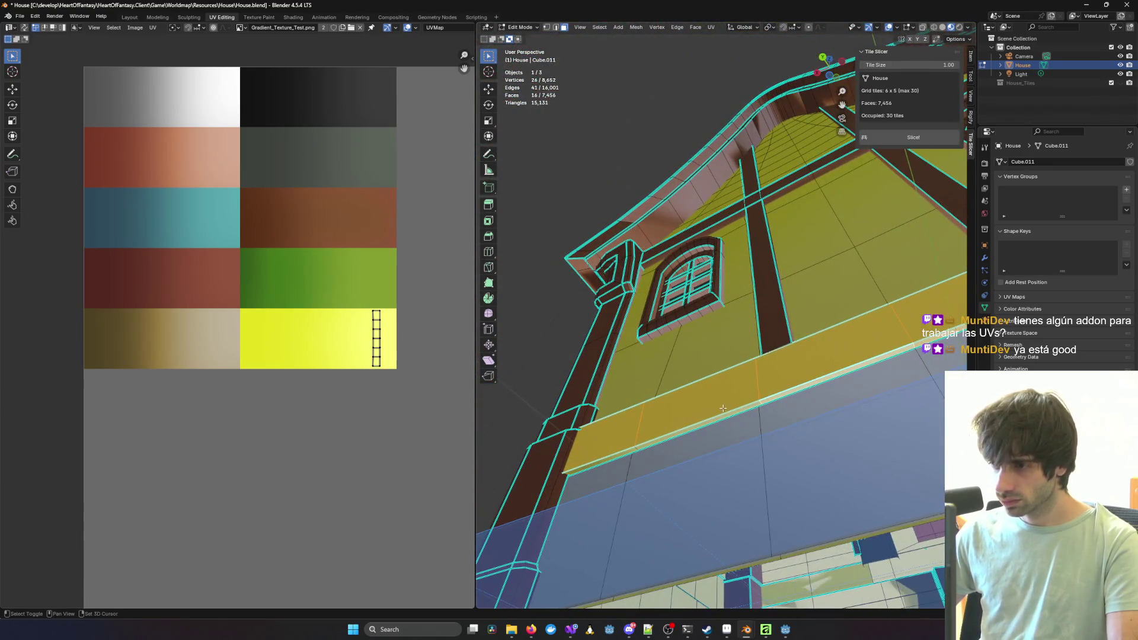
{"action": "left_click", "coordinate": [722, 415], "text": "shift"}
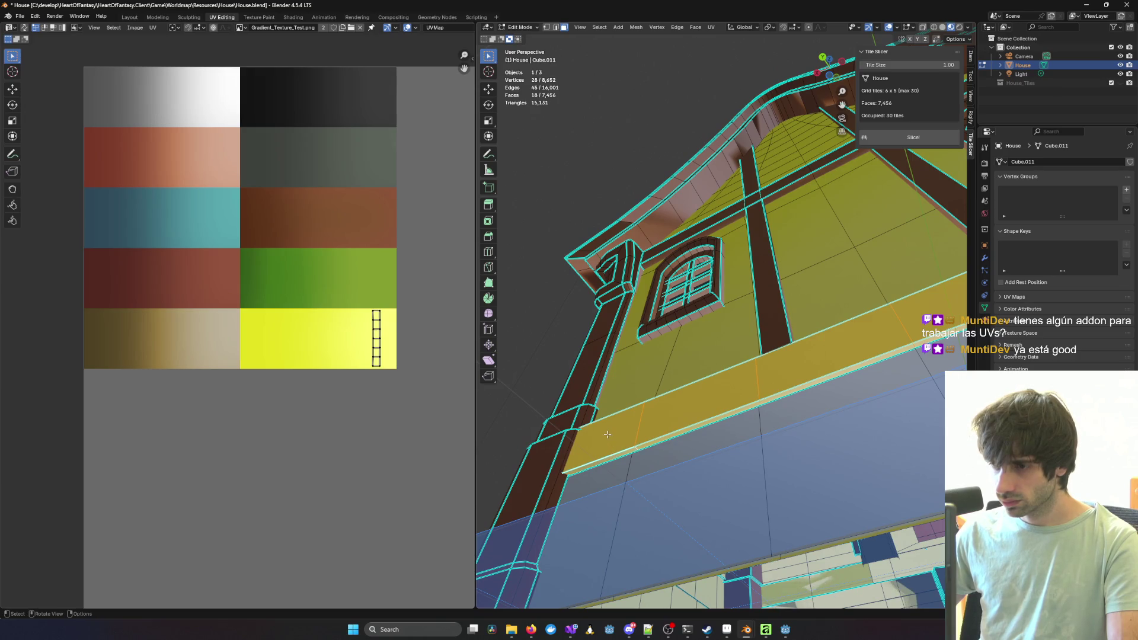
{"action": "mouse_move", "coordinate": [611, 433]}
{"action": "middle_mouse_down"}
{"action": "mouse_move", "coordinate": [709, 493]}
{"action": "mouse_move", "coordinate": [645, 372]}
{"action": "middle_mouse_up"}
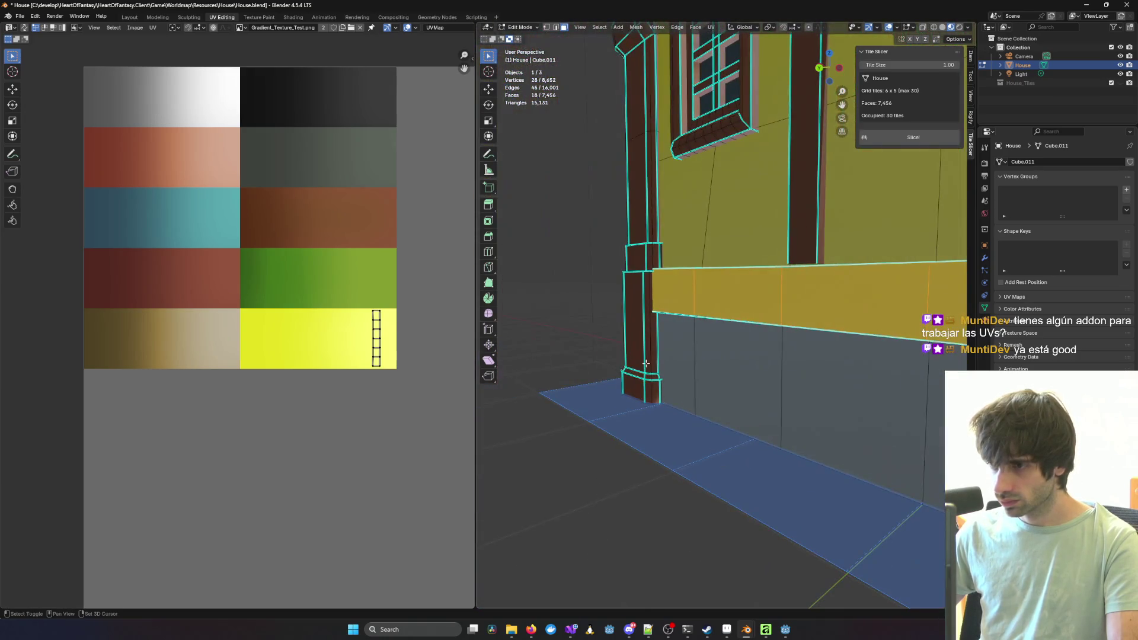
{"action": "left_click", "coordinate": [668, 301], "text": "shift"}
{"action": "middle_click_drag", "start_coordinate": [669, 301], "coordinate": [700, 351]}
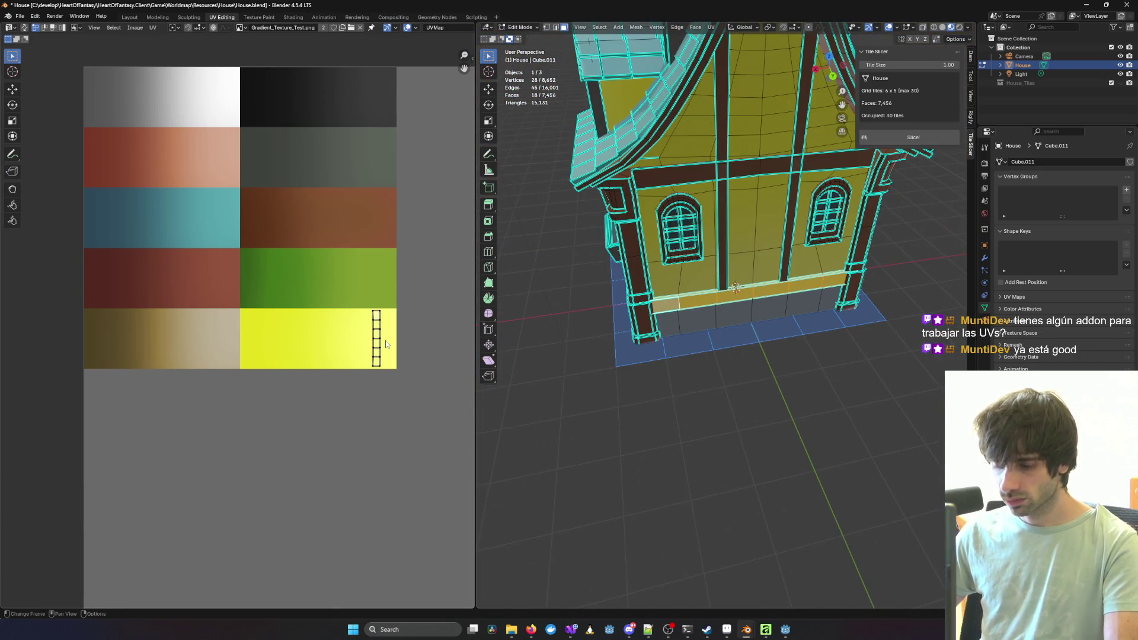
Step: Move the trim strip's UVs from the yellow tile onto the brown palette tile
{"action": "left_click_drag", "start_coordinate": [360, 308], "coordinate": [396, 370]}
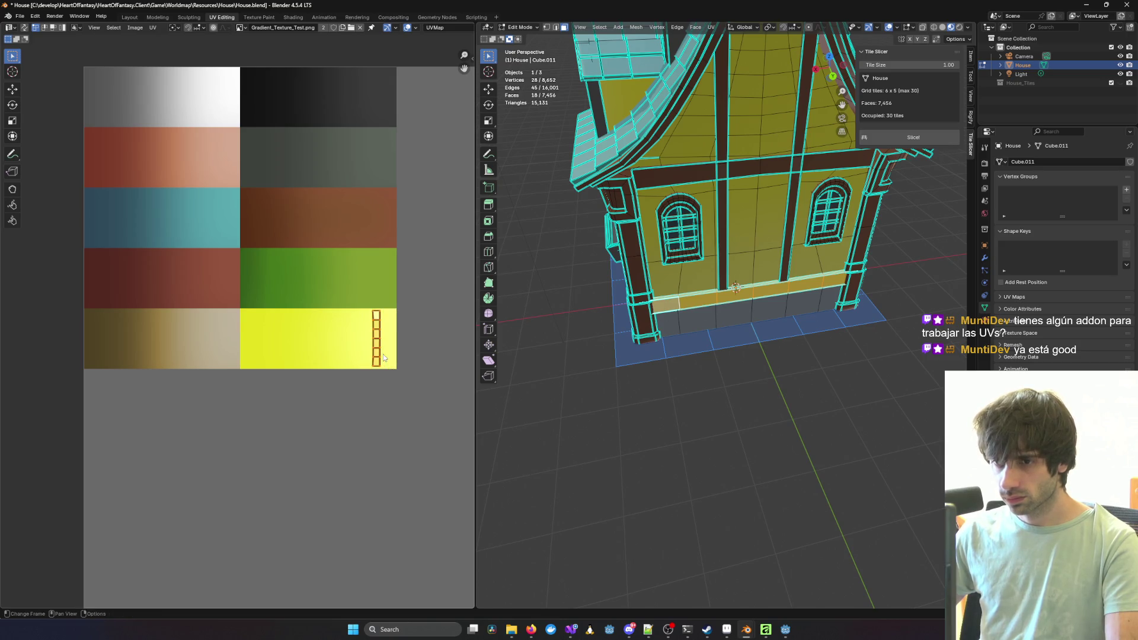
{"action": "key", "text": "g"}
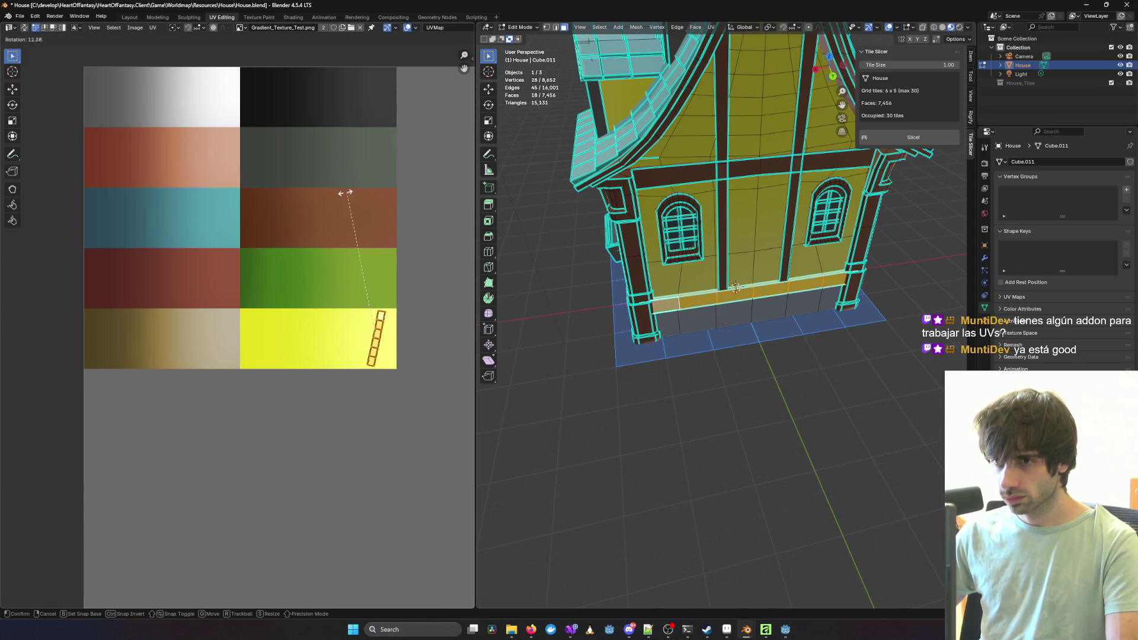
{"action": "key", "text": "r"}
{"action": "key", "text": "Escape"}
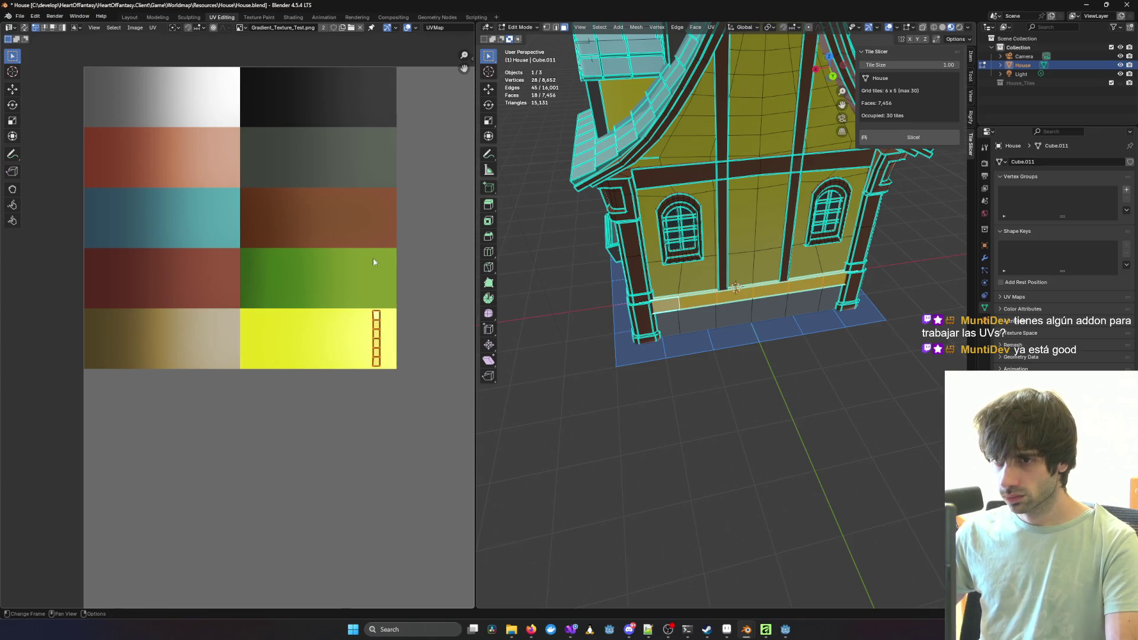
{"action": "key", "text": "g"}
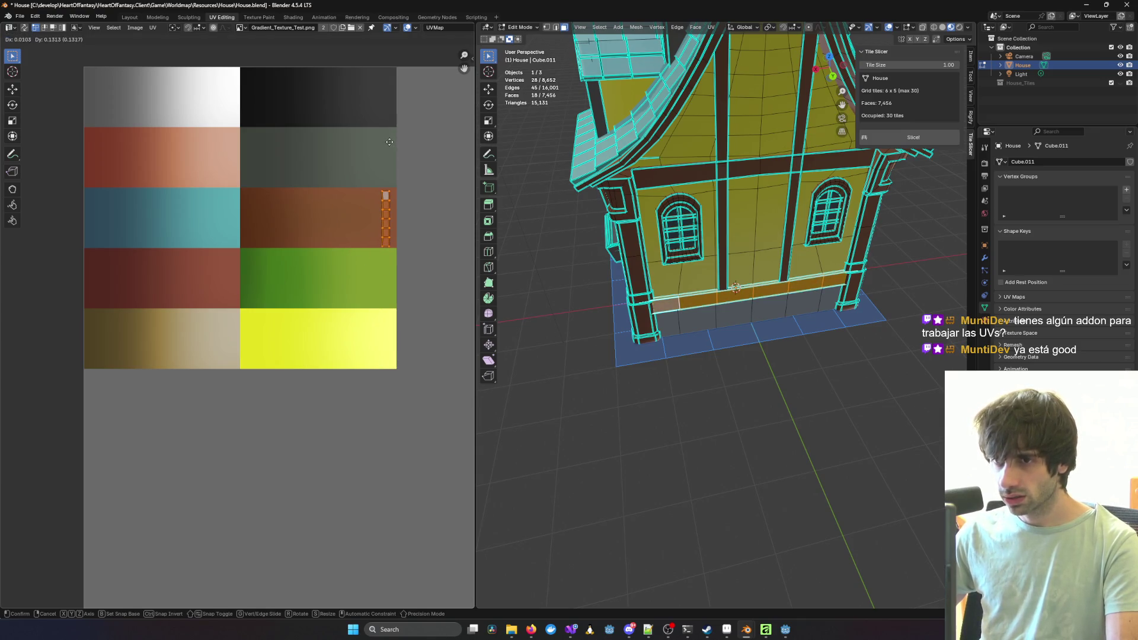
{"action": "left_click", "coordinate": [390, 142]}
Step: Clear the face selection, check the brown trim, and leave Edit Mode
{"action": "left_click", "coordinate": [747, 403]}
{"action": "middle_click_drag", "start_coordinate": [748, 403], "coordinate": [773, 402]}
{"action": "key", "text": "Tab"}
{"action": "scroll", "coordinate": [726, 397], "scroll_direction": "up", "scroll_amount": 5}
Step: Enter Edit Mode on the front wall and select six band faces under the window box
{"action": "mouse_move", "coordinate": [634, 361]}
{"action": "middle_mouse_down"}
{"action": "mouse_move", "coordinate": [562, 374]}
{"action": "mouse_move", "coordinate": [975, 361]}
{"action": "middle_mouse_up"}
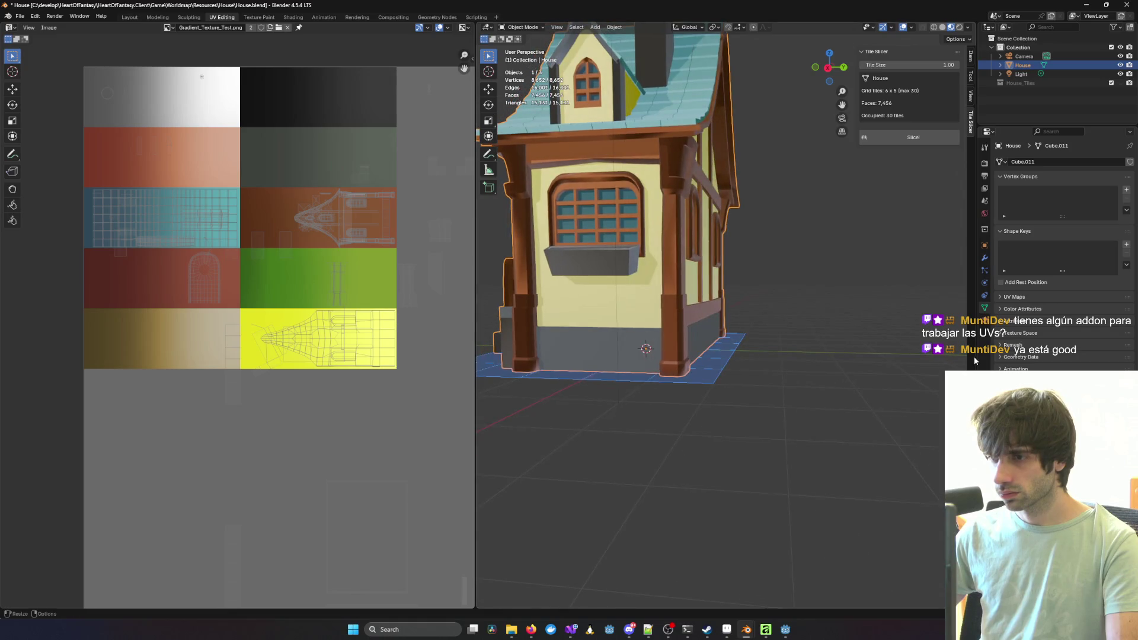
{"action": "scroll", "coordinate": [714, 385], "scroll_direction": "up", "scroll_amount": 5}
{"action": "middle_click_drag", "start_coordinate": [713, 385], "coordinate": [740, 349]}
{"action": "key", "text": "Tab"}
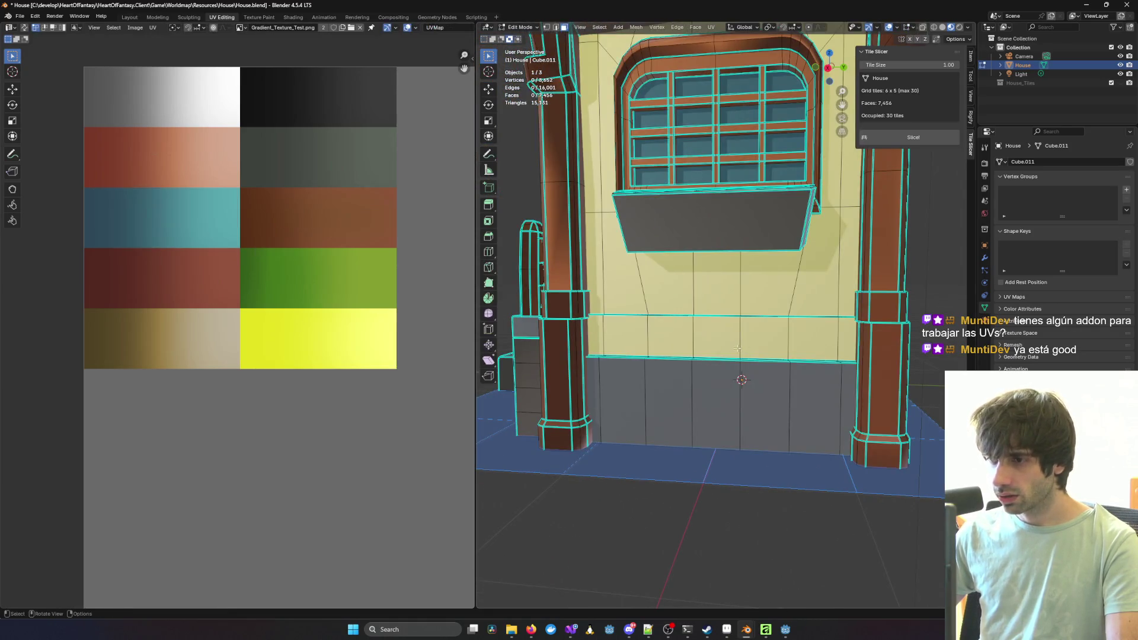
{"action": "left_click", "coordinate": [604, 335]}
{"action": "left_click", "coordinate": [670, 337], "text": "shift"}
{"action": "left_click", "coordinate": [717, 337], "text": "shift"}
{"action": "left_click", "coordinate": [765, 337], "text": "shift"}
{"action": "left_click", "coordinate": [813, 337], "text": "shift"}
{"action": "left_click", "coordinate": [840, 338], "text": "shift"}
Step: Try a linked Ctrl+L selection, clear it, then select six middle band faces
{"action": "middle_click_drag", "start_coordinate": [839, 338], "coordinate": [901, 286]}
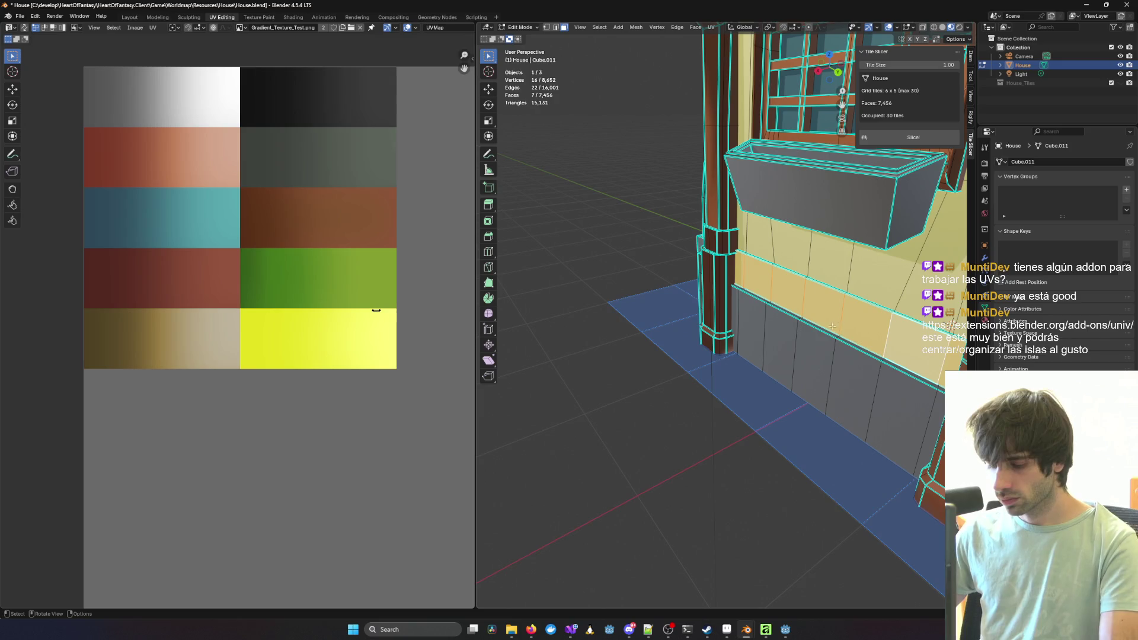
{"action": "key", "text": "ctrl+l"}
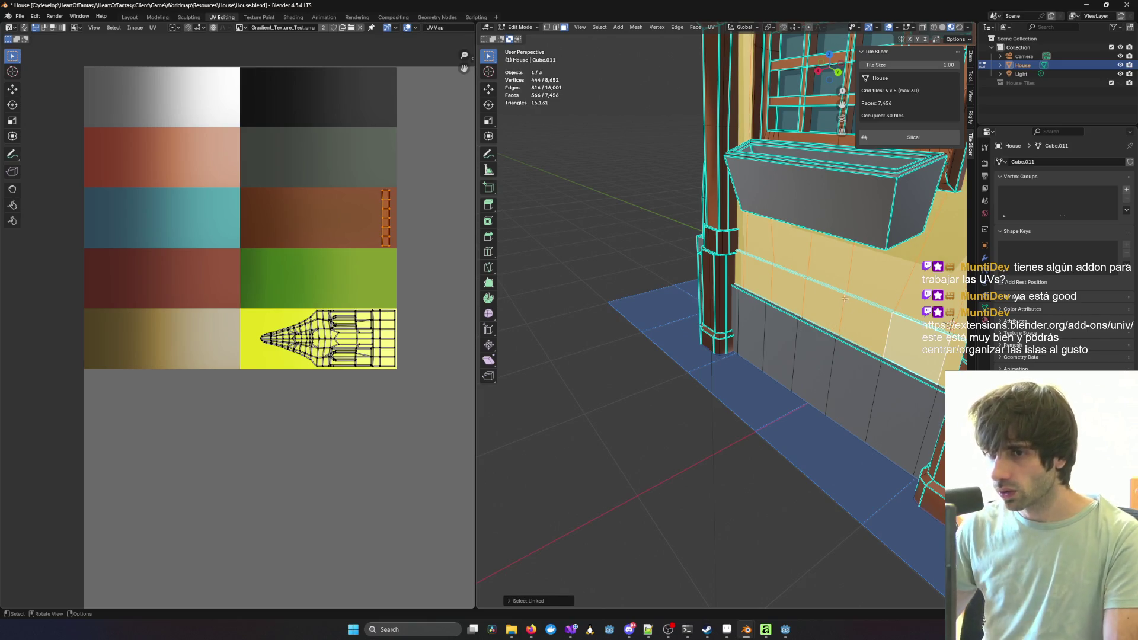
{"action": "left_click", "coordinate": [762, 384]}
{"action": "mouse_move", "coordinate": [763, 384]}
{"action": "middle_mouse_down"}
{"action": "mouse_move", "coordinate": [814, 317]}
{"action": "mouse_move", "coordinate": [797, 272]}
{"action": "middle_mouse_up"}
{"action": "left_click", "coordinate": [825, 226], "text": "shift"}
{"action": "left_click", "coordinate": [782, 248], "text": "shift"}
{"action": "left_click", "coordinate": [720, 252], "text": "shift"}
{"action": "left_click", "coordinate": [653, 256], "text": "shift"}
{"action": "left_click", "coordinate": [581, 262], "text": "shift"}
{"action": "left_click", "coordinate": [551, 272], "text": "shift"}
Step: Add the lower and thin band faces by the pillar, then turn on X-ray
{"action": "mouse_move", "coordinate": [553, 272]}
{"action": "middle_mouse_down"}
{"action": "mouse_move", "coordinate": [647, 262]}
{"action": "mouse_move", "coordinate": [663, 277]}
{"action": "mouse_move", "coordinate": [678, 338]}
{"action": "mouse_move", "coordinate": [712, 321]}
{"action": "mouse_move", "coordinate": [700, 313]}
{"action": "mouse_move", "coordinate": [734, 325]}
{"action": "middle_mouse_up"}
{"action": "left_click", "coordinate": [647, 262], "text": "shift"}
{"action": "left_click", "coordinate": [678, 338], "text": "shift"}
{"action": "left_click", "coordinate": [720, 328], "text": "shift"}
{"action": "left_click", "coordinate": [700, 313], "text": "shift"}
{"action": "left_click", "coordinate": [729, 306], "text": "shift"}
{"action": "left_click", "coordinate": [729, 307], "text": "shift"}
{"action": "left_click", "coordinate": [734, 325], "text": "shift"}
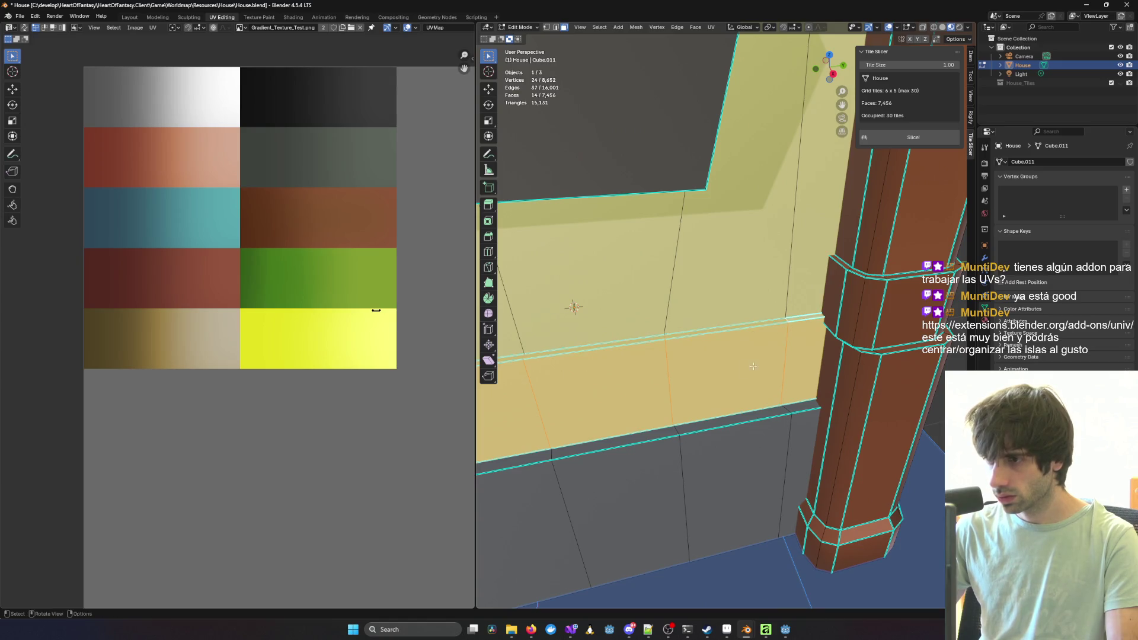
{"action": "scroll", "coordinate": [760, 361], "scroll_direction": "up", "scroll_amount": 5}
{"action": "middle_click_drag", "start_coordinate": [761, 361], "coordinate": [776, 362]}
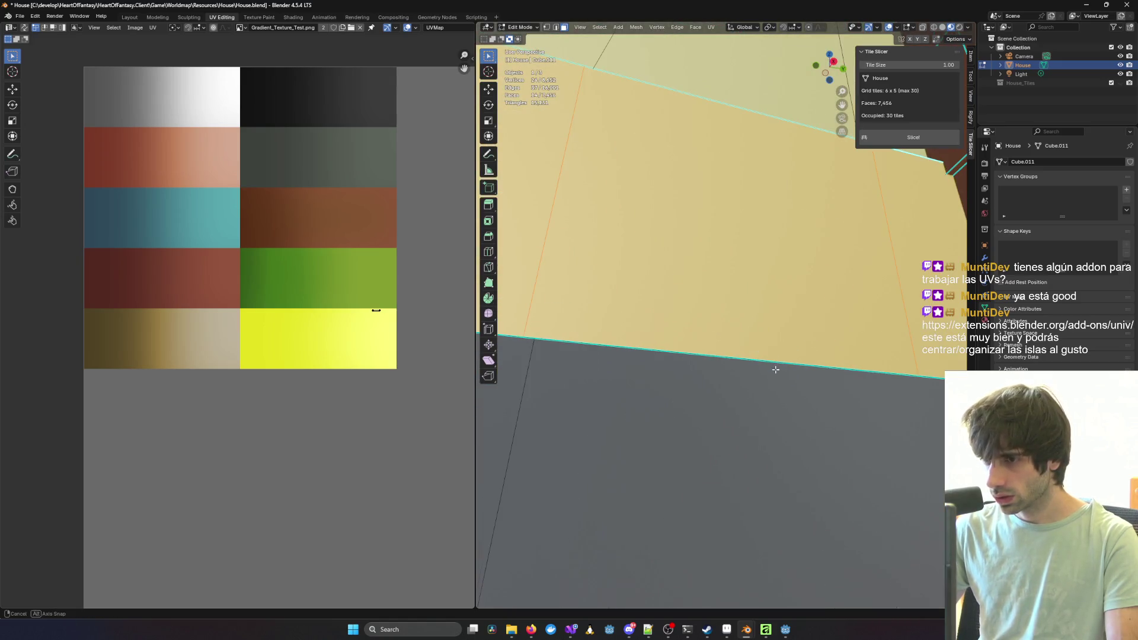
{"action": "key", "text": "alt+z"}
{"action": "scroll", "coordinate": [784, 334], "scroll_direction": "down", "scroll_amount": 3}
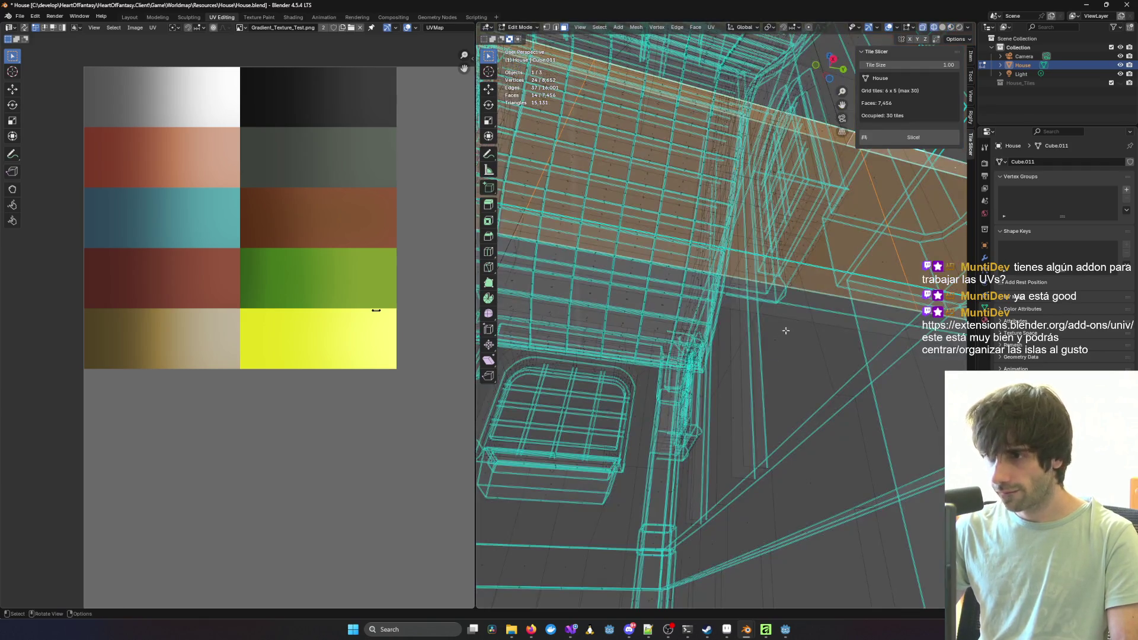
Step: Orbit around the house interior to locate the long wooden trim beams
{"action": "mouse_move", "coordinate": [807, 301]}
{"action": "middle_mouse_down"}
{"action": "mouse_move", "coordinate": [810, 319]}
{"action": "mouse_move", "coordinate": [861, 328]}
{"action": "mouse_move", "coordinate": [779, 343]}
{"action": "middle_mouse_up"}
{"action": "mouse_move", "coordinate": [776, 274]}
{"action": "middle_mouse_down"}
{"action": "mouse_move", "coordinate": [809, 303]}
{"action": "mouse_move", "coordinate": [837, 298]}
{"action": "middle_mouse_up"}
{"action": "middle_click_drag", "start_coordinate": [839, 290], "coordinate": [813, 288]}
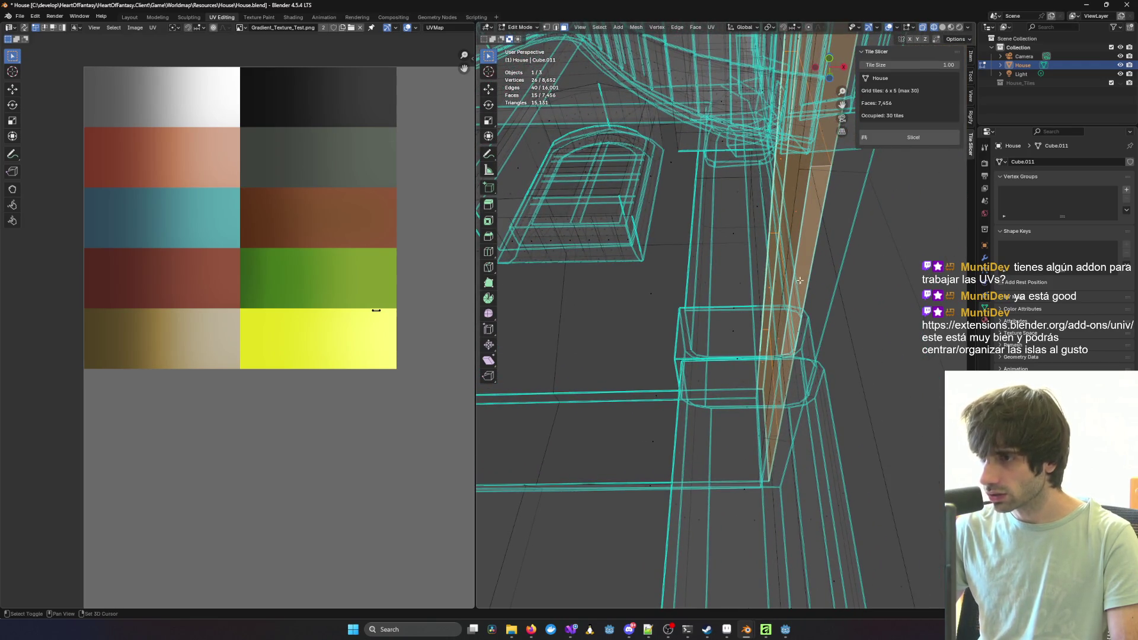
{"action": "middle_click_drag", "start_coordinate": [810, 238], "coordinate": [813, 271]}
{"action": "middle_click_drag", "start_coordinate": [690, 236], "coordinate": [693, 243]}
{"action": "middle_click_drag", "start_coordinate": [760, 282], "coordinate": [742, 290]}
{"action": "mouse_move", "coordinate": [525, 68]}
{"action": "middle_mouse_down"}
{"action": "mouse_move", "coordinate": [625, 337]}
{"action": "mouse_move", "coordinate": [788, 265]}
{"action": "mouse_move", "coordinate": [602, 315]}
{"action": "mouse_move", "coordinate": [784, 387]}
{"action": "middle_mouse_up"}
{"action": "scroll", "coordinate": [784, 387], "scroll_direction": "up", "scroll_amount": 5}
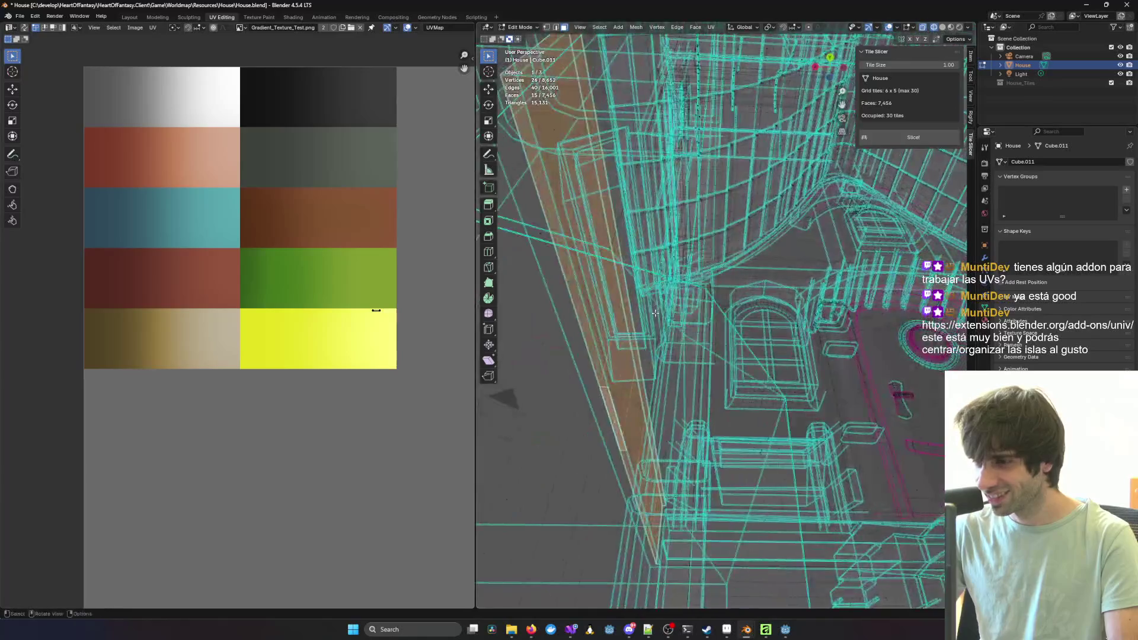
{"action": "middle_click_drag", "start_coordinate": [690, 396], "coordinate": [798, 294]}
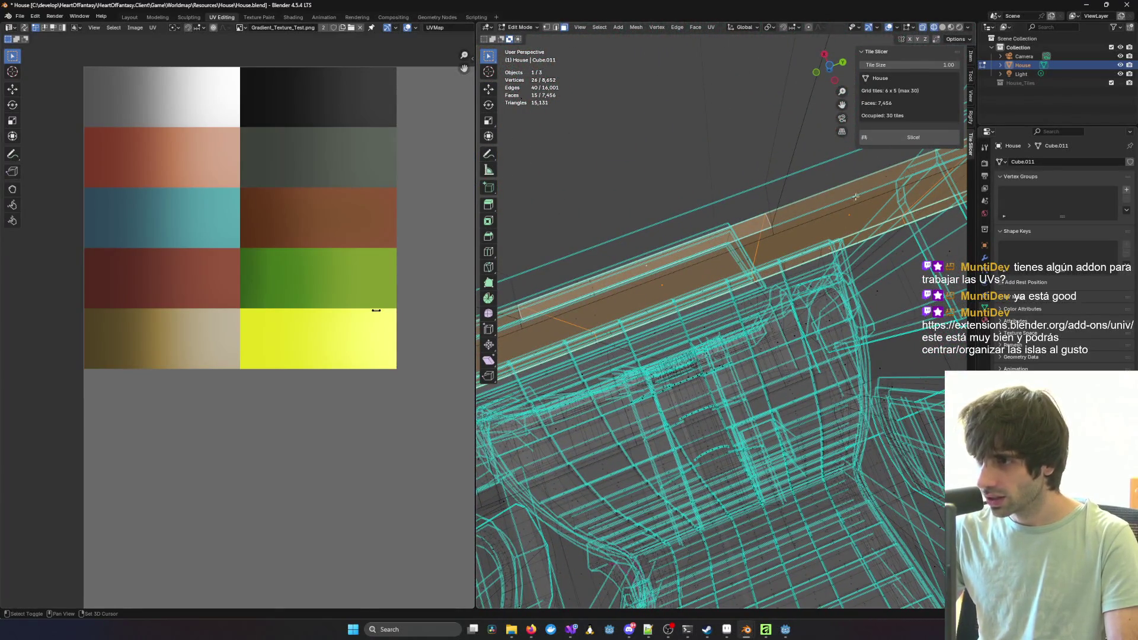
Step: Add the beam faces along the length of the beam to the selection
{"action": "left_click", "coordinate": [886, 178], "text": "shift"}
{"action": "middle_click_drag", "start_coordinate": [886, 178], "coordinate": [765, 258]}
{"action": "left_click", "coordinate": [819, 210], "text": "shift"}
{"action": "left_click", "coordinate": [674, 283], "text": "shift"}
{"action": "mouse_move", "coordinate": [674, 283]}
{"action": "middle_mouse_down", "text": "shift"}
{"action": "mouse_move", "coordinate": [731, 276]}
{"action": "mouse_move", "coordinate": [714, 250]}
{"action": "mouse_move", "coordinate": [591, 280]}
{"action": "middle_mouse_up", "text": "shift"}
{"action": "left_click", "coordinate": [599, 280], "text": "shift"}
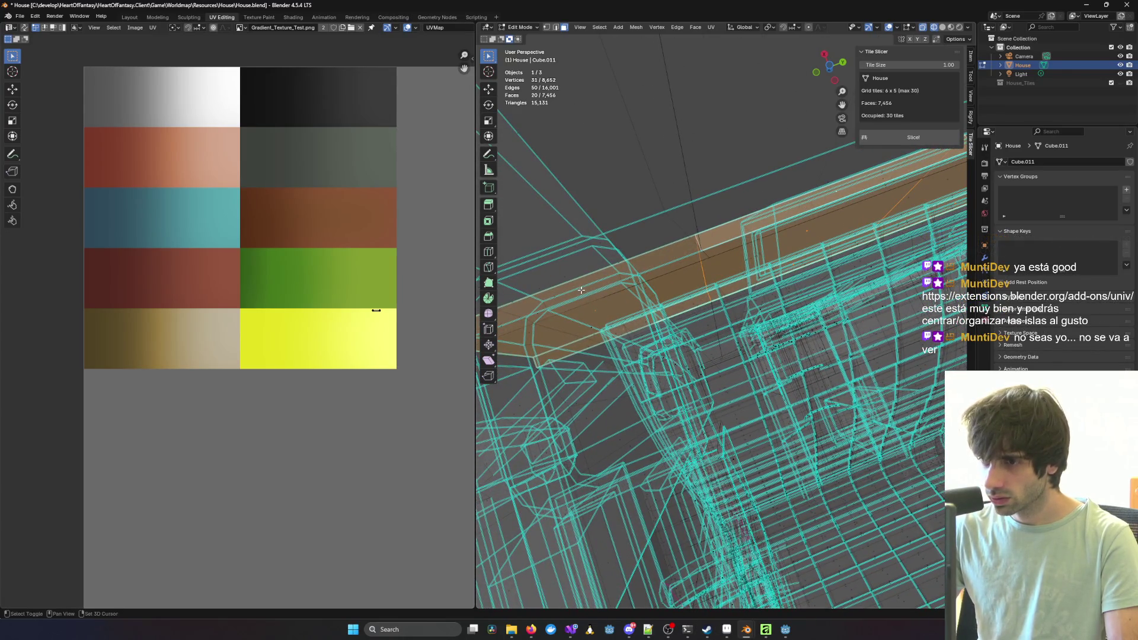
{"action": "middle_click_drag", "start_coordinate": [608, 290], "coordinate": [798, 309], "text": "shift"}
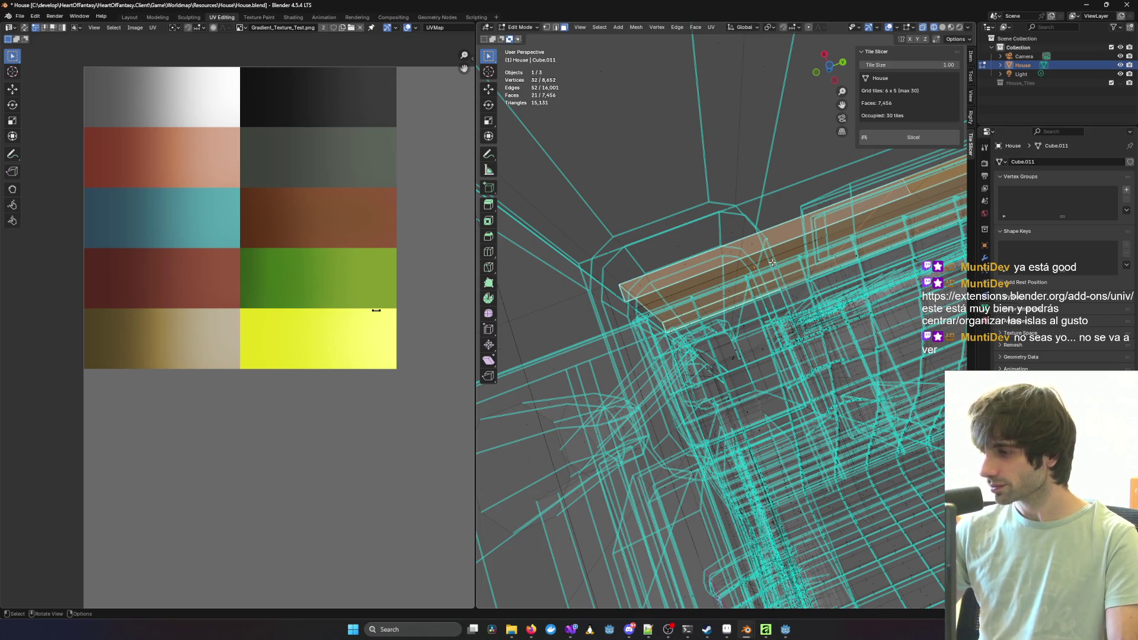
{"action": "mouse_move", "coordinate": [809, 251]}
{"action": "middle_mouse_down"}
{"action": "mouse_move", "coordinate": [745, 335]}
{"action": "mouse_move", "coordinate": [602, 359]}
{"action": "mouse_move", "coordinate": [642, 376]}
{"action": "mouse_move", "coordinate": [752, 347]}
{"action": "mouse_move", "coordinate": [689, 339]}
{"action": "mouse_move", "coordinate": [807, 341]}
{"action": "mouse_move", "coordinate": [641, 349]}
{"action": "mouse_move", "coordinate": [660, 326]}
{"action": "mouse_move", "coordinate": [668, 332]}
{"action": "middle_mouse_up"}
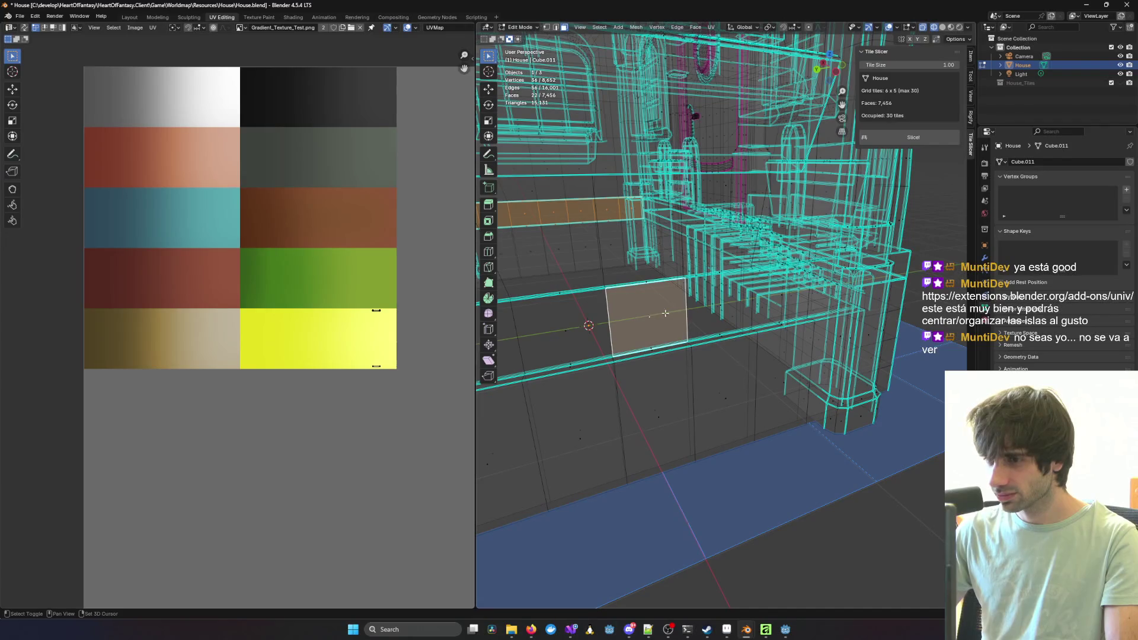
{"action": "left_click", "coordinate": [595, 335], "text": "shift"}
Step: Add the floor strip faces to the selection, dropping the stray small faces
{"action": "mouse_move", "coordinate": [595, 334]}
{"action": "middle_mouse_down"}
{"action": "mouse_move", "coordinate": [752, 297]}
{"action": "mouse_move", "coordinate": [774, 329]}
{"action": "mouse_move", "coordinate": [755, 352]}
{"action": "mouse_move", "coordinate": [769, 371]}
{"action": "middle_mouse_up"}
{"action": "left_click", "coordinate": [751, 296], "text": "shift"}
{"action": "left_click", "coordinate": [804, 292], "text": "shift"}
{"action": "left_click", "coordinate": [751, 360], "text": "shift"}
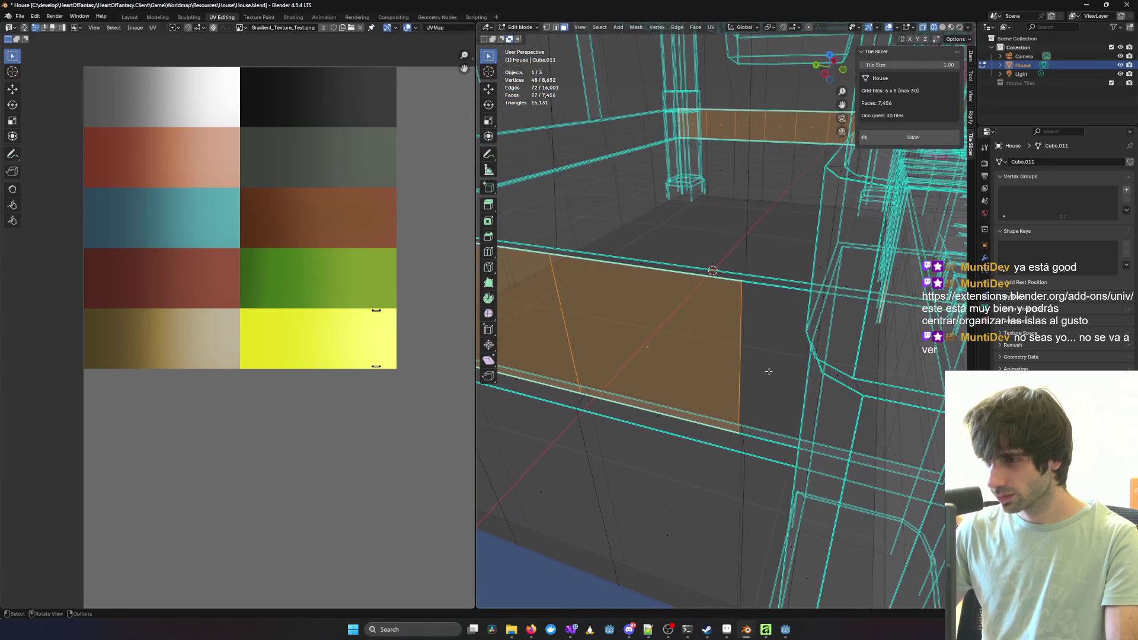
{"action": "left_click", "coordinate": [836, 376], "text": "shift"}
{"action": "left_click", "coordinate": [830, 396], "text": "shift"}
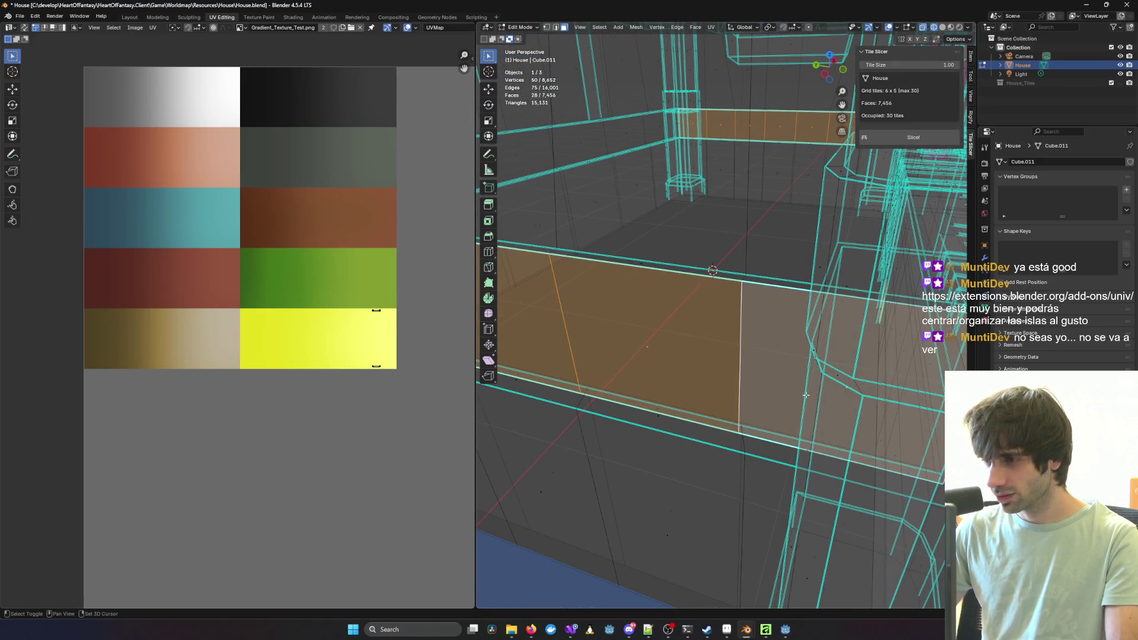
Step: Add a beam face and deselect the two unwanted beam faces
{"action": "middle_click_drag", "start_coordinate": [647, 354], "coordinate": [720, 325]}
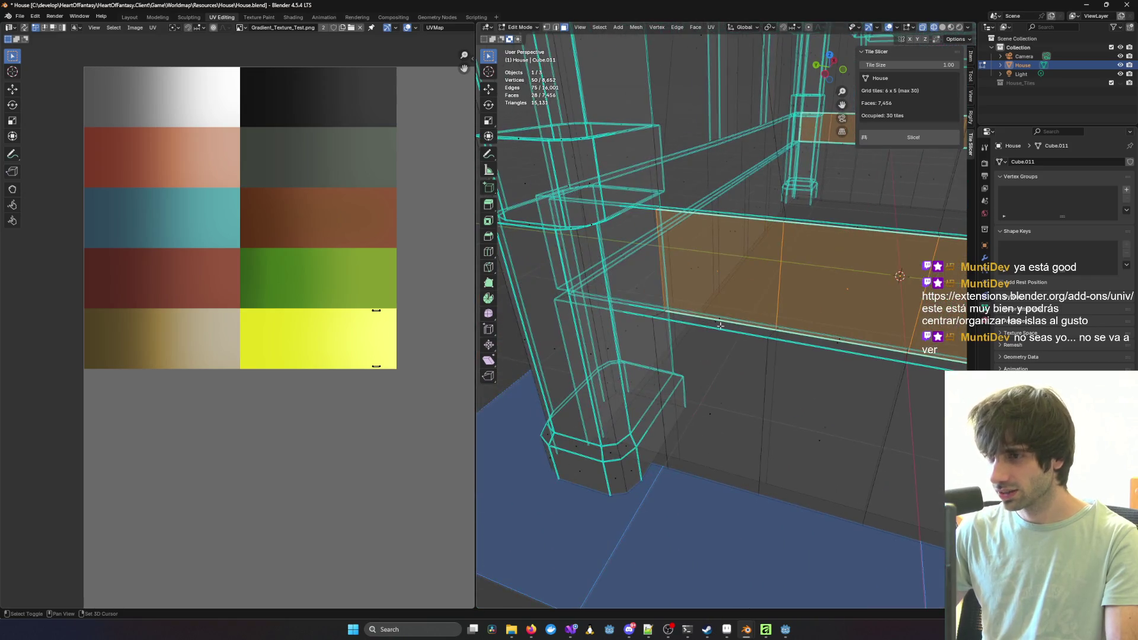
{"action": "left_click", "coordinate": [622, 259], "text": "shift"}
{"action": "scroll", "coordinate": [623, 257], "scroll_direction": "up", "scroll_amount": 6}
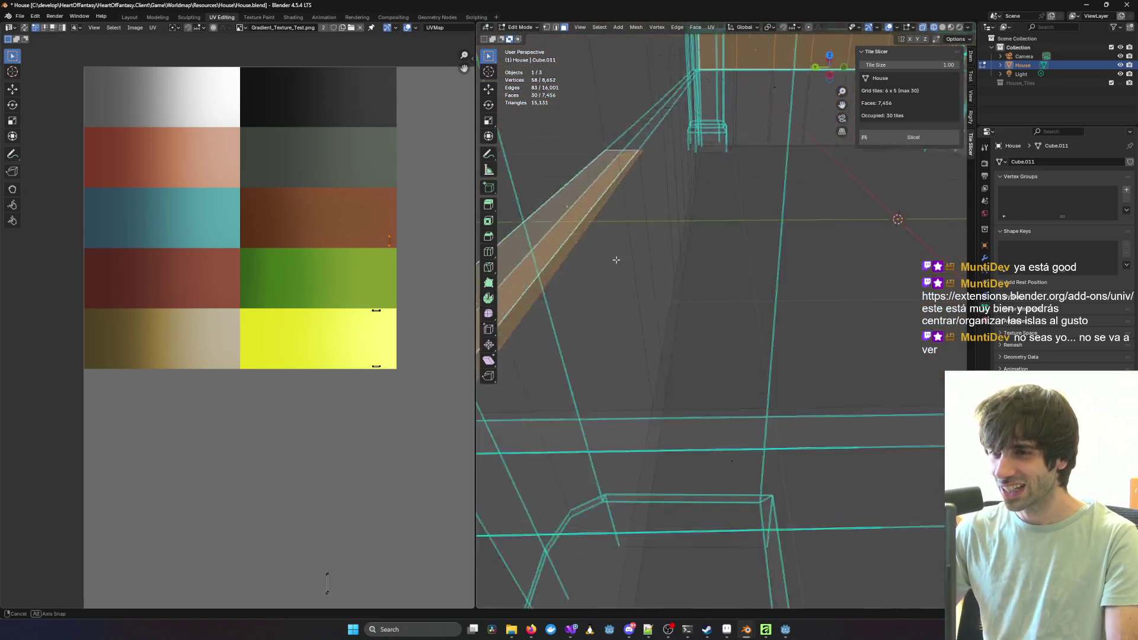
{"action": "middle_click_drag", "start_coordinate": [624, 255], "coordinate": [643, 247]}
{"action": "left_click", "coordinate": [675, 235], "text": "shift"}
{"action": "left_click", "coordinate": [658, 227], "text": "shift"}
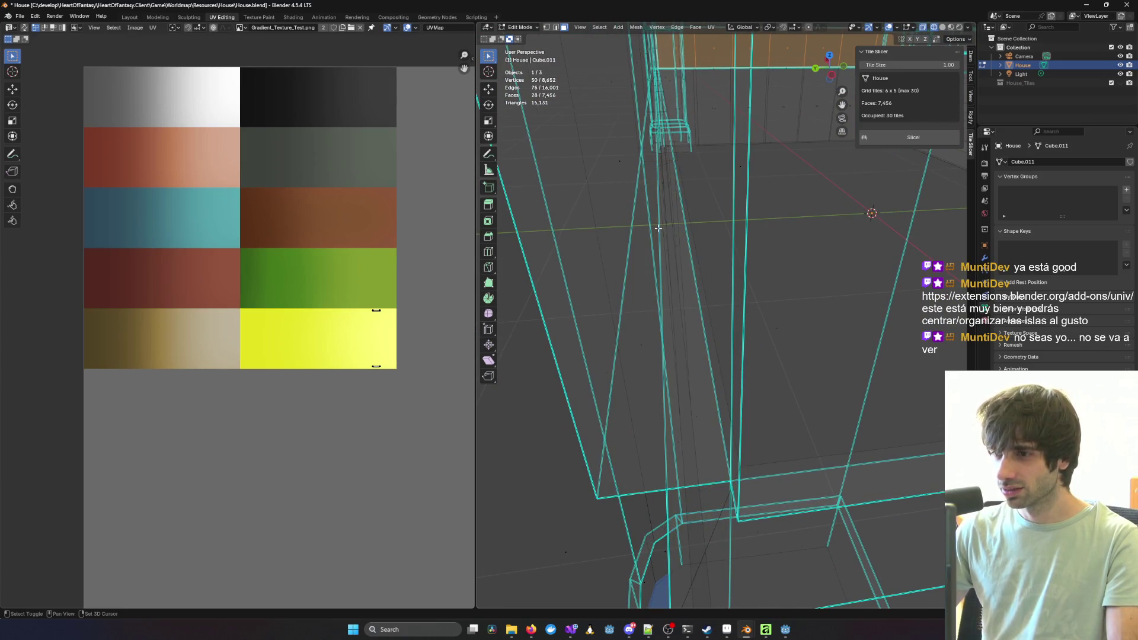
{"action": "mouse_move", "coordinate": [871, 361]}
{"action": "middle_mouse_down"}
{"action": "mouse_move", "coordinate": [830, 338]}
{"action": "mouse_move", "coordinate": [783, 356]}
{"action": "mouse_move", "coordinate": [801, 364]}
{"action": "mouse_move", "coordinate": [783, 366]}
{"action": "mouse_move", "coordinate": [765, 344]}
{"action": "middle_mouse_up"}
{"action": "scroll", "coordinate": [705, 291], "scroll_direction": "up", "scroll_amount": 4}
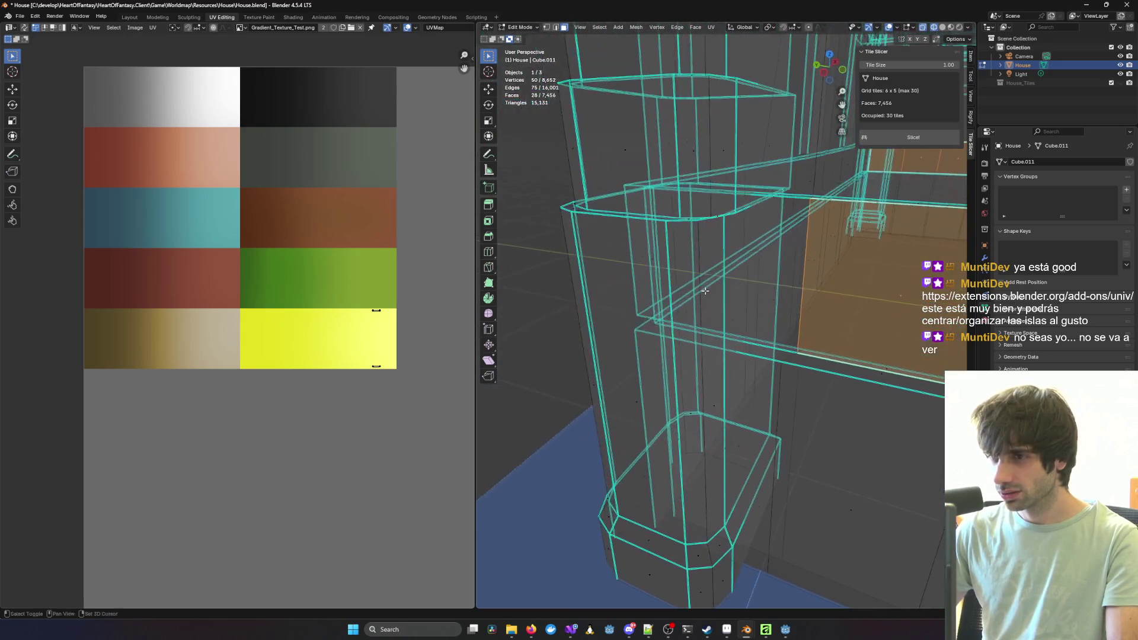
Step: Add the post's front face and several beam faces, including the top, to the selection
{"action": "left_click", "coordinate": [729, 271], "text": "shift"}
{"action": "middle_click_drag", "start_coordinate": [883, 310], "coordinate": [660, 292]}
{"action": "left_click", "coordinate": [621, 276], "text": "shift"}
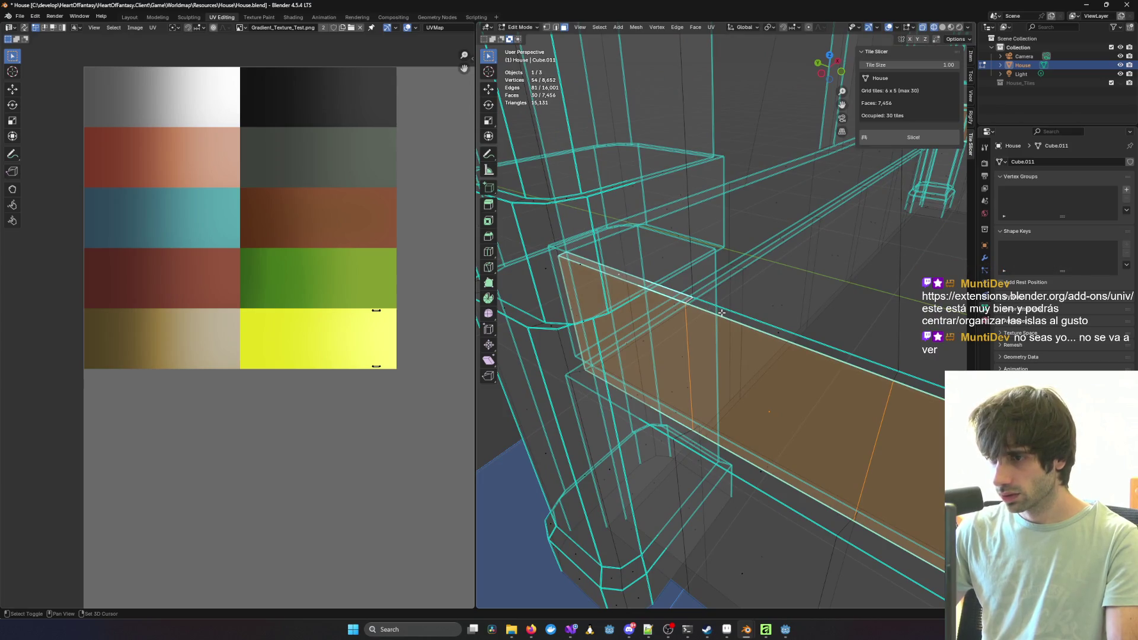
{"action": "left_click", "coordinate": [778, 333], "text": "shift"}
{"action": "scroll", "coordinate": [777, 334], "scroll_direction": "up", "scroll_amount": 3}
{"action": "left_click", "coordinate": [714, 324], "text": "shift"}
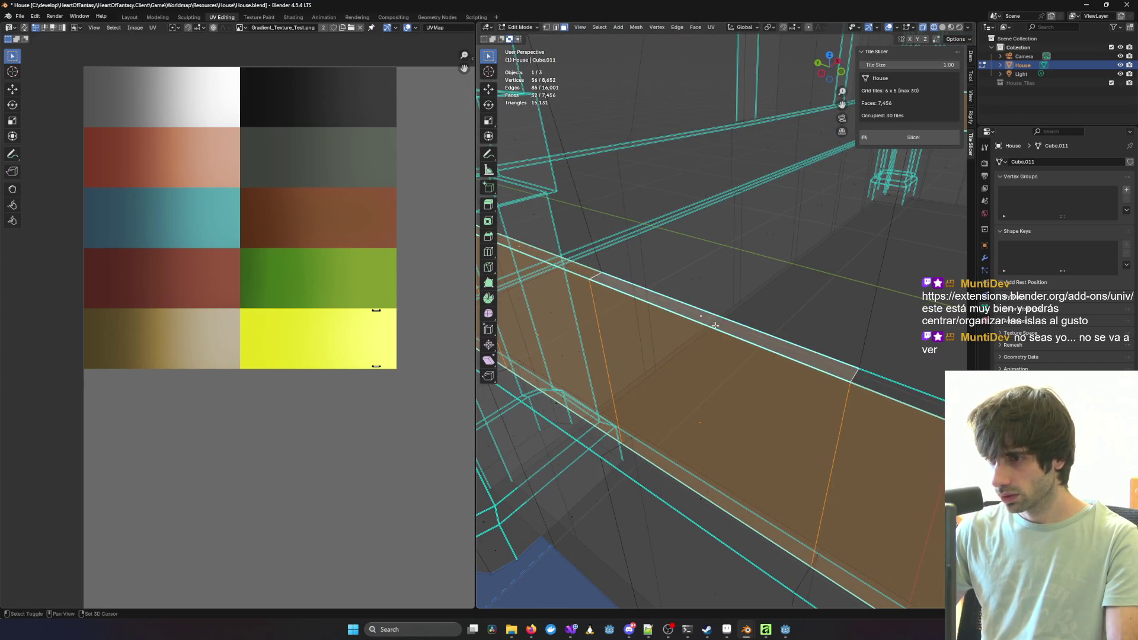
{"action": "middle_click_drag", "start_coordinate": [714, 324], "coordinate": [793, 346]}
{"action": "left_click", "coordinate": [643, 313], "text": "shift"}
Step: Add the last beam faces, view the house through the scene camera, and open the context menu
{"action": "scroll", "coordinate": [640, 312], "scroll_direction": "down", "scroll_amount": 2}
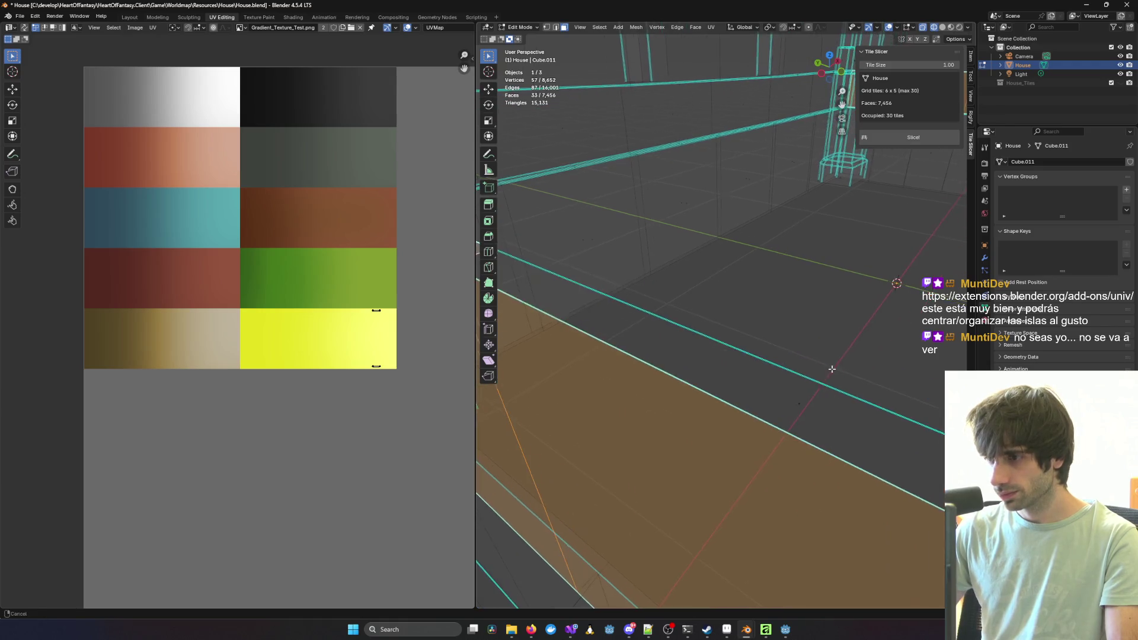
{"action": "left_click", "coordinate": [783, 386], "text": "shift"}
{"action": "mouse_move", "coordinate": [782, 386]}
{"action": "middle_mouse_down"}
{"action": "mouse_move", "coordinate": [841, 403]}
{"action": "mouse_move", "coordinate": [852, 374]}
{"action": "mouse_move", "coordinate": [743, 352]}
{"action": "mouse_move", "coordinate": [728, 328]}
{"action": "mouse_move", "coordinate": [743, 301]}
{"action": "middle_mouse_up"}
{"action": "left_click", "coordinate": [873, 376], "text": "shift"}
{"action": "left_click", "coordinate": [721, 342], "text": "shift"}
{"action": "key", "text": "p"}
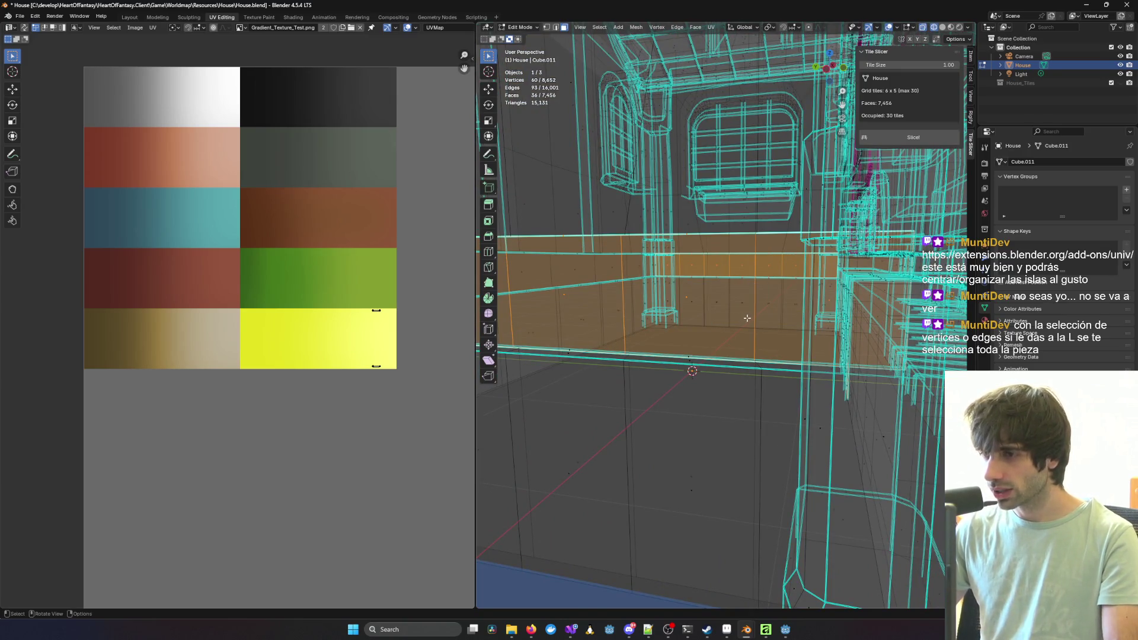
{"action": "key", "text": "KP_0"}
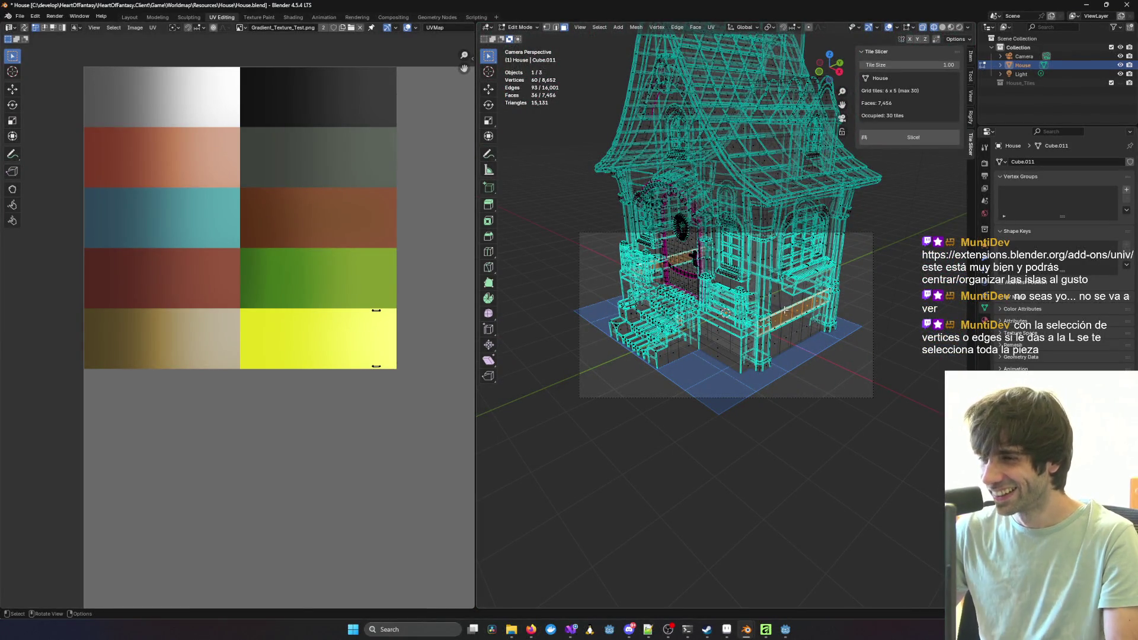
{"action": "right_click", "coordinate": [751, 311]}
{"action": "left_click", "coordinate": [891, 435]}
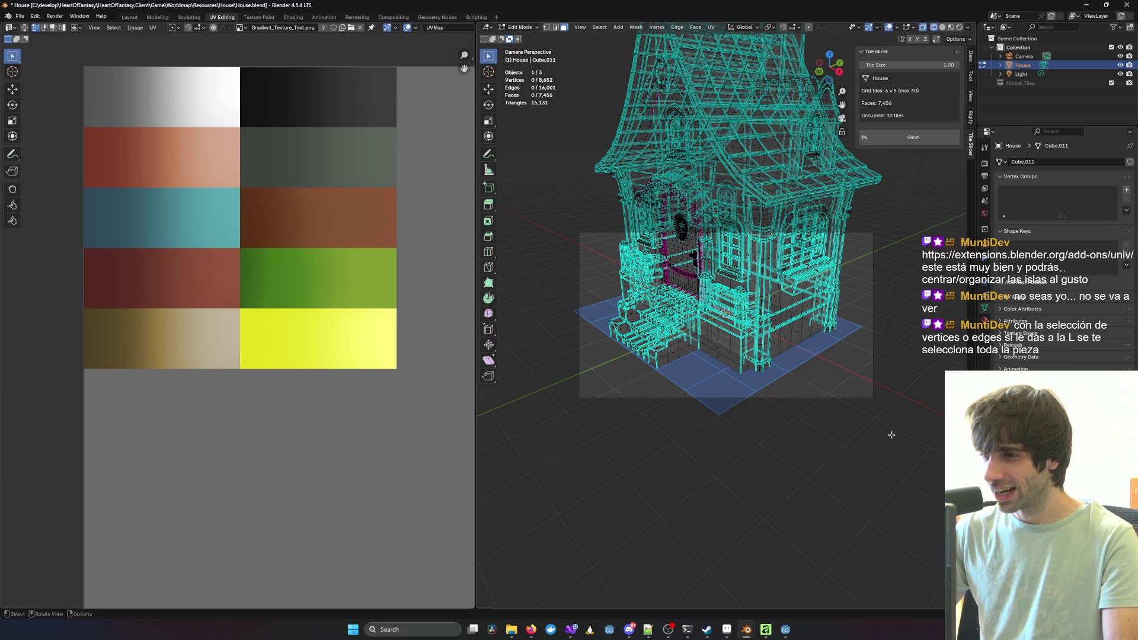
{"action": "scroll", "coordinate": [885, 432], "scroll_direction": "up", "scroll_amount": 6}
{"action": "mouse_move", "coordinate": [736, 359]}
{"action": "middle_mouse_down"}
{"action": "mouse_move", "coordinate": [724, 354]}
{"action": "mouse_move", "coordinate": [775, 378]}
{"action": "mouse_move", "coordinate": [815, 450]}
{"action": "mouse_move", "coordinate": [817, 363]}
{"action": "middle_mouse_up"}
{"action": "key", "text": "ctrl+z"}
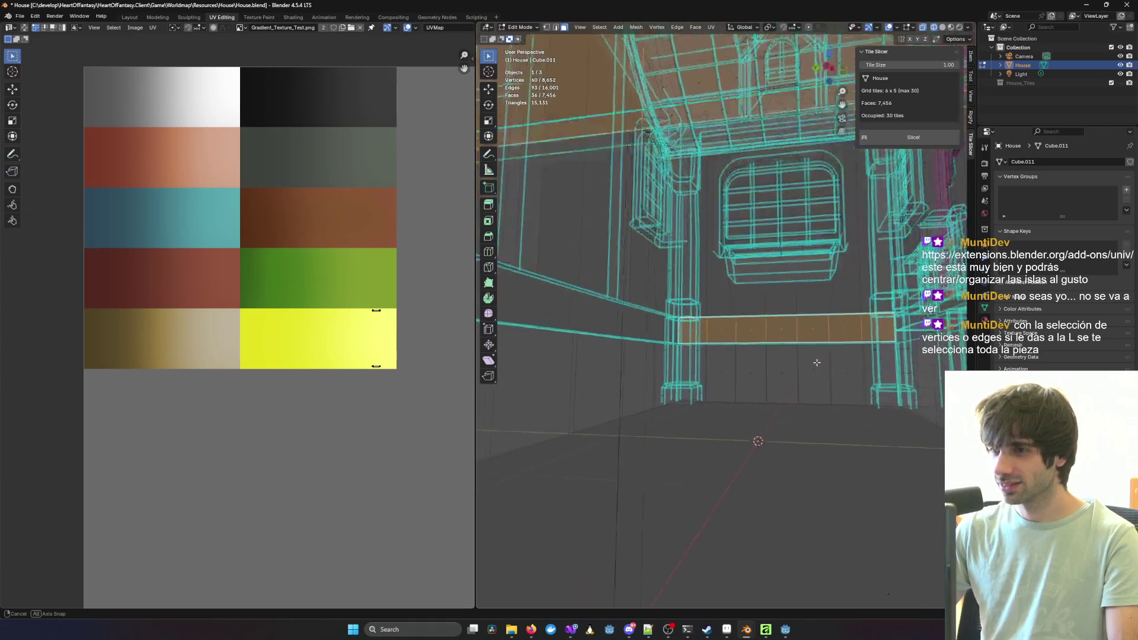
{"action": "mouse_move", "coordinate": [752, 392]}
{"action": "middle_mouse_down"}
{"action": "mouse_move", "coordinate": [690, 412]}
{"action": "mouse_move", "coordinate": [813, 390]}
{"action": "middle_mouse_up"}
{"action": "scroll", "coordinate": [690, 412], "scroll_direction": "down", "scroll_amount": 2}
{"action": "mouse_move", "coordinate": [730, 365]}
{"action": "middle_mouse_down"}
{"action": "mouse_move", "coordinate": [664, 306]}
{"action": "mouse_move", "coordinate": [702, 361]}
{"action": "mouse_move", "coordinate": [662, 462]}
{"action": "mouse_move", "coordinate": [779, 427]}
{"action": "middle_mouse_up"}
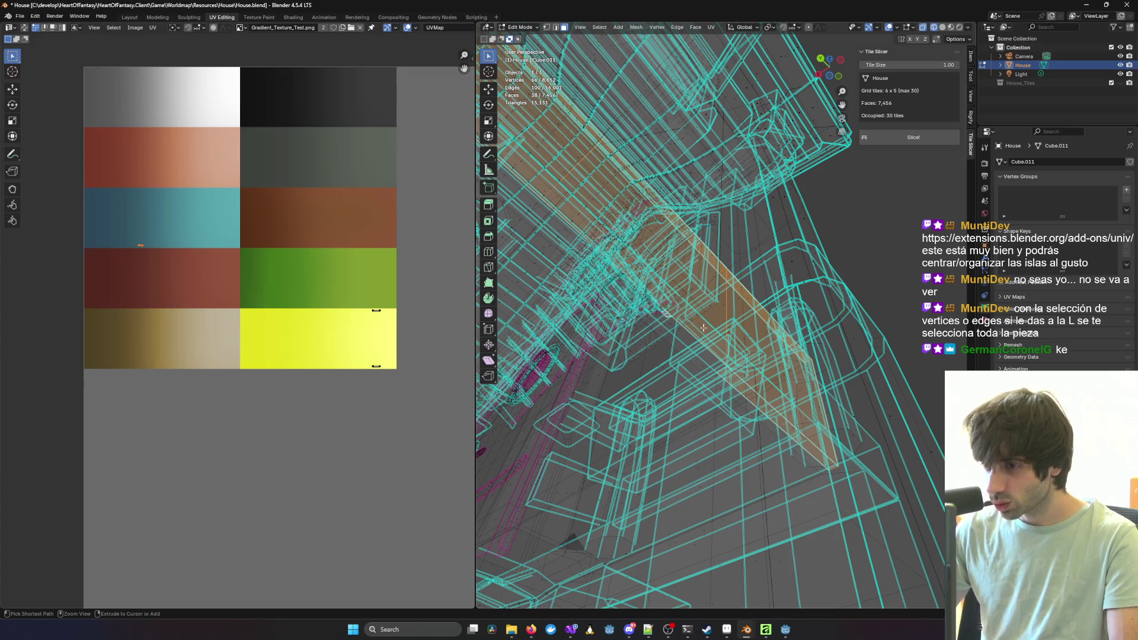
{"action": "mouse_move", "coordinate": [690, 335]}
{"action": "middle_mouse_down"}
{"action": "mouse_move", "coordinate": [721, 345]}
{"action": "mouse_move", "coordinate": [658, 347]}
{"action": "middle_mouse_up"}
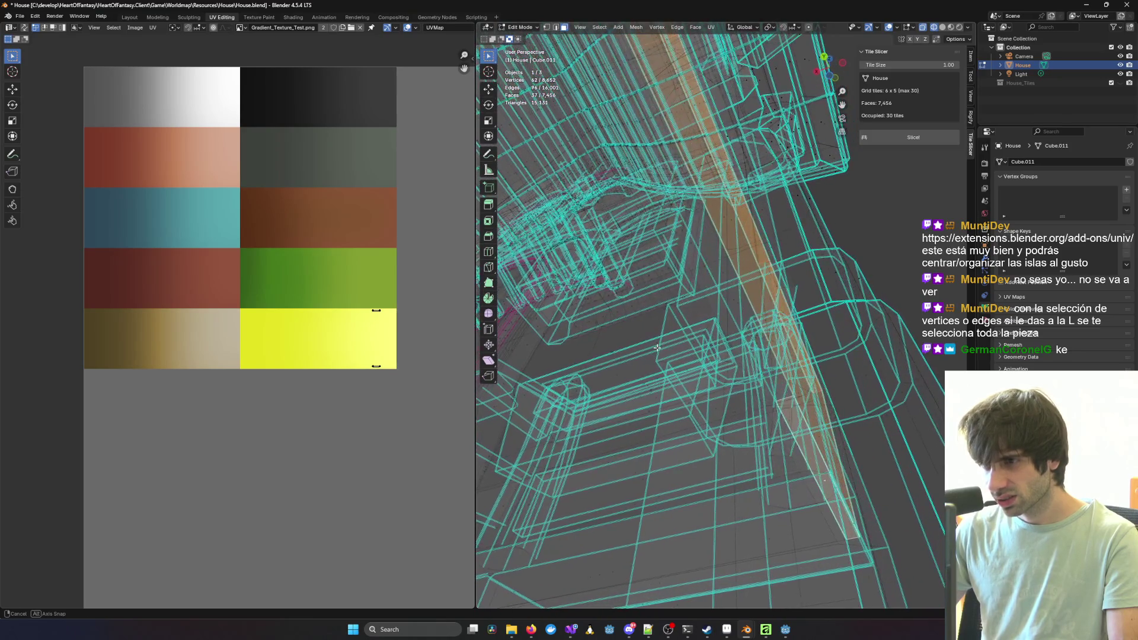
Step: Add a trim face and three diagonal brace faces to the selection
{"action": "left_click", "coordinate": [708, 295], "text": "shift"}
{"action": "mouse_move", "coordinate": [829, 343]}
{"action": "middle_mouse_down"}
{"action": "mouse_move", "coordinate": [808, 383]}
{"action": "mouse_move", "coordinate": [811, 432]}
{"action": "mouse_move", "coordinate": [800, 429]}
{"action": "middle_mouse_up"}
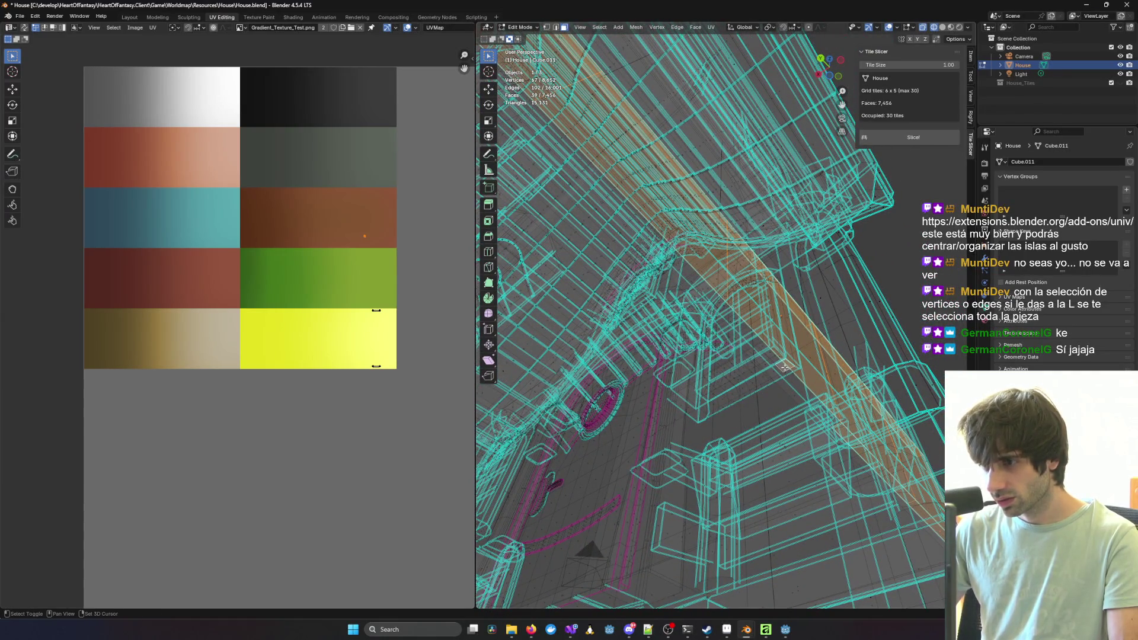
{"action": "mouse_move", "coordinate": [781, 369]}
{"action": "middle_mouse_down"}
{"action": "mouse_move", "coordinate": [657, 379]}
{"action": "mouse_move", "coordinate": [718, 410]}
{"action": "mouse_move", "coordinate": [774, 417]}
{"action": "middle_mouse_up"}
{"action": "left_click", "coordinate": [809, 352], "text": "shift"}
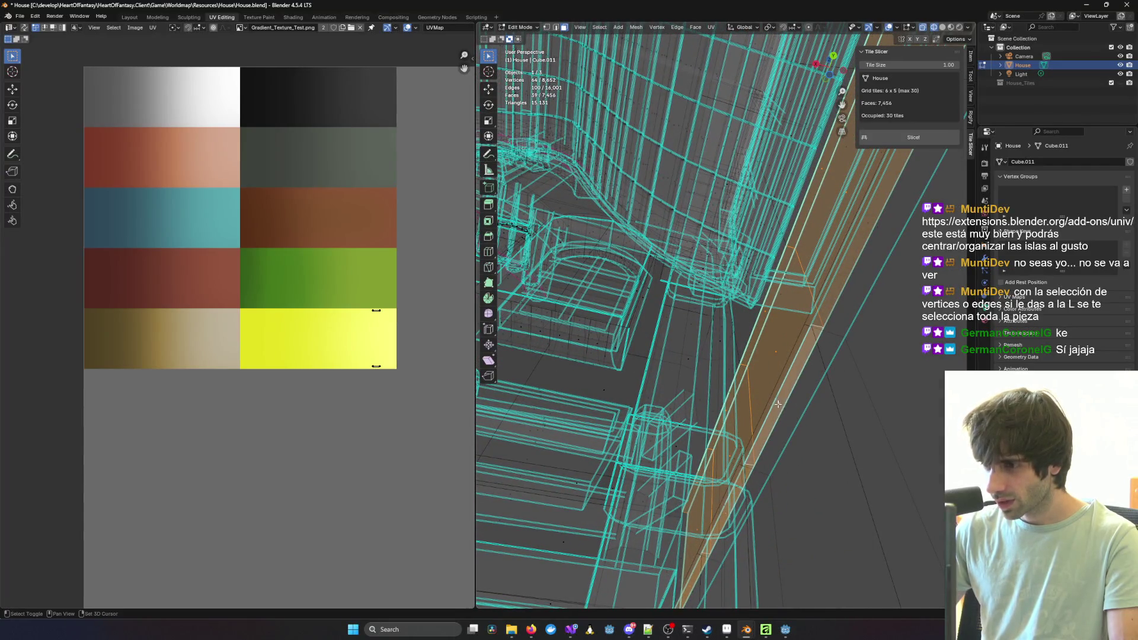
{"action": "left_click", "coordinate": [868, 221], "text": "shift"}
{"action": "mouse_move", "coordinate": [868, 222]}
{"action": "middle_mouse_down"}
{"action": "mouse_move", "coordinate": [856, 336]}
{"action": "mouse_move", "coordinate": [886, 265]}
{"action": "mouse_move", "coordinate": [873, 282]}
{"action": "mouse_move", "coordinate": [858, 372]}
{"action": "mouse_move", "coordinate": [842, 338]}
{"action": "middle_mouse_up"}
{"action": "left_click", "coordinate": [877, 252], "text": "shift"}
{"action": "mouse_move", "coordinate": [819, 300]}
{"action": "middle_mouse_down"}
{"action": "mouse_move", "coordinate": [867, 352]}
{"action": "mouse_move", "coordinate": [892, 342]}
{"action": "mouse_move", "coordinate": [848, 352]}
{"action": "mouse_move", "coordinate": [886, 326]}
{"action": "middle_mouse_up"}
Step: Add the thin strip faces beside the door, removing one face picked by mistake
{"action": "left_click", "coordinate": [848, 372], "text": "shift"}
{"action": "left_click", "coordinate": [840, 357], "text": "shift"}
{"action": "left_click", "coordinate": [818, 331], "text": "shift"}
{"action": "mouse_move", "coordinate": [818, 331]}
{"action": "middle_mouse_down"}
{"action": "mouse_move", "coordinate": [811, 450]}
{"action": "mouse_move", "coordinate": [813, 437]}
{"action": "middle_mouse_up"}
{"action": "left_click", "coordinate": [847, 267], "text": "shift"}
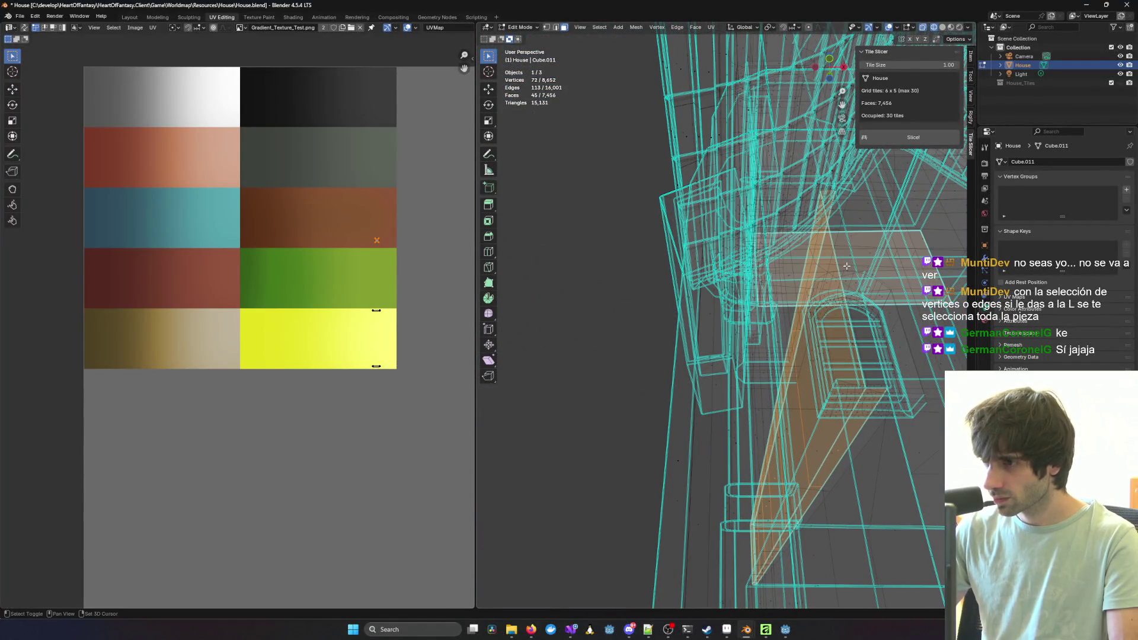
{"action": "left_click", "coordinate": [846, 286], "text": "shift"}
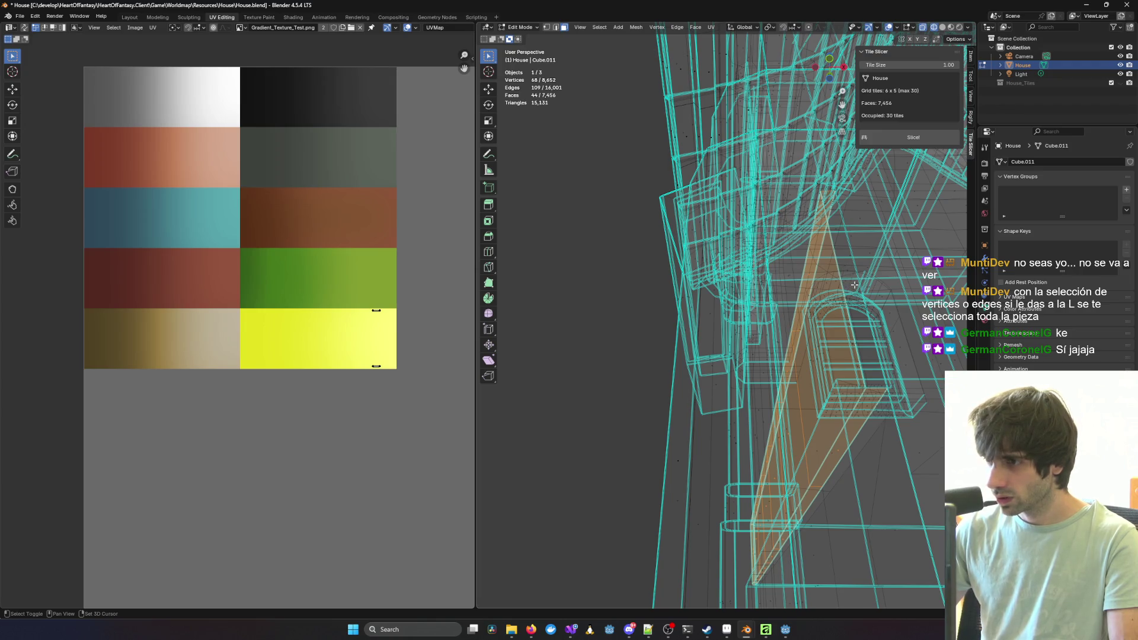
{"action": "middle_click_drag", "start_coordinate": [852, 263], "coordinate": [810, 324]}
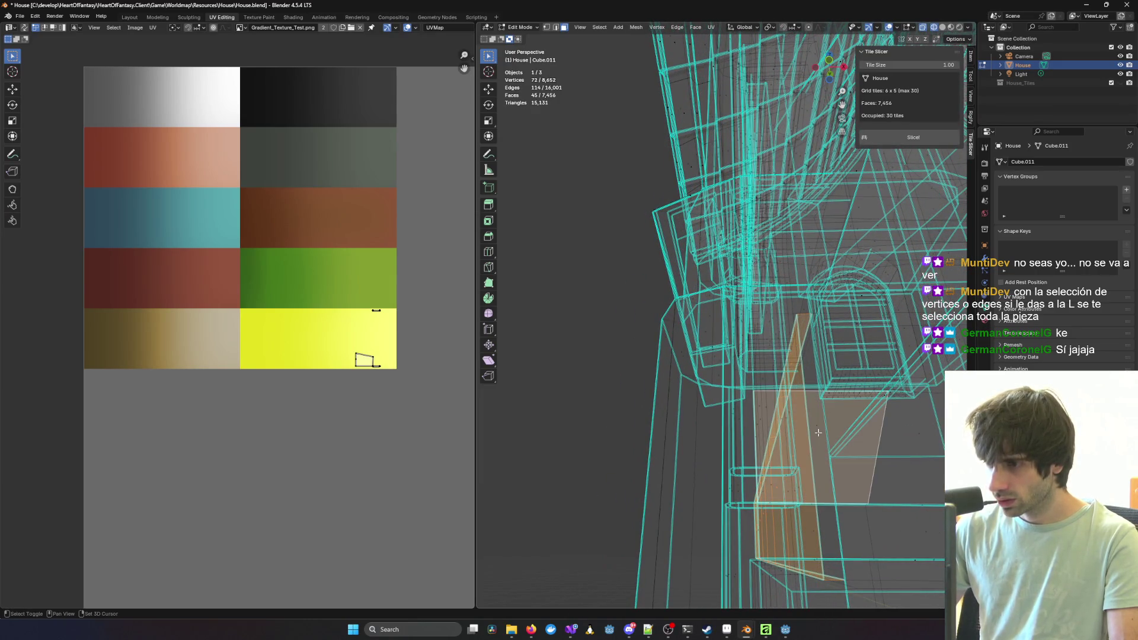
{"action": "mouse_move", "coordinate": [795, 407]}
{"action": "middle_mouse_down"}
{"action": "mouse_move", "coordinate": [810, 423]}
{"action": "mouse_move", "coordinate": [612, 431]}
{"action": "middle_mouse_up"}
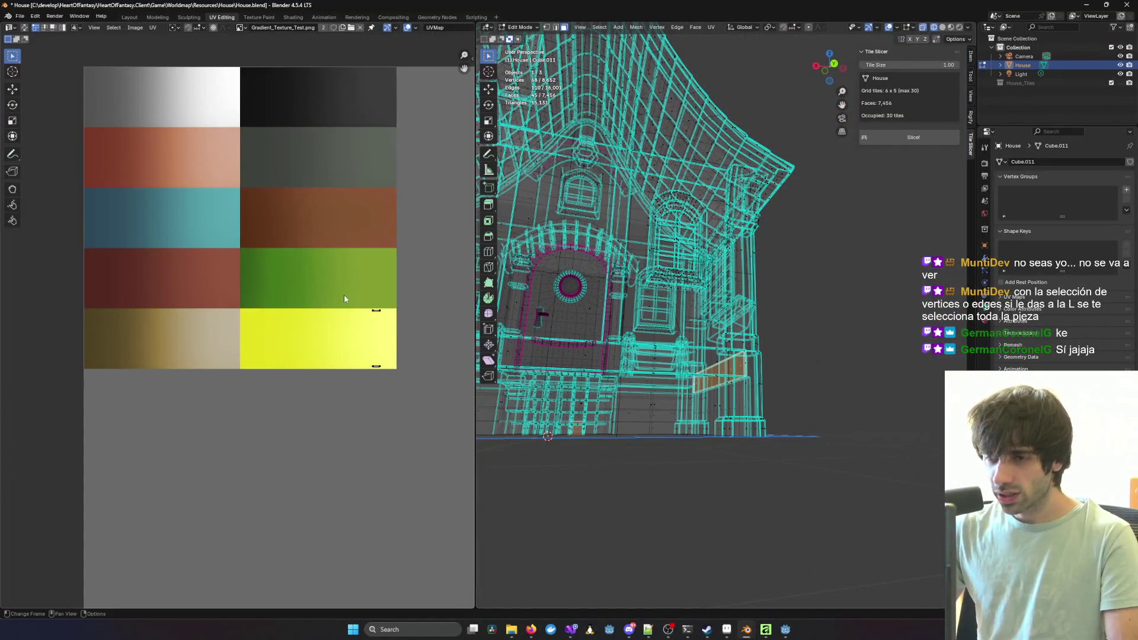
{"action": "scroll", "coordinate": [346, 295], "scroll_direction": "up", "scroll_amount": 4}
{"action": "mouse_move", "coordinate": [335, 326]}
{"action": "middle_mouse_down"}
{"action": "mouse_move", "coordinate": [89, 318]}
{"action": "mouse_move", "coordinate": [153, 317]}
{"action": "middle_mouse_up"}
{"action": "left_click_drag", "start_coordinate": [246, 260], "coordinate": [322, 326]}
{"action": "left_click_drag", "start_coordinate": [343, 457], "coordinate": [343, 456]}
{"action": "scroll", "coordinate": [297, 275], "scroll_direction": "down", "scroll_amount": 2}
{"action": "middle_click_drag", "start_coordinate": [295, 216], "coordinate": [313, 279]}
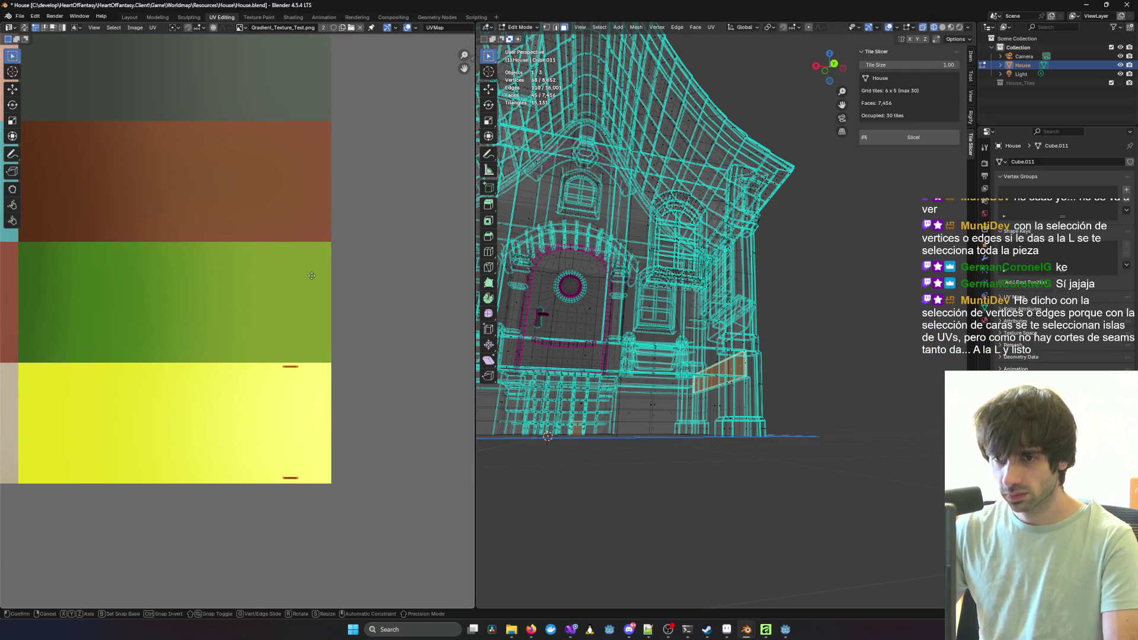
{"action": "key", "text": "g"}
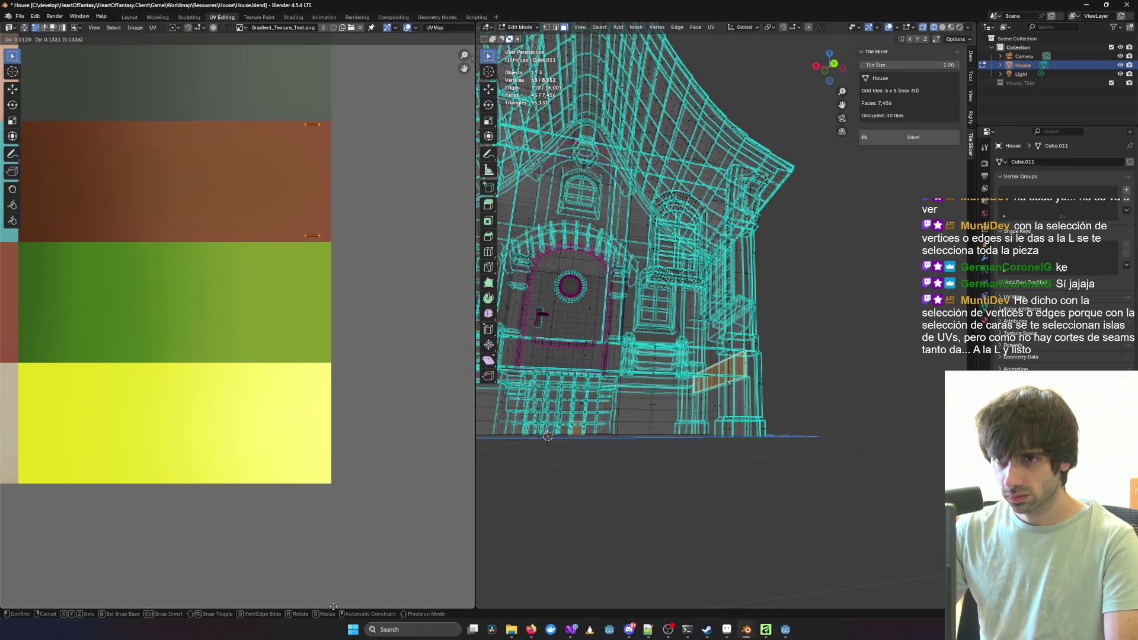
{"action": "left_click", "coordinate": [334, 607]}
{"action": "mouse_move", "coordinate": [670, 498]}
{"action": "middle_mouse_down"}
{"action": "mouse_move", "coordinate": [701, 495]}
{"action": "mouse_move", "coordinate": [653, 490]}
{"action": "middle_mouse_up"}
{"action": "scroll", "coordinate": [688, 488], "scroll_direction": "up", "scroll_amount": 6}
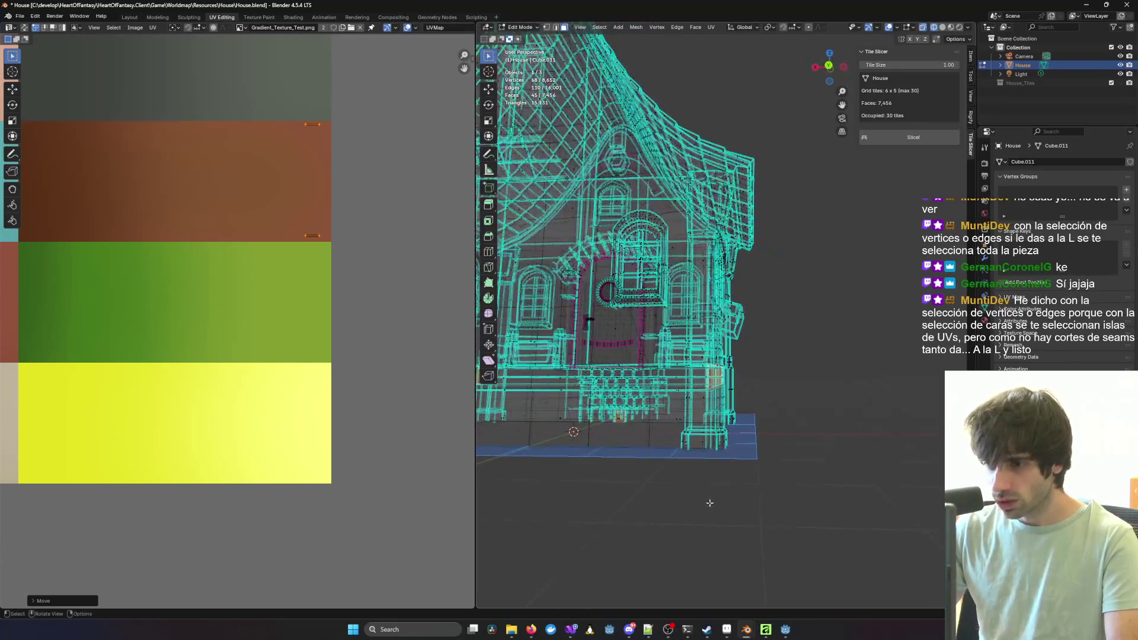
{"action": "middle_click_drag", "start_coordinate": [566, 487], "coordinate": [686, 462]}
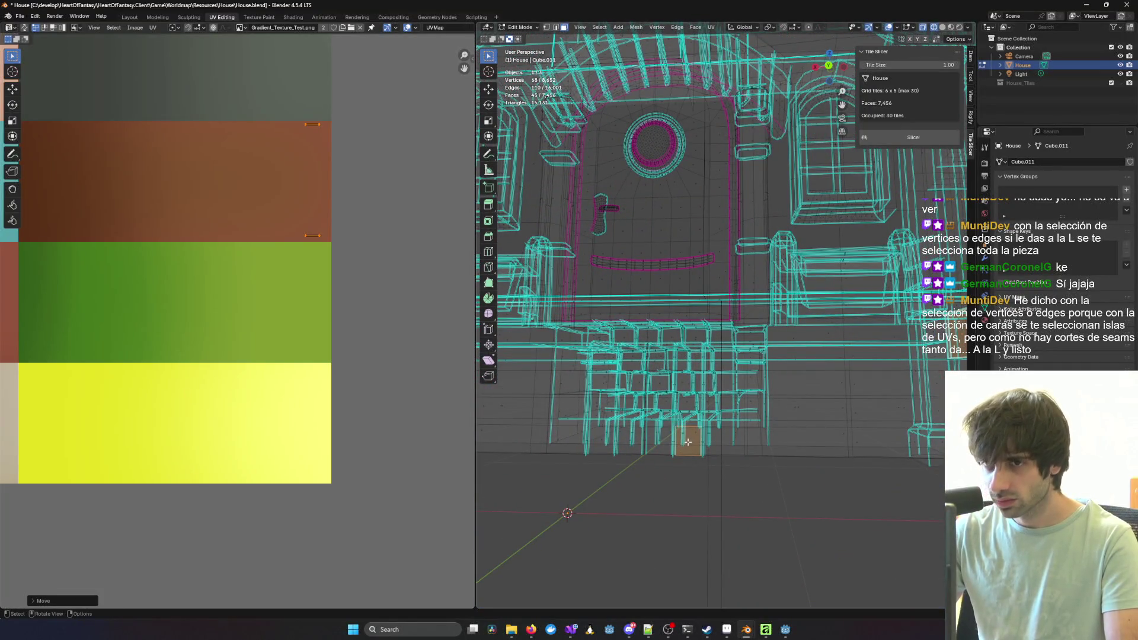
{"action": "left_click", "coordinate": [687, 442]}
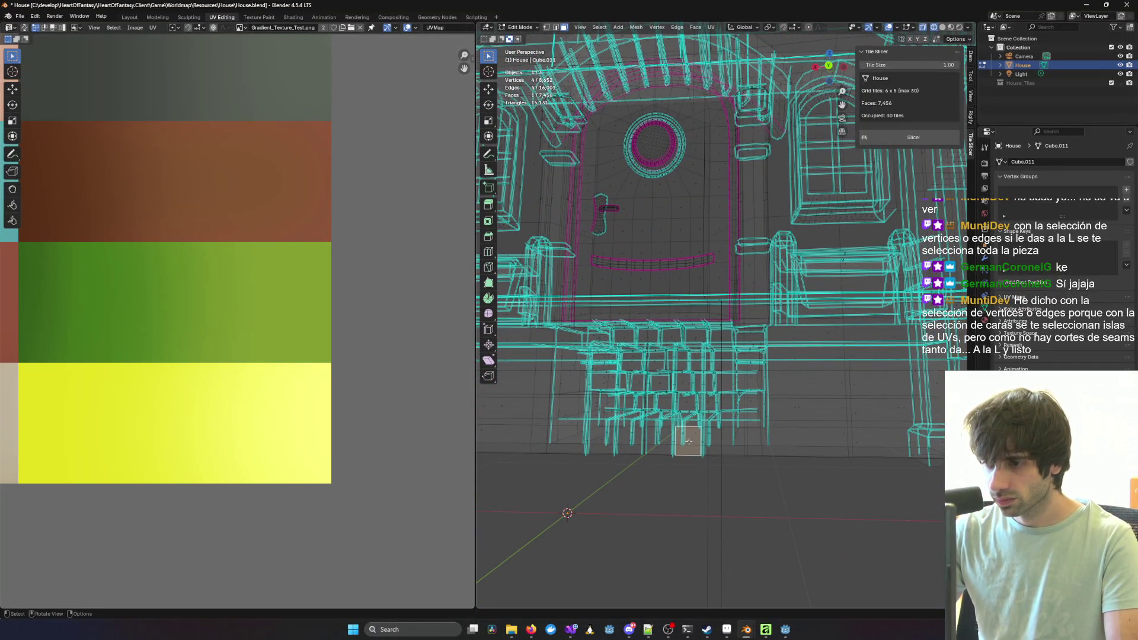
{"action": "scroll", "coordinate": [645, 437], "scroll_direction": "down", "scroll_amount": 2}
{"action": "scroll", "coordinate": [364, 389], "scroll_direction": "down", "scroll_amount": 6}
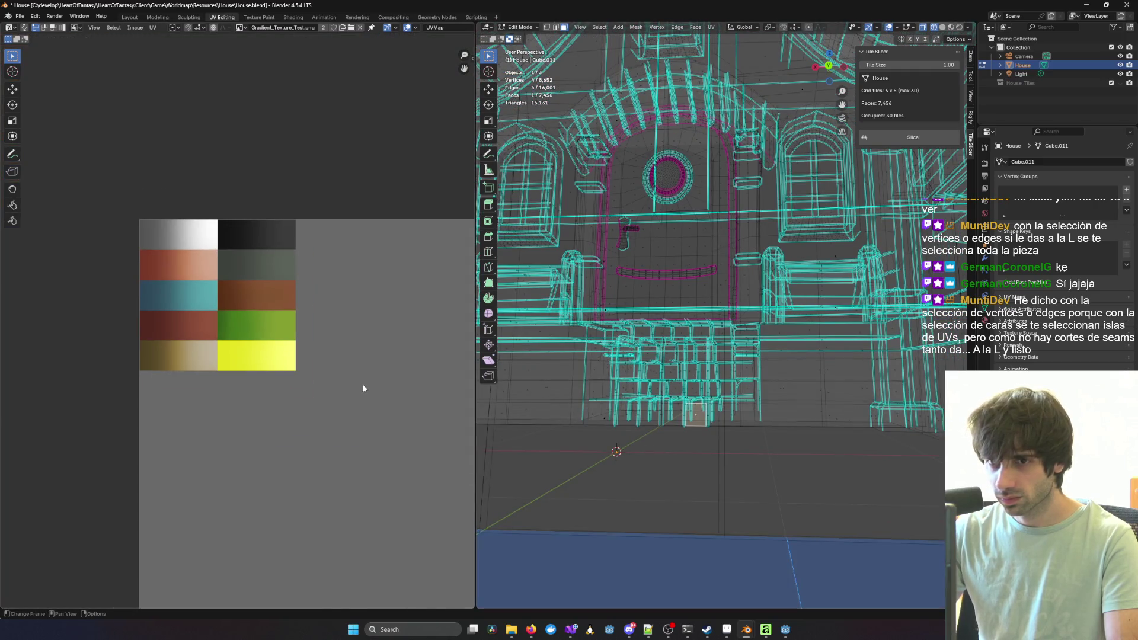
{"action": "scroll", "coordinate": [383, 421], "scroll_direction": "up", "scroll_amount": 1}
{"action": "scroll", "coordinate": [616, 224], "scroll_direction": "up", "scroll_amount": 3}
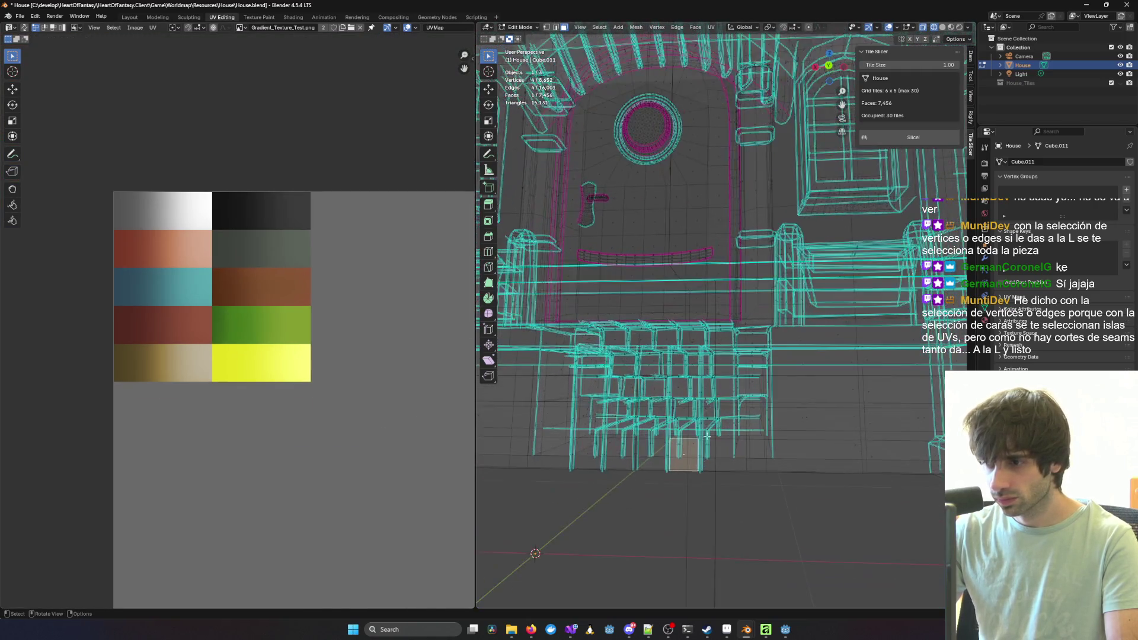
{"action": "left_click", "coordinate": [663, 512], "text": "shift"}
{"action": "left_click", "coordinate": [667, 510]}
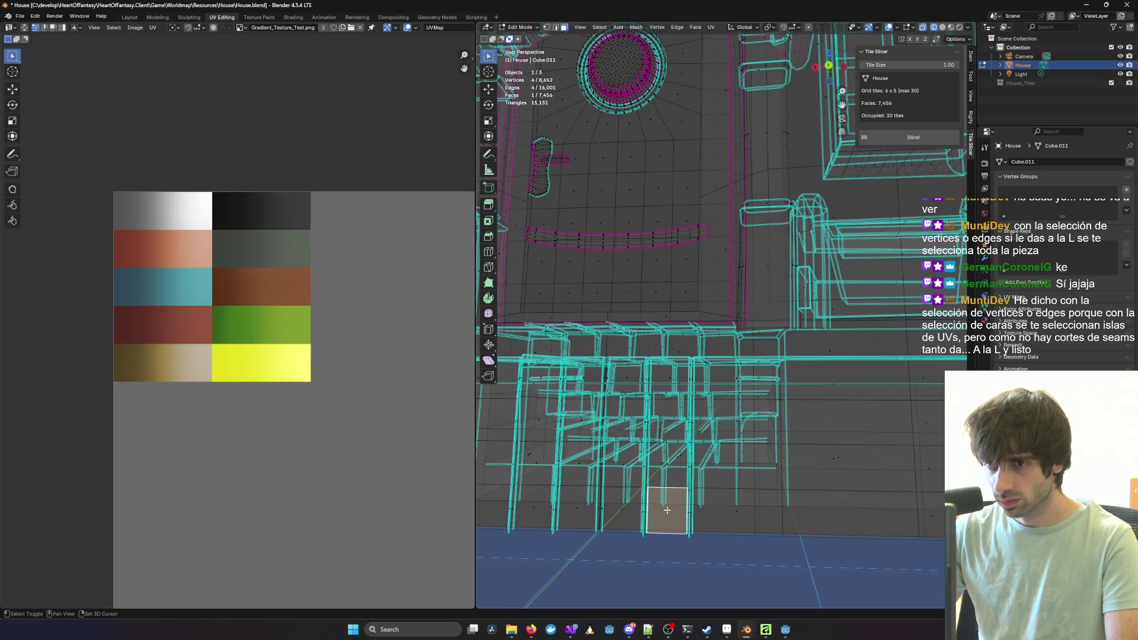
{"action": "scroll", "coordinate": [411, 411], "scroll_direction": "down", "scroll_amount": 2}
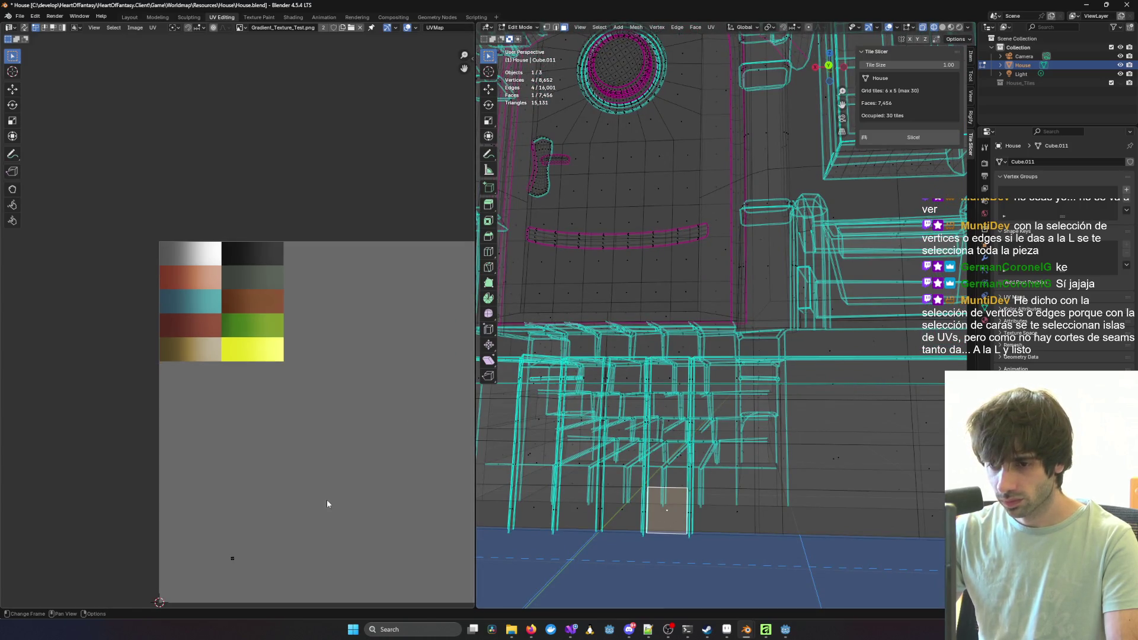
{"action": "middle_click_drag", "start_coordinate": [783, 522], "coordinate": [796, 433]}
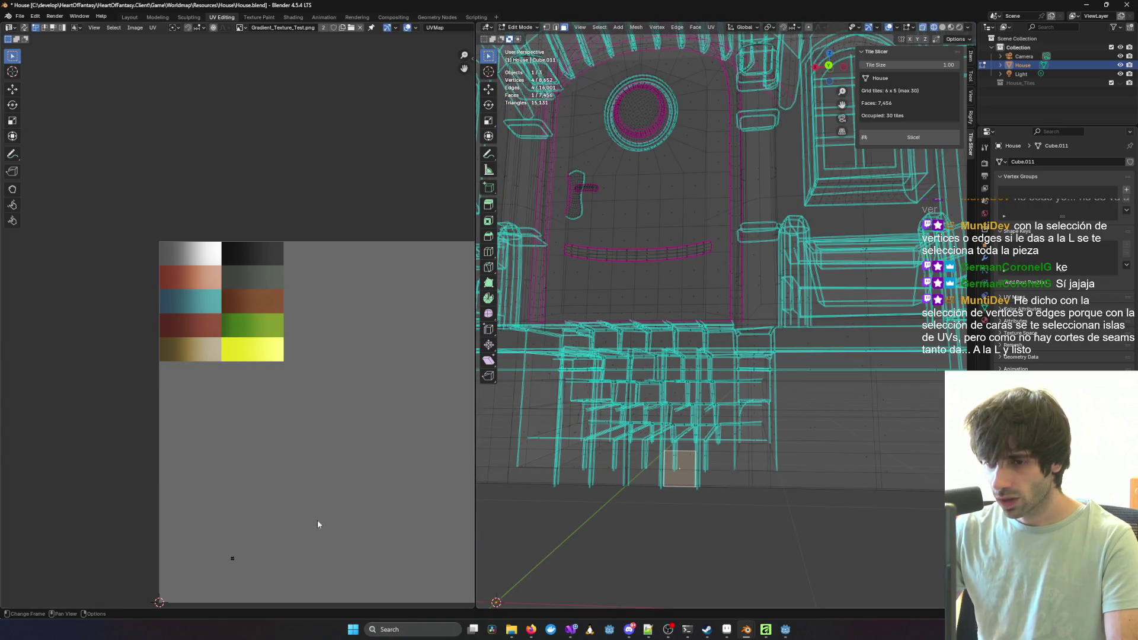
{"action": "scroll", "coordinate": [795, 433], "scroll_direction": "down", "scroll_amount": 8}
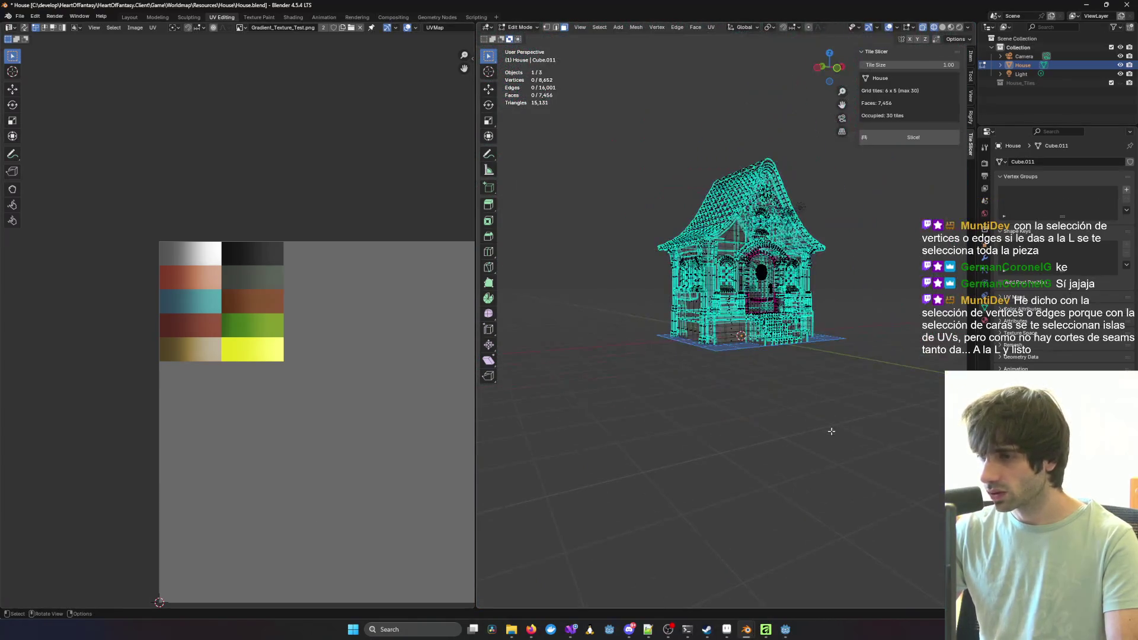
Step: Return to Object Mode, switch to Material Preview shading, and frame the house from the front
{"action": "key", "text": "Tab"}
{"action": "key", "text": "shift+z"}
{"action": "mouse_move", "coordinate": [905, 198]}
{"action": "middle_mouse_down"}
{"action": "mouse_move", "coordinate": [641, 313]}
{"action": "mouse_move", "coordinate": [859, 332]}
{"action": "mouse_move", "coordinate": [624, 334]}
{"action": "mouse_move", "coordinate": [701, 349]}
{"action": "mouse_move", "coordinate": [821, 326]}
{"action": "mouse_move", "coordinate": [664, 332]}
{"action": "mouse_move", "coordinate": [897, 331]}
{"action": "middle_mouse_up"}
{"action": "scroll", "coordinate": [640, 313], "scroll_direction": "up", "scroll_amount": 5}
{"action": "scroll", "coordinate": [701, 349], "scroll_direction": "up", "scroll_amount": 3}
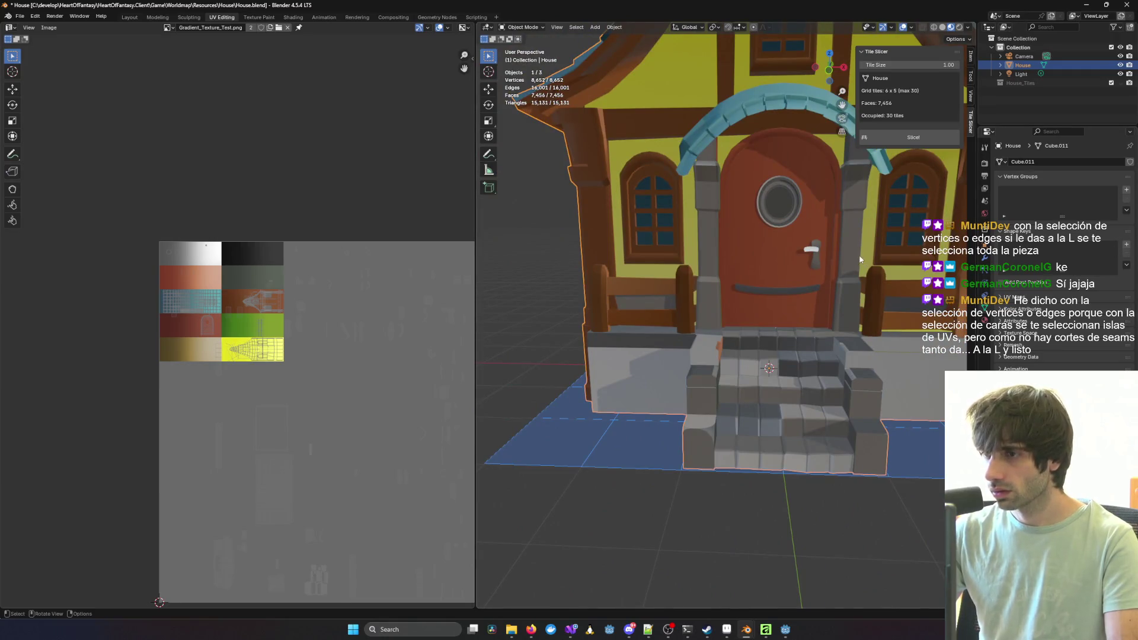
{"action": "scroll", "coordinate": [824, 309], "scroll_direction": "down", "scroll_amount": 3}
{"action": "mouse_move", "coordinate": [824, 309]}
{"action": "middle_mouse_down"}
{"action": "mouse_move", "coordinate": [771, 296]}
{"action": "mouse_move", "coordinate": [825, 290]}
{"action": "middle_mouse_up"}
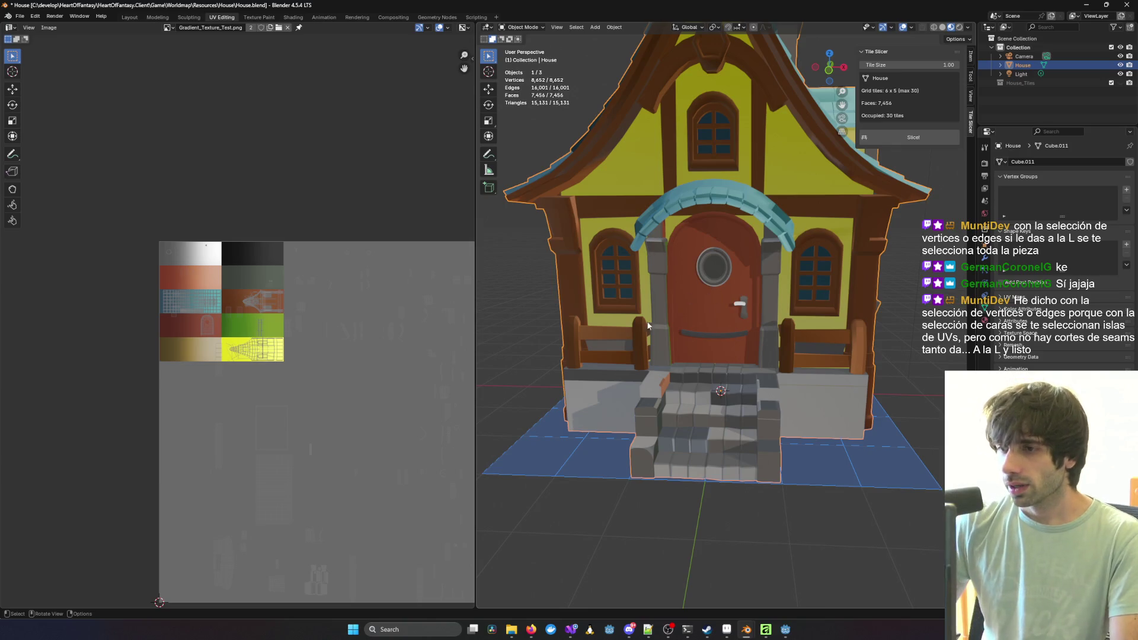
{"action": "key", "text": "Tab"}
{"action": "middle_click_drag", "start_coordinate": [655, 321], "coordinate": [720, 357]}
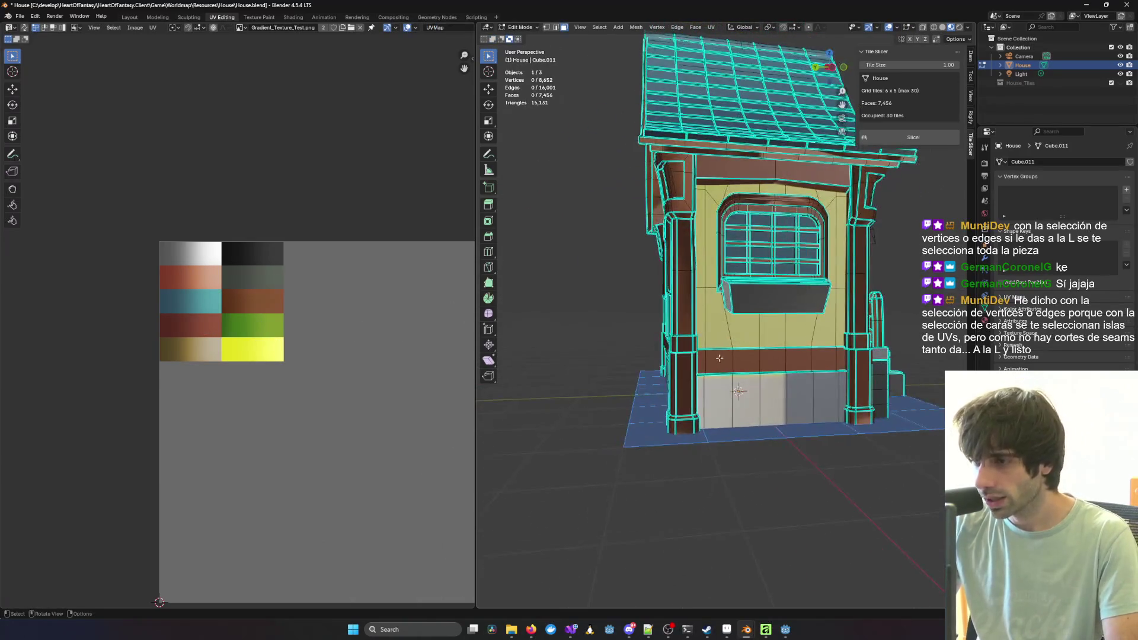
{"action": "scroll", "coordinate": [720, 357], "scroll_direction": "up", "scroll_amount": 3}
{"action": "left_click", "coordinate": [715, 408]}
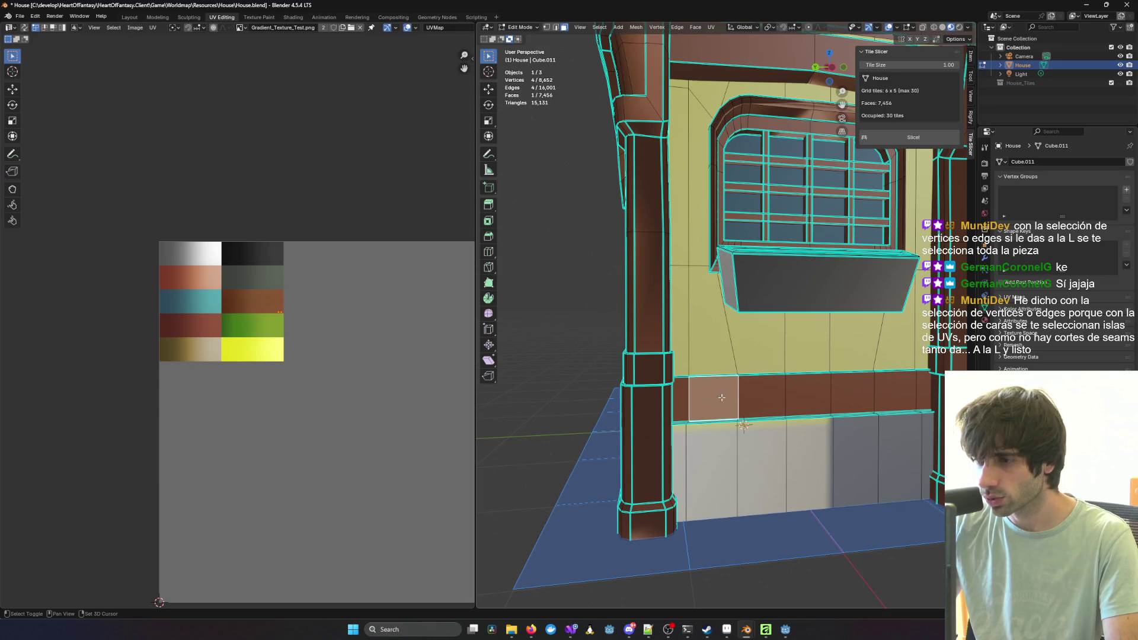
{"action": "left_click", "coordinate": [764, 398], "text": "shift"}
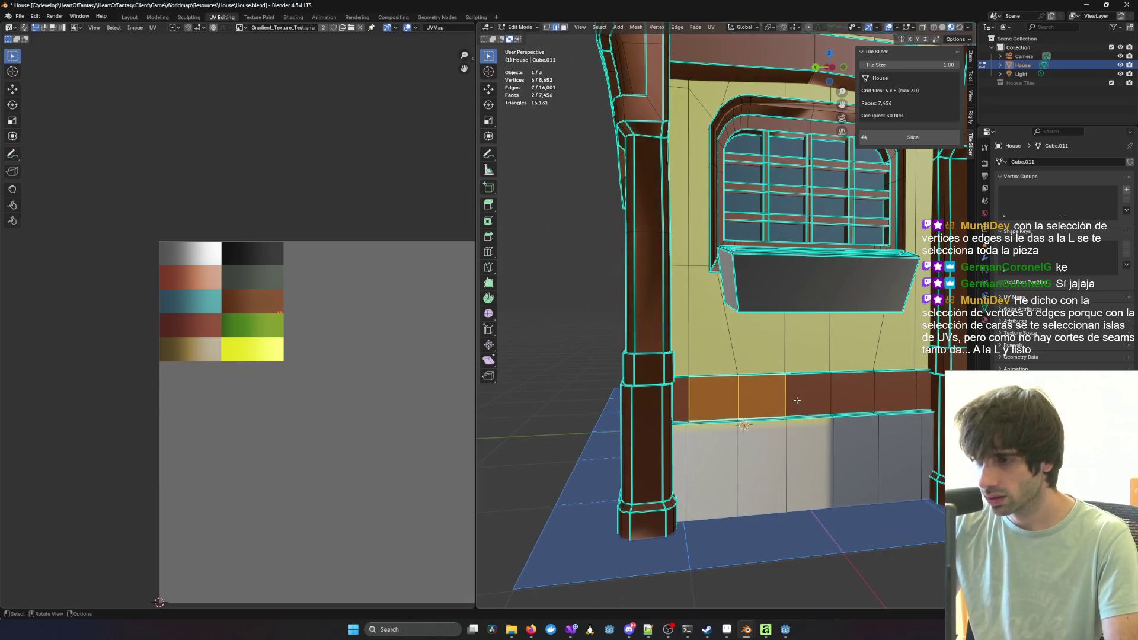
{"action": "key", "text": "l"}
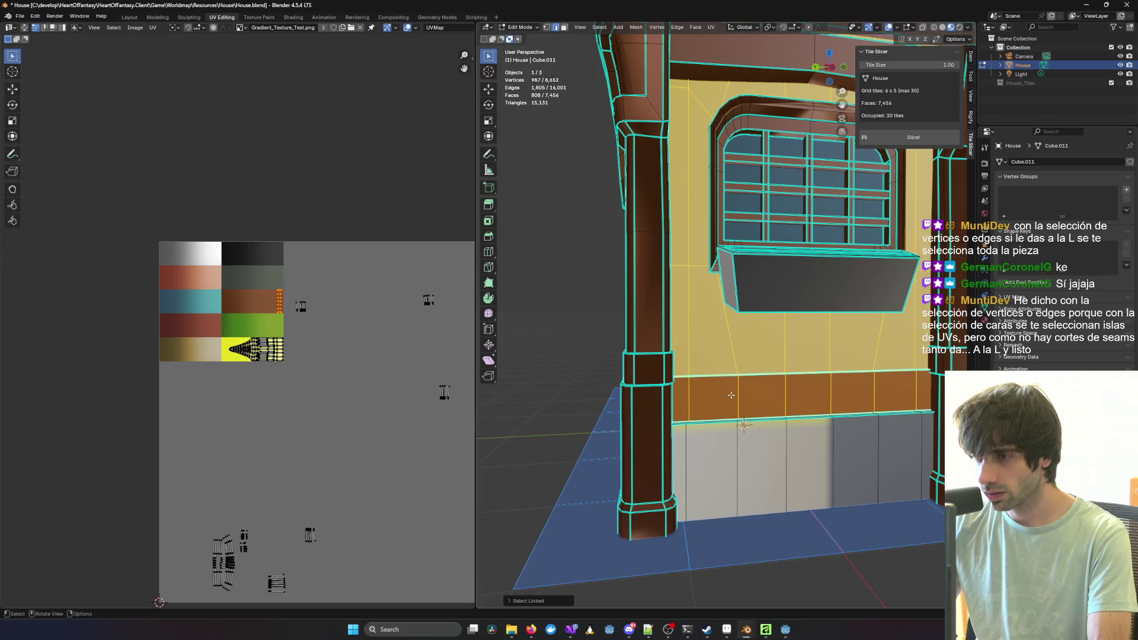
{"action": "scroll", "coordinate": [725, 223], "scroll_direction": "down", "scroll_amount": 3}
{"action": "mouse_move", "coordinate": [783, 217]}
{"action": "middle_mouse_down"}
{"action": "mouse_move", "coordinate": [585, 242]}
{"action": "mouse_move", "coordinate": [556, 225]}
{"action": "middle_mouse_up"}
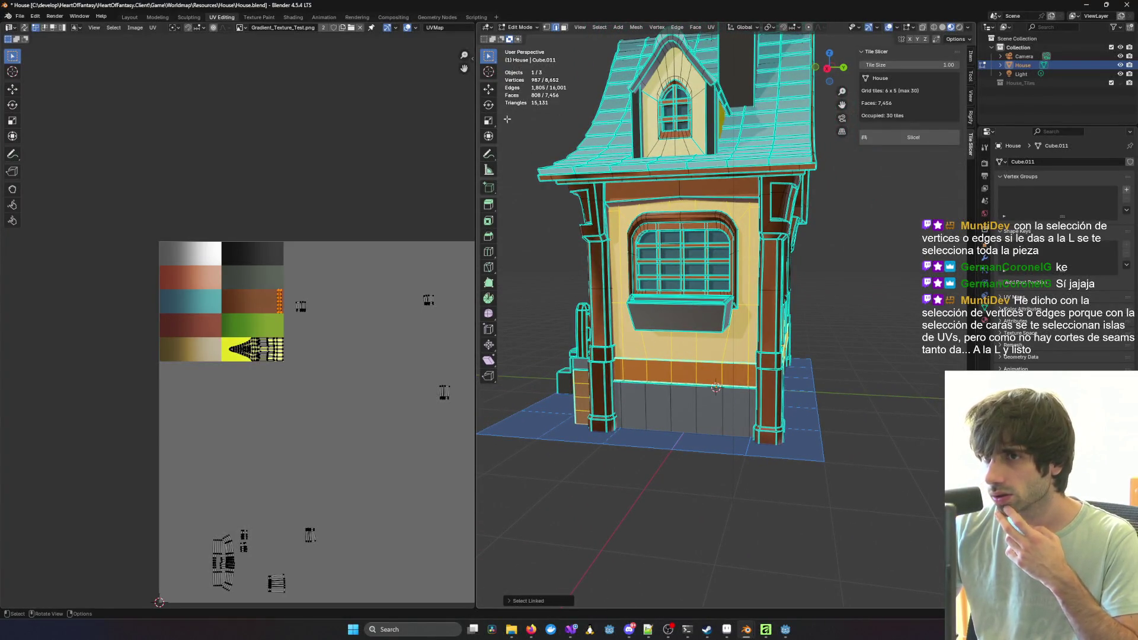
{"action": "left_click", "coordinate": [653, 365]}
{"action": "left_click", "coordinate": [648, 371], "text": "shift"}
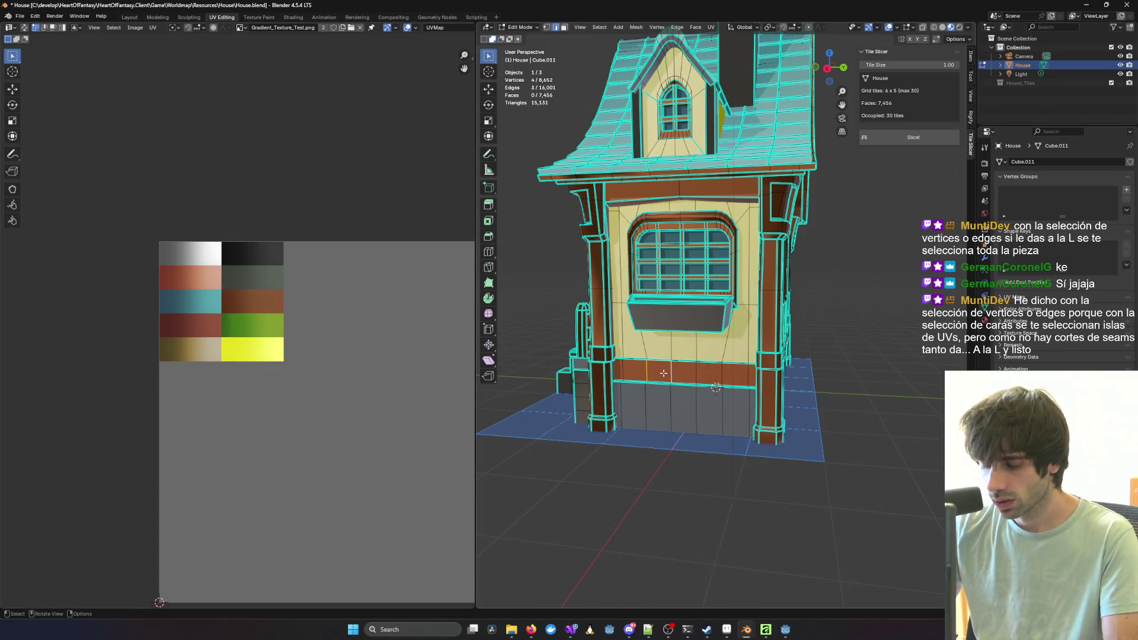
{"action": "key", "text": "ctrl+l"}
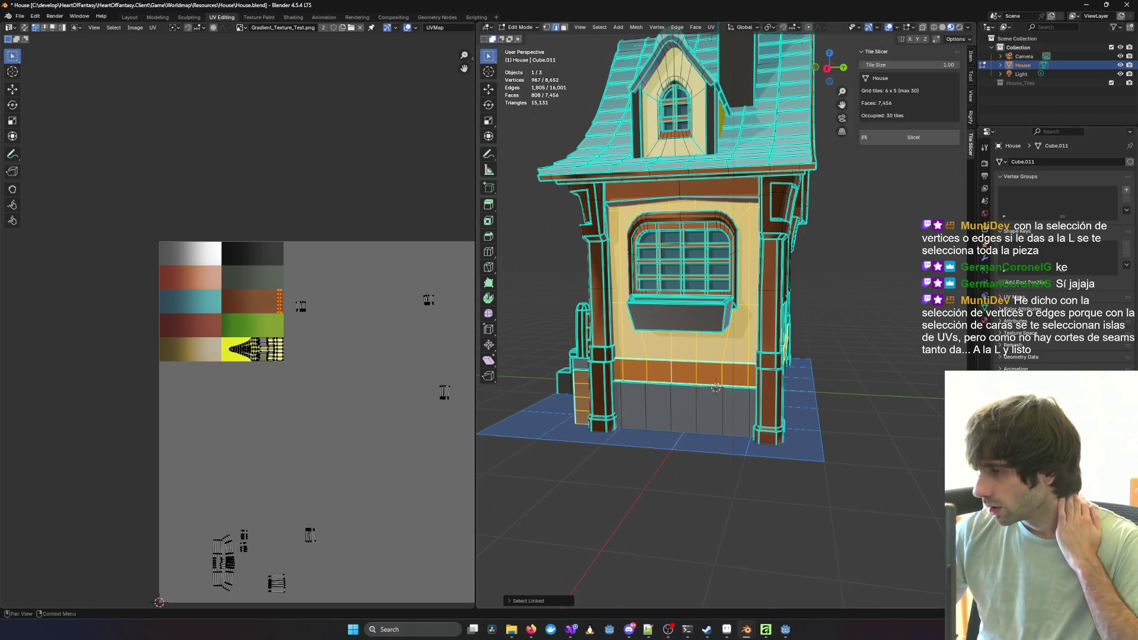
{"action": "key", "text": "alt+Tab"}
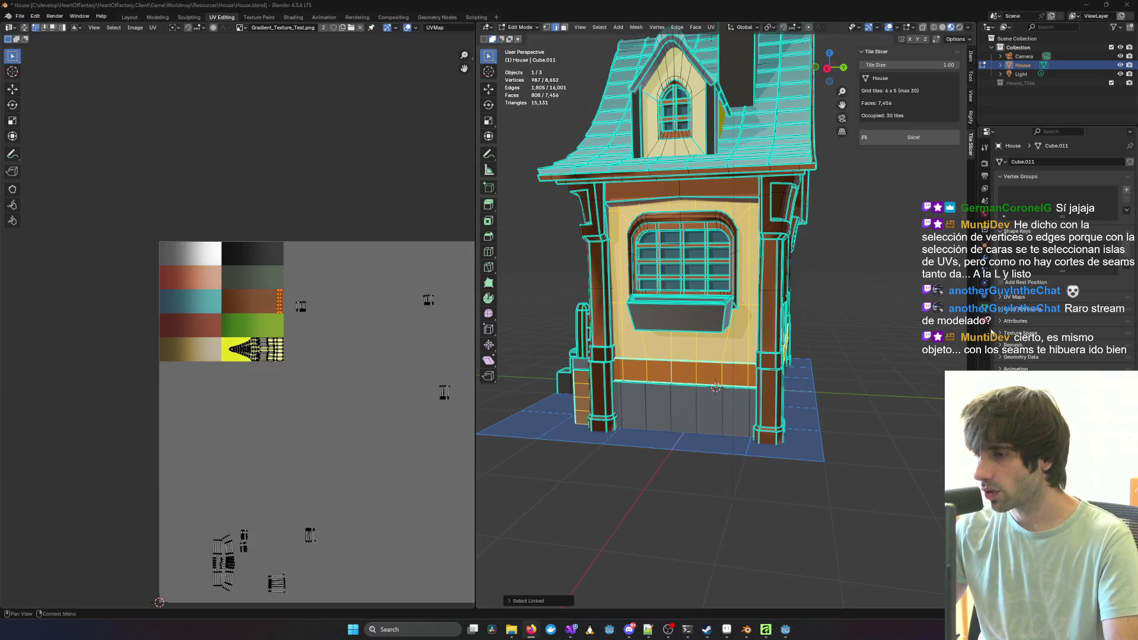
{"action": "left_click", "coordinate": [884, 310]}
{"action": "key", "text": "Tab"}
{"action": "mouse_move", "coordinate": [862, 309]}
{"action": "middle_mouse_down"}
{"action": "mouse_move", "coordinate": [792, 326]}
{"action": "mouse_move", "coordinate": [716, 287]}
{"action": "mouse_move", "coordinate": [933, 318]}
{"action": "mouse_move", "coordinate": [770, 310]}
{"action": "mouse_move", "coordinate": [898, 319]}
{"action": "mouse_move", "coordinate": [828, 339]}
{"action": "mouse_move", "coordinate": [859, 330]}
{"action": "mouse_move", "coordinate": [876, 358]}
{"action": "mouse_move", "coordinate": [828, 351]}
{"action": "mouse_move", "coordinate": [908, 244]}
{"action": "mouse_move", "coordinate": [852, 274]}
{"action": "mouse_move", "coordinate": [835, 347]}
{"action": "mouse_move", "coordinate": [881, 351]}
{"action": "mouse_move", "coordinate": [843, 355]}
{"action": "mouse_move", "coordinate": [795, 348]}
{"action": "mouse_move", "coordinate": [899, 341]}
{"action": "mouse_move", "coordinate": [823, 302]}
{"action": "mouse_move", "coordinate": [769, 239]}
{"action": "middle_mouse_up"}
{"action": "scroll", "coordinate": [769, 239], "scroll_direction": "up", "scroll_amount": 5}
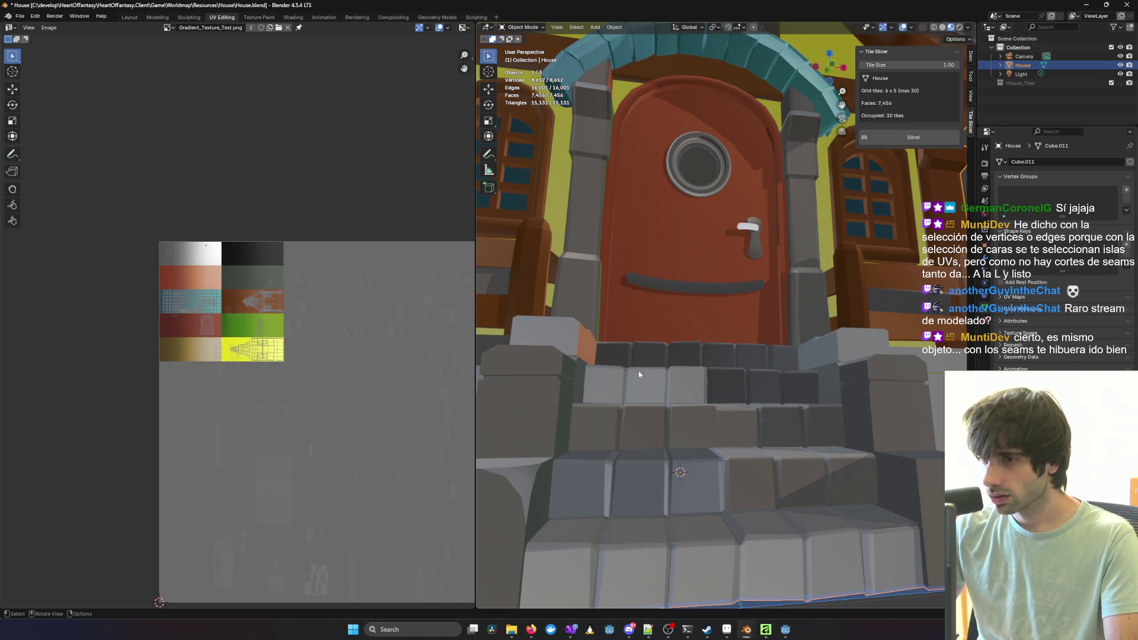
Step: Orbit around the house's side wall, dormer, roof and chimney, ending at the door steps
{"action": "scroll", "coordinate": [626, 364], "scroll_direction": "down", "scroll_amount": 3}
{"action": "mouse_move", "coordinate": [734, 463]}
{"action": "middle_mouse_down"}
{"action": "mouse_move", "coordinate": [741, 457]}
{"action": "mouse_move", "coordinate": [627, 460]}
{"action": "mouse_move", "coordinate": [713, 436]}
{"action": "middle_mouse_up"}
{"action": "scroll", "coordinate": [685, 348], "scroll_direction": "down", "scroll_amount": 5}
{"action": "scroll", "coordinate": [759, 204], "scroll_direction": "up", "scroll_amount": 1}
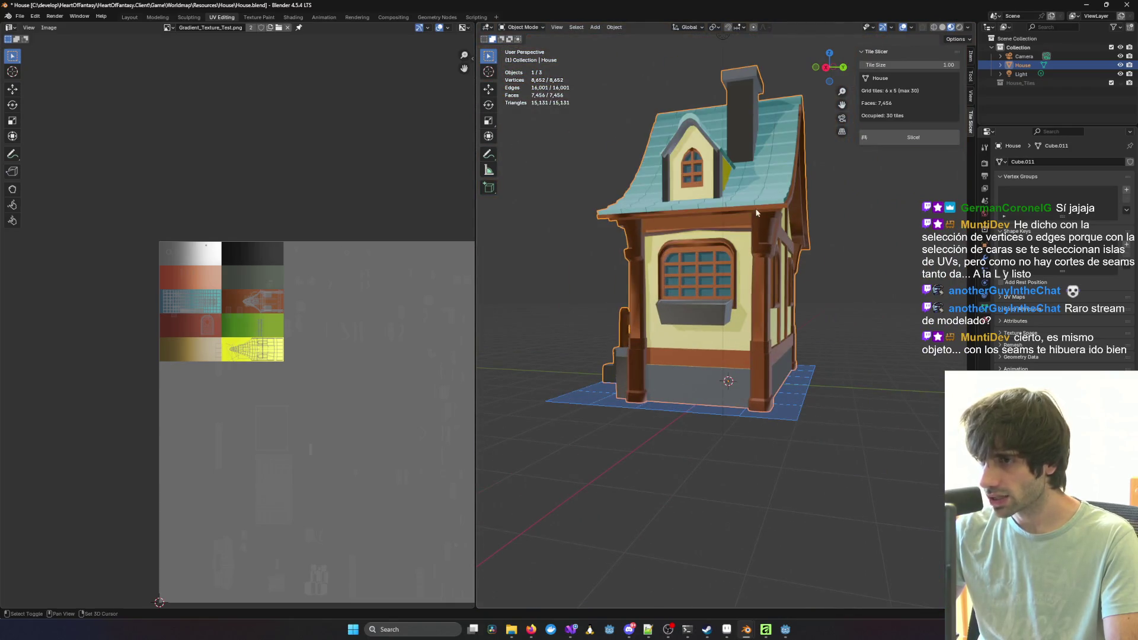
{"action": "scroll", "coordinate": [760, 205], "scroll_direction": "up", "scroll_amount": 6}
{"action": "middle_click_drag", "start_coordinate": [668, 349], "coordinate": [701, 322]}
{"action": "mouse_move", "coordinate": [660, 408]}
{"action": "middle_mouse_down"}
{"action": "mouse_move", "coordinate": [548, 475]}
{"action": "mouse_move", "coordinate": [636, 453]}
{"action": "mouse_move", "coordinate": [612, 489]}
{"action": "mouse_move", "coordinate": [671, 478]}
{"action": "mouse_move", "coordinate": [630, 478]}
{"action": "mouse_move", "coordinate": [726, 491]}
{"action": "middle_mouse_up"}
{"action": "scroll", "coordinate": [710, 396], "scroll_direction": "up", "scroll_amount": 5}
{"action": "mouse_move", "coordinate": [709, 396]}
{"action": "middle_mouse_down"}
{"action": "mouse_move", "coordinate": [717, 361]}
{"action": "mouse_move", "coordinate": [684, 386]}
{"action": "mouse_move", "coordinate": [700, 353]}
{"action": "middle_mouse_up"}
Step: Enter Edit Mode and select two edges on the pillar beside the front door
{"action": "key", "text": "Tab"}
{"action": "scroll", "coordinate": [706, 365], "scroll_direction": "up", "scroll_amount": 5}
{"action": "scroll", "coordinate": [705, 366], "scroll_direction": "down", "scroll_amount": 3}
{"action": "left_click", "coordinate": [703, 350]}
{"action": "left_click", "coordinate": [711, 305], "text": "shift"}
Step: Select the whole connected pillar with Ctrl+L, then deselect its lower and vertical edges
{"action": "scroll", "coordinate": [750, 358], "scroll_direction": "up", "scroll_amount": 2}
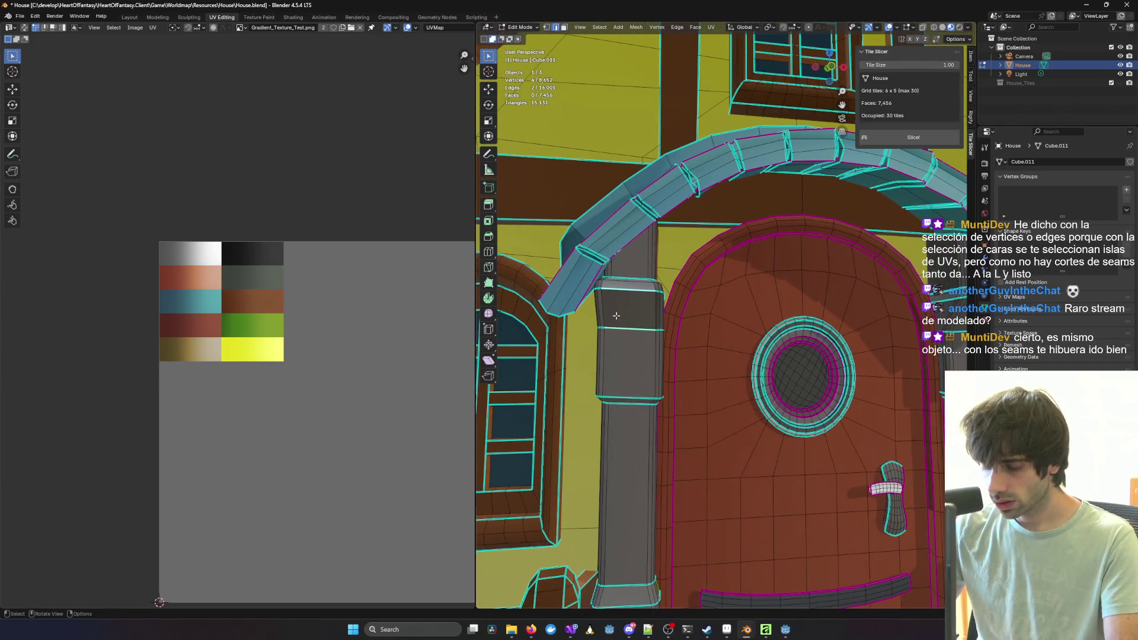
{"action": "key", "text": "ctrl+l"}
{"action": "left_click", "coordinate": [616, 433], "text": "shift"}
{"action": "mouse_move", "coordinate": [617, 433]}
{"action": "middle_mouse_down"}
{"action": "mouse_move", "coordinate": [795, 458]}
{"action": "mouse_move", "coordinate": [734, 433]}
{"action": "mouse_move", "coordinate": [690, 386]}
{"action": "mouse_move", "coordinate": [693, 365]}
{"action": "mouse_move", "coordinate": [741, 348]}
{"action": "middle_mouse_up"}
{"action": "left_click", "coordinate": [801, 461], "text": "shift"}
{"action": "left_click", "coordinate": [810, 438], "text": "shift"}
{"action": "left_click", "coordinate": [668, 379], "text": "shift"}
{"action": "left_click", "coordinate": [671, 373], "text": "shift"}
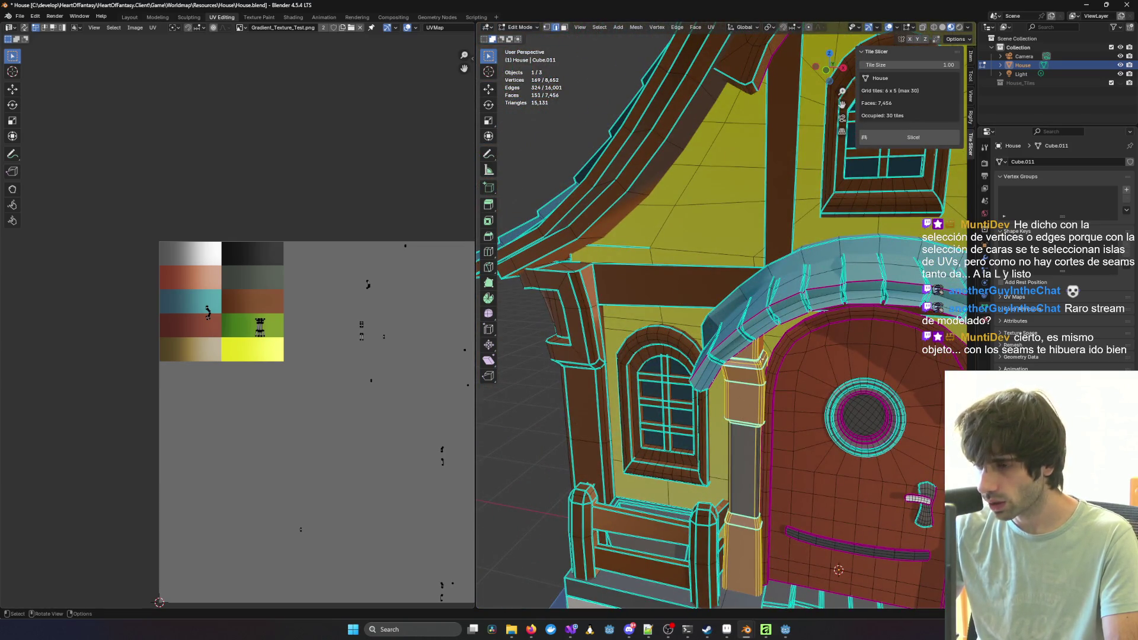
Step: From a frontal view, deselect the pillar's right-side, base and ring edges
{"action": "middle_click_drag", "start_coordinate": [734, 553], "coordinate": [622, 415]}
{"action": "left_click", "coordinate": [599, 375], "text": "shift"}
{"action": "left_click", "coordinate": [608, 374], "text": "shift"}
{"action": "left_click", "coordinate": [612, 368], "text": "shift"}
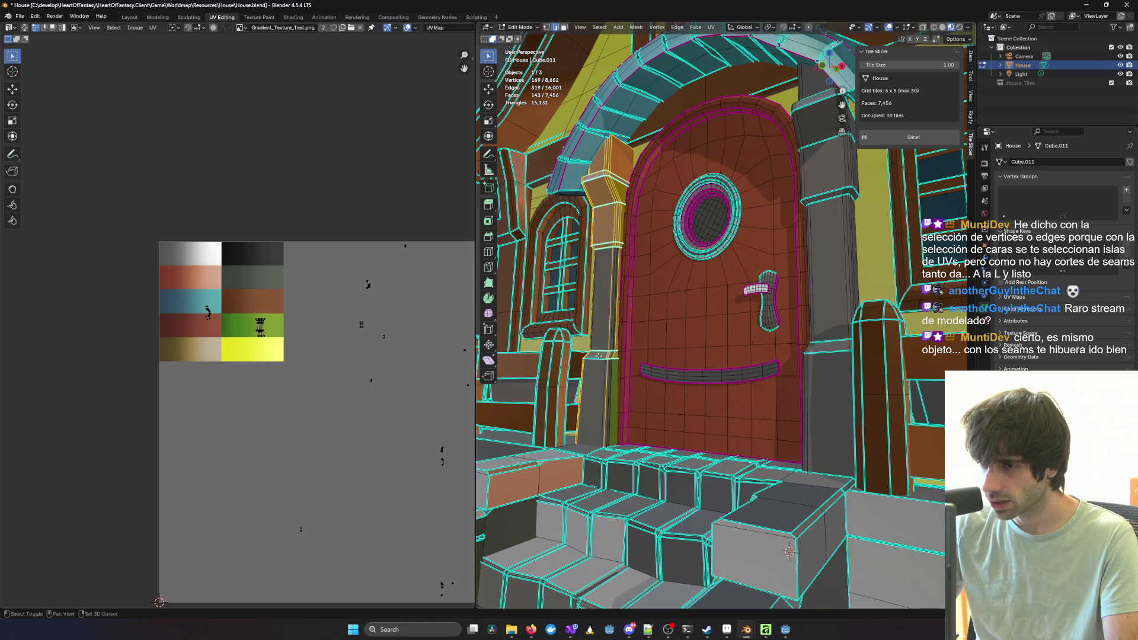
{"action": "scroll", "coordinate": [599, 356], "scroll_direction": "up", "scroll_amount": 5}
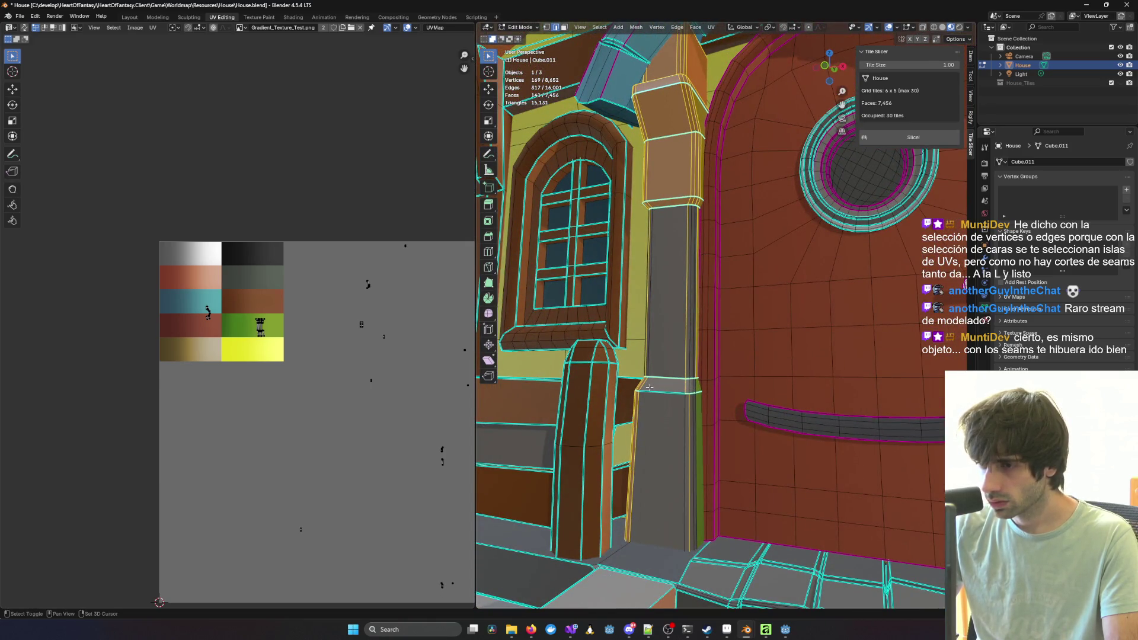
{"action": "left_click", "coordinate": [641, 387], "text": "shift"}
{"action": "middle_click_drag", "start_coordinate": [641, 387], "coordinate": [733, 420]}
{"action": "left_click", "coordinate": [785, 430], "text": "shift"}
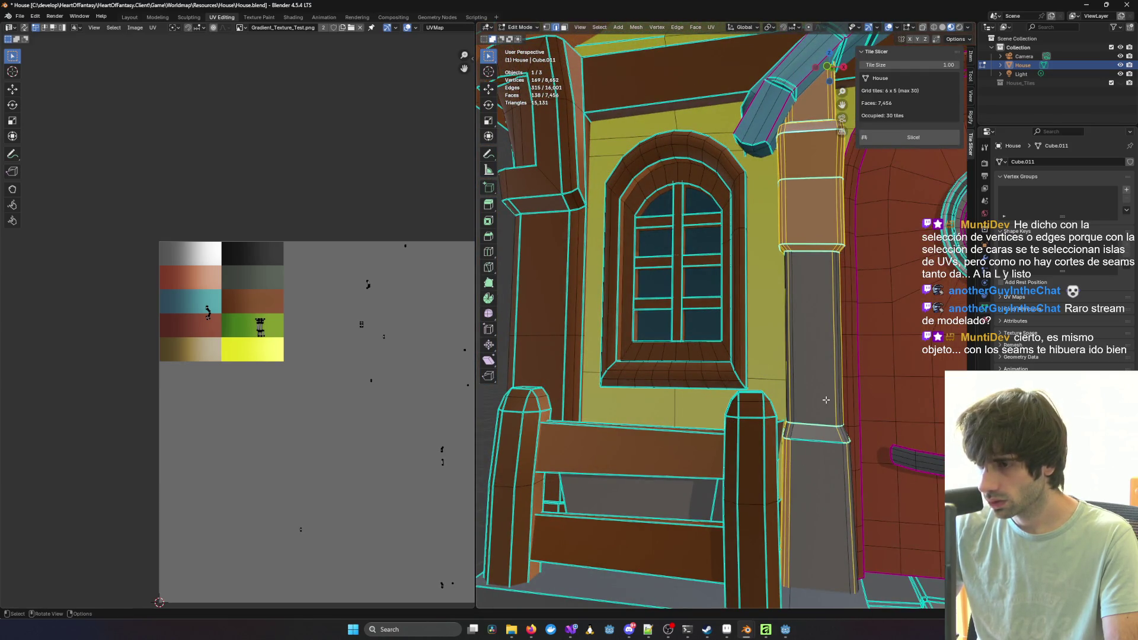
{"action": "left_click", "coordinate": [842, 376], "text": "alt+shift"}
{"action": "middle_click_drag", "start_coordinate": [842, 376], "coordinate": [661, 334]}
Step: Select the narrow face beside the window frame plus the pillar-top faces
{"action": "left_click", "coordinate": [574, 323]}
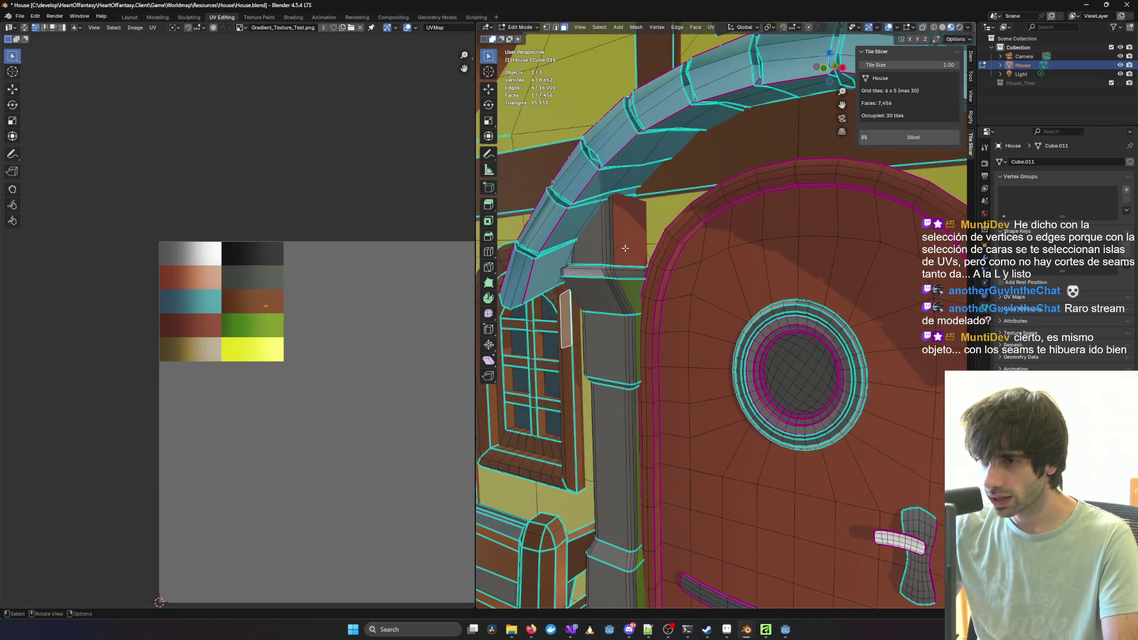
{"action": "left_click", "coordinate": [605, 250], "text": "shift"}
{"action": "left_click", "coordinate": [620, 243], "text": "shift"}
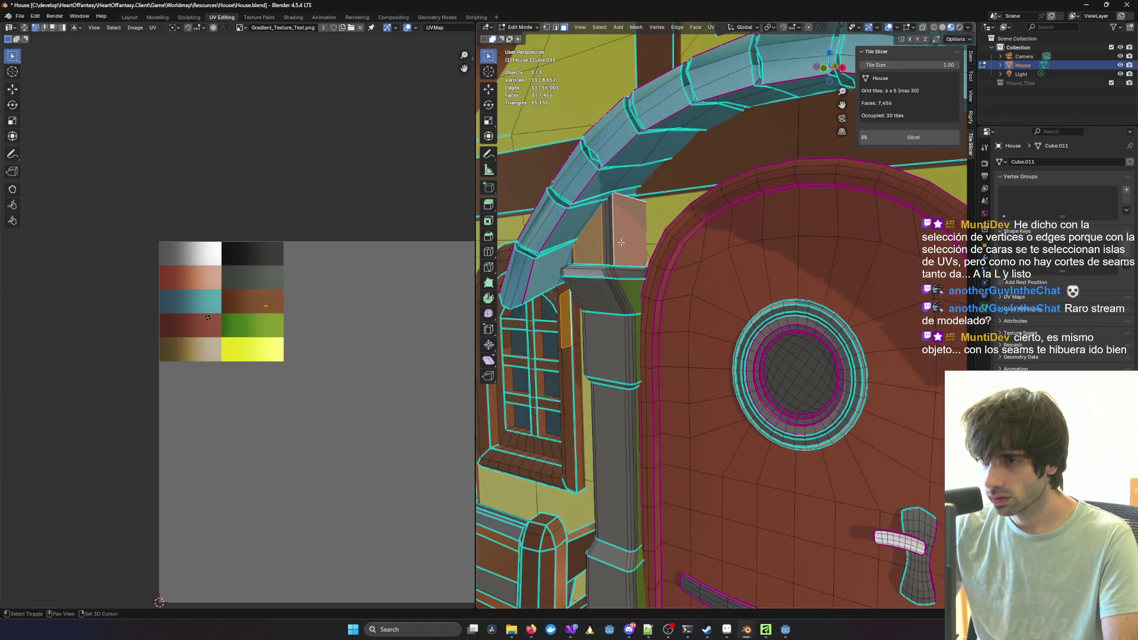
{"action": "left_click", "coordinate": [608, 244], "text": "shift"}
{"action": "left_click", "coordinate": [612, 241], "text": "shift"}
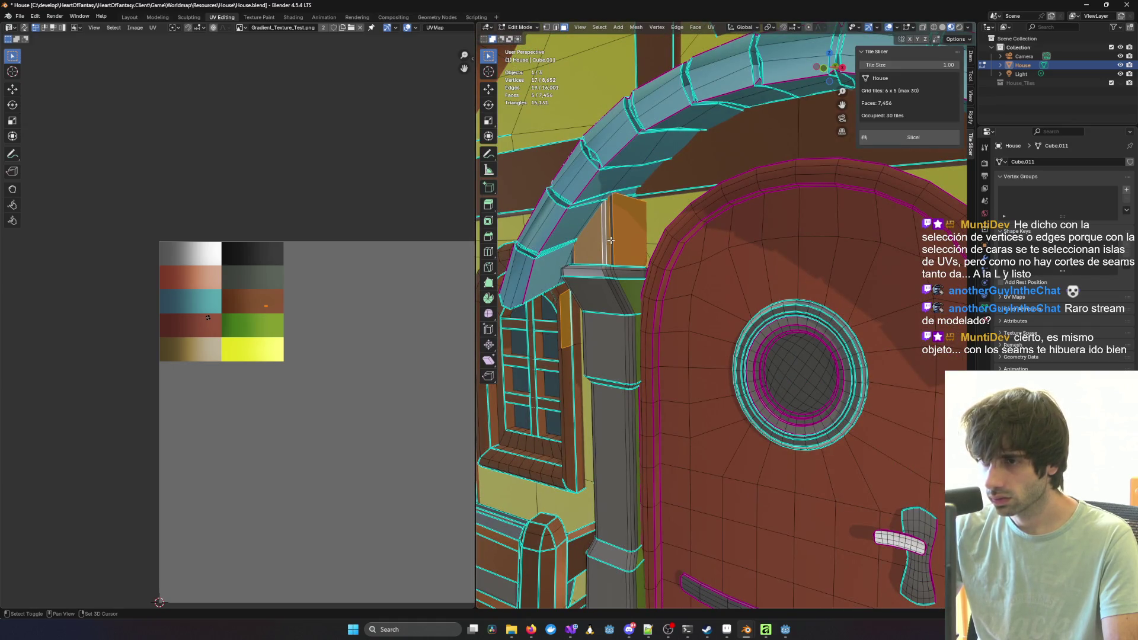
{"action": "mouse_move", "coordinate": [613, 241]}
{"action": "middle_mouse_down"}
{"action": "mouse_move", "coordinate": [844, 274]}
{"action": "mouse_move", "coordinate": [771, 285]}
{"action": "mouse_move", "coordinate": [789, 297]}
{"action": "mouse_move", "coordinate": [778, 305]}
{"action": "middle_mouse_up"}
Step: Add the pillar-top faces, sloped strips and top cap to the selection
{"action": "scroll", "coordinate": [778, 305], "scroll_direction": "down", "scroll_amount": 3}
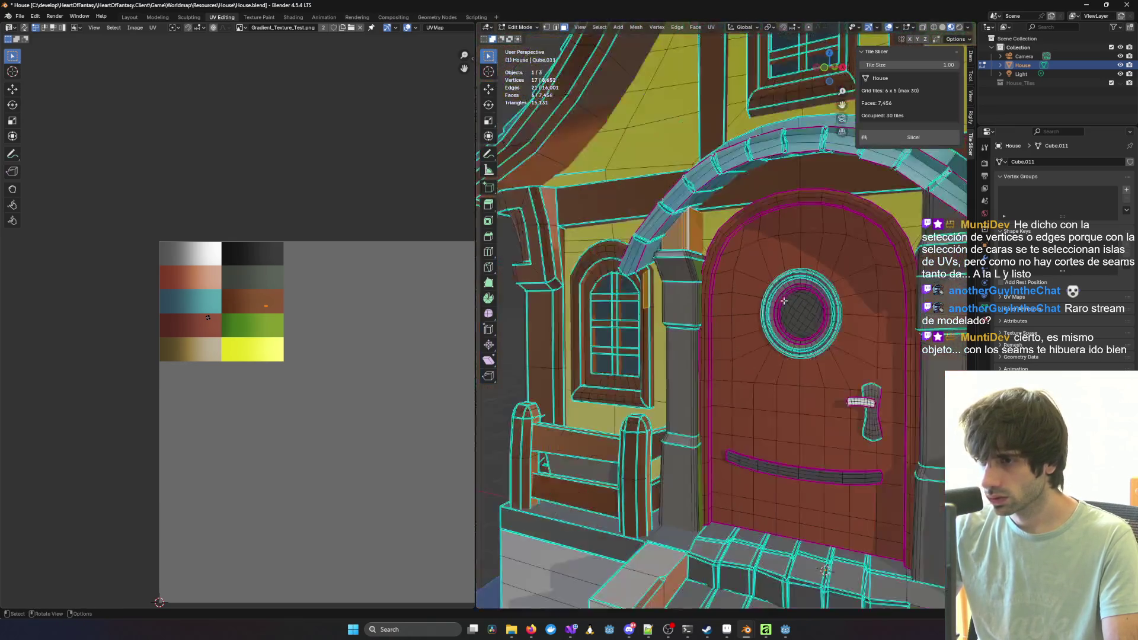
{"action": "scroll", "coordinate": [778, 305], "scroll_direction": "up", "scroll_amount": 2}
{"action": "left_click", "coordinate": [681, 263], "text": "shift"}
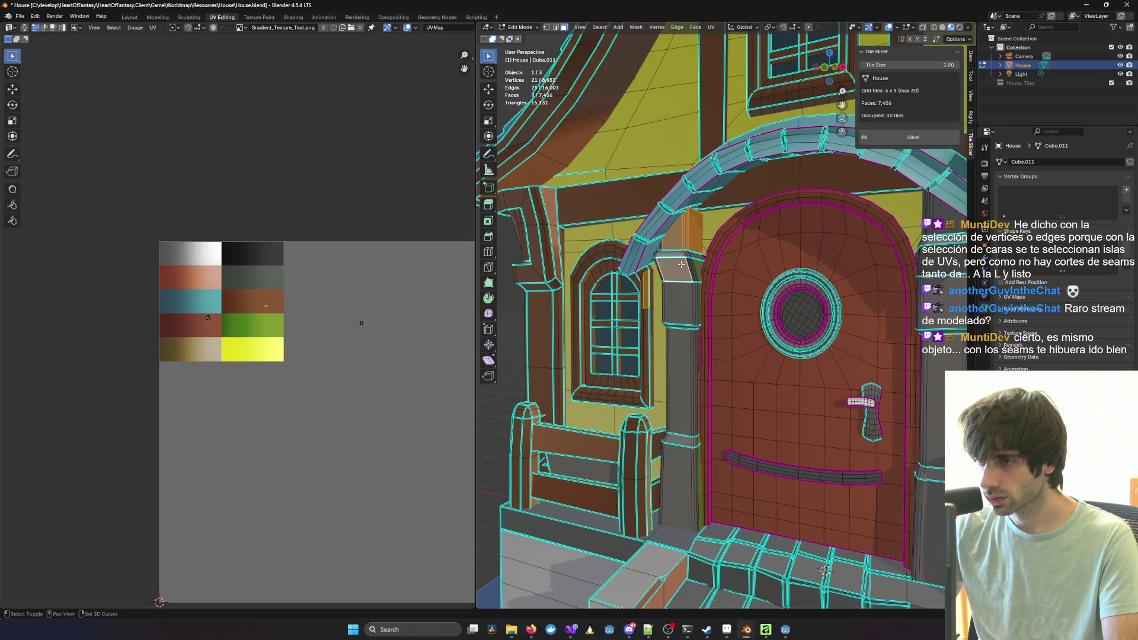
{"action": "scroll", "coordinate": [682, 263], "scroll_direction": "up", "scroll_amount": 3}
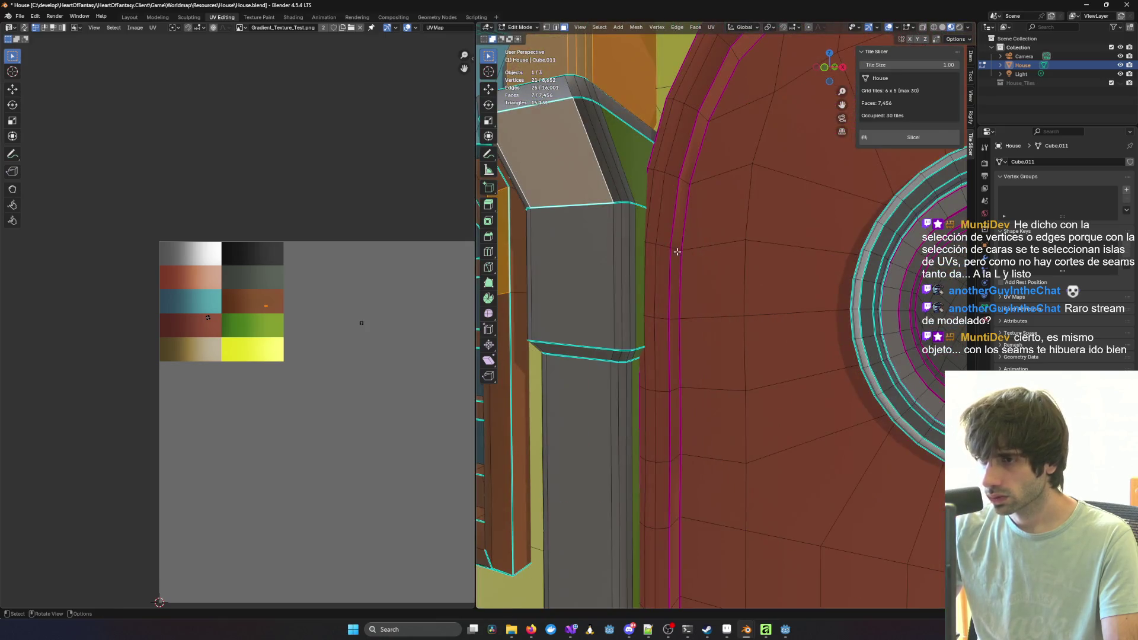
{"action": "left_click", "coordinate": [605, 148], "text": "shift"}
{"action": "left_click", "coordinate": [599, 148], "text": "shift"}
{"action": "left_click", "coordinate": [613, 152], "text": "shift"}
{"action": "left_click", "coordinate": [626, 148], "text": "shift"}
{"action": "left_click", "coordinate": [581, 87], "text": "shift"}
{"action": "left_click", "coordinate": [589, 86], "text": "shift"}
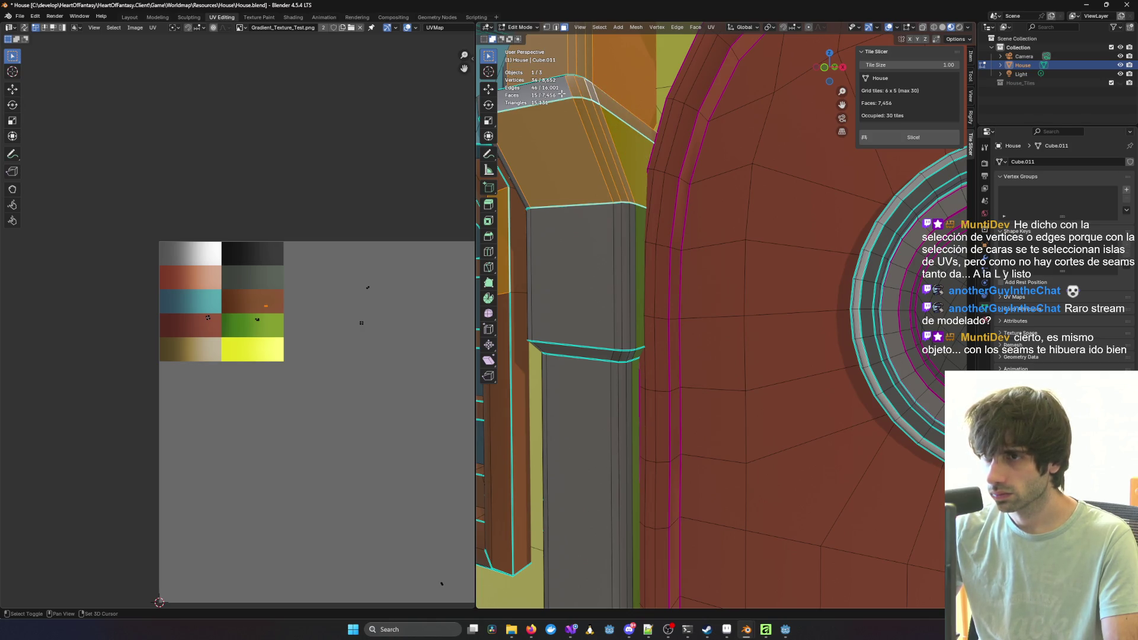
Step: Add the pillar's large front face, narrow front strips and left side face, undoing a wrong strip
{"action": "left_click", "coordinate": [610, 246], "text": "shift"}
{"action": "left_click", "coordinate": [619, 245], "text": "shift"}
{"action": "left_click", "coordinate": [619, 247], "text": "shift"}
{"action": "left_click", "coordinate": [619, 249], "text": "shift"}
{"action": "left_click", "coordinate": [619, 252], "text": "shift"}
{"action": "middle_click_drag", "start_coordinate": [619, 252], "coordinate": [783, 248]}
{"action": "left_click", "coordinate": [782, 247], "text": "shift"}
{"action": "left_click", "coordinate": [788, 199], "text": "alt+shift"}
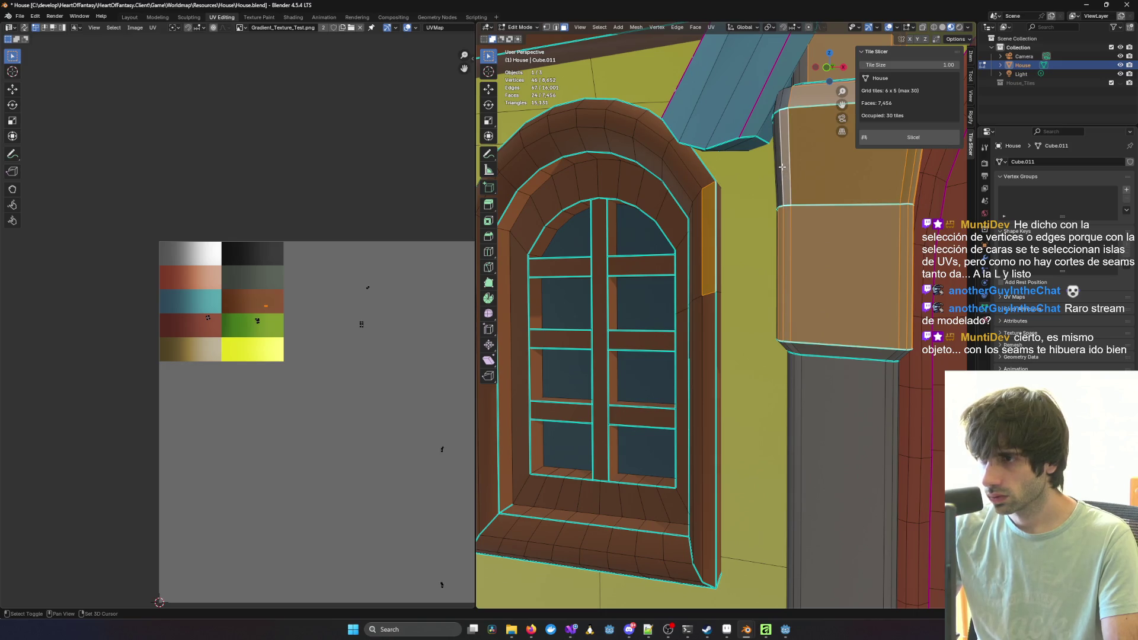
{"action": "key", "text": "ctrl+z"}
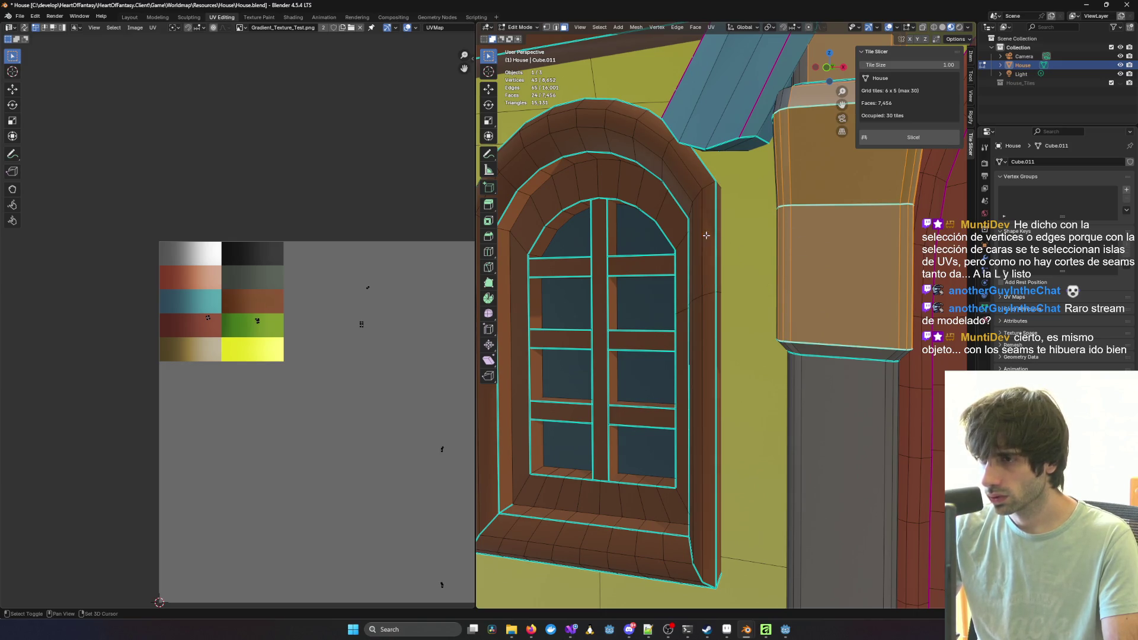
Step: Add the column's thin side faces near the window, then turn on X-ray
{"action": "middle_click_drag", "start_coordinate": [730, 238], "coordinate": [765, 313]}
{"action": "scroll", "coordinate": [765, 313], "scroll_direction": "up", "scroll_amount": 5}
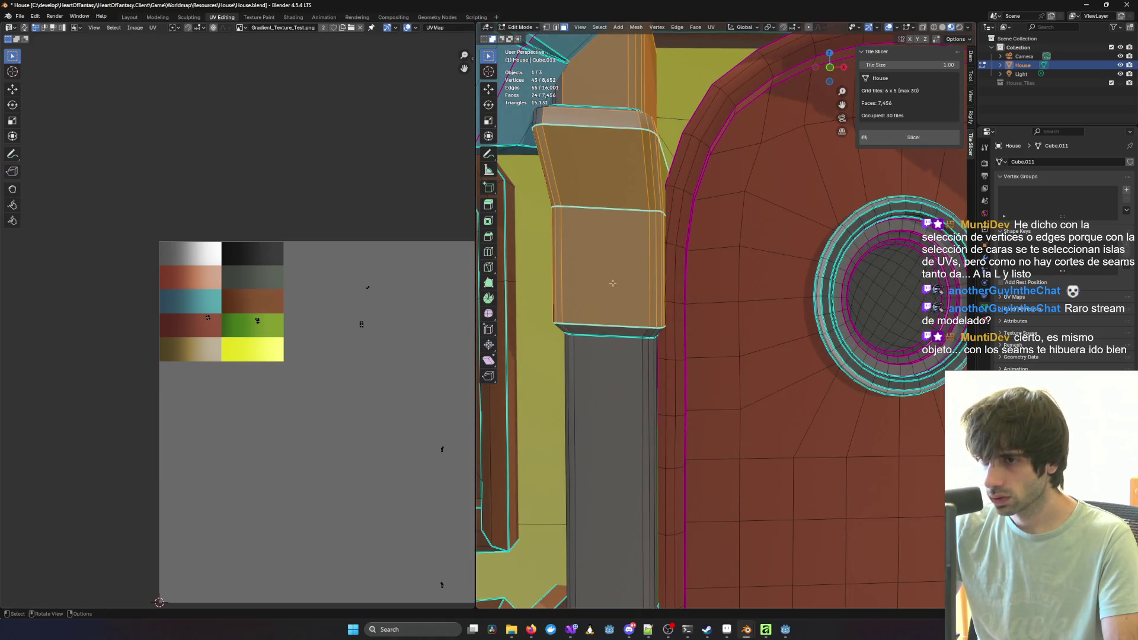
{"action": "scroll", "coordinate": [611, 283], "scroll_direction": "down", "scroll_amount": 5}
{"action": "middle_click_drag", "start_coordinate": [611, 283], "coordinate": [652, 289]}
{"action": "scroll", "coordinate": [657, 290], "scroll_direction": "up", "scroll_amount": 5}
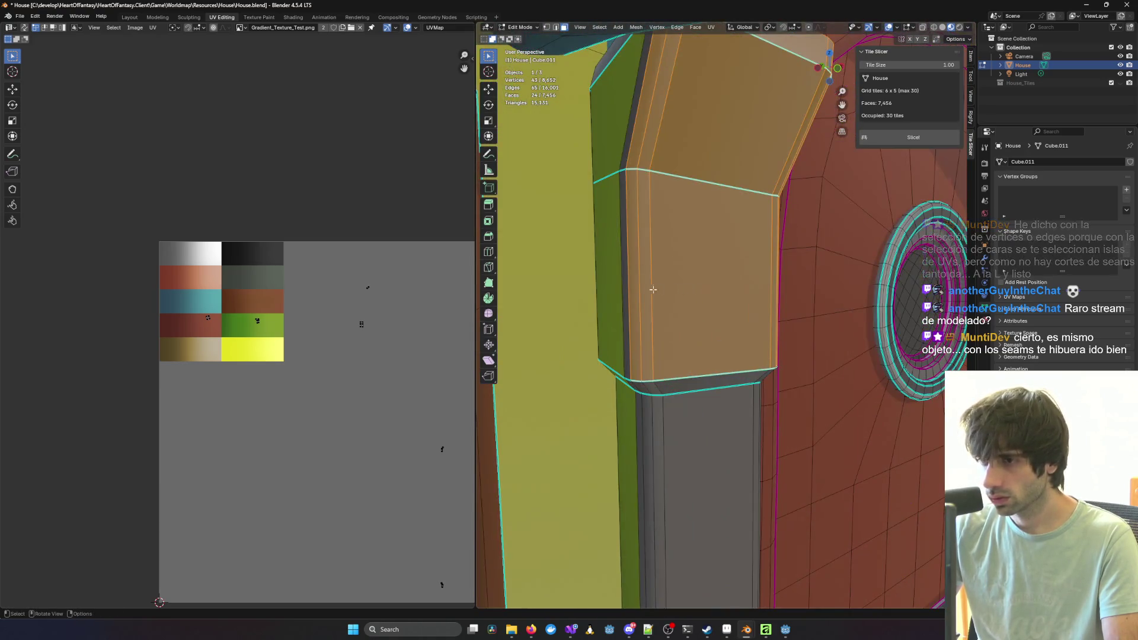
{"action": "left_click", "coordinate": [614, 273], "text": "shift"}
{"action": "left_click", "coordinate": [635, 117], "text": "shift"}
{"action": "left_click", "coordinate": [633, 118], "text": "shift"}
{"action": "mouse_move", "coordinate": [634, 119]}
{"action": "middle_mouse_down"}
{"action": "mouse_move", "coordinate": [645, 147]}
{"action": "mouse_move", "coordinate": [717, 126]}
{"action": "mouse_move", "coordinate": [789, 155]}
{"action": "middle_mouse_up"}
{"action": "left_click", "coordinate": [721, 125], "text": "shift"}
{"action": "key", "text": "alt+z"}
Step: Add the hidden column faces and ledge faces, swapping out one wrongly picked face
{"action": "left_click", "coordinate": [617, 362], "text": "shift"}
{"action": "left_click", "coordinate": [625, 366], "text": "shift"}
{"action": "left_click", "coordinate": [637, 368], "text": "shift"}
{"action": "left_click", "coordinate": [650, 340], "text": "shift"}
{"action": "left_click", "coordinate": [630, 341], "text": "shift"}
{"action": "left_click", "coordinate": [617, 329], "text": "shift"}
{"action": "left_click", "coordinate": [592, 314], "text": "shift"}
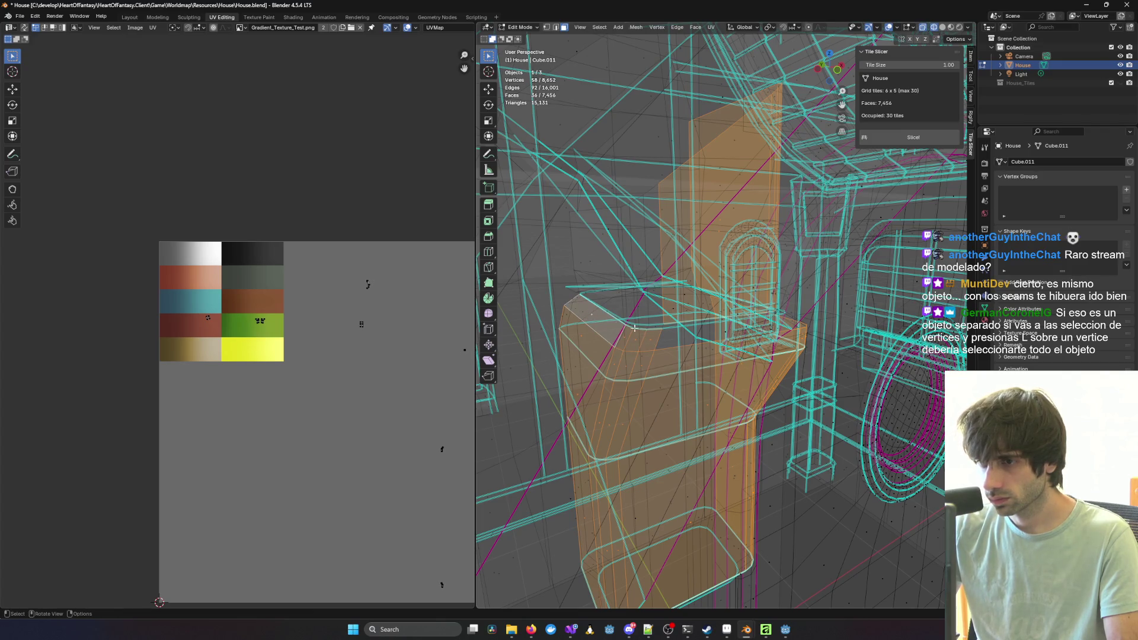
{"action": "left_click", "coordinate": [683, 337], "text": "shift"}
{"action": "left_click", "coordinate": [699, 344], "text": "shift"}
{"action": "scroll", "coordinate": [697, 341], "scroll_direction": "up", "scroll_amount": 3}
{"action": "scroll", "coordinate": [695, 343], "scroll_direction": "down", "scroll_amount": 5}
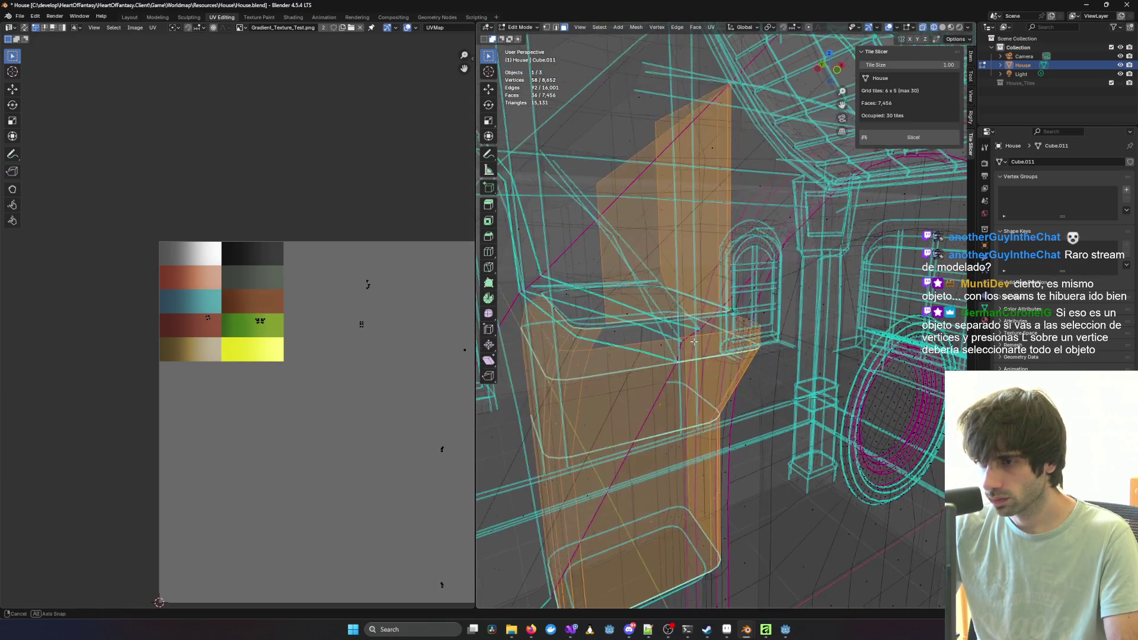
{"action": "left_click", "coordinate": [549, 348], "text": "shift"}
Step: Add the ledge corner faces and one more column face, then turn X-ray off
{"action": "middle_click_drag", "start_coordinate": [549, 348], "coordinate": [584, 438], "text": "shift"}
{"action": "left_click", "coordinate": [588, 431], "text": "ctrl"}
{"action": "left_click", "coordinate": [581, 420], "text": "ctrl"}
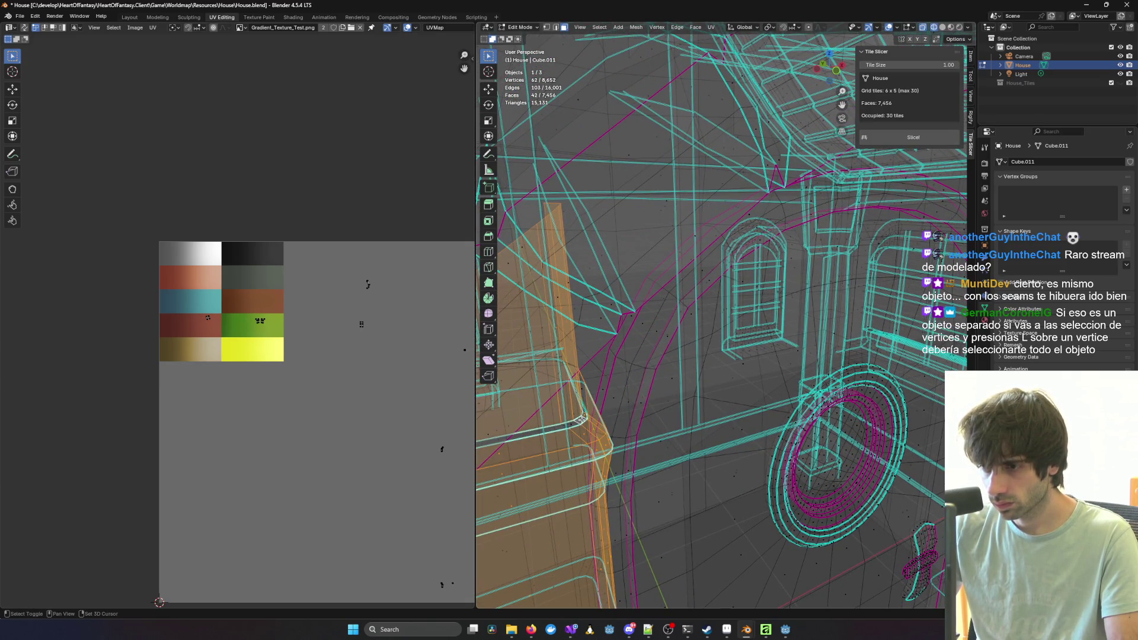
{"action": "left_click", "coordinate": [567, 426], "text": "ctrl"}
{"action": "mouse_move", "coordinate": [567, 426]}
{"action": "middle_mouse_down"}
{"action": "mouse_move", "coordinate": [603, 442]}
{"action": "mouse_move", "coordinate": [594, 444]}
{"action": "middle_mouse_up"}
{"action": "left_click", "coordinate": [615, 444], "text": "ctrl"}
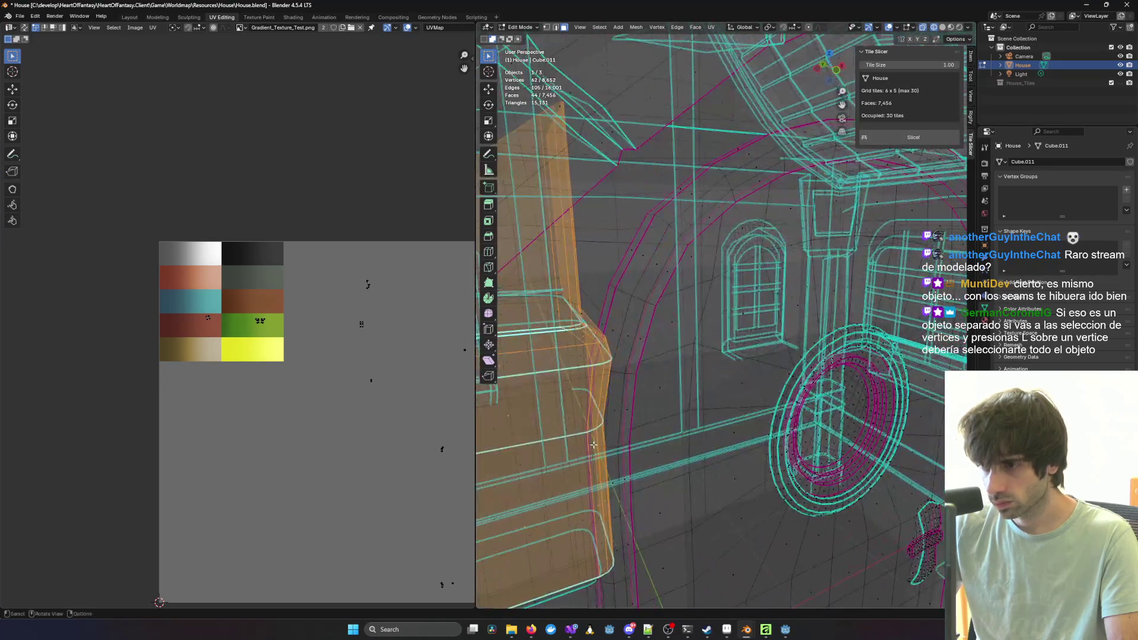
{"action": "scroll", "coordinate": [594, 444], "scroll_direction": "down", "scroll_amount": 3}
{"action": "scroll", "coordinate": [633, 414], "scroll_direction": "down", "scroll_amount": 3}
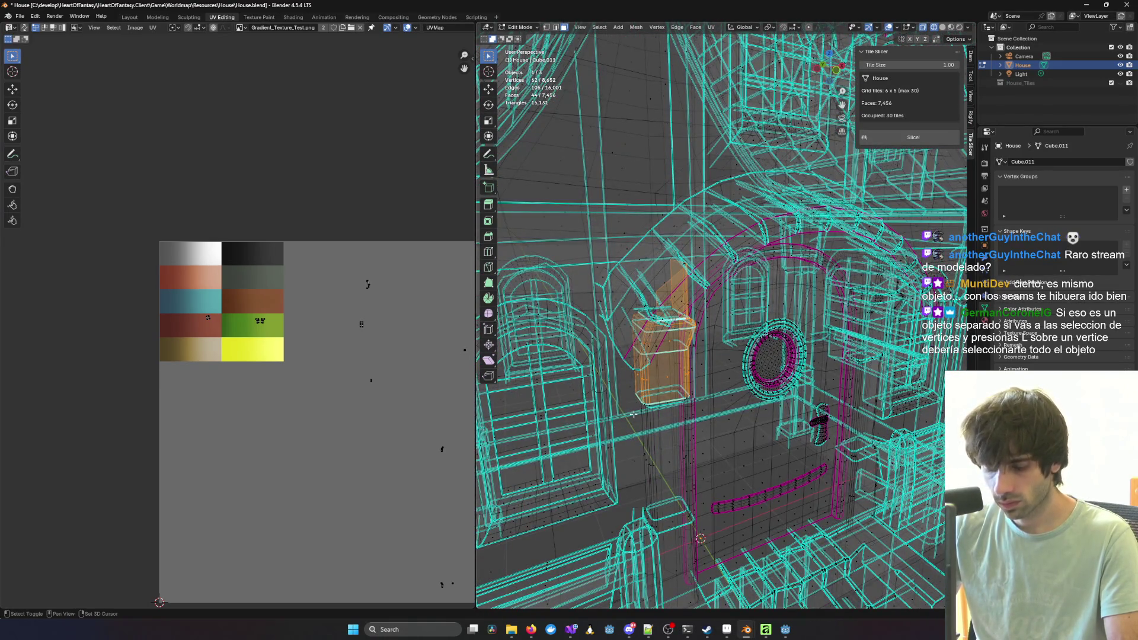
{"action": "key", "text": "alt+z"}
{"action": "scroll", "coordinate": [633, 413], "scroll_direction": "up", "scroll_amount": 3}
{"action": "mouse_move", "coordinate": [633, 414]}
{"action": "middle_mouse_down"}
{"action": "mouse_move", "coordinate": [588, 261]}
{"action": "mouse_move", "coordinate": [625, 254]}
{"action": "mouse_move", "coordinate": [837, 308]}
{"action": "mouse_move", "coordinate": [639, 320]}
{"action": "middle_mouse_up"}
{"action": "scroll", "coordinate": [588, 261], "scroll_direction": "down", "scroll_amount": 1}
Step: Add three thin faces beside the red arch, then turn X-ray back on
{"action": "left_click", "coordinate": [640, 320], "text": "shift"}
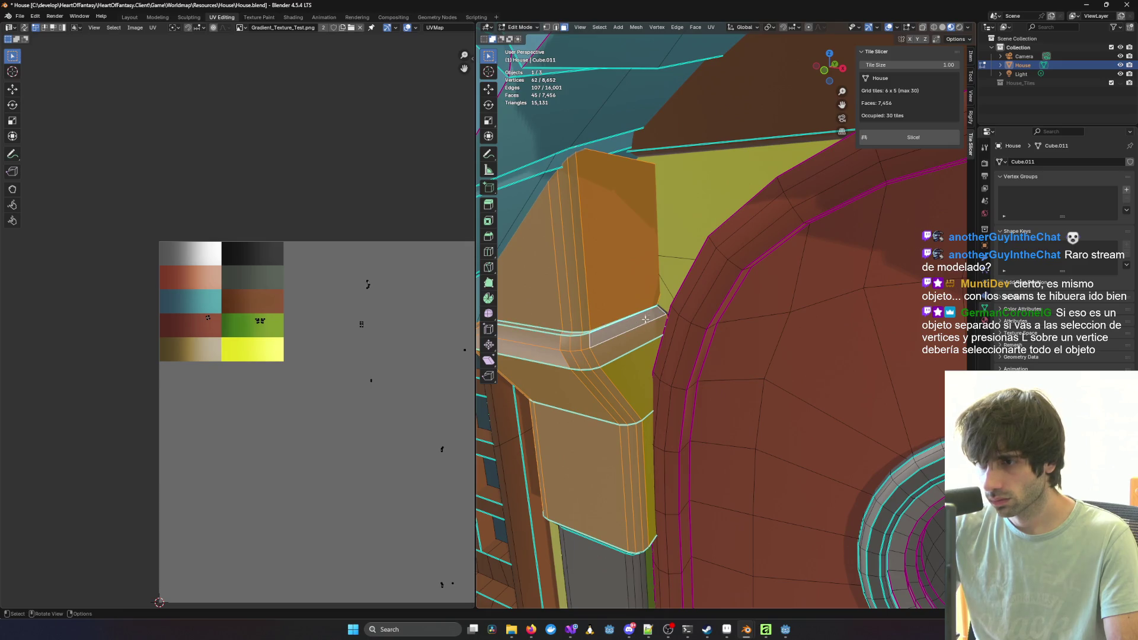
{"action": "scroll", "coordinate": [639, 320], "scroll_direction": "up", "scroll_amount": 5}
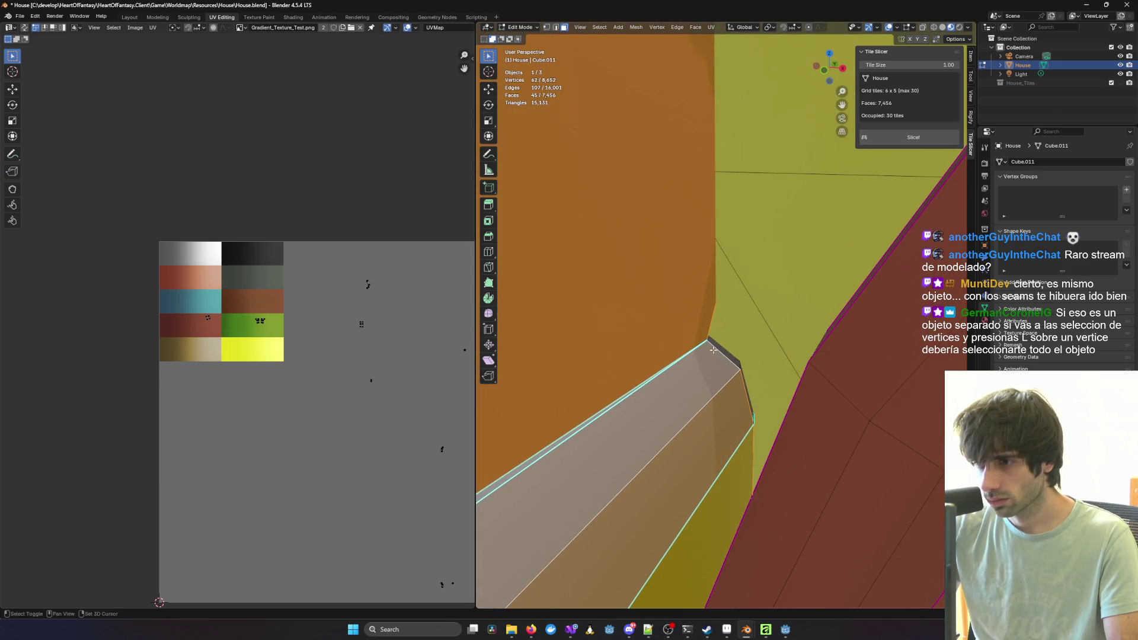
{"action": "left_click", "coordinate": [724, 351], "text": "shift"}
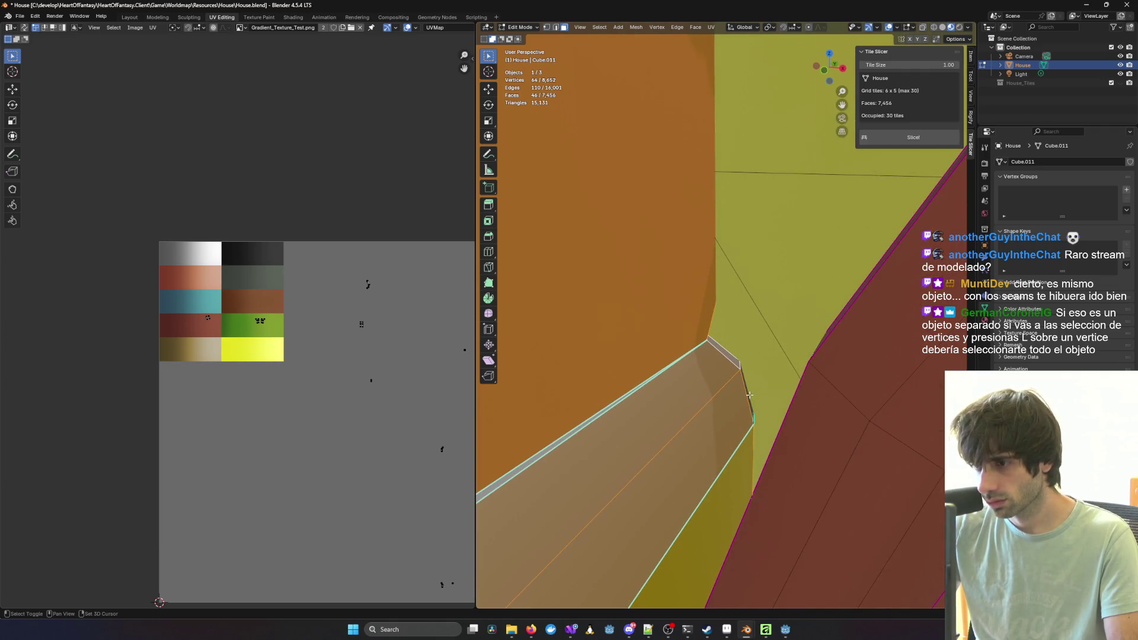
{"action": "left_click", "coordinate": [748, 395], "text": "shift"}
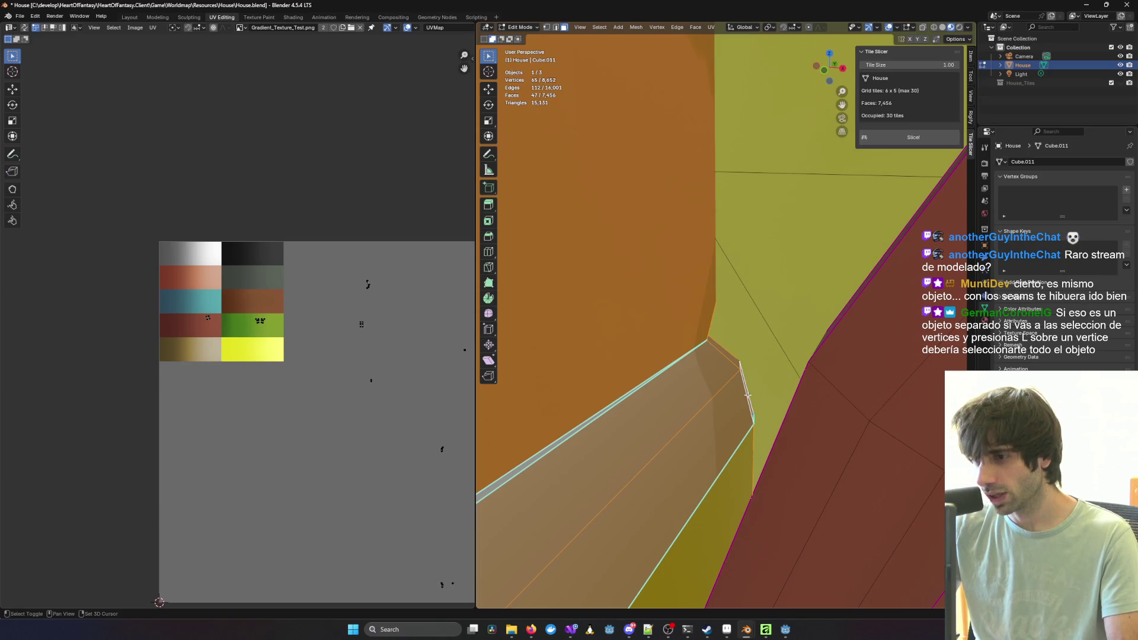
{"action": "scroll", "coordinate": [651, 392], "scroll_direction": "down", "scroll_amount": 5}
{"action": "scroll", "coordinate": [716, 303], "scroll_direction": "up", "scroll_amount": 3}
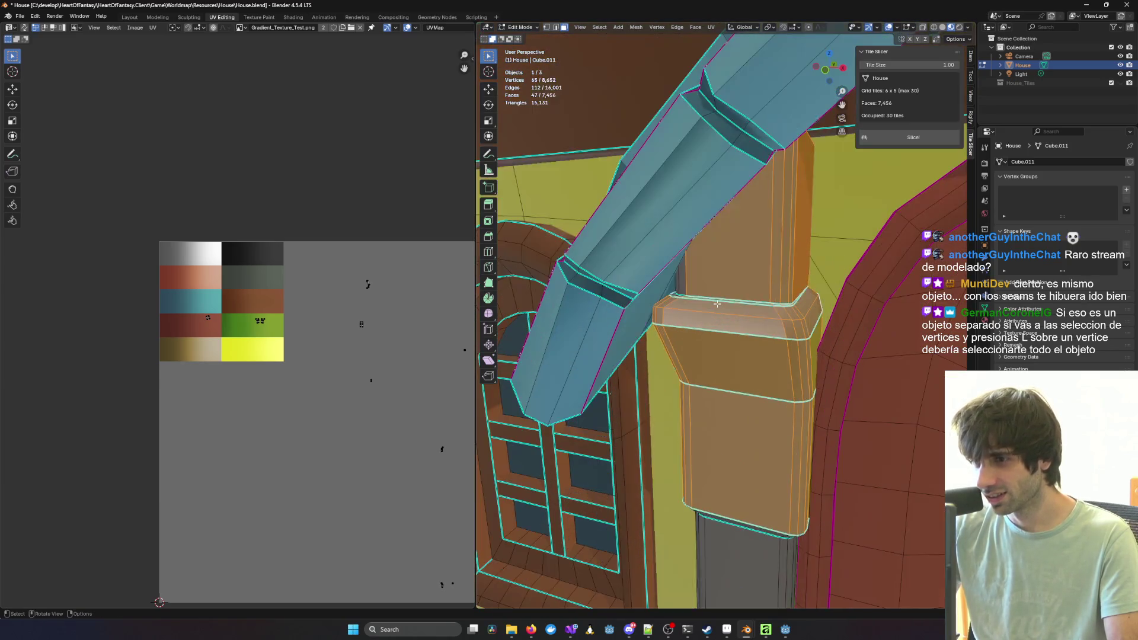
{"action": "scroll", "coordinate": [717, 304], "scroll_direction": "up", "scroll_amount": 5}
{"action": "scroll", "coordinate": [714, 300], "scroll_direction": "down", "scroll_amount": 5}
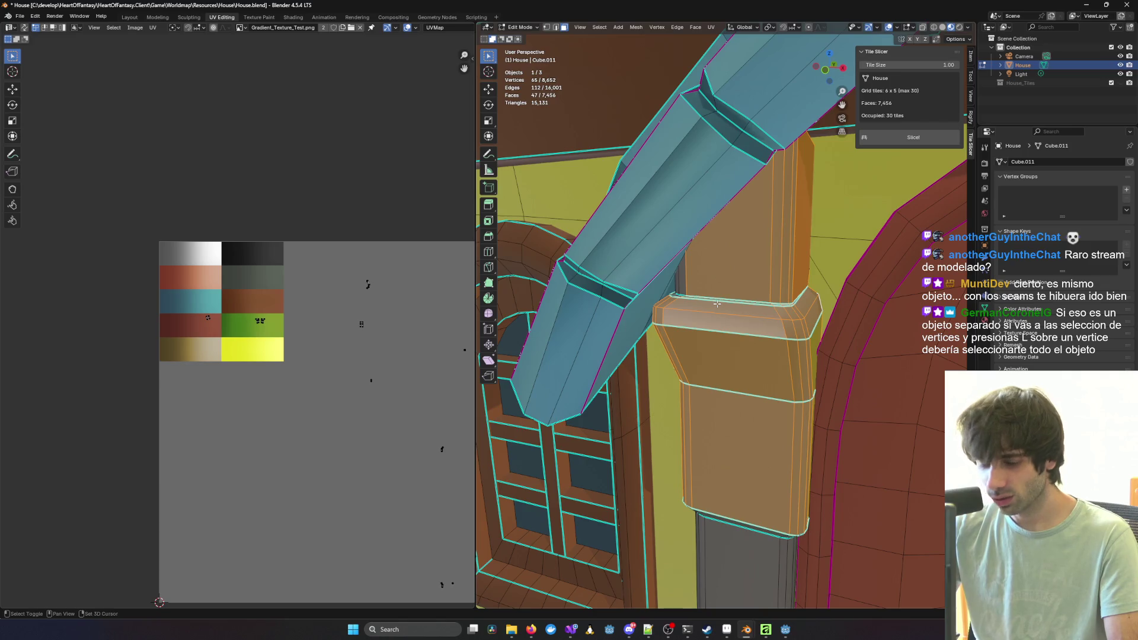
{"action": "key", "text": "alt+z"}
{"action": "mouse_move", "coordinate": [707, 295]}
{"action": "middle_mouse_down"}
{"action": "mouse_move", "coordinate": [686, 315]}
{"action": "mouse_move", "coordinate": [700, 300]}
{"action": "mouse_move", "coordinate": [687, 303]}
{"action": "mouse_move", "coordinate": [676, 369]}
{"action": "mouse_move", "coordinate": [722, 244]}
{"action": "mouse_move", "coordinate": [626, 315]}
{"action": "middle_mouse_up"}
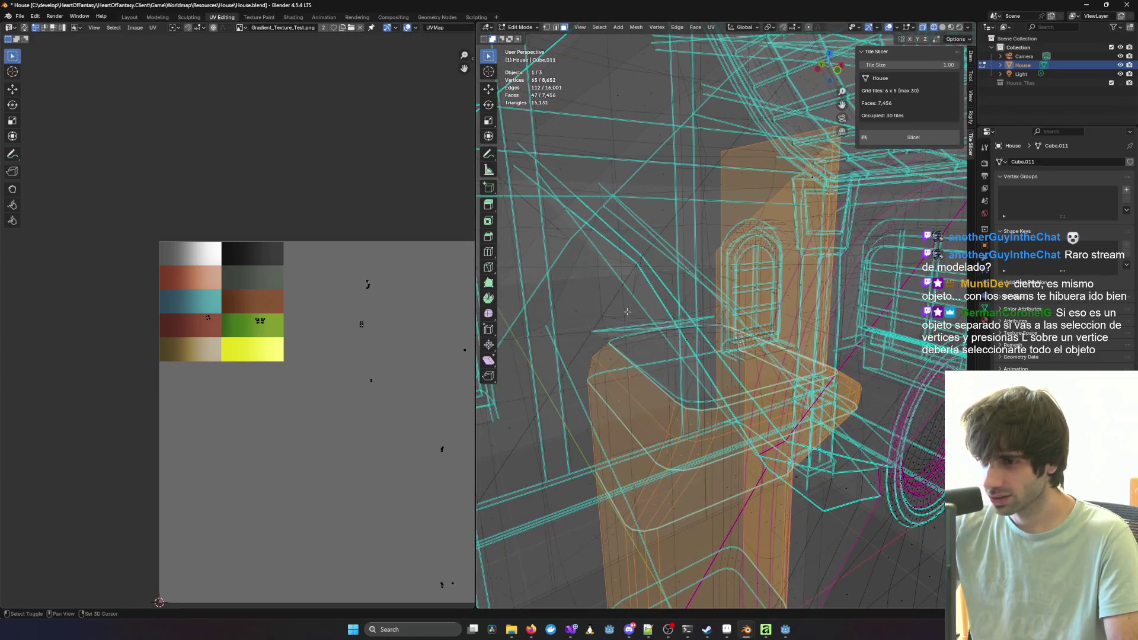
Step: Add the narrow bracket faces, removing one wrongly added face
{"action": "left_click", "coordinate": [626, 315], "text": "shift"}
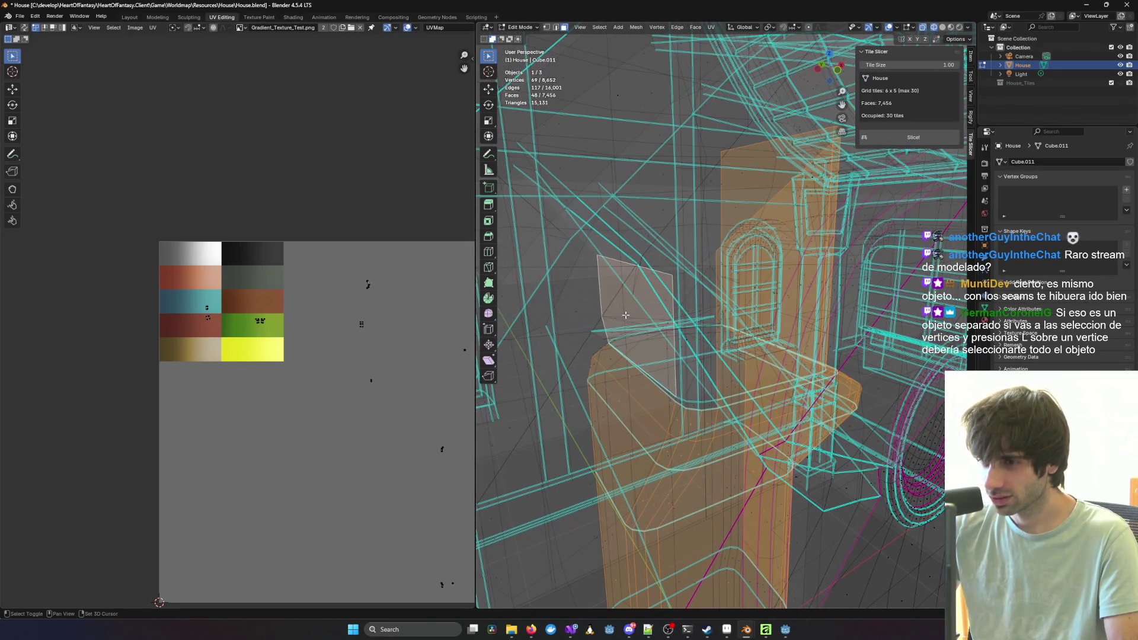
{"action": "left_click", "coordinate": [686, 341], "text": "shift"}
{"action": "middle_click_drag", "start_coordinate": [687, 341], "coordinate": [570, 362]}
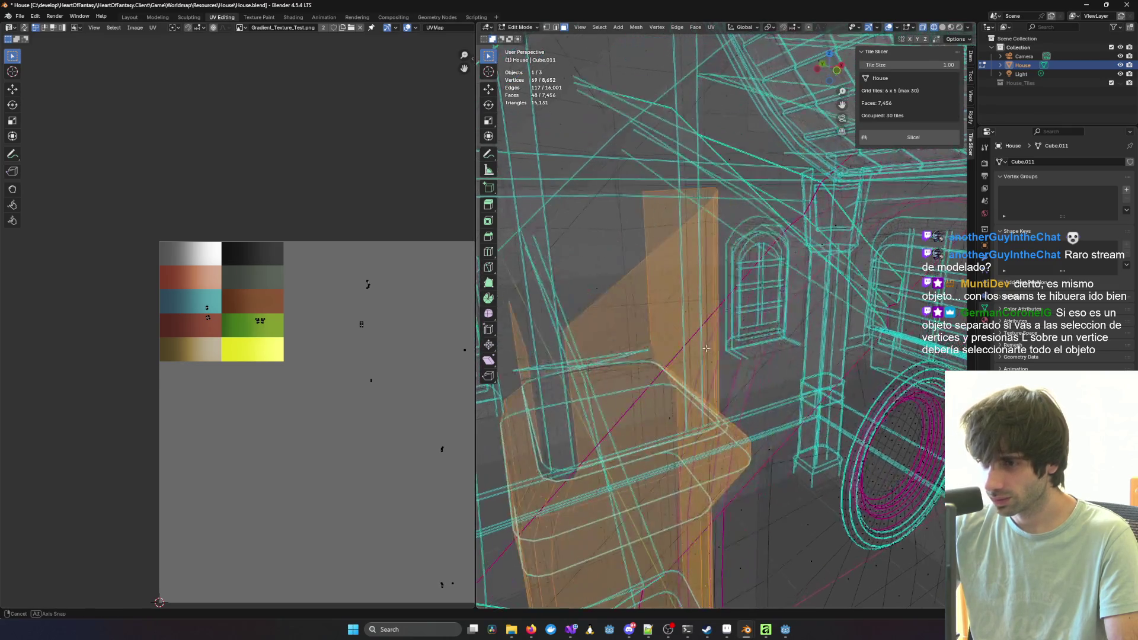
{"action": "left_click", "coordinate": [556, 414], "text": "shift"}
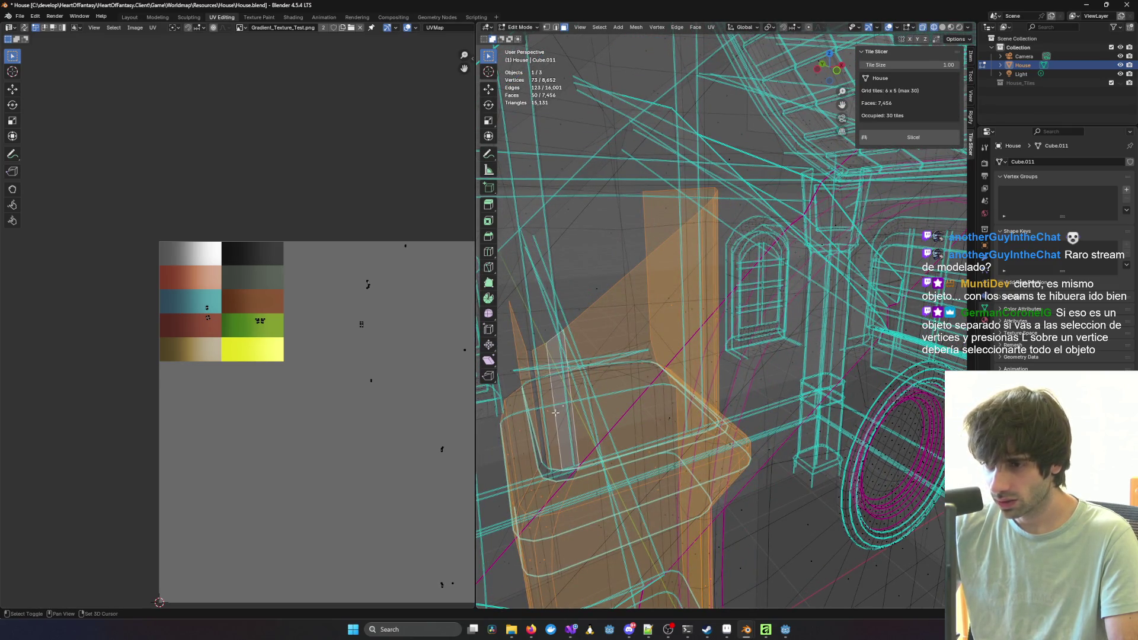
{"action": "middle_click_drag", "start_coordinate": [542, 412], "coordinate": [639, 384]}
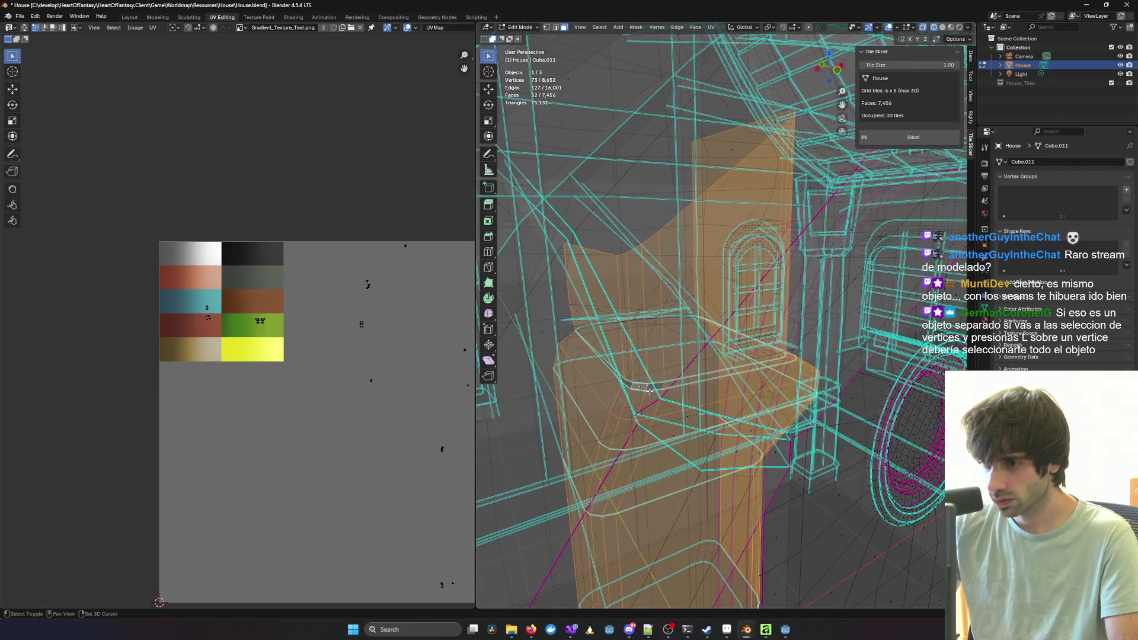
{"action": "mouse_move", "coordinate": [624, 381]}
{"action": "middle_mouse_down"}
{"action": "mouse_move", "coordinate": [728, 396]}
{"action": "mouse_move", "coordinate": [735, 368]}
{"action": "mouse_move", "coordinate": [727, 406]}
{"action": "mouse_move", "coordinate": [672, 406]}
{"action": "mouse_move", "coordinate": [721, 413]}
{"action": "mouse_move", "coordinate": [784, 399]}
{"action": "middle_mouse_up"}
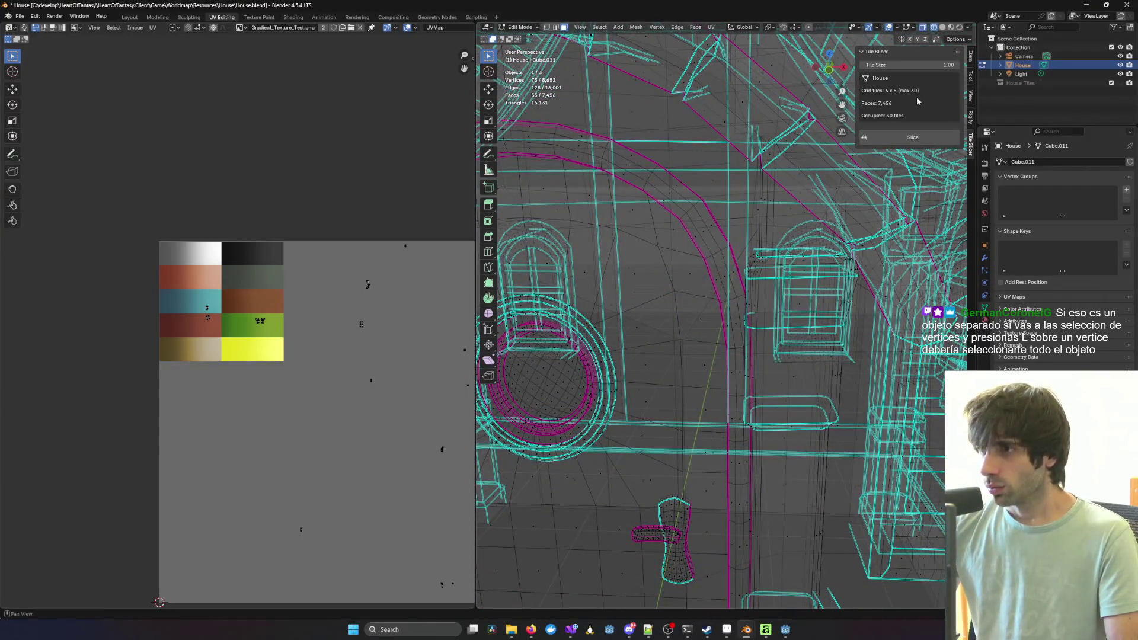
Step: Undo an accidental change and zoom to view the 55-face selection against the house
{"action": "left_click", "coordinate": [926, 39]}
{"action": "key", "text": "ctrl+z"}
{"action": "key", "text": "ctrl+z"}
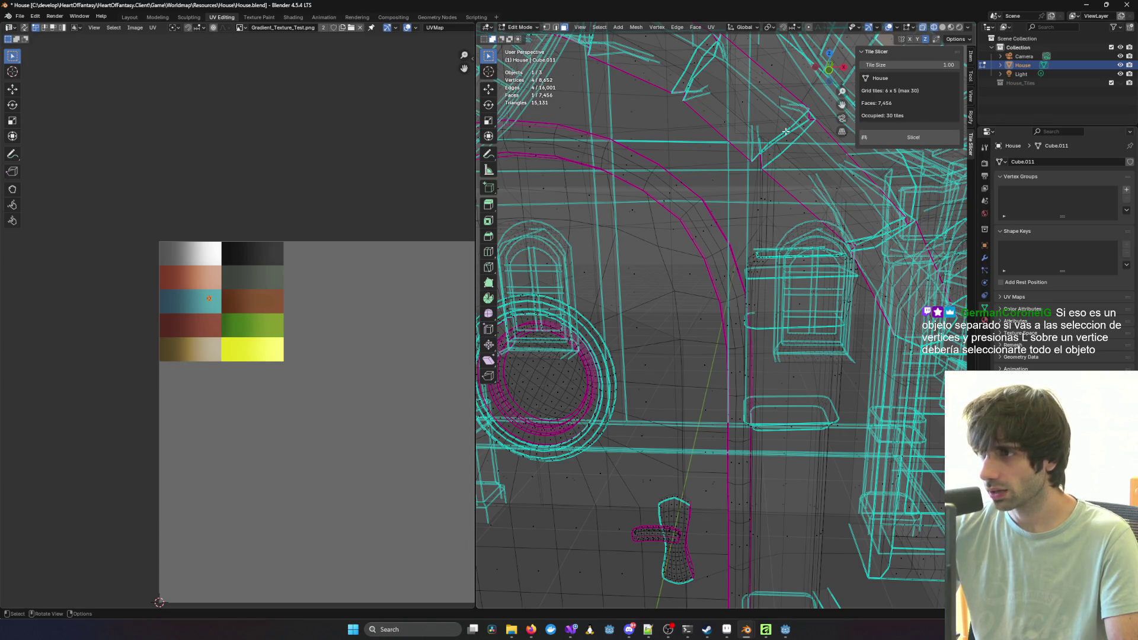
{"action": "scroll", "coordinate": [765, 137], "scroll_direction": "down", "scroll_amount": 5}
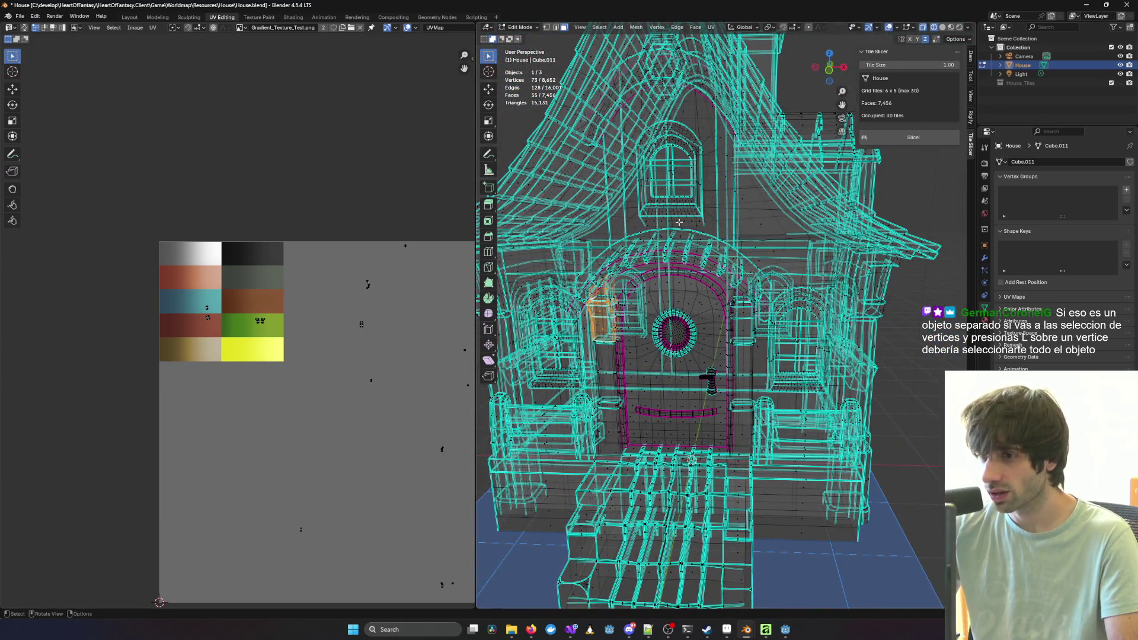
{"action": "scroll", "coordinate": [657, 255], "scroll_direction": "up", "scroll_amount": 2}
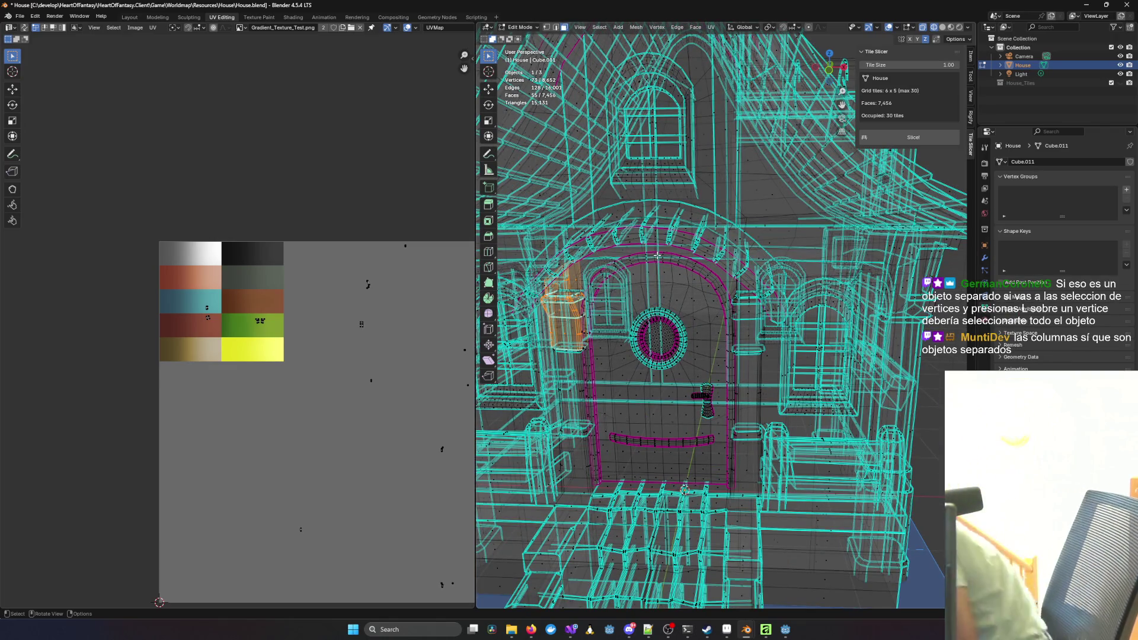
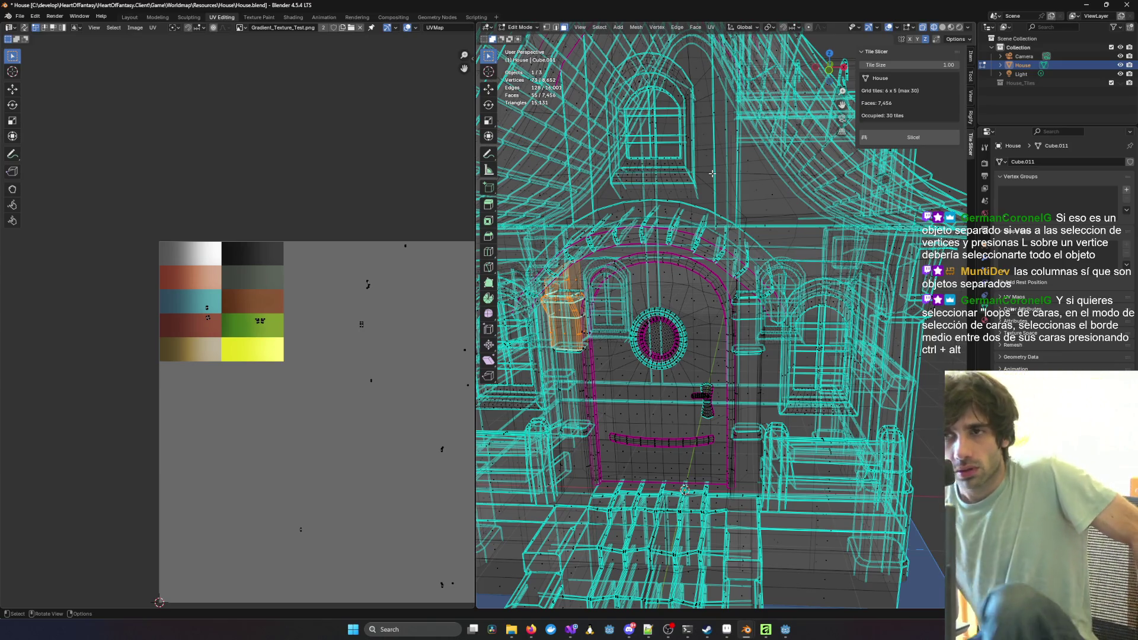
Step: Turn off X-ray so the house shows solid and textured, zoomed in on the door column
{"action": "scroll", "coordinate": [738, 71], "scroll_direction": "up", "scroll_amount": 3}
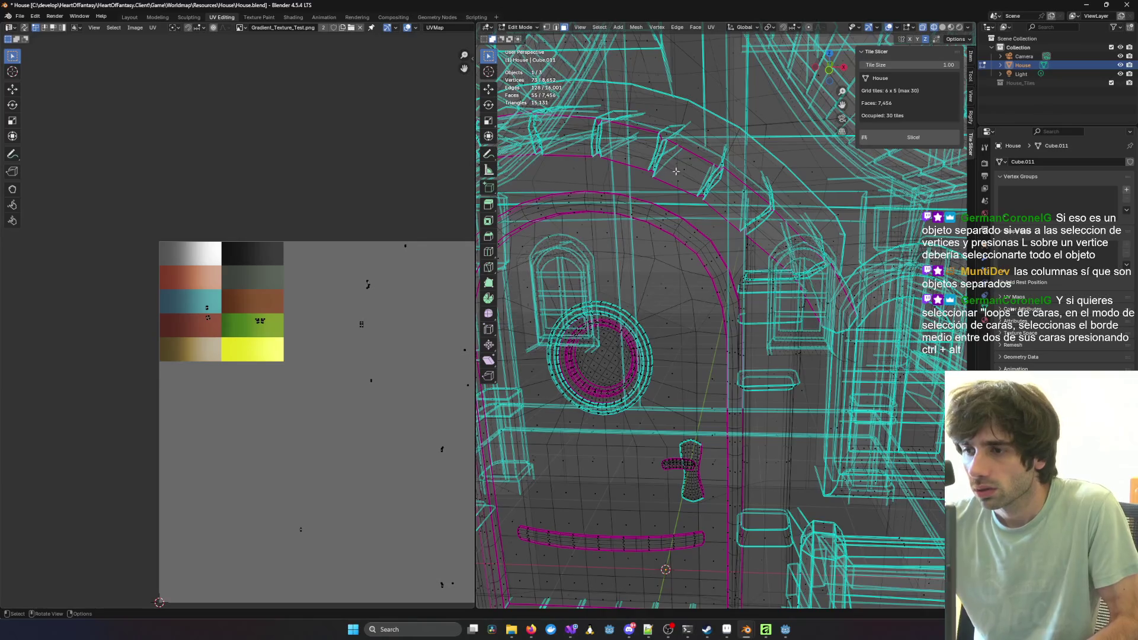
{"action": "middle_click_drag", "start_coordinate": [676, 172], "coordinate": [622, 119]}
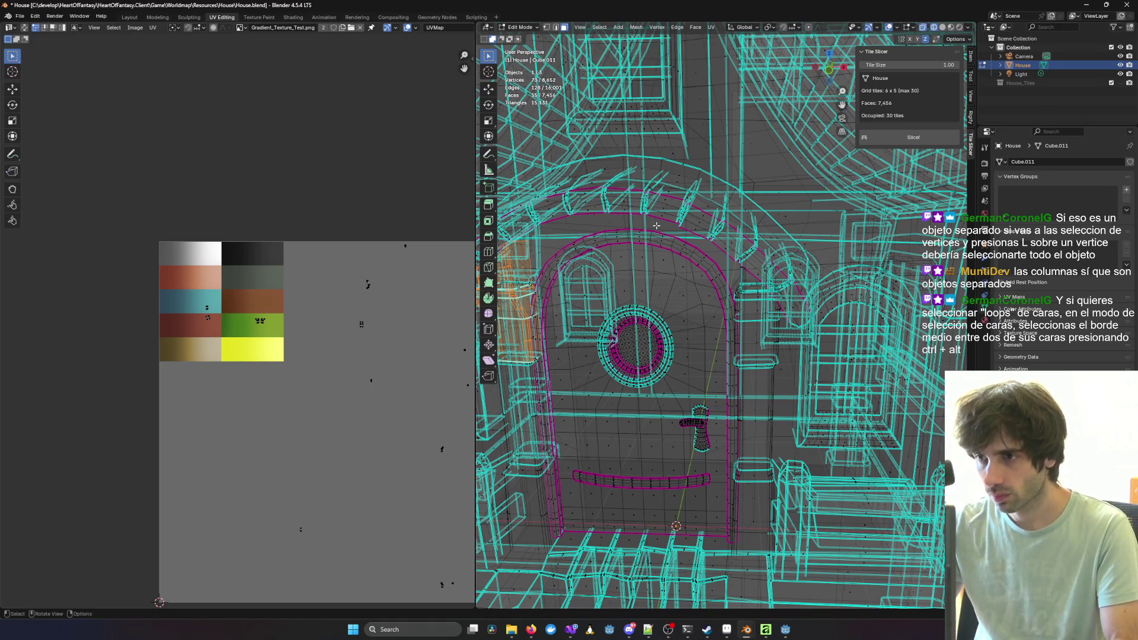
{"action": "middle_click_drag", "start_coordinate": [804, 297], "coordinate": [783, 305]}
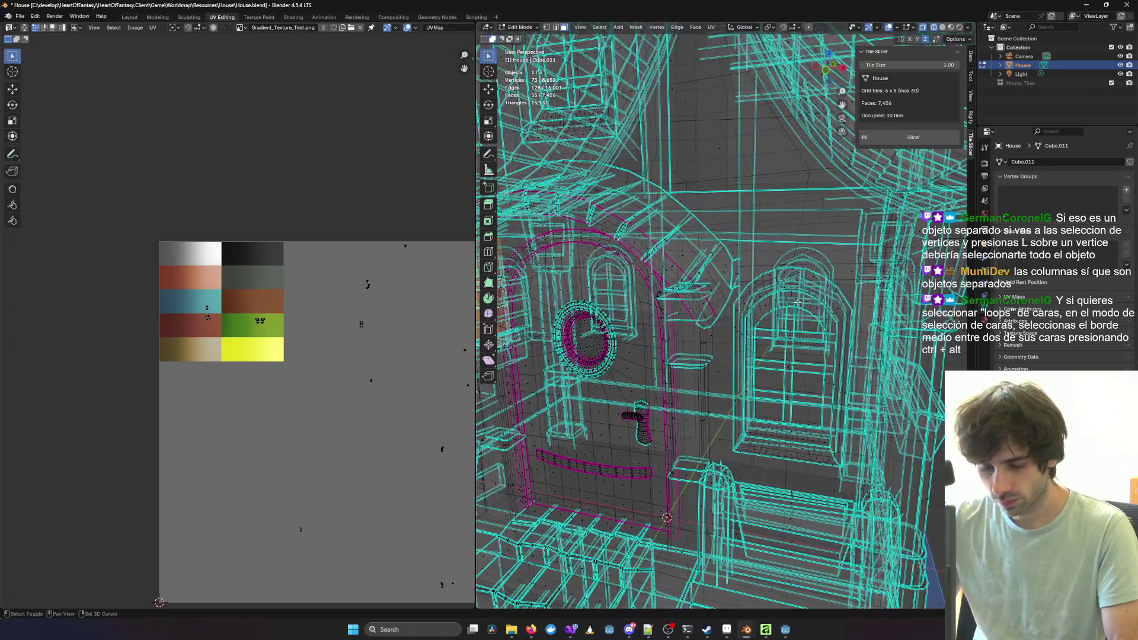
{"action": "key", "text": "shift+z"}
{"action": "scroll", "coordinate": [689, 339], "scroll_direction": "up", "scroll_amount": 10}
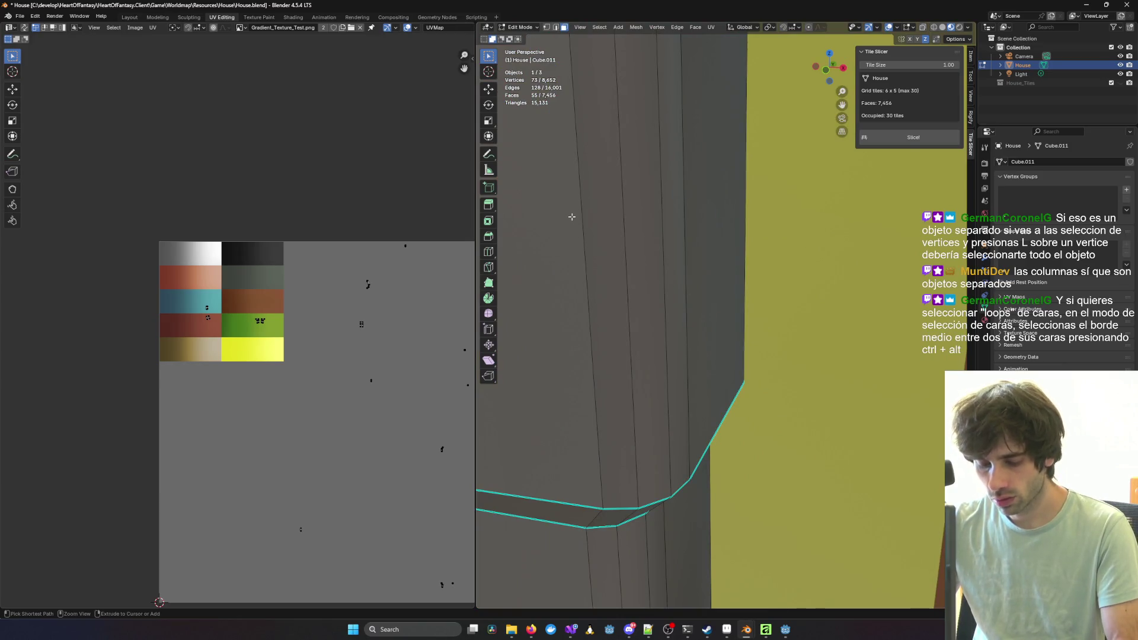
Step: Select the door column's upper tapered section, then add its lower section, top bevel and top ring
{"action": "left_click", "coordinate": [582, 198], "text": "ctrl+alt"}
{"action": "scroll", "coordinate": [582, 198], "scroll_direction": "down", "scroll_amount": 6}
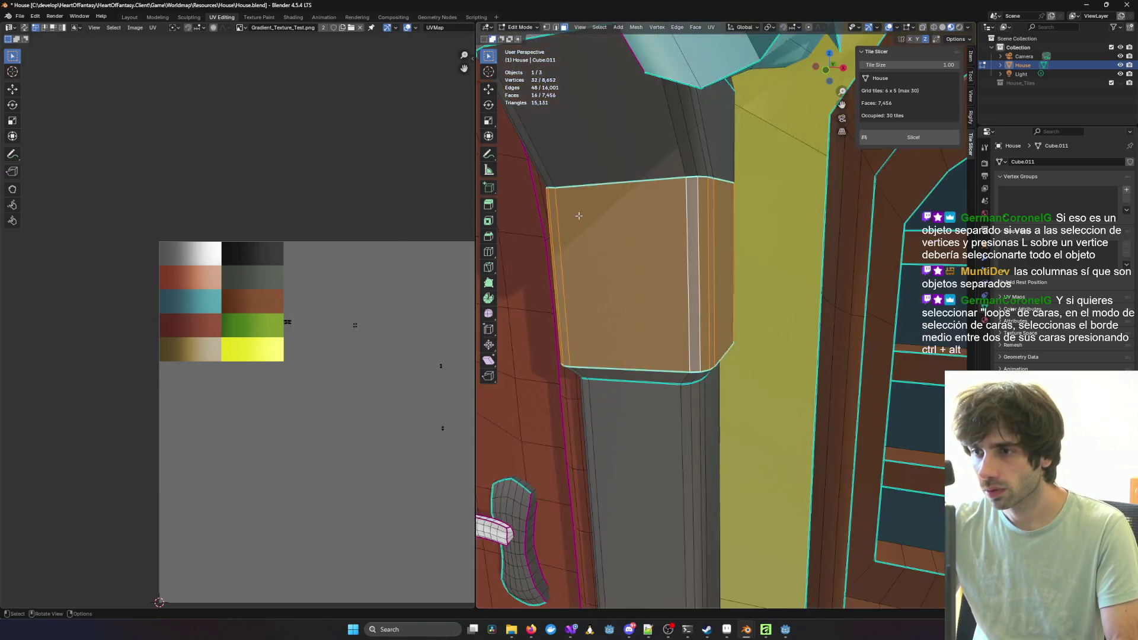
{"action": "scroll", "coordinate": [587, 222], "scroll_direction": "up", "scroll_amount": 2}
{"action": "scroll", "coordinate": [588, 222], "scroll_direction": "down", "scroll_amount": 2}
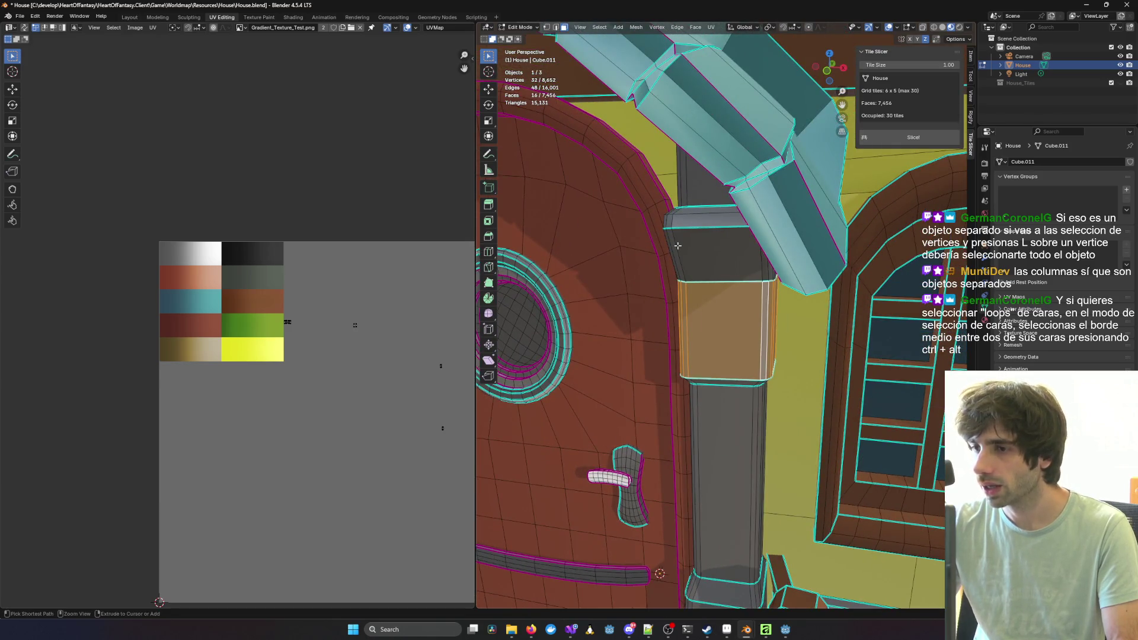
{"action": "key", "text": "KP_Decimal"}
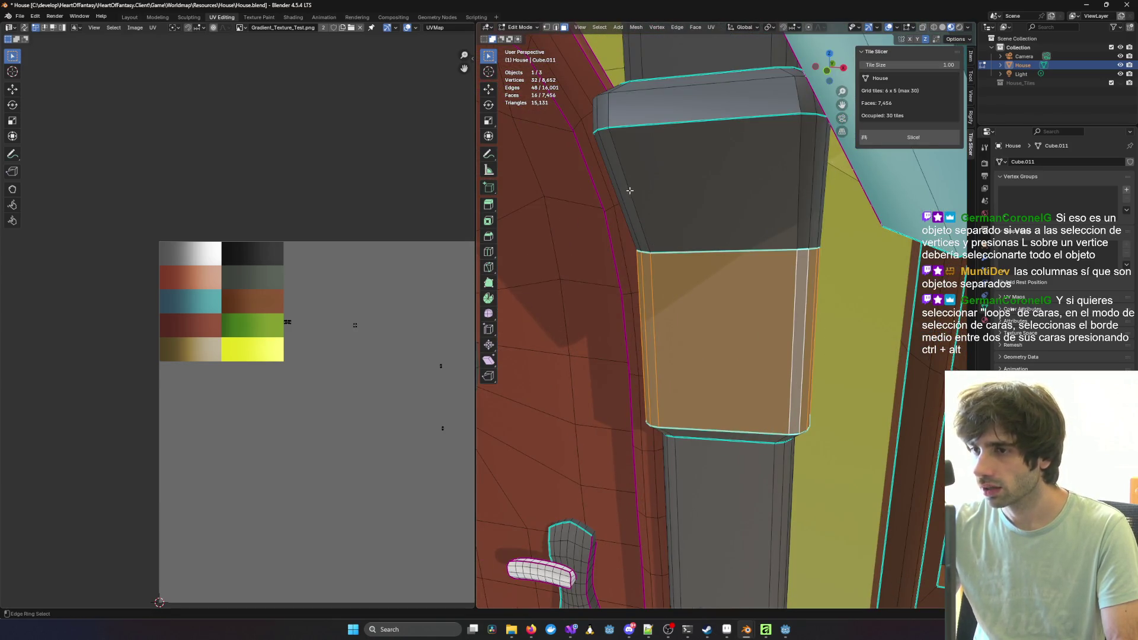
{"action": "left_click", "coordinate": [635, 193], "text": "ctrl+alt"}
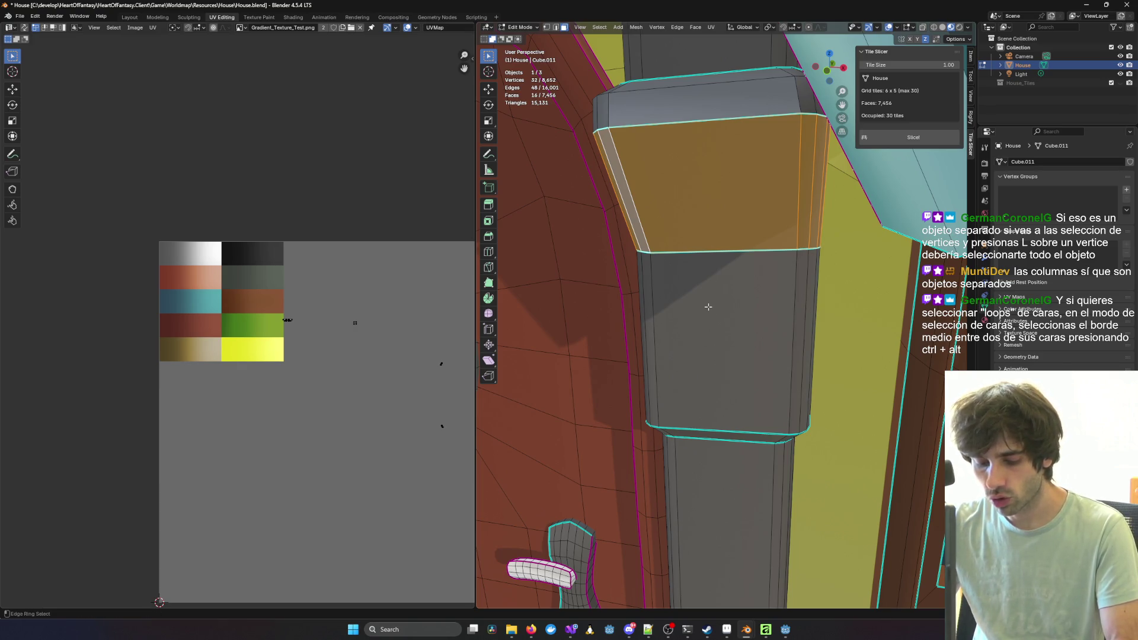
{"action": "left_click", "coordinate": [794, 289], "text": "ctrl+alt+shift"}
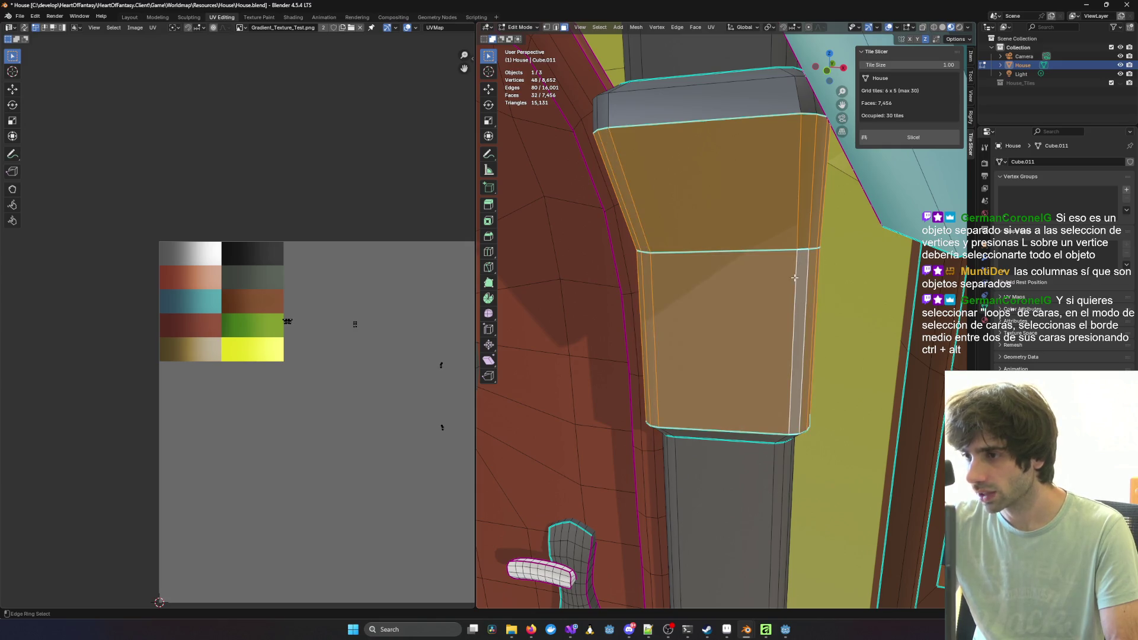
{"action": "left_click", "coordinate": [798, 109], "text": "ctrl+alt+shift"}
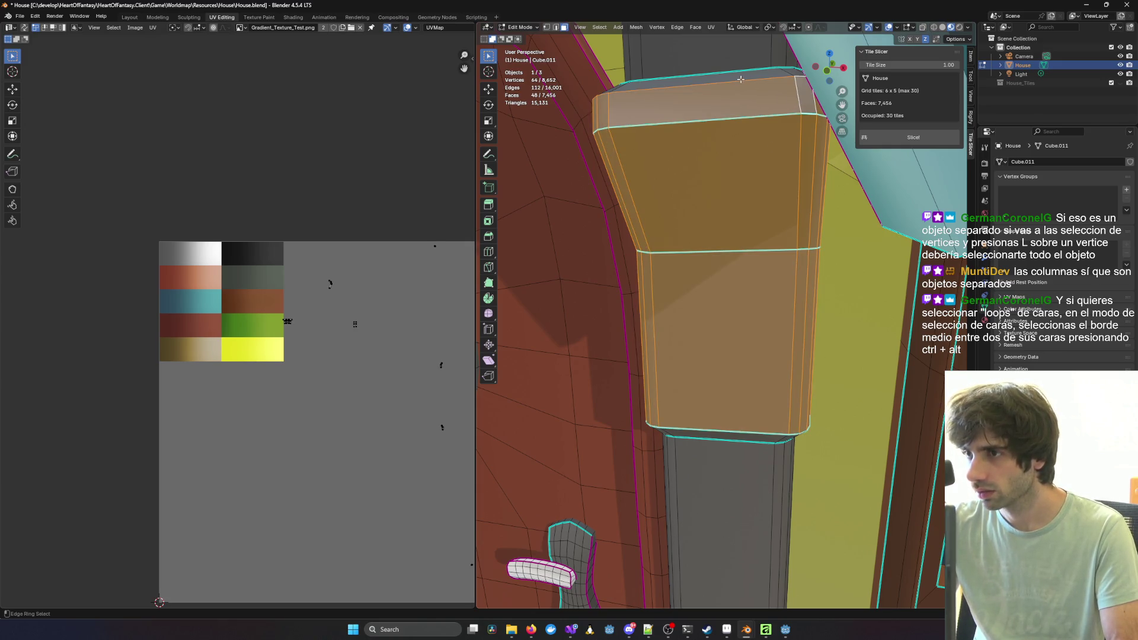
{"action": "left_click", "coordinate": [787, 72], "text": "ctrl+alt+shift"}
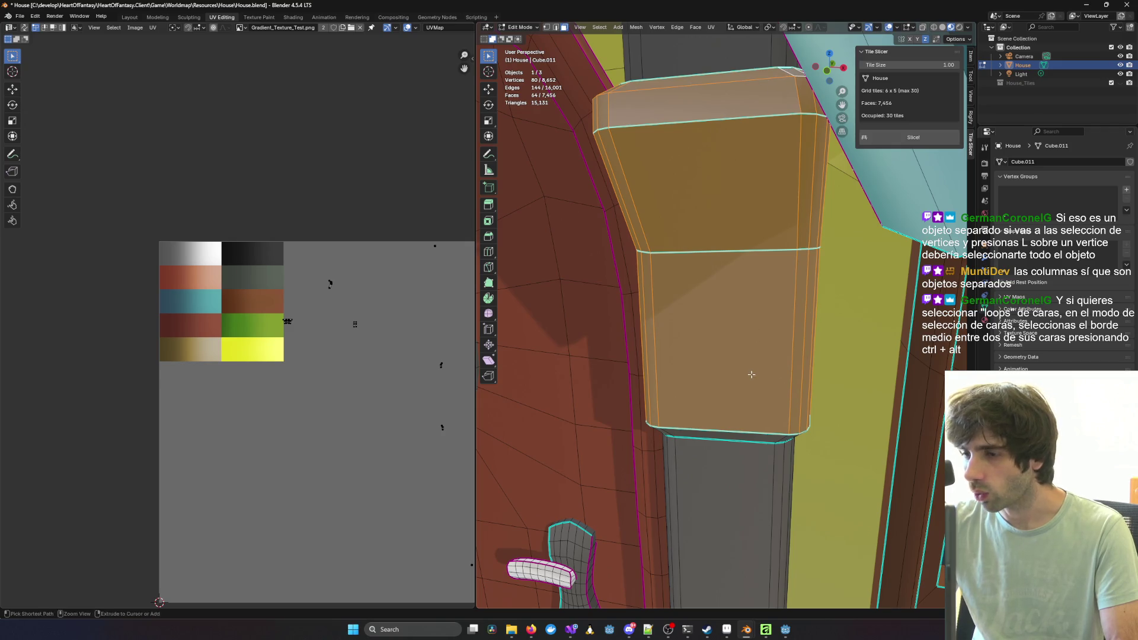
Step: Add the column's top edge ring, a vertical strip of faces, the adjacent dark face and another ring
{"action": "middle_click_drag", "start_coordinate": [750, 374], "coordinate": [738, 248]}
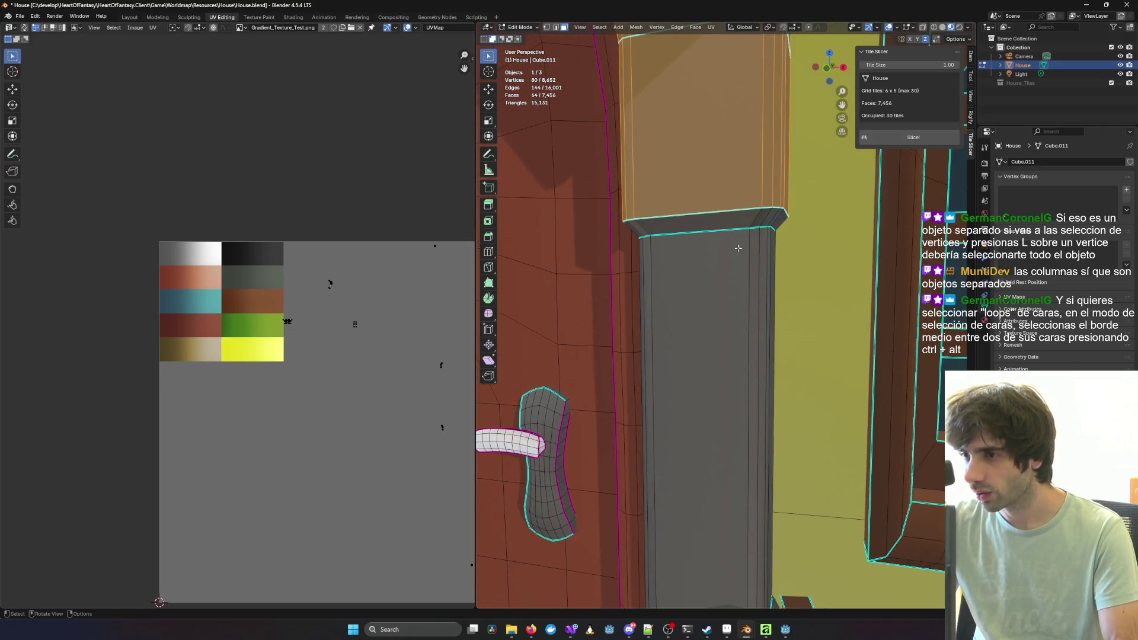
{"action": "left_click", "coordinate": [757, 216], "text": "ctrl+alt+shift"}
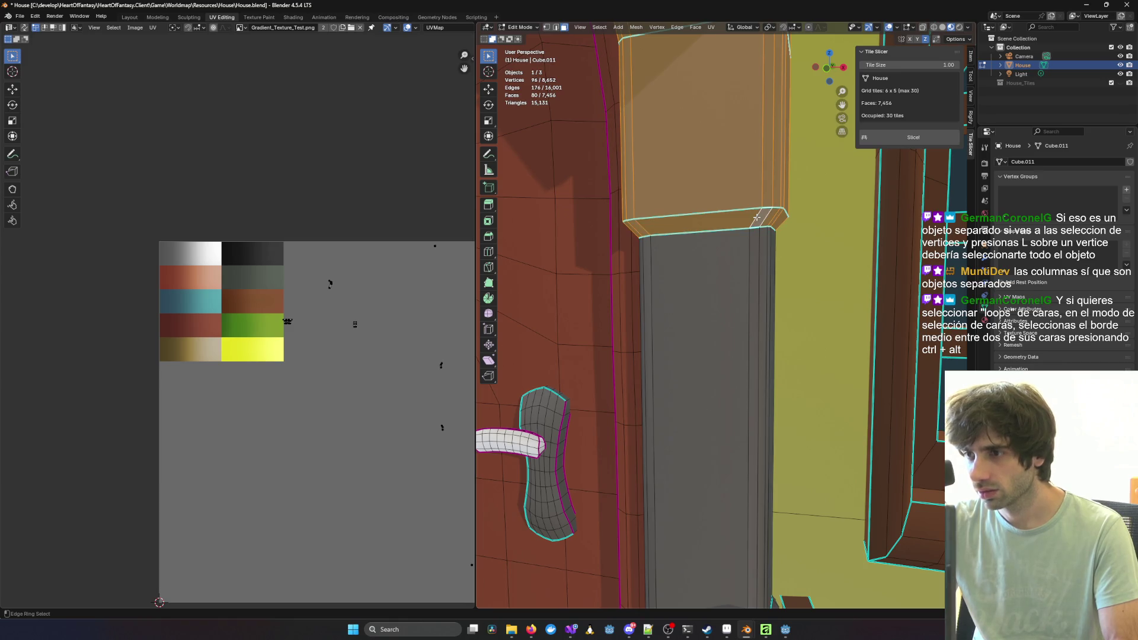
{"action": "middle_click_drag", "start_coordinate": [759, 217], "coordinate": [760, 218]}
{"action": "mouse_move", "coordinate": [771, 216]}
{"action": "middle_mouse_down"}
{"action": "mouse_move", "coordinate": [759, 265]}
{"action": "mouse_move", "coordinate": [758, 253]}
{"action": "mouse_move", "coordinate": [787, 278]}
{"action": "middle_mouse_up"}
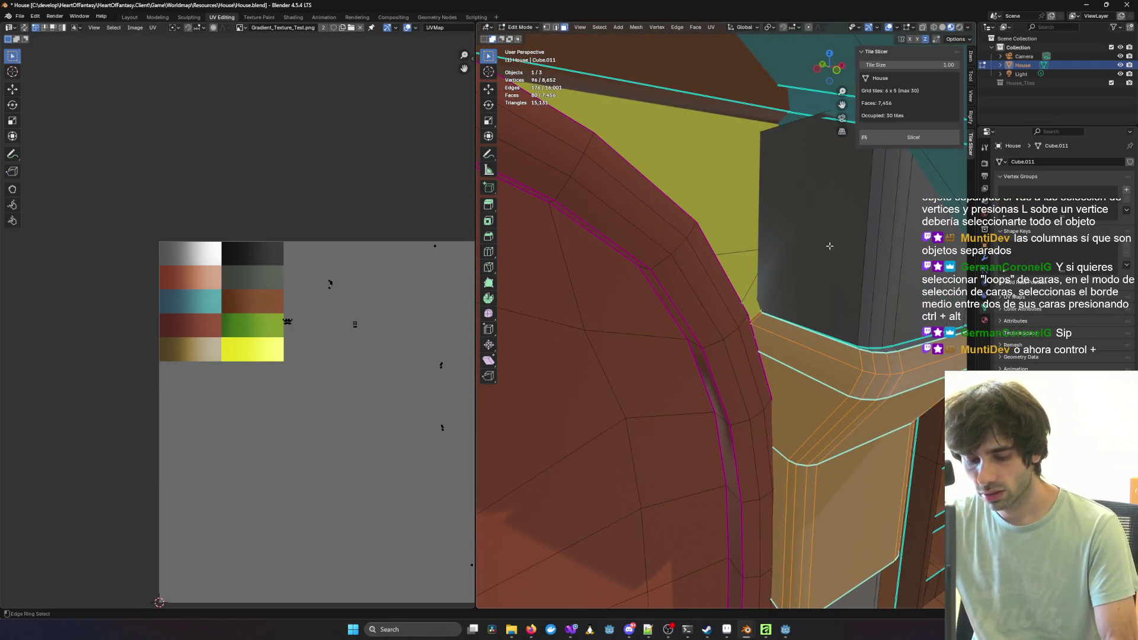
{"action": "left_click", "coordinate": [866, 242], "text": "ctrl+alt+shift"}
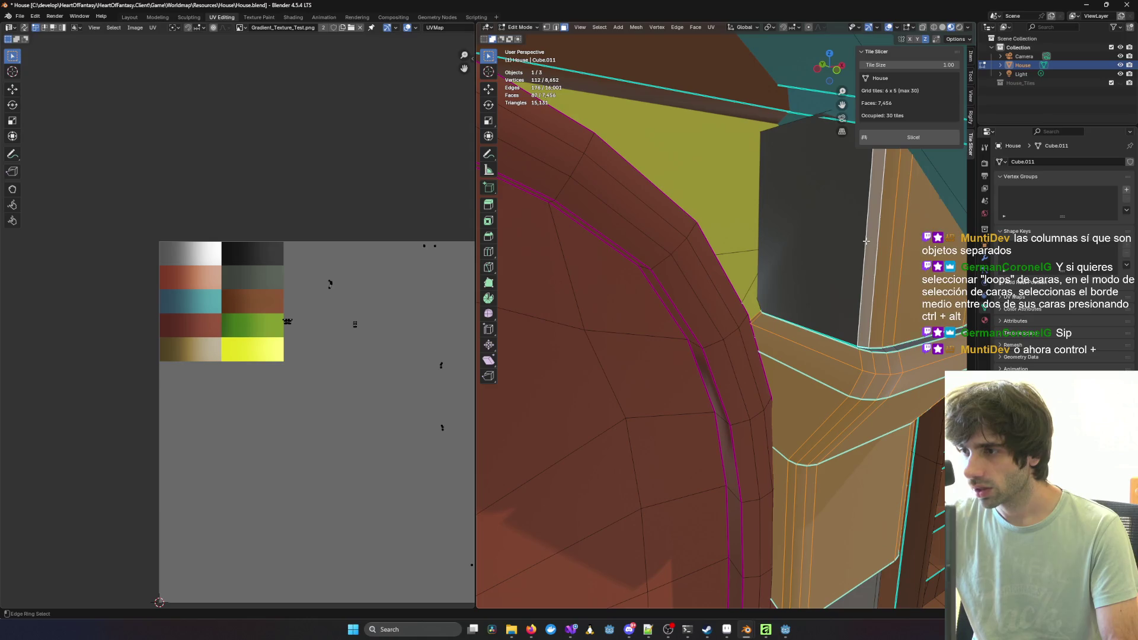
{"action": "left_click", "coordinate": [821, 235], "text": "shift"}
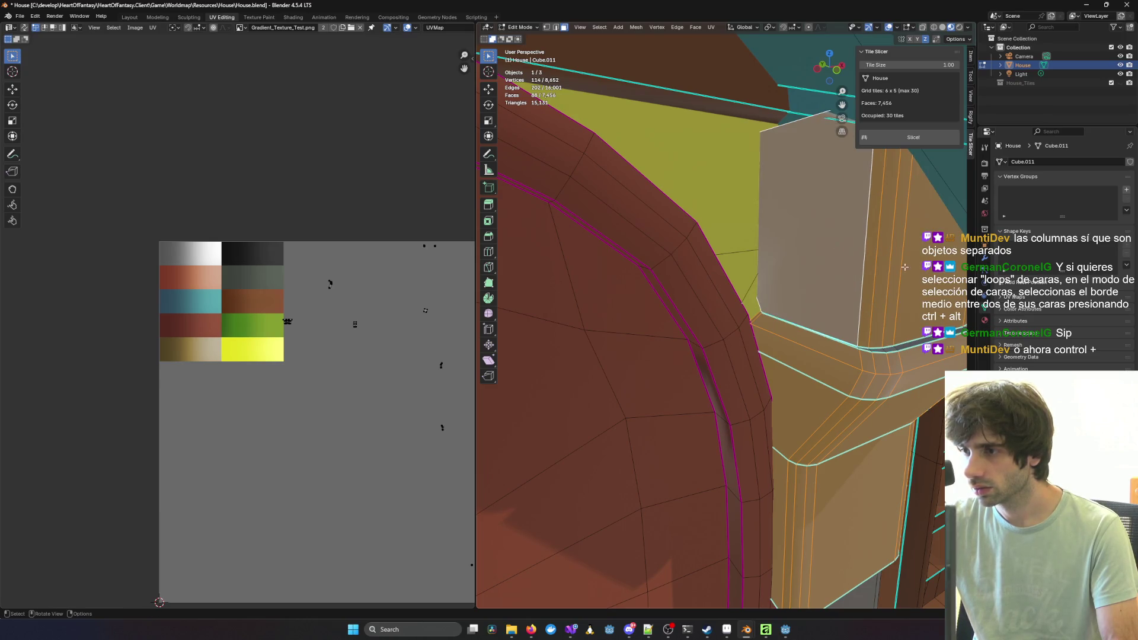
{"action": "left_click", "coordinate": [895, 348], "text": "ctrl+alt+shift"}
Step: Add the grey wedge face beside the column to the selection
{"action": "mouse_move", "coordinate": [895, 348]}
{"action": "middle_mouse_down"}
{"action": "mouse_move", "coordinate": [929, 332]}
{"action": "mouse_move", "coordinate": [914, 278]}
{"action": "mouse_move", "coordinate": [720, 343]}
{"action": "middle_mouse_up"}
{"action": "scroll", "coordinate": [720, 342], "scroll_direction": "down", "scroll_amount": 3}
{"action": "scroll", "coordinate": [723, 345], "scroll_direction": "up", "scroll_amount": 5}
{"action": "scroll", "coordinate": [729, 350], "scroll_direction": "down", "scroll_amount": 2}
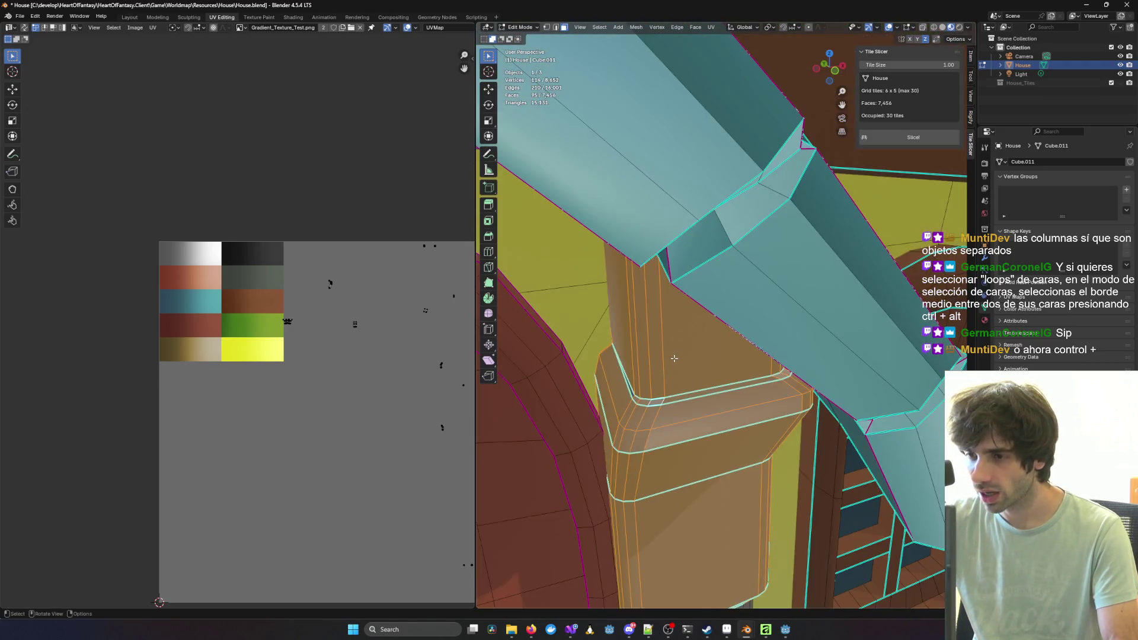
{"action": "scroll", "coordinate": [733, 354], "scroll_direction": "up", "scroll_amount": 3}
{"action": "scroll", "coordinate": [741, 353], "scroll_direction": "down", "scroll_amount": 3}
{"action": "scroll", "coordinate": [771, 352], "scroll_direction": "up", "scroll_amount": 4}
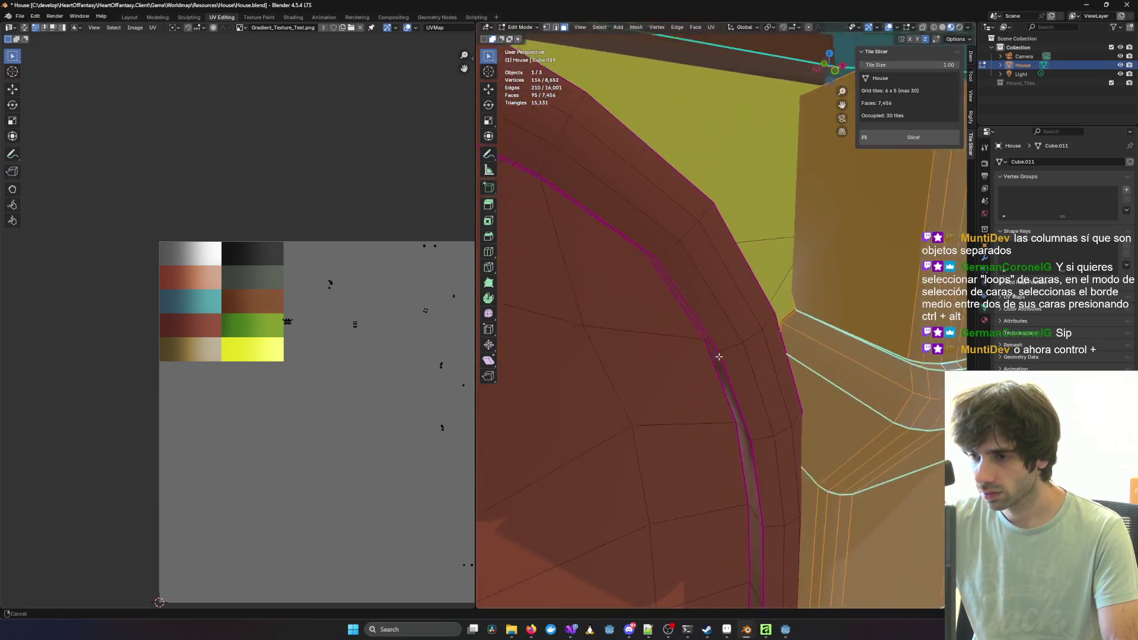
{"action": "scroll", "coordinate": [829, 351], "scroll_direction": "down", "scroll_amount": 3}
{"action": "scroll", "coordinate": [747, 356], "scroll_direction": "up", "scroll_amount": 5}
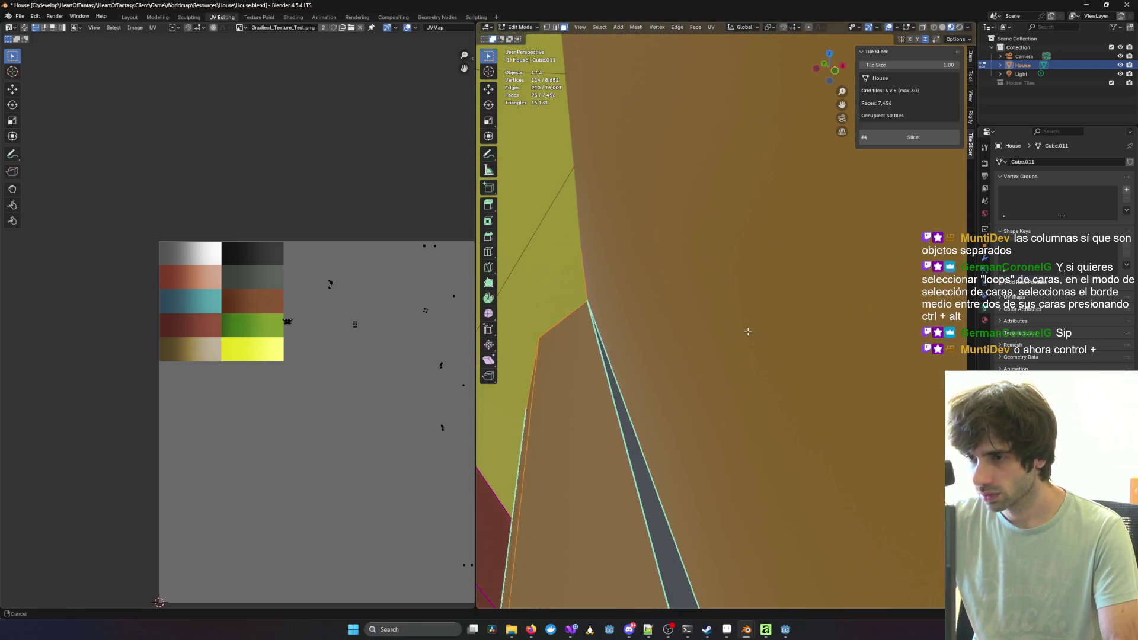
{"action": "scroll", "coordinate": [718, 364], "scroll_direction": "down", "scroll_amount": 3}
{"action": "scroll", "coordinate": [712, 374], "scroll_direction": "up", "scroll_amount": 3}
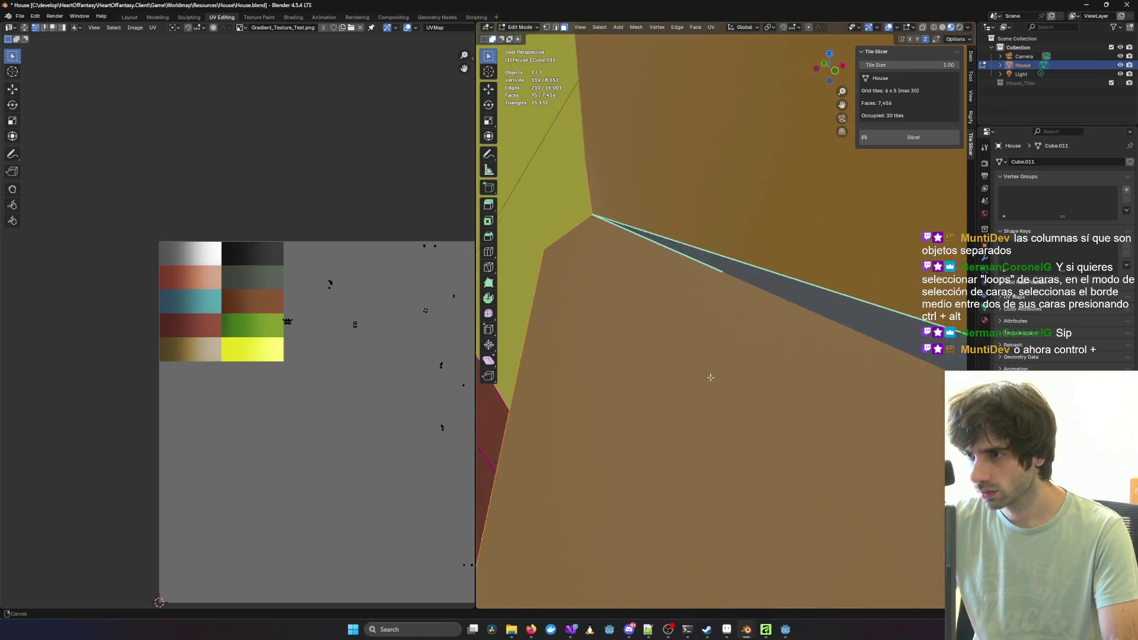
{"action": "left_click", "coordinate": [640, 275], "text": "shift"}
{"action": "scroll", "coordinate": [813, 343], "scroll_direction": "down", "scroll_amount": 3}
{"action": "scroll", "coordinate": [781, 323], "scroll_direction": "down", "scroll_amount": 1}
{"action": "mouse_move", "coordinate": [781, 324]}
{"action": "middle_mouse_down"}
{"action": "mouse_move", "coordinate": [782, 298]}
{"action": "mouse_move", "coordinate": [753, 302]}
{"action": "mouse_move", "coordinate": [833, 309]}
{"action": "mouse_move", "coordinate": [669, 317]}
{"action": "mouse_move", "coordinate": [618, 303]}
{"action": "middle_mouse_up"}
{"action": "key", "text": "ctrl+alt"}
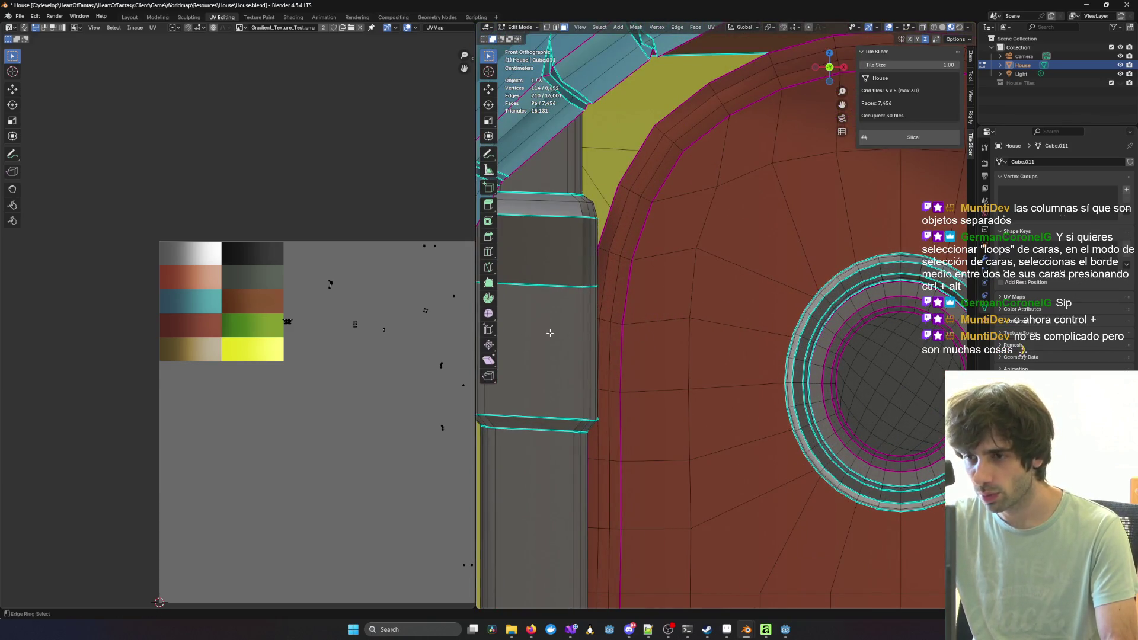
Step: Add the other column's lower, middle, top bevel, upper and bottom bevel bands to the selection
{"action": "left_click", "coordinate": [583, 330], "text": "ctrl+alt+shift"}
{"action": "left_click", "coordinate": [578, 231], "text": "ctrl+alt+shift"}
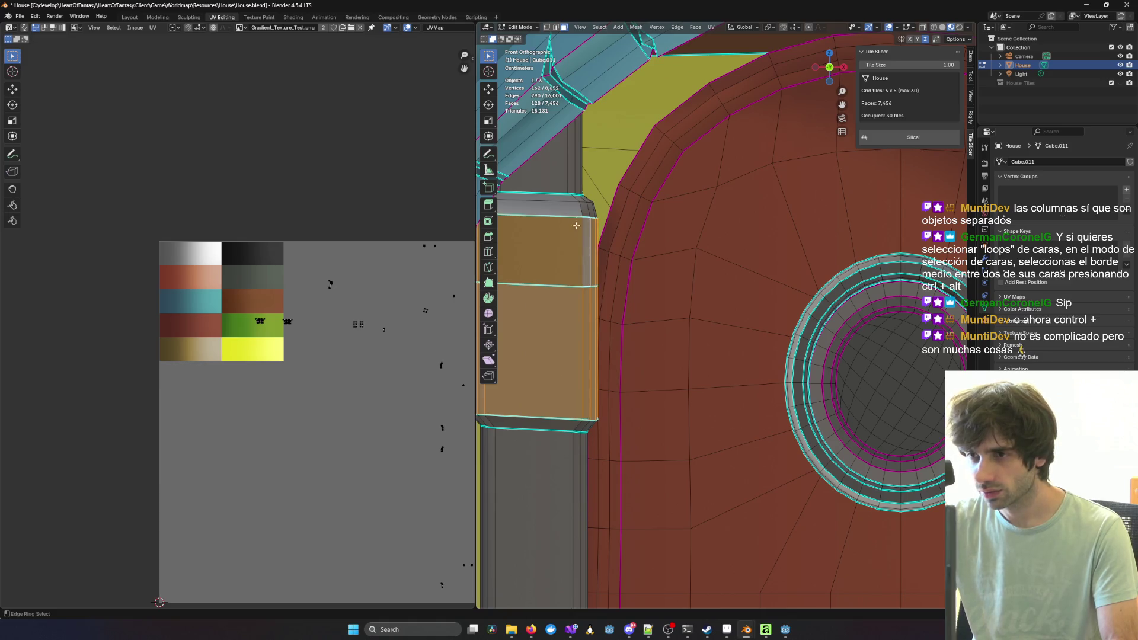
{"action": "left_click", "coordinate": [571, 192], "text": "ctrl+alt+shift"}
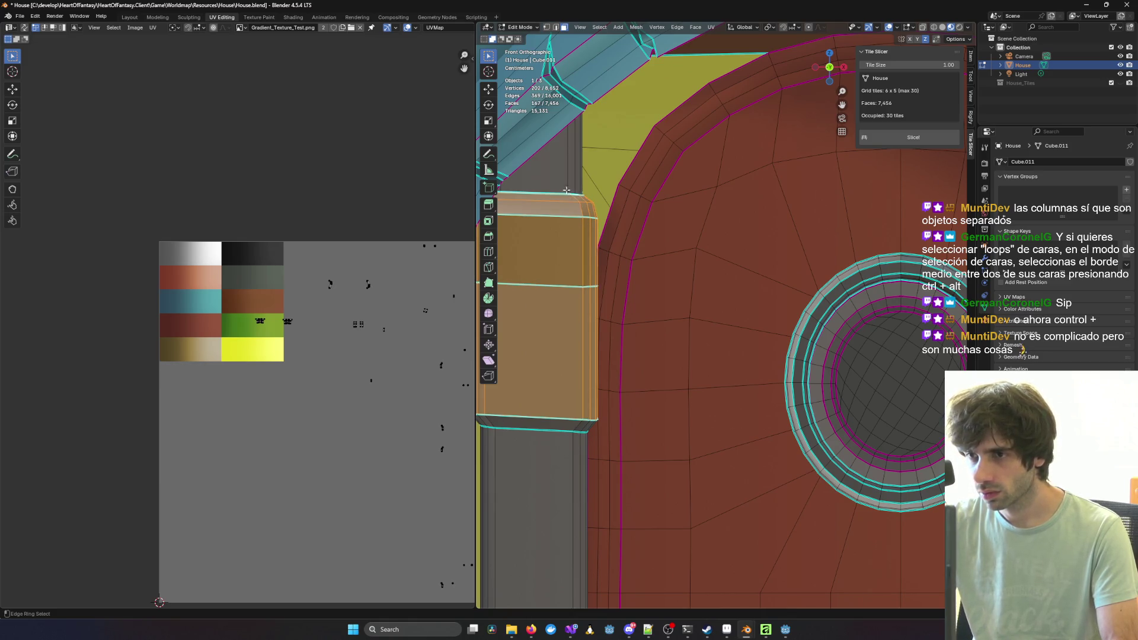
{"action": "left_click", "coordinate": [570, 172], "text": "ctrl+alt+shift"}
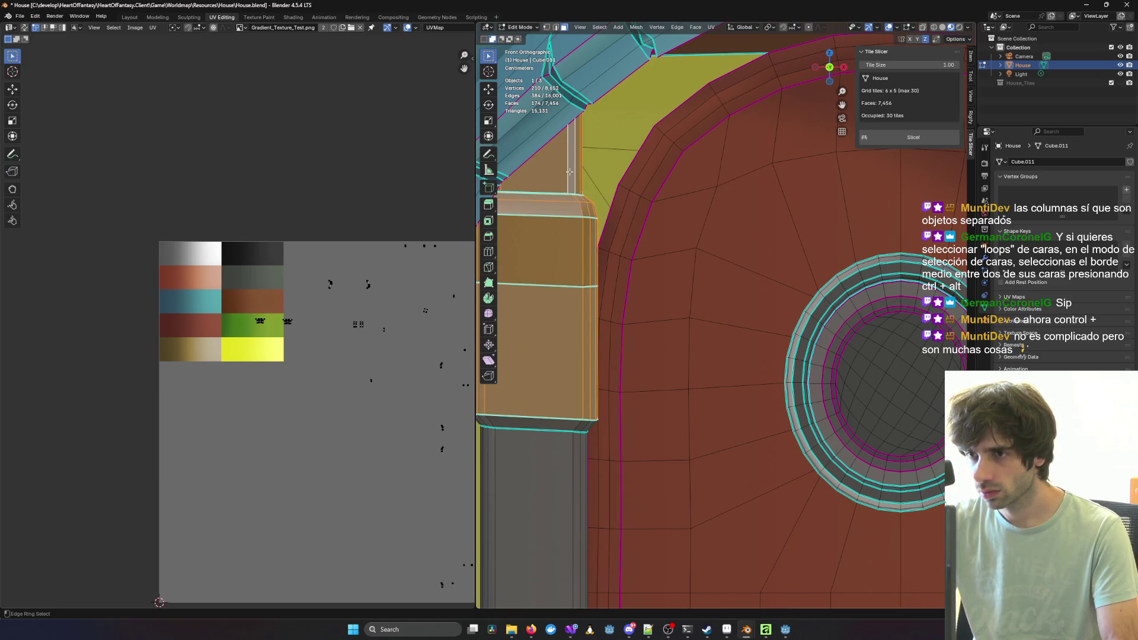
{"action": "left_click", "coordinate": [577, 425], "text": "ctrl+alt+shift"}
Step: Box-select all UV islands of the selected column faces in the UV Editor
{"action": "scroll", "coordinate": [707, 402], "scroll_direction": "down", "scroll_amount": 2}
{"action": "mouse_move", "coordinate": [706, 403]}
{"action": "middle_mouse_down", "text": "shift"}
{"action": "mouse_move", "coordinate": [750, 424]}
{"action": "mouse_move", "coordinate": [452, 347]}
{"action": "mouse_move", "coordinate": [749, 321]}
{"action": "mouse_move", "coordinate": [698, 318]}
{"action": "middle_mouse_up", "text": "shift"}
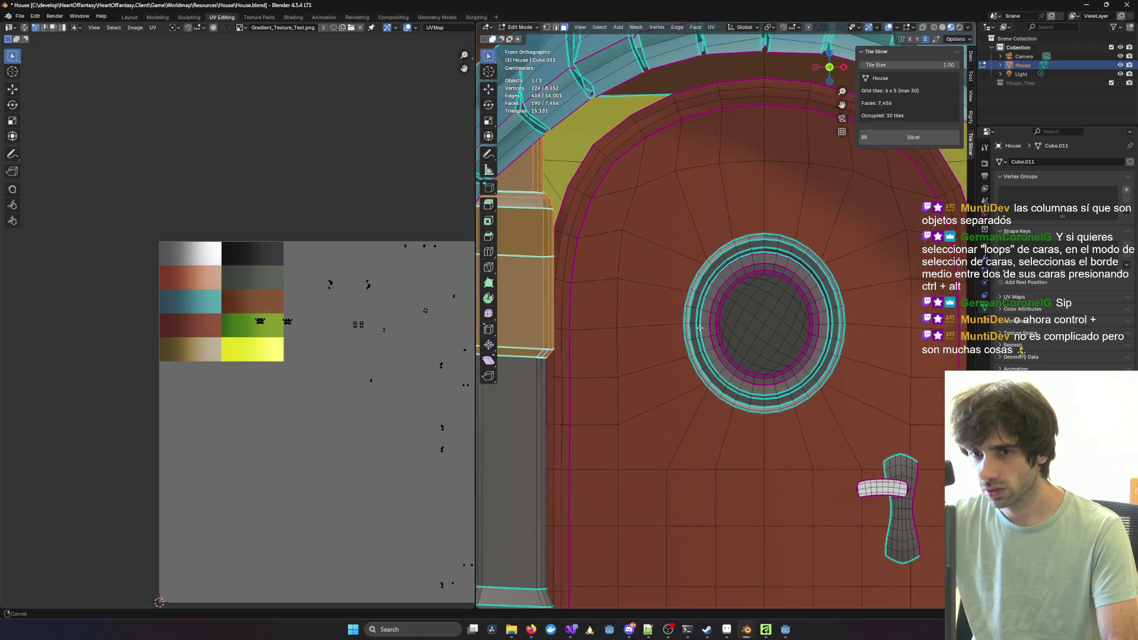
{"action": "scroll", "coordinate": [686, 314], "scroll_direction": "down", "scroll_amount": 3}
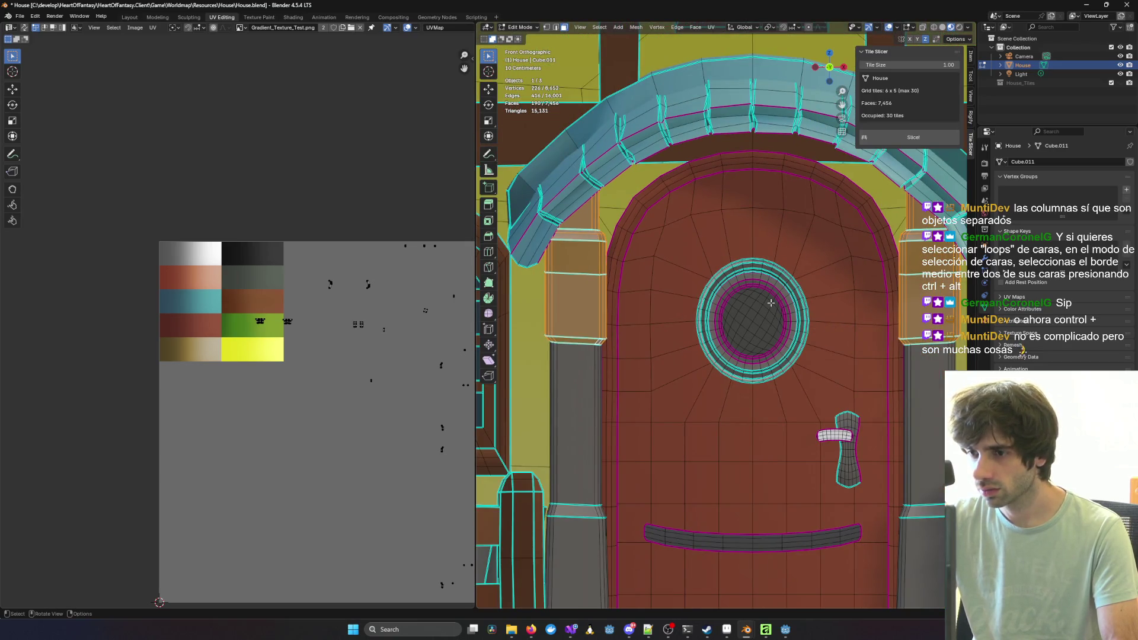
{"action": "scroll", "coordinate": [770, 303], "scroll_direction": "down", "scroll_amount": 3}
{"action": "middle_click_drag", "start_coordinate": [771, 303], "coordinate": [715, 322]}
{"action": "scroll", "coordinate": [447, 337], "scroll_direction": "down", "scroll_amount": 2}
{"action": "left_click_drag", "start_coordinate": [159, 222], "coordinate": [440, 514]}
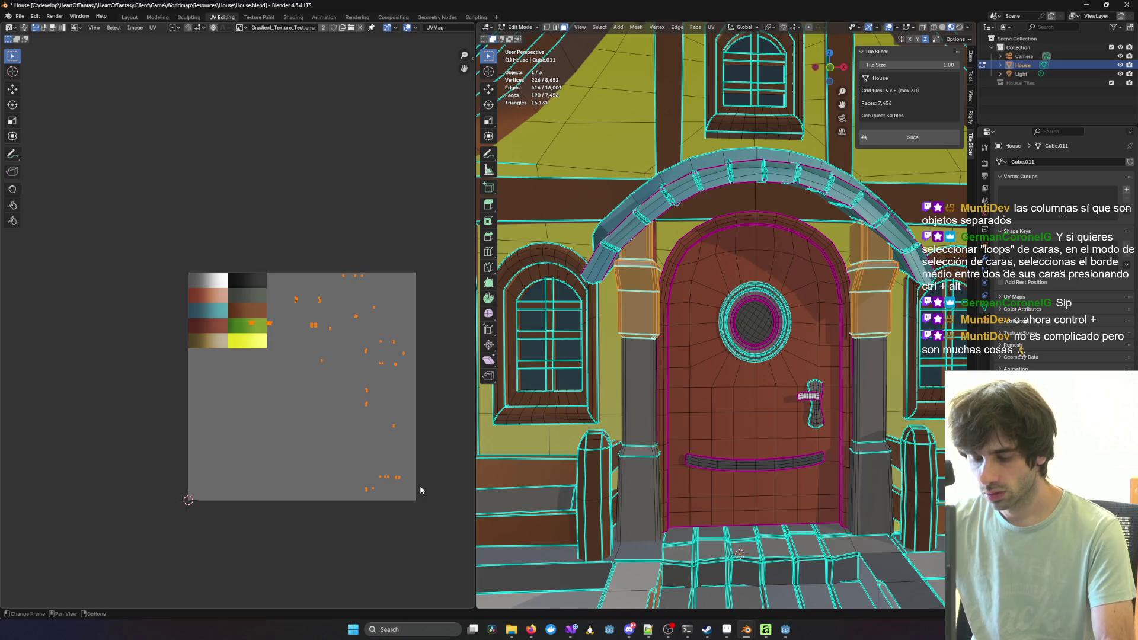
Step: Scale the door-frame UVs down twice and move them onto the colour swatches
{"action": "key", "text": "g"}
{"action": "key", "text": "s"}
{"action": "left_click", "coordinate": [312, 403]}
{"action": "key", "text": "g"}
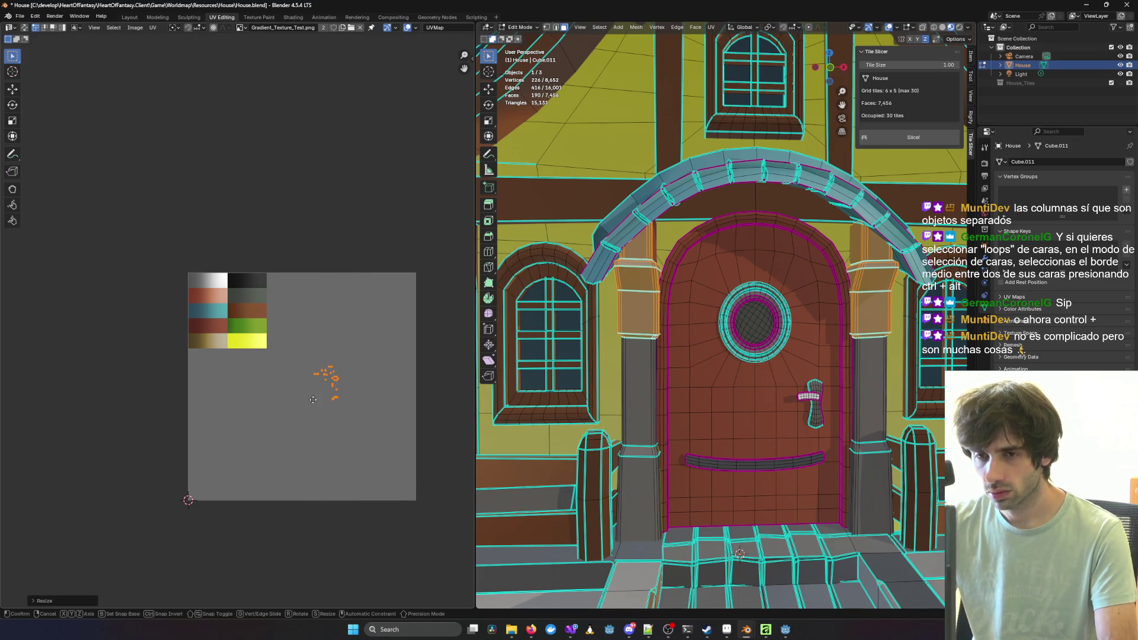
{"action": "key", "text": "s"}
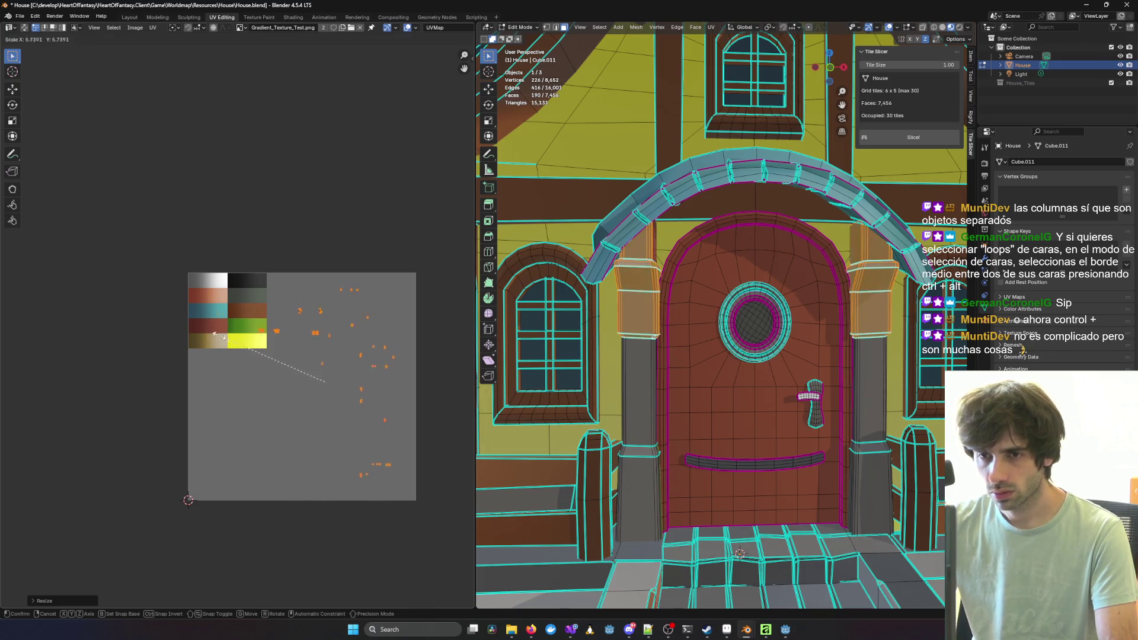
{"action": "left_click", "coordinate": [320, 388]}
{"action": "key", "text": "g"}
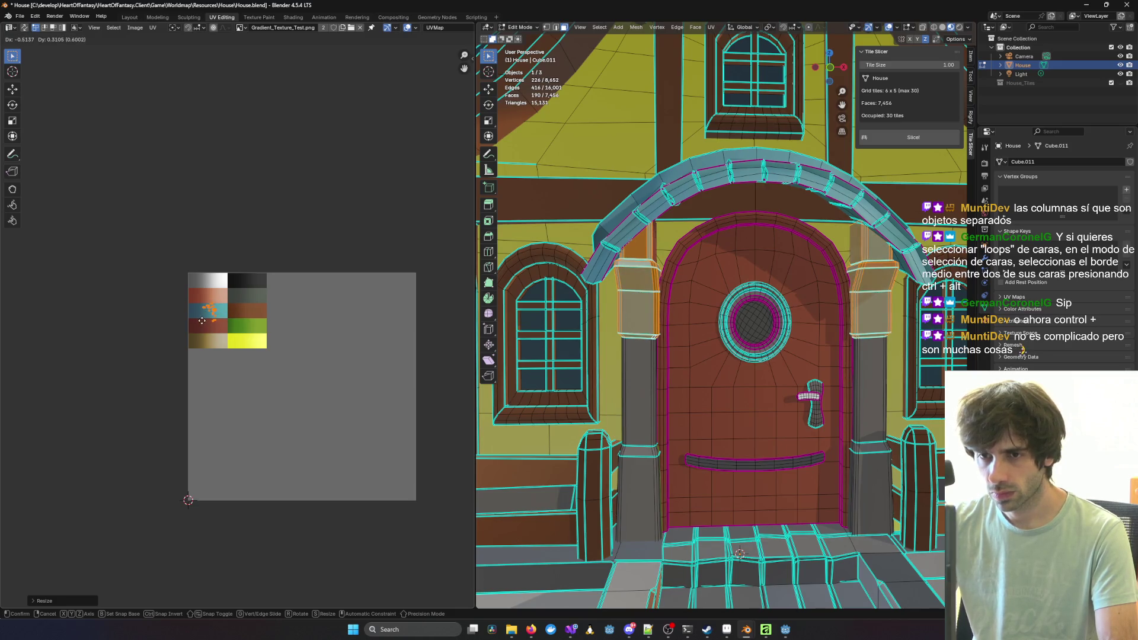
{"action": "left_click", "coordinate": [207, 319]}
Step: Shrink the UVs further, place them on the teal swatch, and clear the mesh selection
{"action": "scroll", "coordinate": [204, 319], "scroll_direction": "up", "scroll_amount": 7}
{"action": "middle_click_drag", "start_coordinate": [162, 277], "coordinate": [332, 363]}
{"action": "key", "text": "s"}
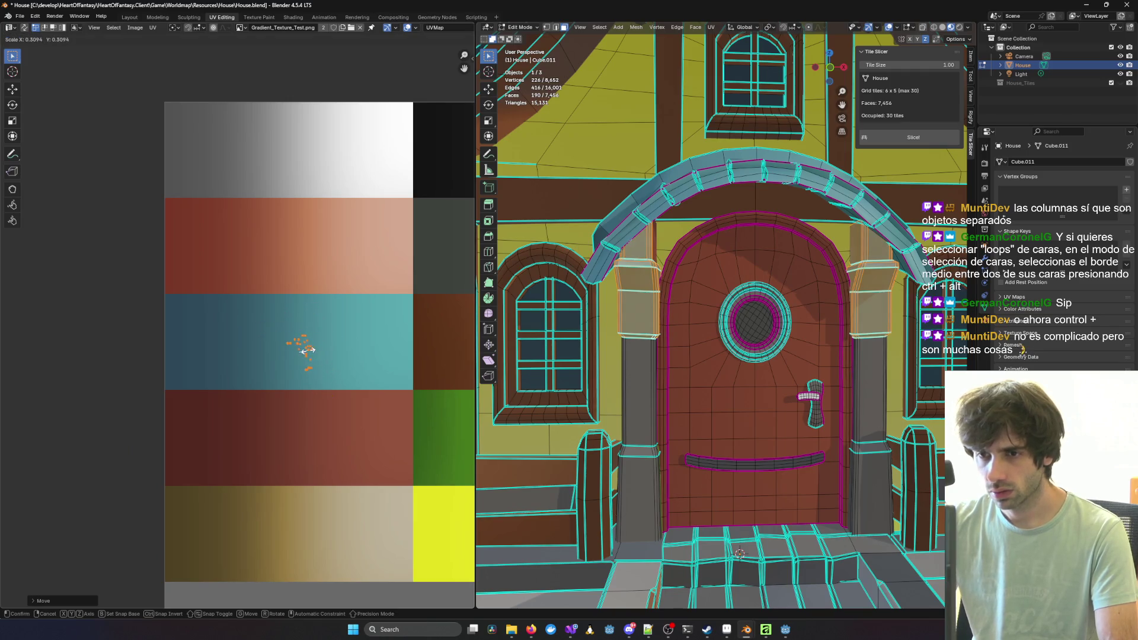
{"action": "left_click", "coordinate": [316, 363]}
{"action": "key", "text": "g"}
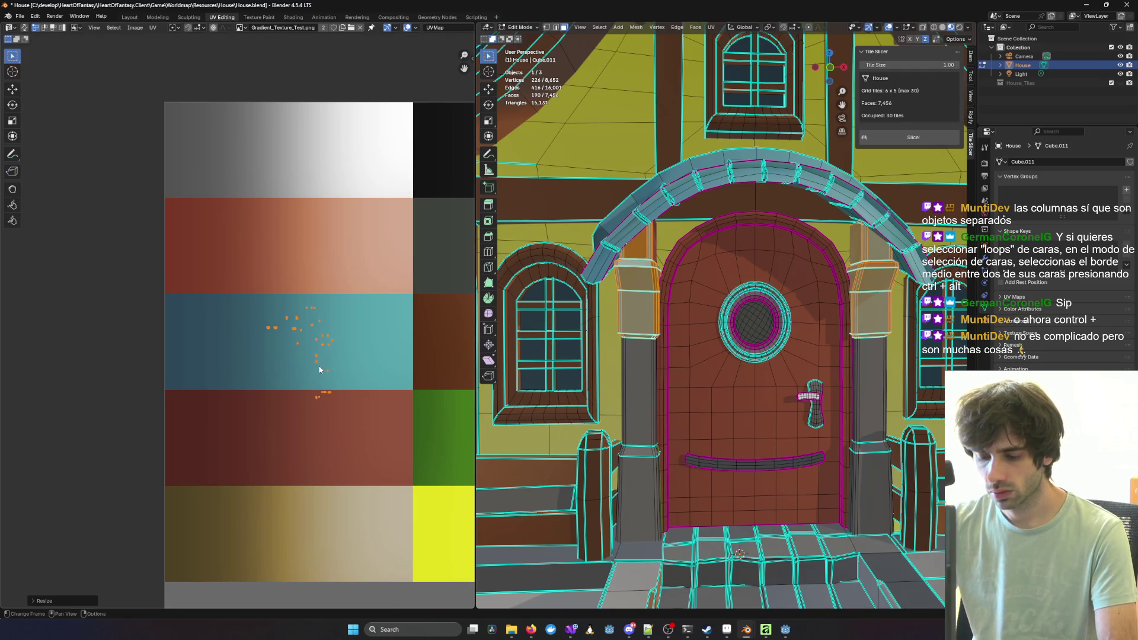
{"action": "left_click", "coordinate": [222, 355]}
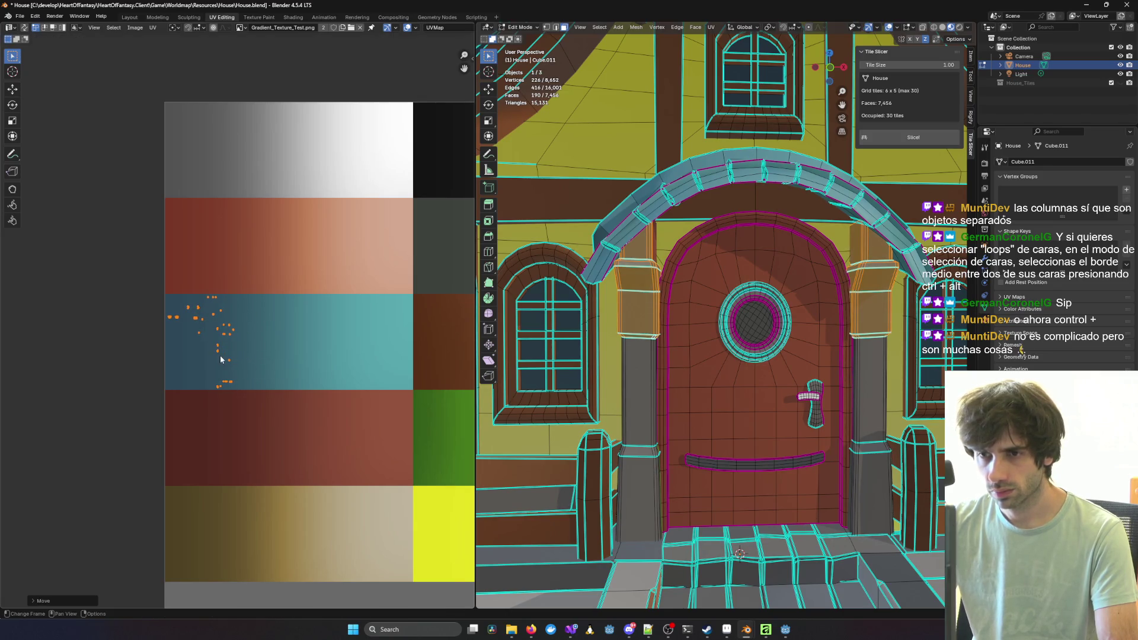
{"action": "scroll", "coordinate": [865, 387], "scroll_direction": "down", "scroll_amount": 3}
{"action": "key", "text": "alt+a"}
{"action": "middle_click_drag", "start_coordinate": [865, 386], "coordinate": [919, 353]}
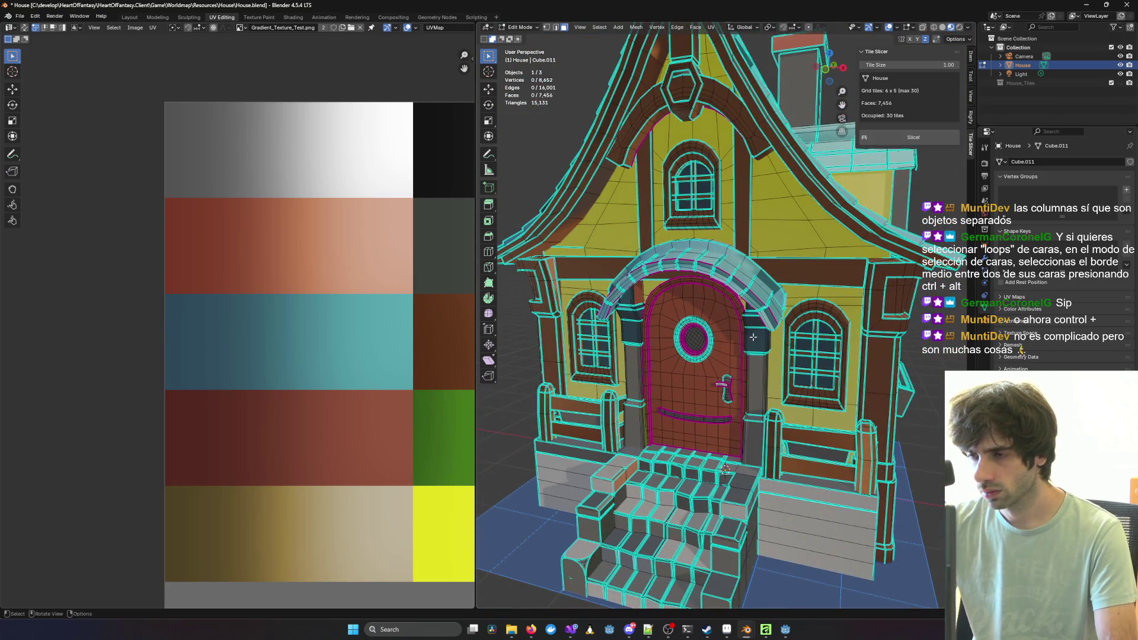
Step: Preview the house in object mode, then hide the door-column faces and reposition a small square UV island
{"action": "key", "text": "Tab"}
{"action": "mouse_move", "coordinate": [733, 340]}
{"action": "middle_mouse_down"}
{"action": "mouse_move", "coordinate": [745, 344]}
{"action": "mouse_move", "coordinate": [712, 355]}
{"action": "mouse_move", "coordinate": [782, 366]}
{"action": "mouse_move", "coordinate": [758, 363]}
{"action": "middle_mouse_up"}
{"action": "key", "text": "Tab"}
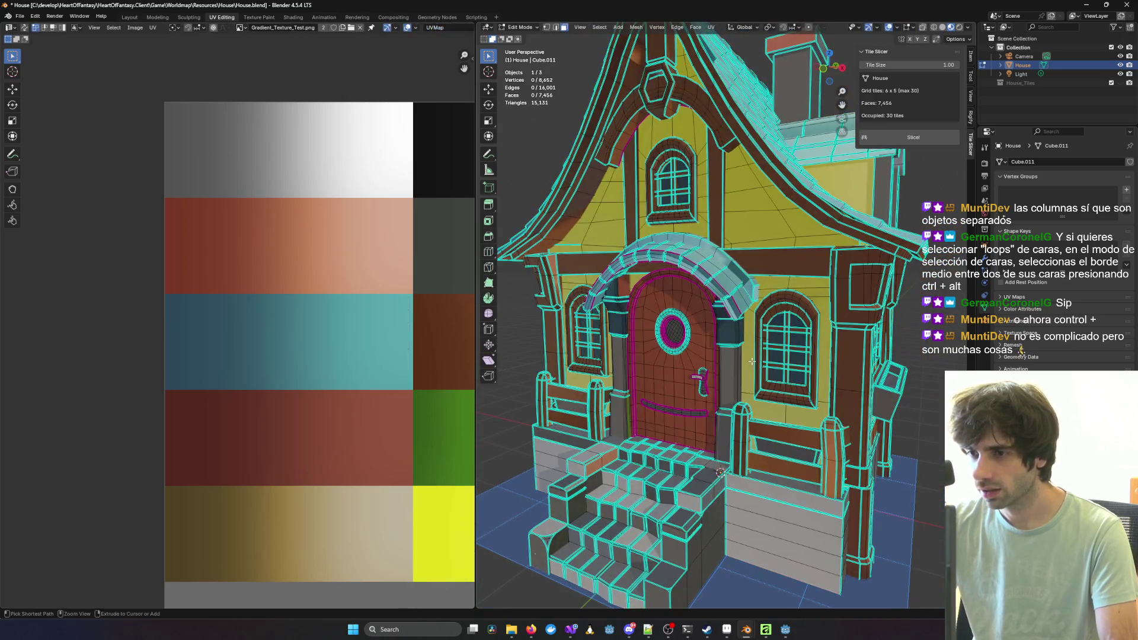
{"action": "left_click", "coordinate": [622, 316], "text": "ctrl+alt"}
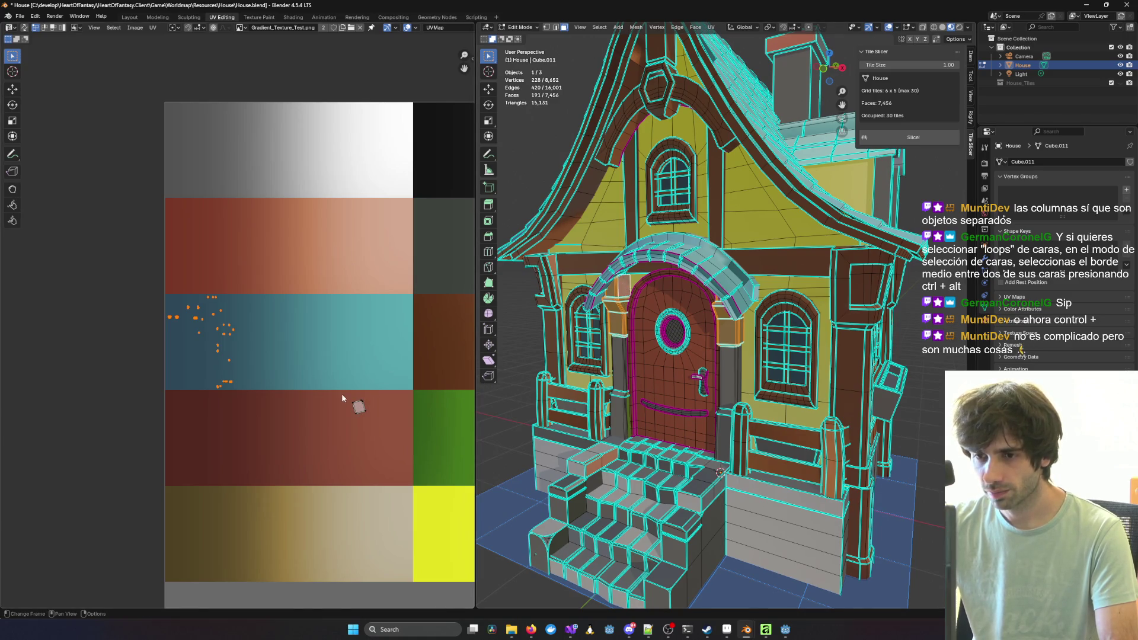
{"action": "key", "text": "h"}
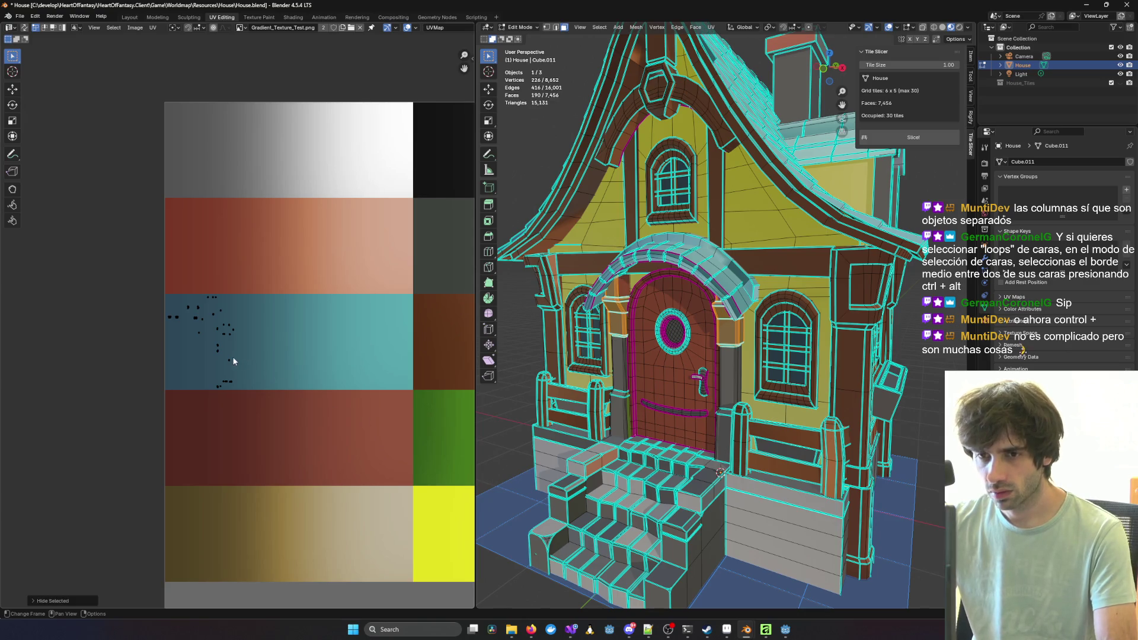
{"action": "key", "text": "alt+h"}
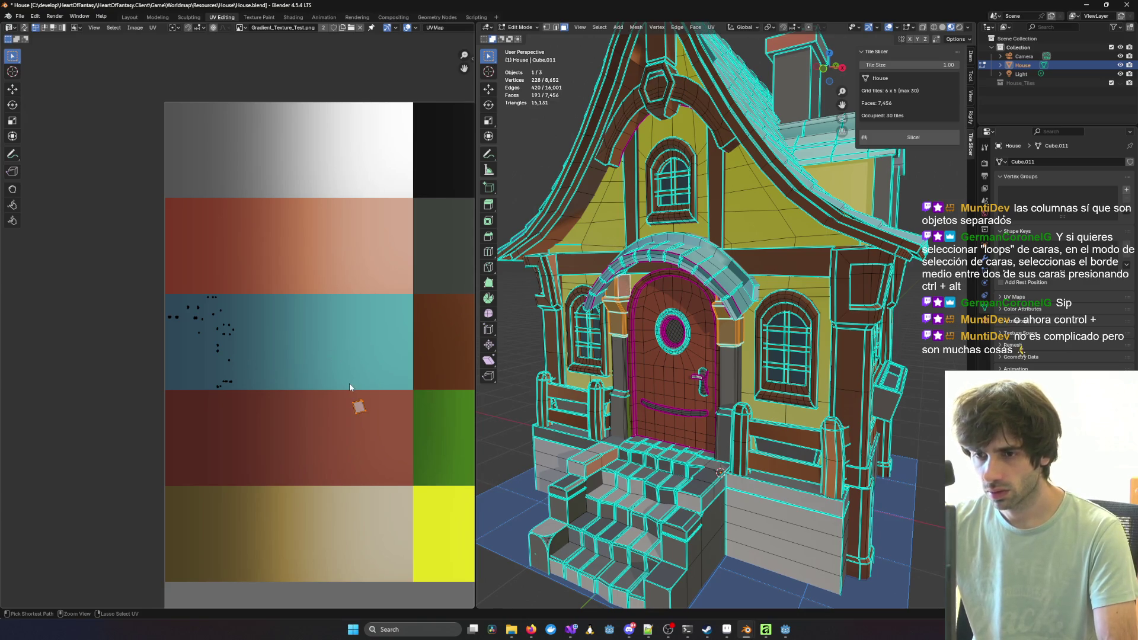
{"action": "key", "text": "g"}
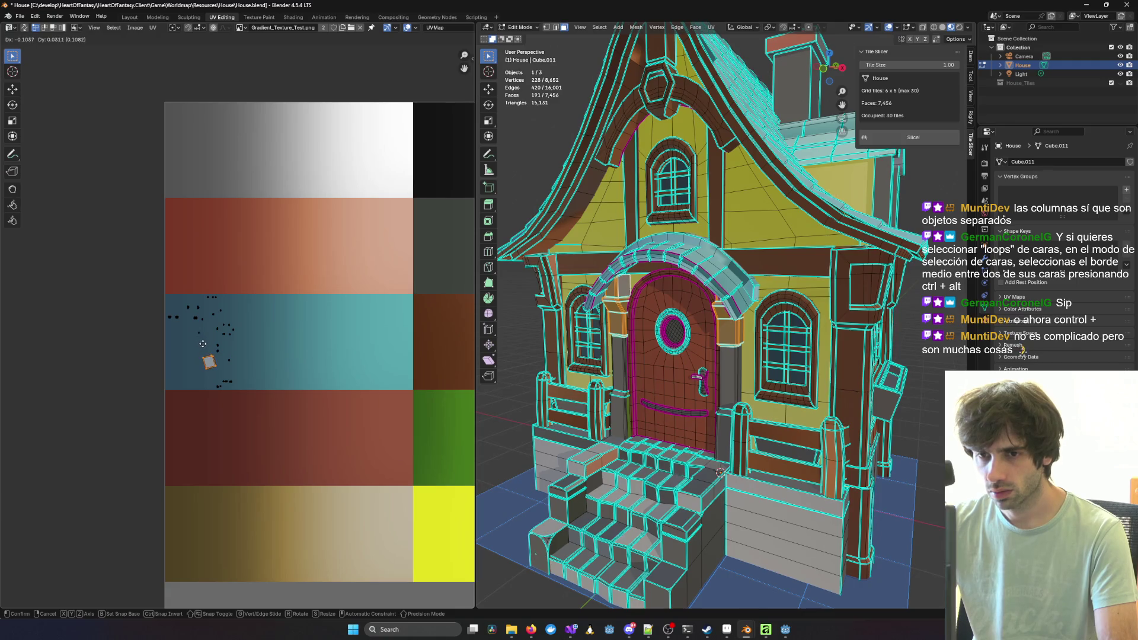
{"action": "left_click", "coordinate": [205, 346]}
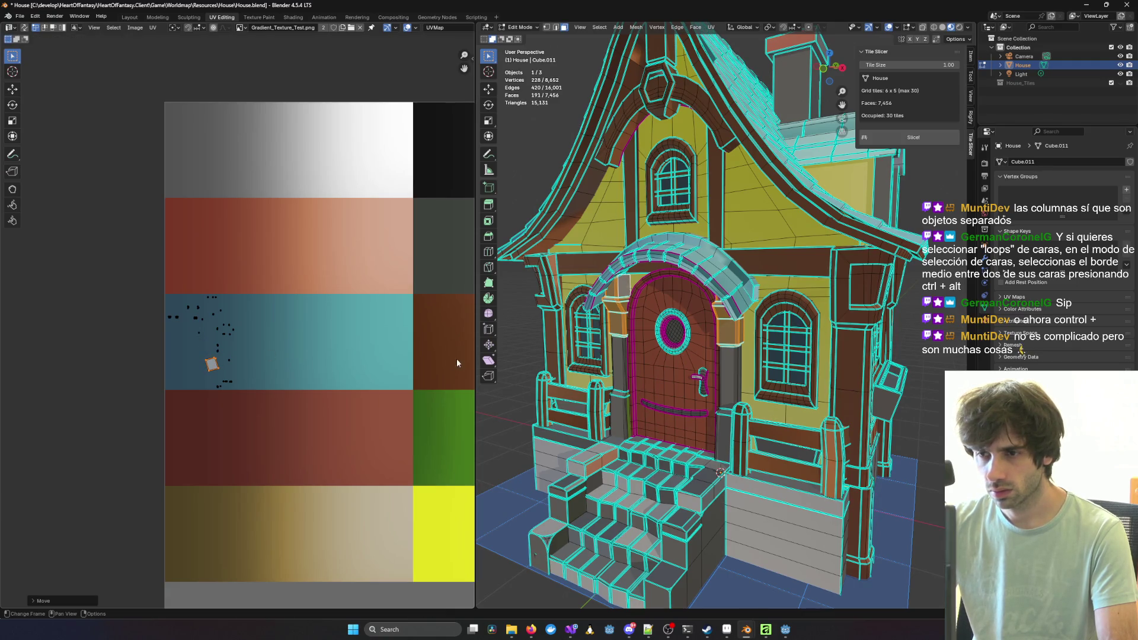
Step: Box-select the UVs on the teal band, shrink them and nudge them into place
{"action": "middle_click_drag", "start_coordinate": [534, 367], "coordinate": [662, 383]}
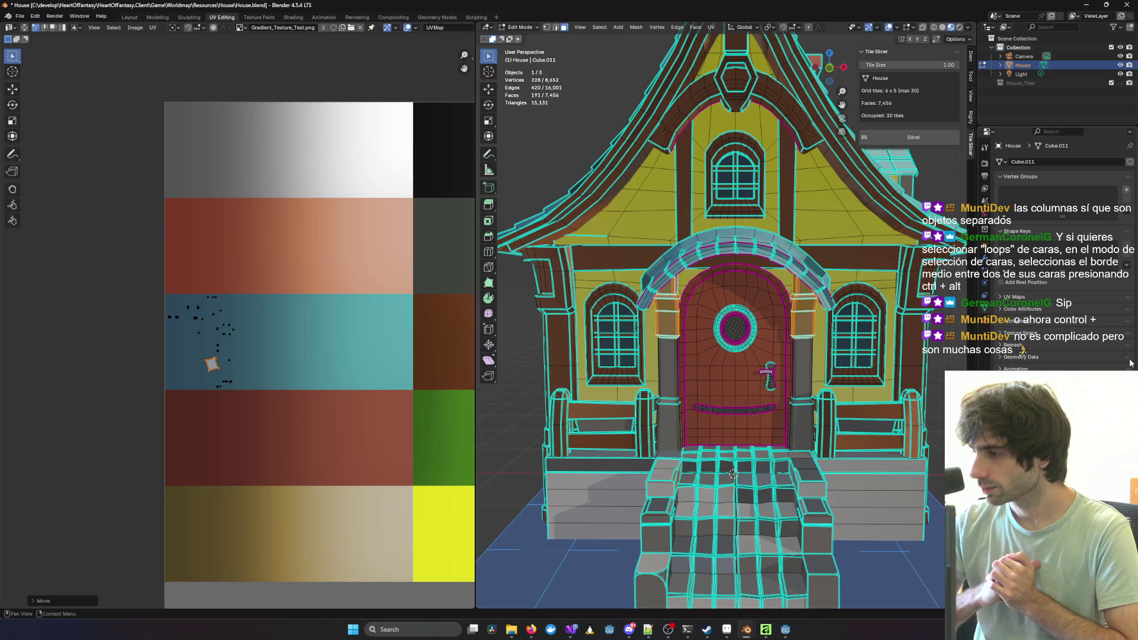
{"action": "scroll", "coordinate": [311, 374], "scroll_direction": "up", "scroll_amount": 1}
{"action": "scroll", "coordinate": [313, 379], "scroll_direction": "down", "scroll_amount": 1}
{"action": "mouse_move", "coordinate": [228, 356]}
{"action": "middle_mouse_down"}
{"action": "mouse_move", "coordinate": [272, 353]}
{"action": "mouse_move", "coordinate": [246, 354]}
{"action": "middle_mouse_up"}
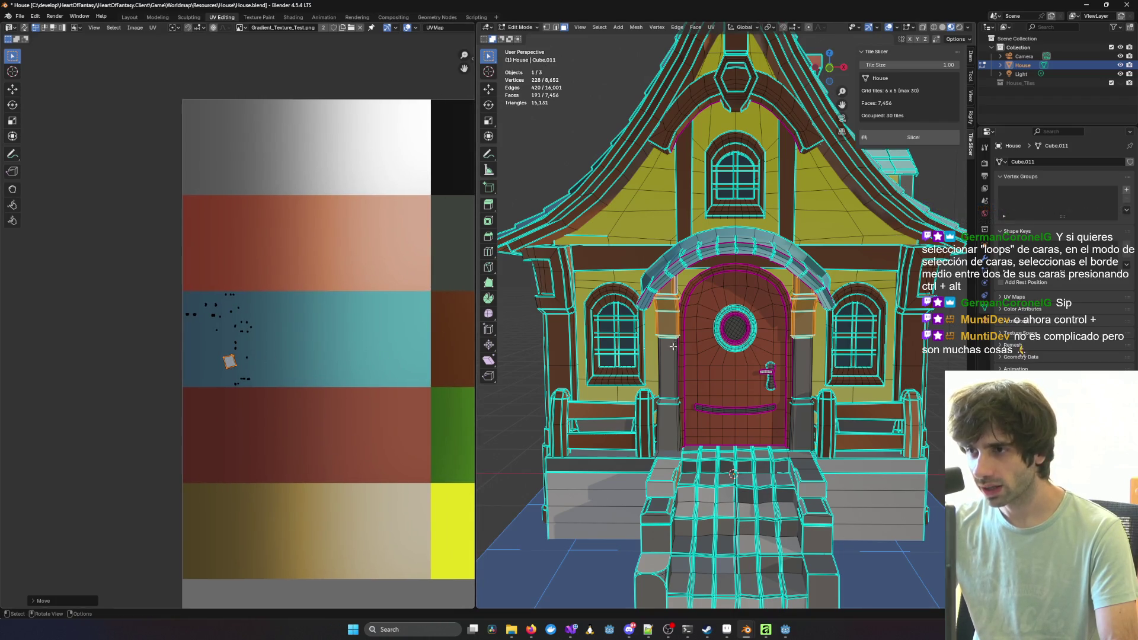
{"action": "scroll", "coordinate": [762, 339], "scroll_direction": "down", "scroll_amount": 3}
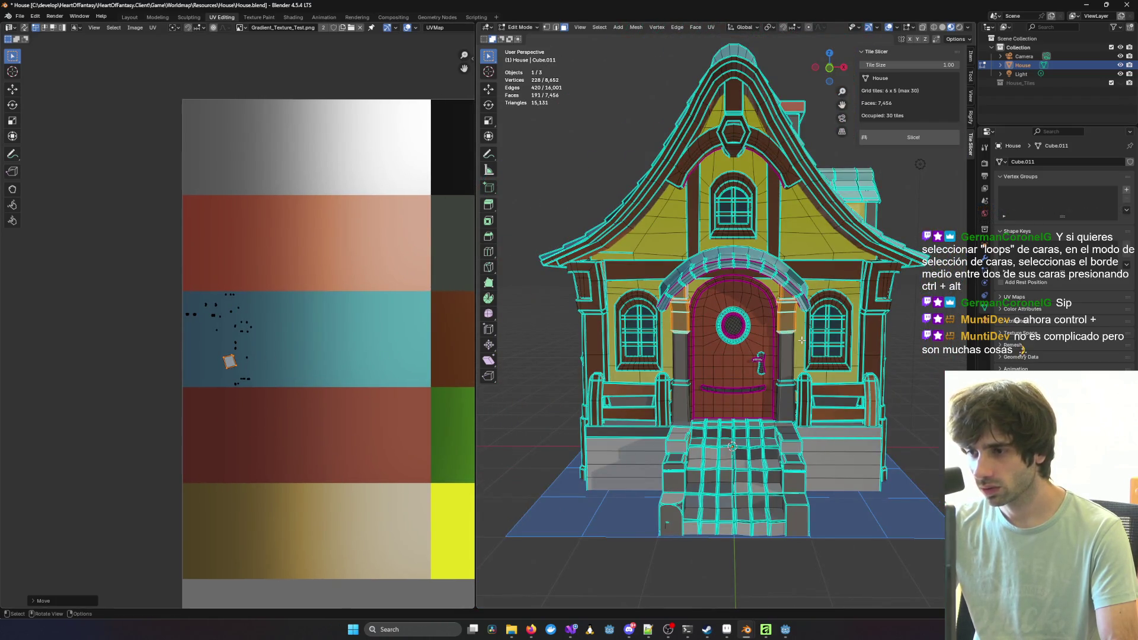
{"action": "mouse_move", "coordinate": [182, 292]}
{"action": "left_mouse_down"}
{"action": "mouse_move", "coordinate": [287, 385]}
{"action": "mouse_move", "coordinate": [265, 388]}
{"action": "left_mouse_up"}
{"action": "scroll", "coordinate": [261, 384], "scroll_direction": "up", "scroll_amount": 3}
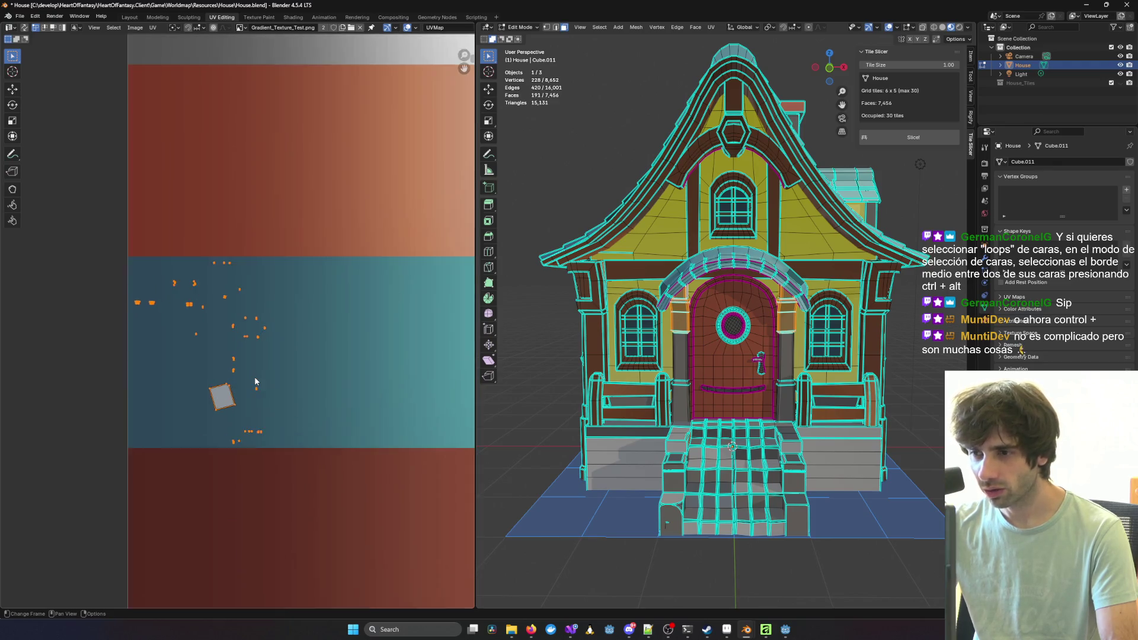
{"action": "scroll", "coordinate": [256, 382], "scroll_direction": "up", "scroll_amount": 2}
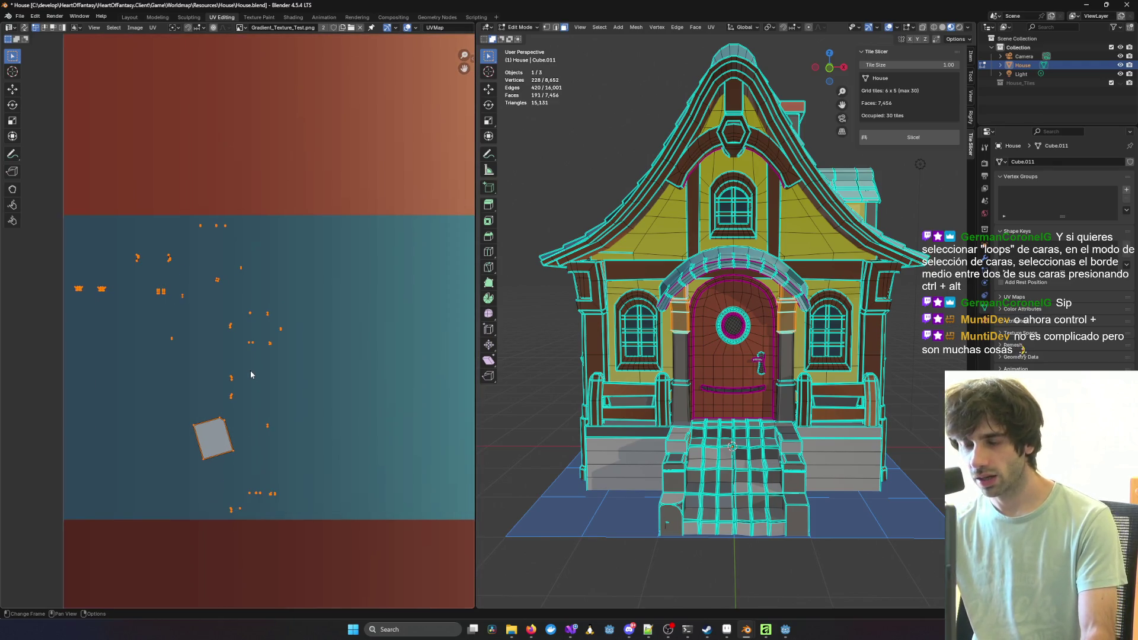
{"action": "key", "text": "s"}
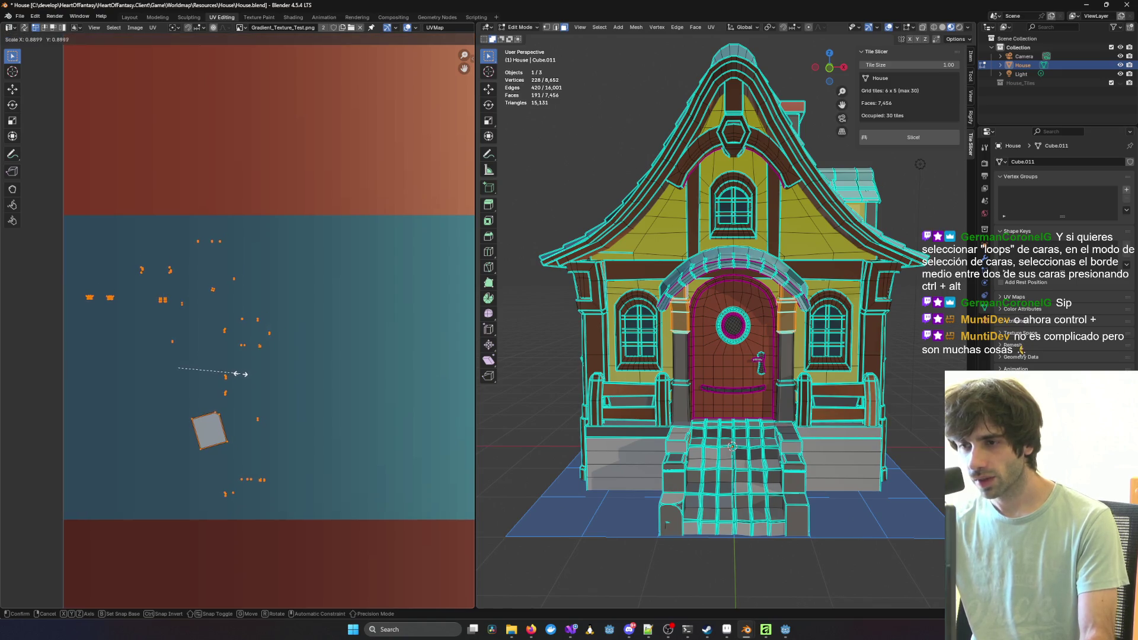
{"action": "left_click", "coordinate": [240, 374]}
{"action": "key", "text": "g"}
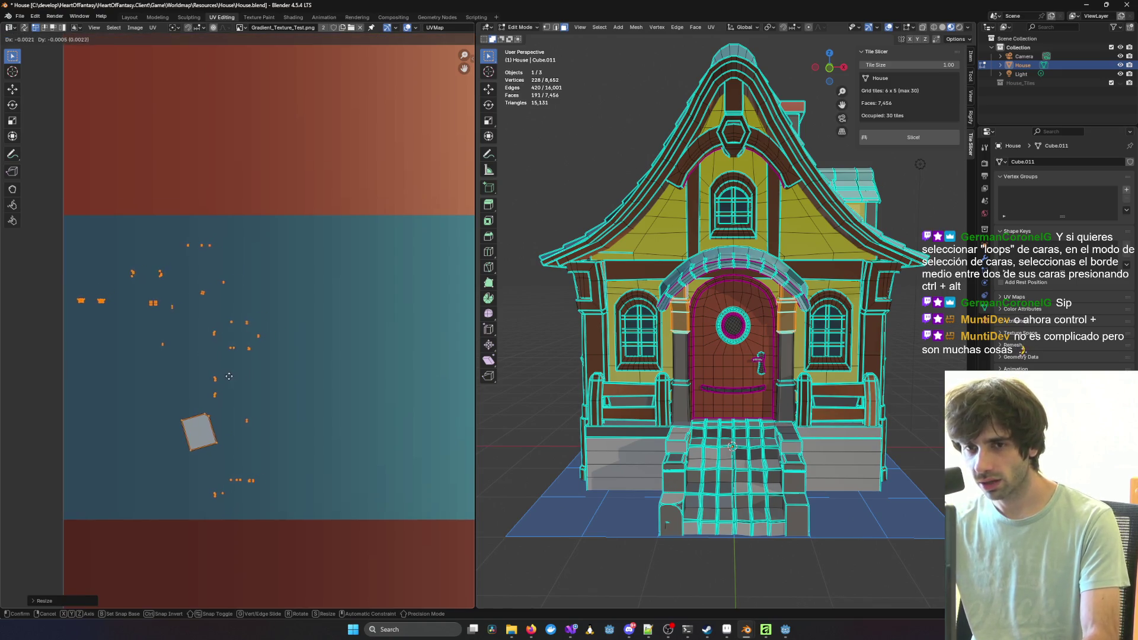
{"action": "left_click", "coordinate": [224, 366]}
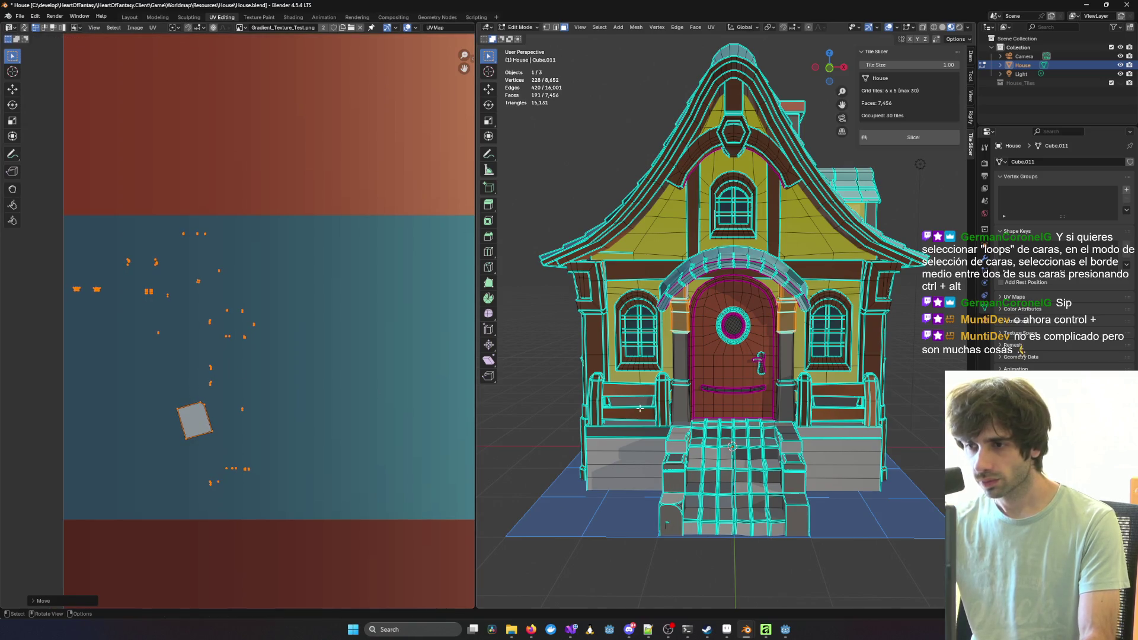
Step: Shift the door-frame UVs right onto the lighter teal area and return to object mode
{"action": "left_click", "coordinate": [516, 368]}
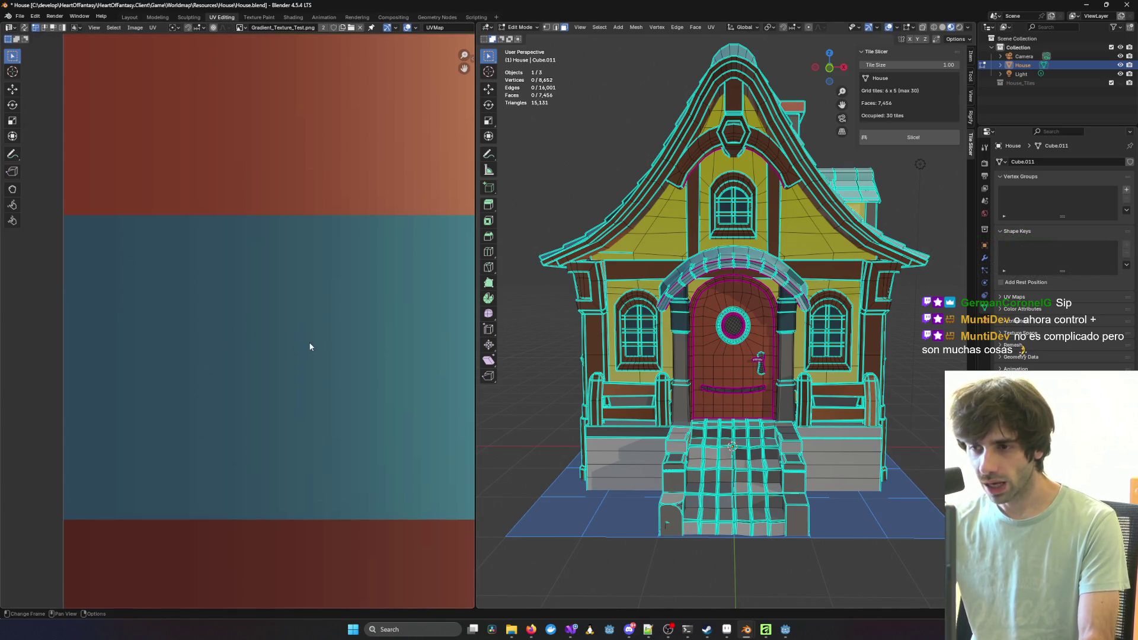
{"action": "key", "text": "ctrl+z"}
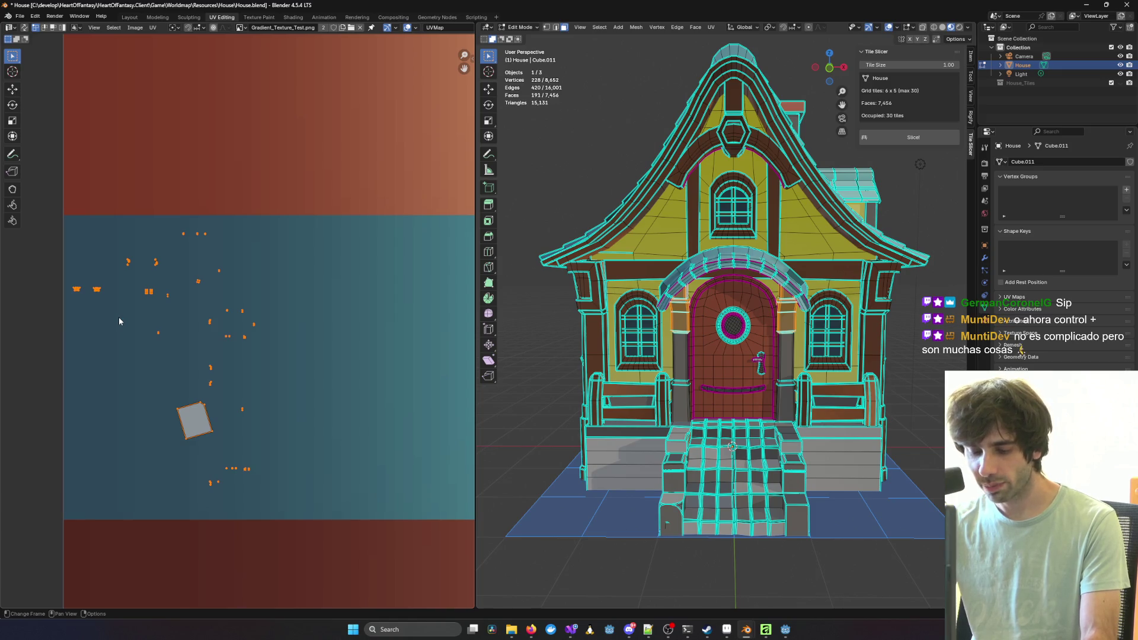
{"action": "key", "text": "g"}
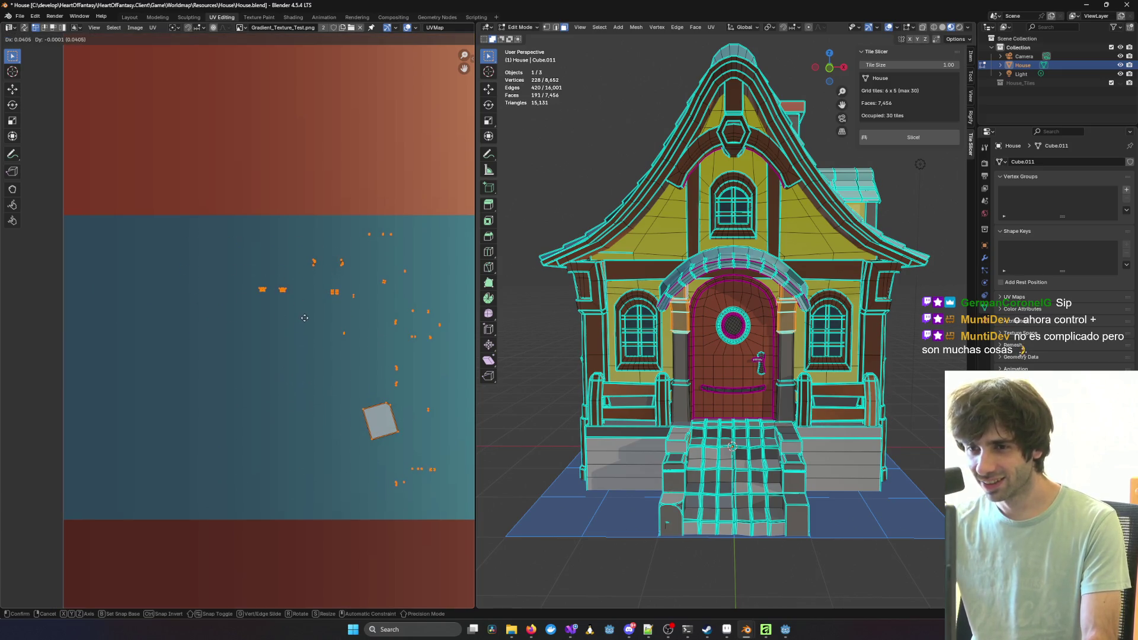
{"action": "left_click", "coordinate": [314, 317]}
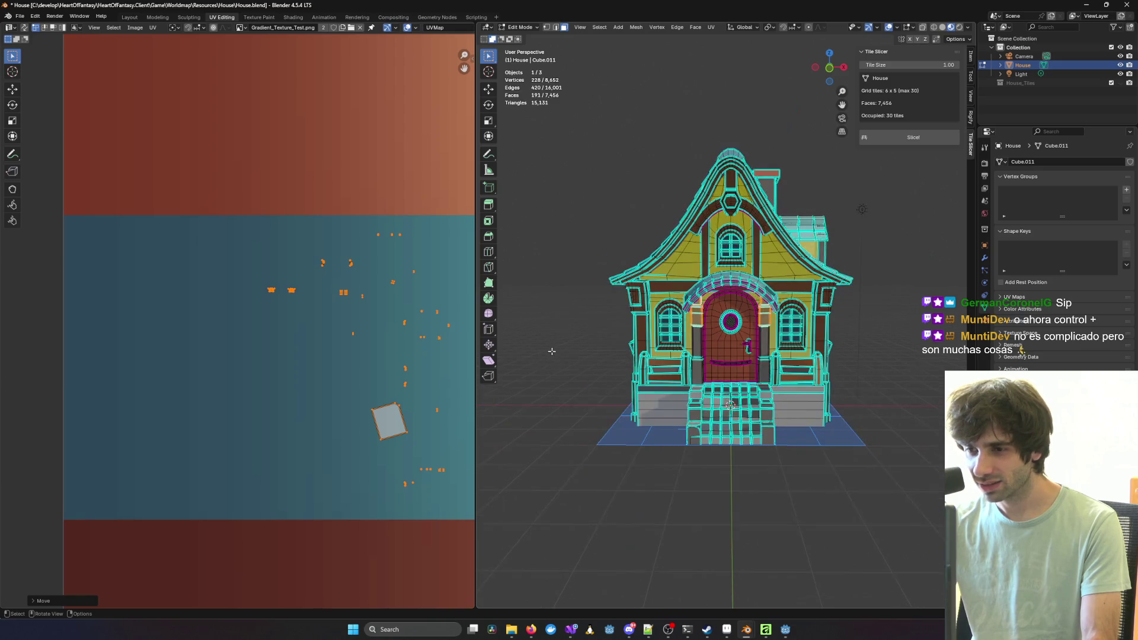
{"action": "left_click", "coordinate": [539, 362]}
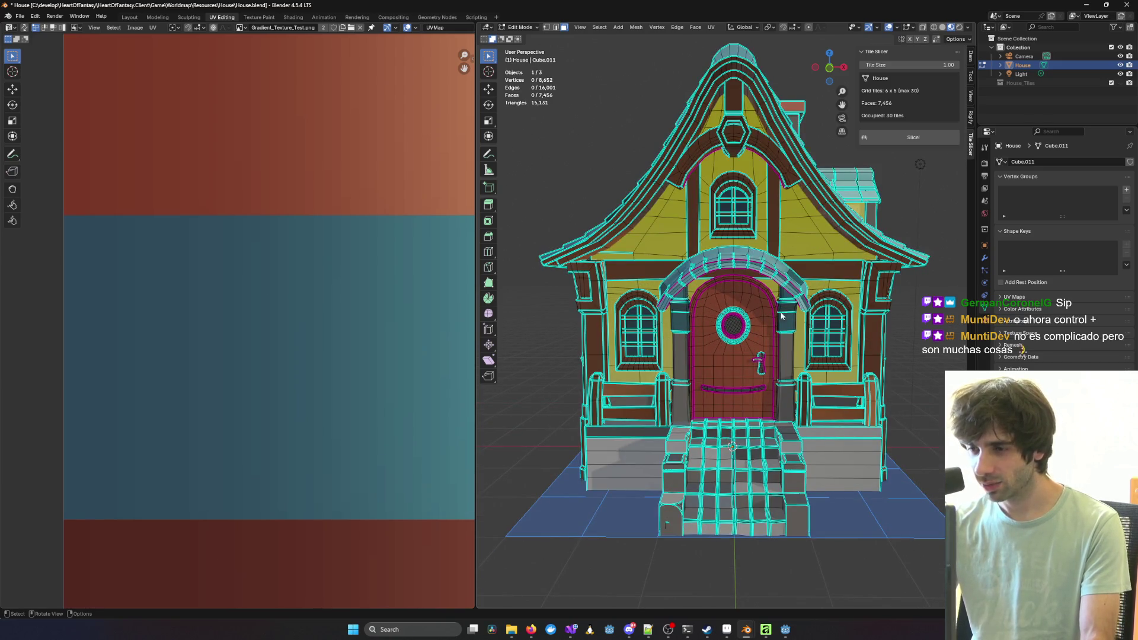
{"action": "key", "text": "Tab"}
{"action": "mouse_move", "coordinate": [821, 345]}
{"action": "middle_mouse_down"}
{"action": "mouse_move", "coordinate": [834, 341]}
{"action": "mouse_move", "coordinate": [479, 327]}
{"action": "mouse_move", "coordinate": [498, 327]}
{"action": "middle_mouse_up"}
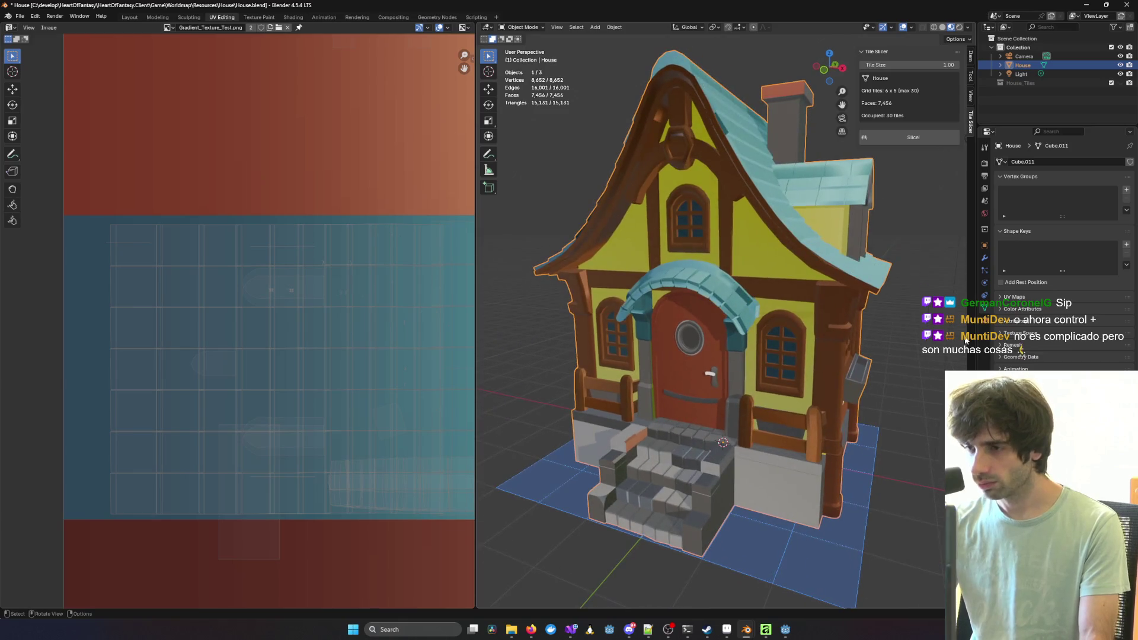
Step: Zoom to a frontal view of the red door and re-enter Edit Mode
{"action": "scroll", "coordinate": [730, 266], "scroll_direction": "up", "scroll_amount": 5}
{"action": "middle_click_drag", "start_coordinate": [704, 235], "coordinate": [682, 212]}
{"action": "key", "text": "Tab"}
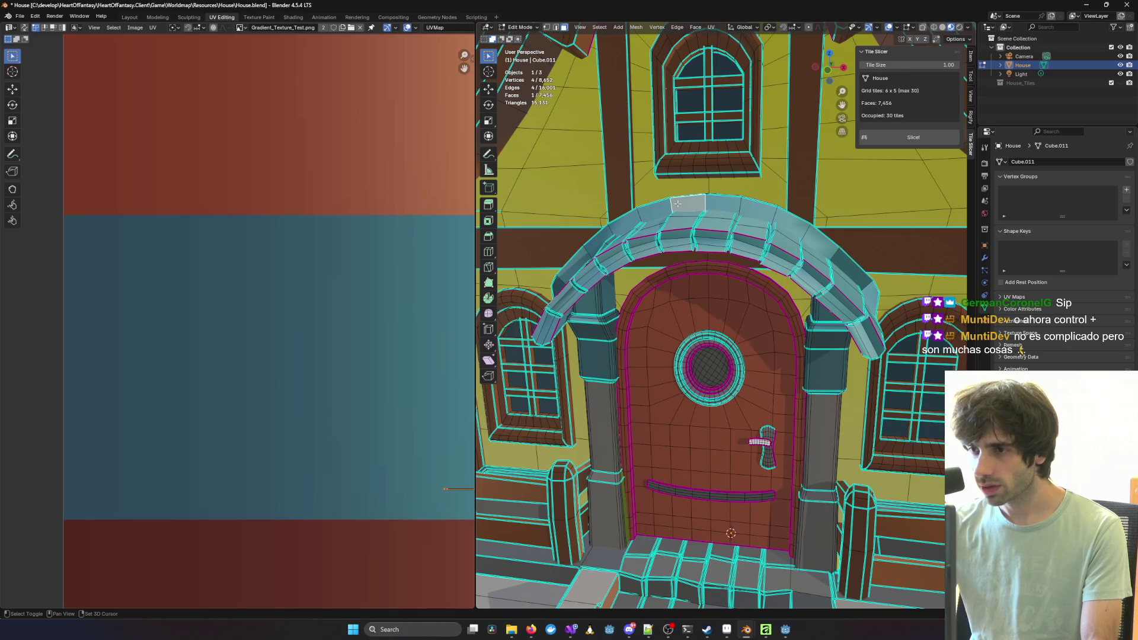
Step: Select the arch's entire top strip using linked selection (Ctrl+L)
{"action": "left_click", "coordinate": [672, 204]}
{"action": "key", "text": "ctrl+l"}
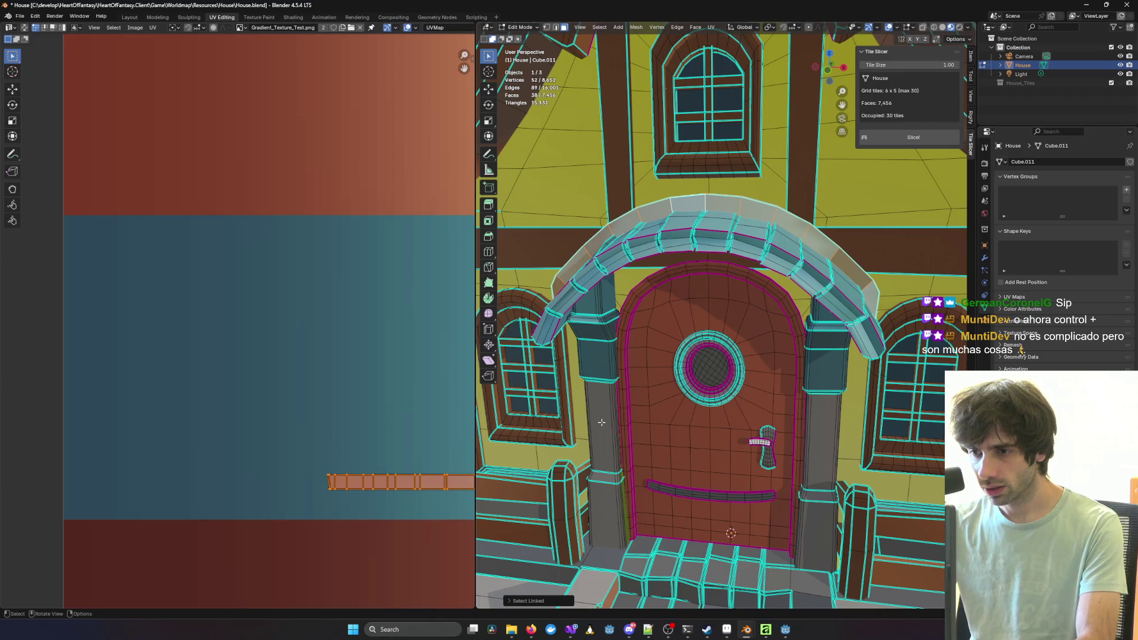
{"action": "scroll", "coordinate": [599, 423], "scroll_direction": "up", "scroll_amount": 3}
{"action": "middle_click_drag", "start_coordinate": [611, 422], "coordinate": [783, 341]}
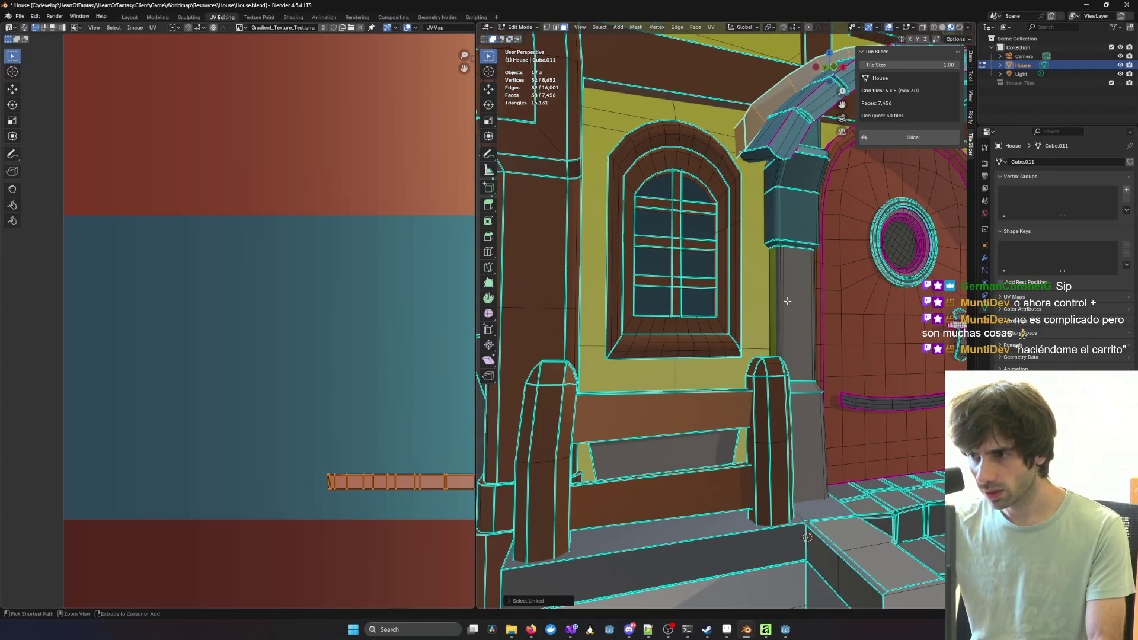
{"action": "scroll", "coordinate": [794, 304], "scroll_direction": "up", "scroll_amount": 5}
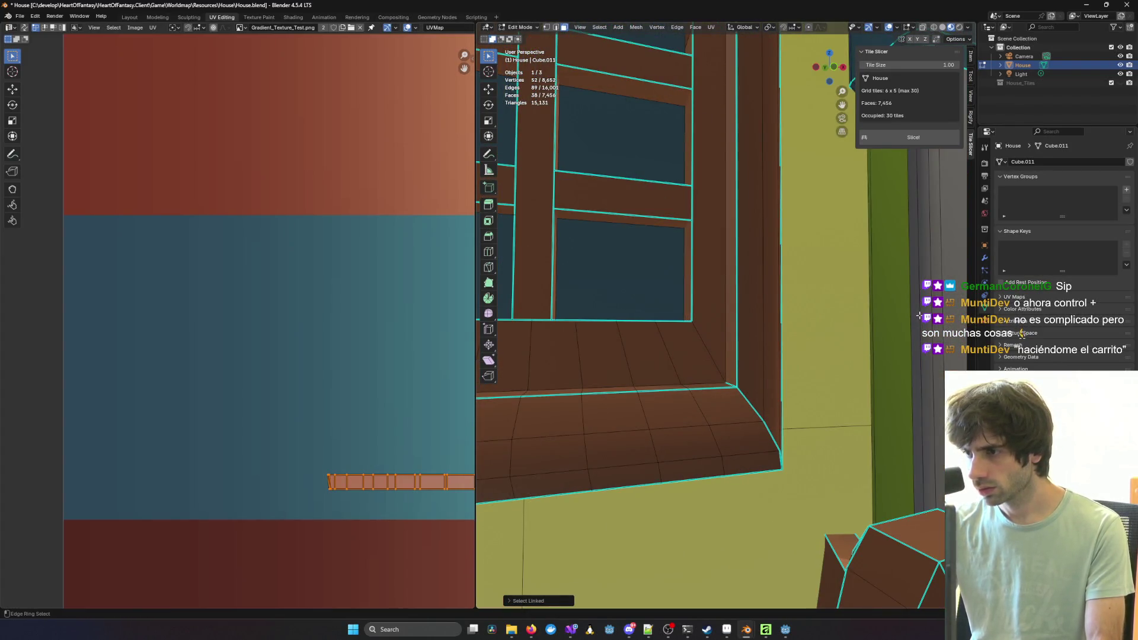
{"action": "scroll", "coordinate": [919, 316], "scroll_direction": "down", "scroll_amount": 4}
Step: Add five face rings on the pillar beside the door to the selection
{"action": "left_click", "coordinate": [787, 419], "text": "ctrl"}
{"action": "middle_click_drag", "start_coordinate": [787, 418], "coordinate": [732, 379]}
{"action": "left_click", "coordinate": [726, 362], "text": "ctrl+alt+shift"}
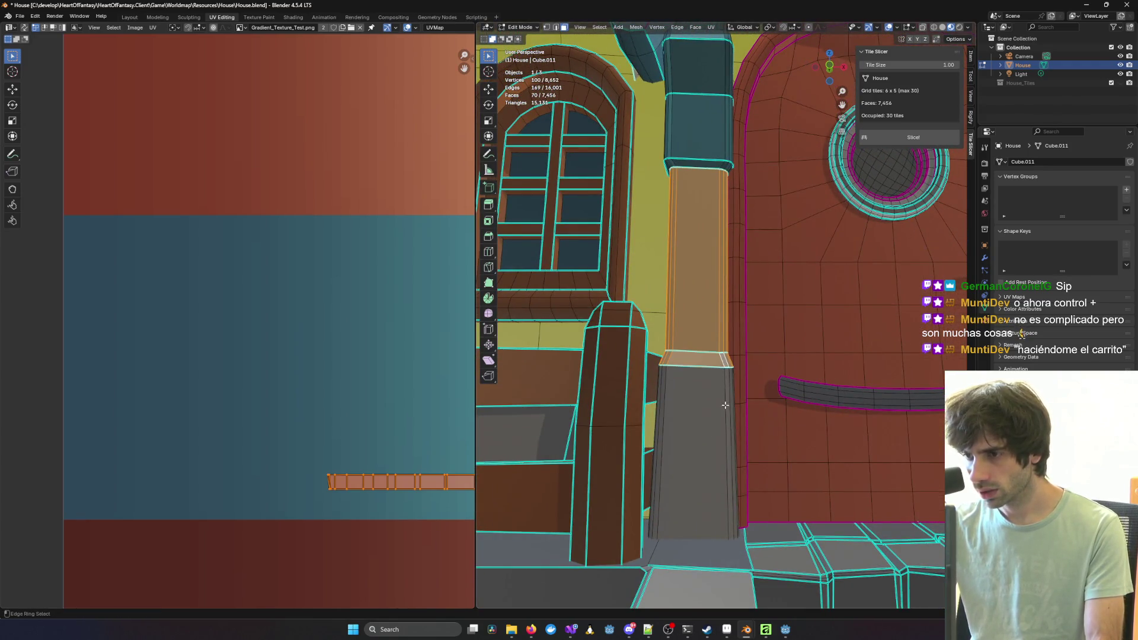
{"action": "left_click", "coordinate": [725, 404], "text": "ctrl+alt+shift"}
{"action": "scroll", "coordinate": [842, 420], "scroll_direction": "down", "scroll_amount": 5}
{"action": "mouse_move", "coordinate": [883, 353]}
{"action": "middle_mouse_down"}
{"action": "mouse_move", "coordinate": [674, 323]}
{"action": "mouse_move", "coordinate": [767, 312]}
{"action": "middle_mouse_up"}
{"action": "scroll", "coordinate": [726, 312], "scroll_direction": "up", "scroll_amount": 6}
{"action": "left_click", "coordinate": [760, 311], "text": "ctrl+alt+shift"}
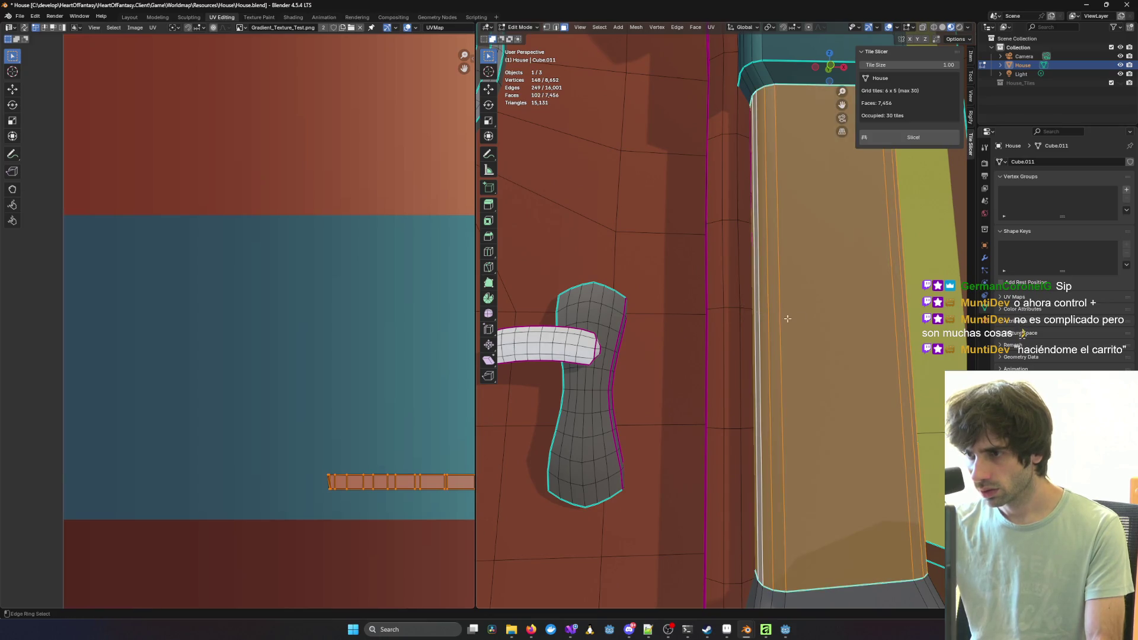
{"action": "scroll", "coordinate": [846, 370], "scroll_direction": "down", "scroll_amount": 3}
{"action": "left_click", "coordinate": [746, 529], "text": "ctrl+alt+shift"}
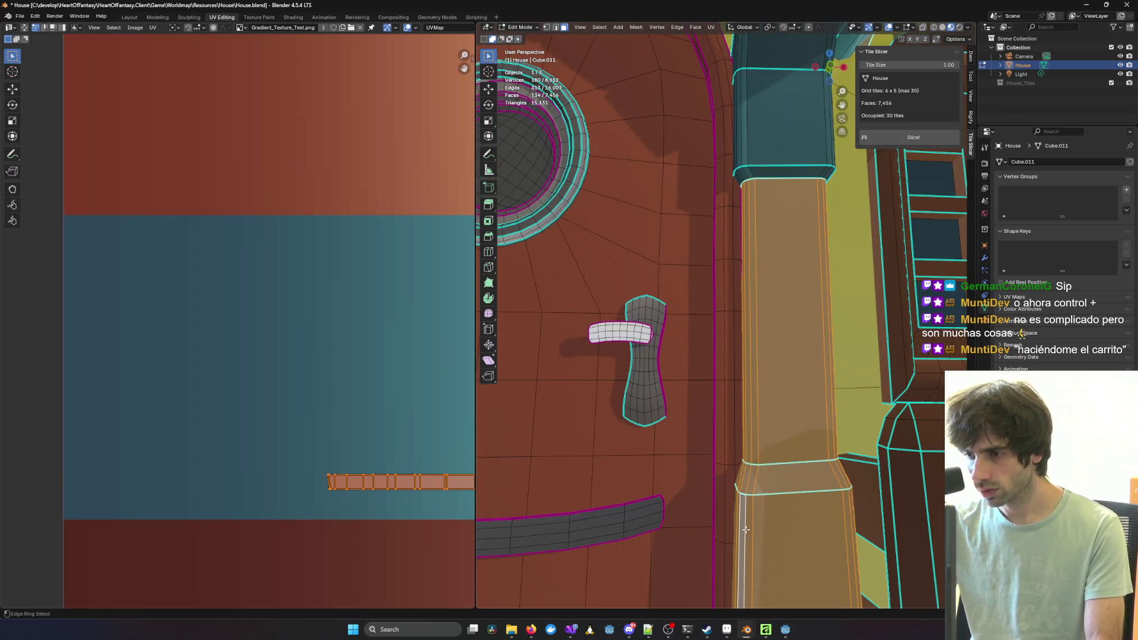
{"action": "middle_click_drag", "start_coordinate": [579, 473], "coordinate": [620, 236]}
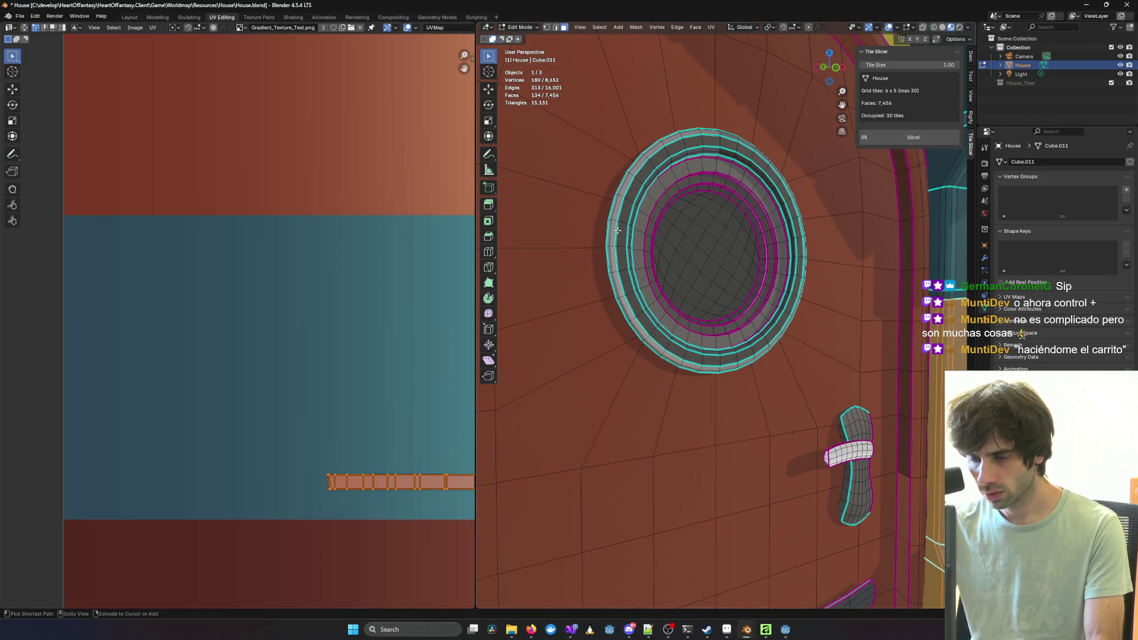
Step: Add the round window frame's outer rim rings, undoing one wrongly added face loop
{"action": "left_click", "coordinate": [617, 226], "text": "ctrl+alt+shift"}
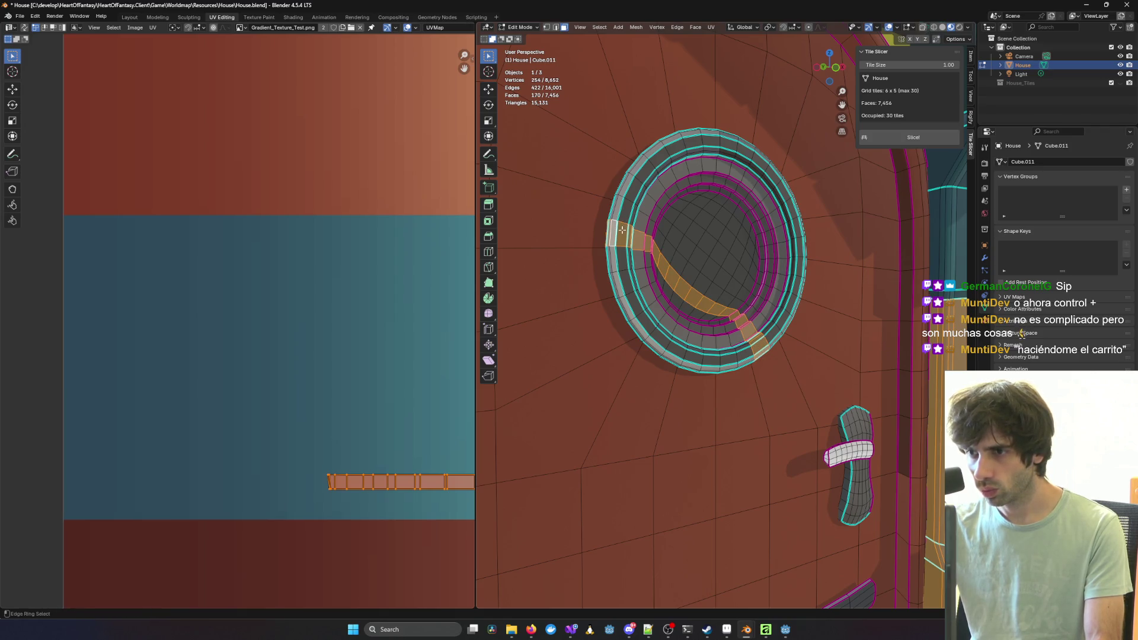
{"action": "key", "text": "ctrl+z"}
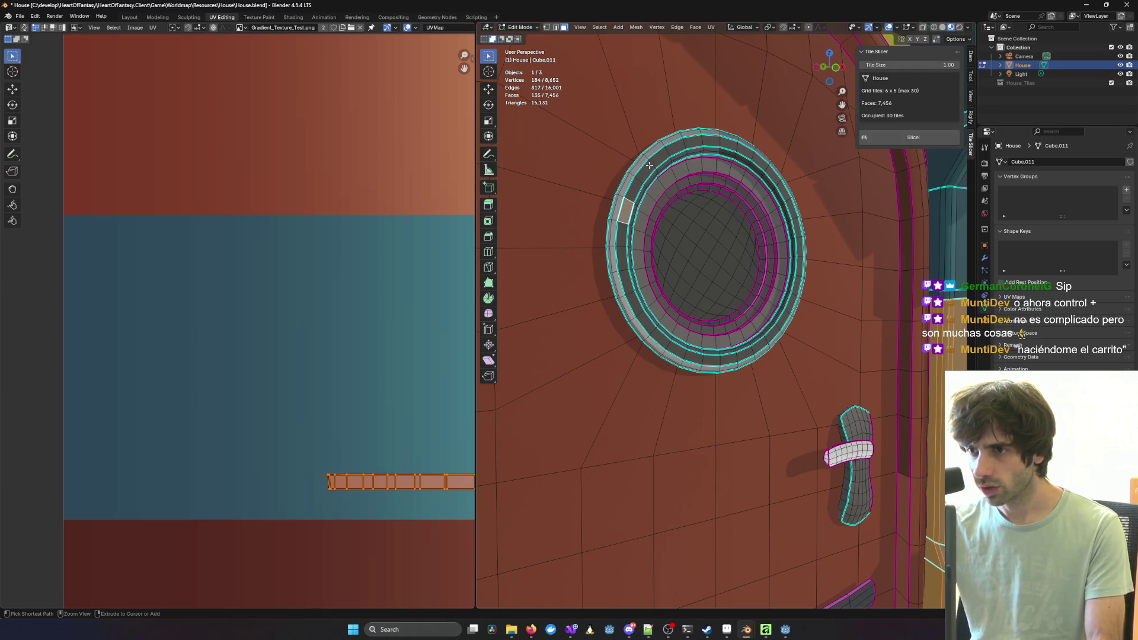
{"action": "scroll", "coordinate": [647, 168], "scroll_direction": "up", "scroll_amount": 3}
{"action": "scroll", "coordinate": [549, 233], "scroll_direction": "down", "scroll_amount": 3}
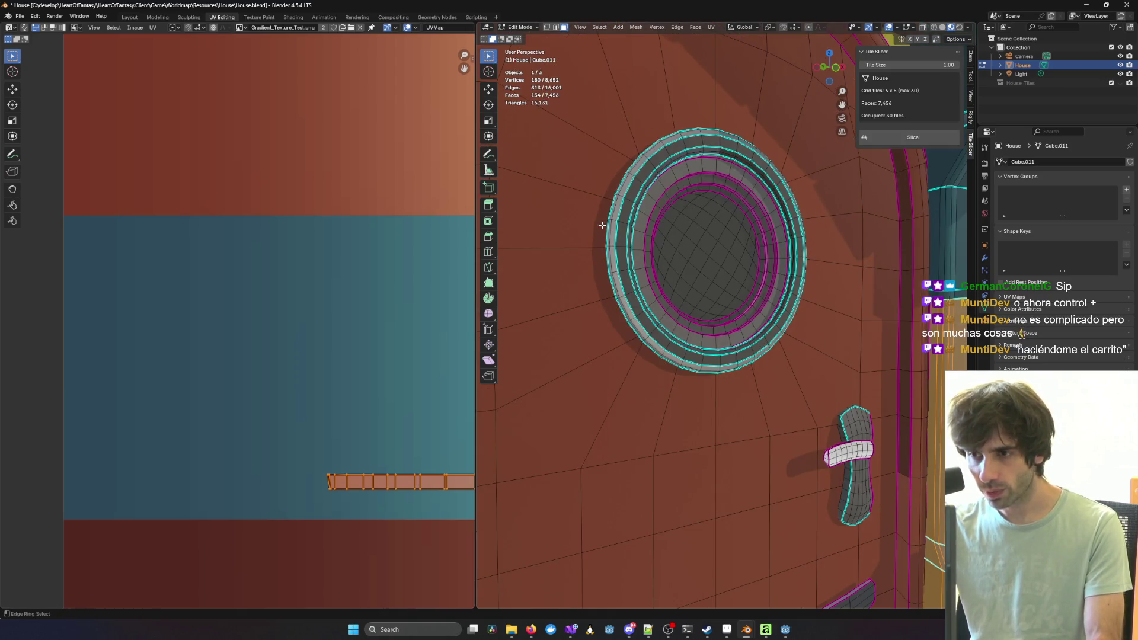
{"action": "left_click", "coordinate": [621, 246], "text": "ctrl+alt+shift"}
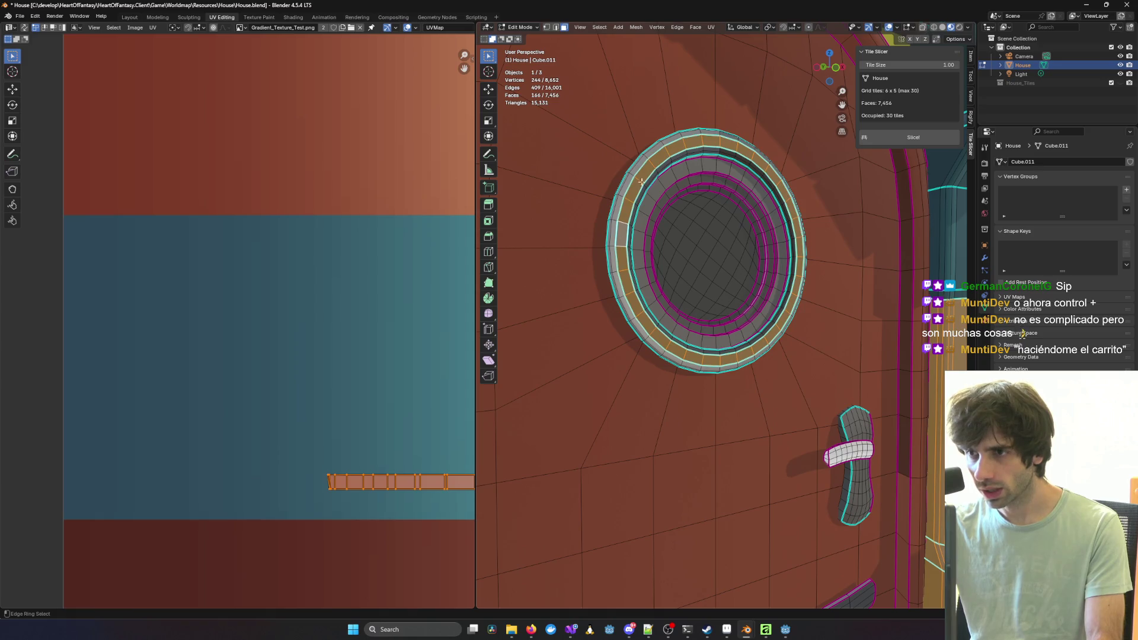
{"action": "left_click", "coordinate": [645, 156], "text": "ctrl+alt+shift"}
{"action": "mouse_move", "coordinate": [698, 133]}
{"action": "middle_mouse_down"}
{"action": "mouse_move", "coordinate": [678, 132]}
{"action": "mouse_move", "coordinate": [724, 190]}
{"action": "mouse_move", "coordinate": [694, 162]}
{"action": "mouse_move", "coordinate": [701, 181]}
{"action": "middle_mouse_up"}
{"action": "scroll", "coordinate": [723, 190], "scroll_direction": "up", "scroll_amount": 3}
Step: Add four more face rings around the round window frame
{"action": "left_click", "coordinate": [871, 331], "text": "ctrl+alt"}
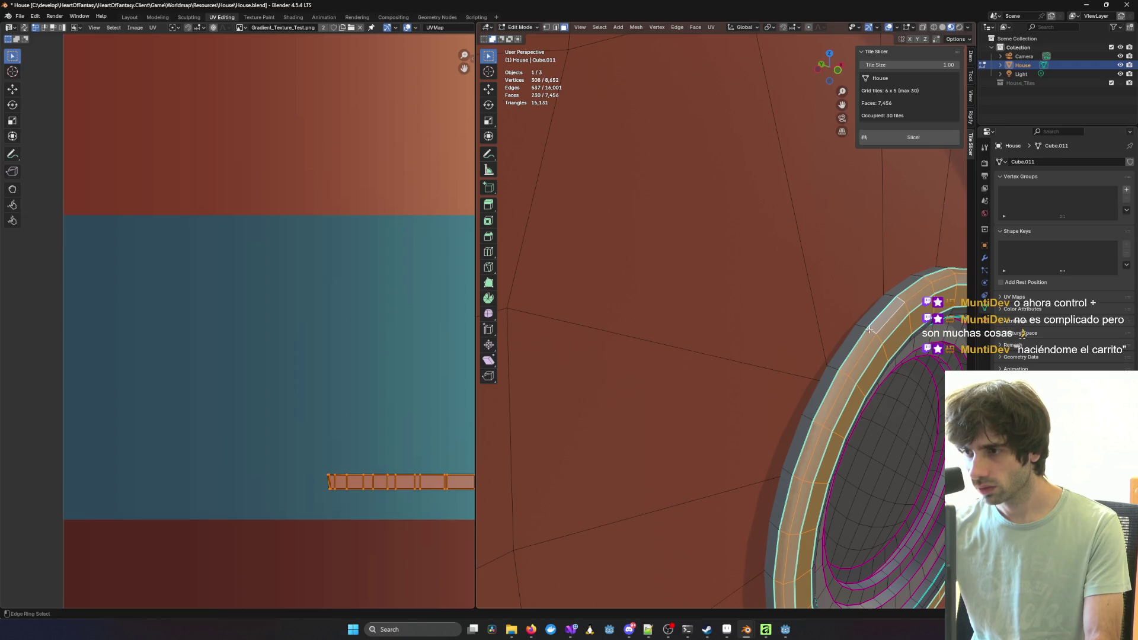
{"action": "left_click", "coordinate": [864, 327], "text": "ctrl+alt+shift"}
{"action": "mouse_move", "coordinate": [864, 327]}
{"action": "middle_mouse_down"}
{"action": "mouse_move", "coordinate": [925, 329]}
{"action": "mouse_move", "coordinate": [797, 347]}
{"action": "mouse_move", "coordinate": [711, 323]}
{"action": "middle_mouse_up"}
{"action": "scroll", "coordinate": [907, 329], "scroll_direction": "down", "scroll_amount": 5}
{"action": "scroll", "coordinate": [711, 323], "scroll_direction": "up", "scroll_amount": 6}
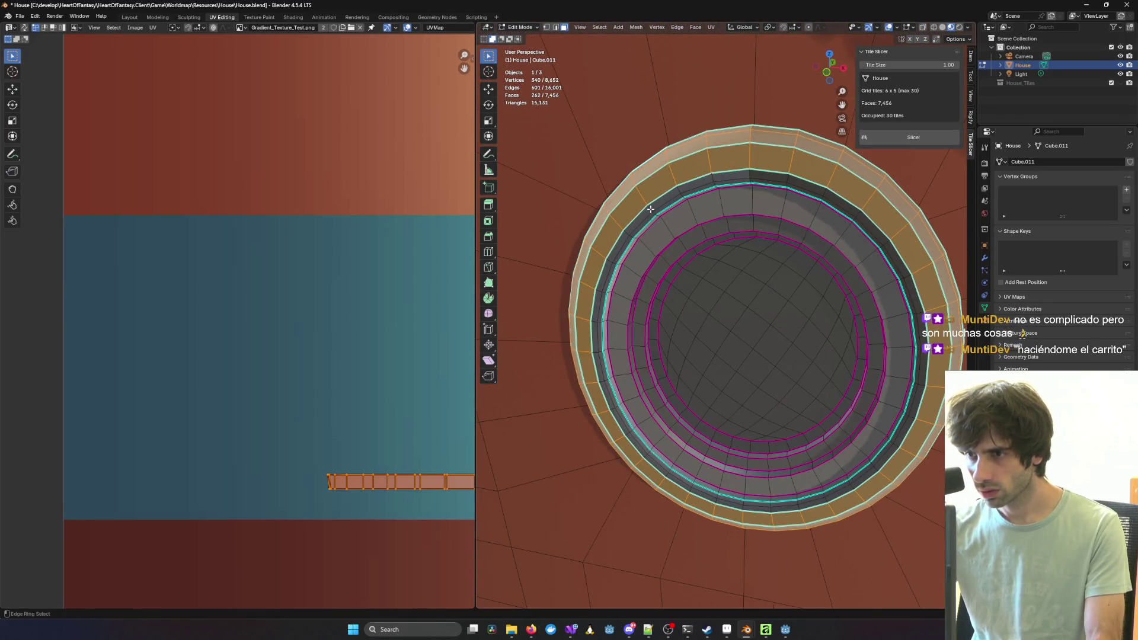
{"action": "left_click", "coordinate": [650, 209], "text": "ctrl+alt+shift"}
{"action": "left_click", "coordinate": [652, 217], "text": "ctrl+alt+shift"}
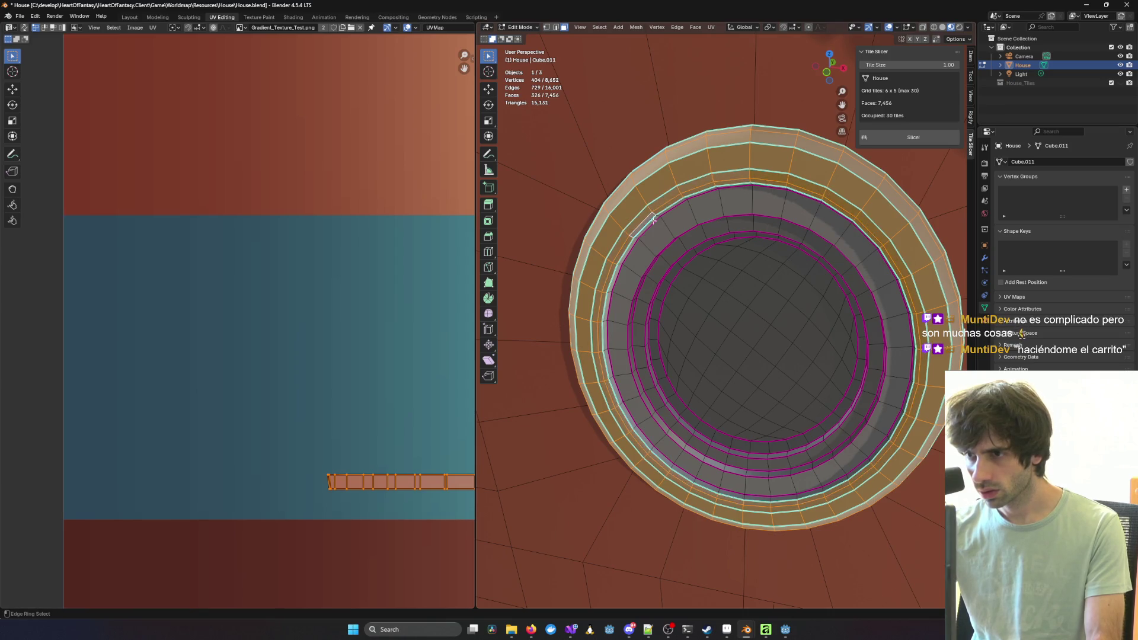
{"action": "middle_click_drag", "start_coordinate": [675, 232], "coordinate": [635, 234]}
{"action": "scroll", "coordinate": [564, 244], "scroll_direction": "up", "scroll_amount": 3}
{"action": "mouse_move", "coordinate": [564, 244]}
{"action": "middle_mouse_down"}
{"action": "mouse_move", "coordinate": [625, 255]}
{"action": "mouse_move", "coordinate": [601, 259]}
{"action": "middle_mouse_up"}
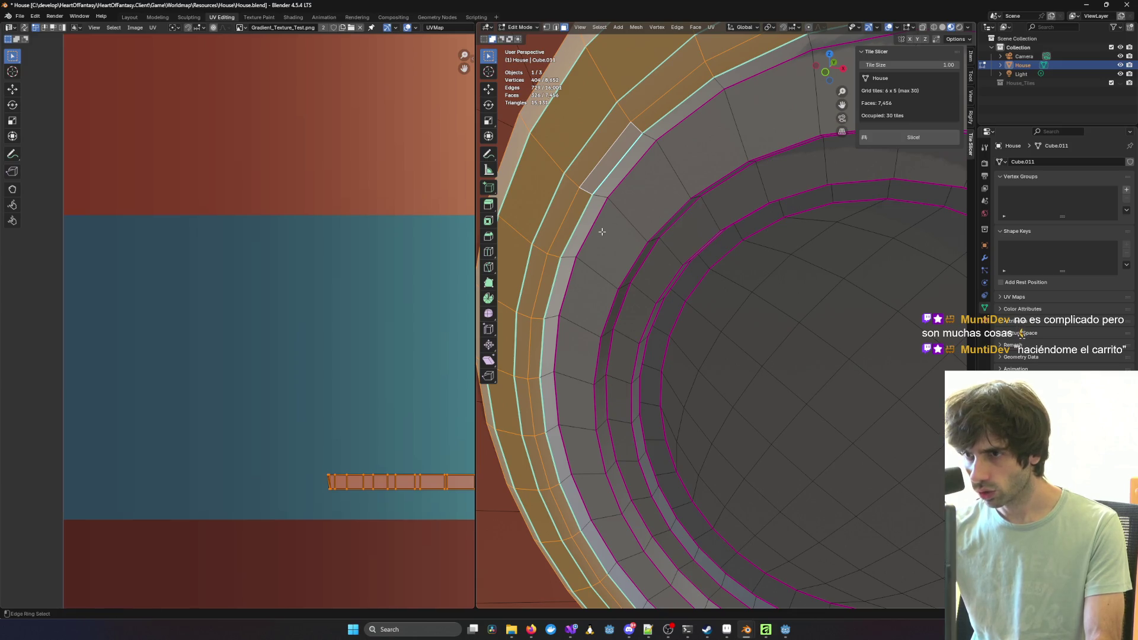
Step: Add the five face rings of the frame's inner band to the selection
{"action": "left_click", "coordinate": [629, 225], "text": "ctrl+alt+shift"}
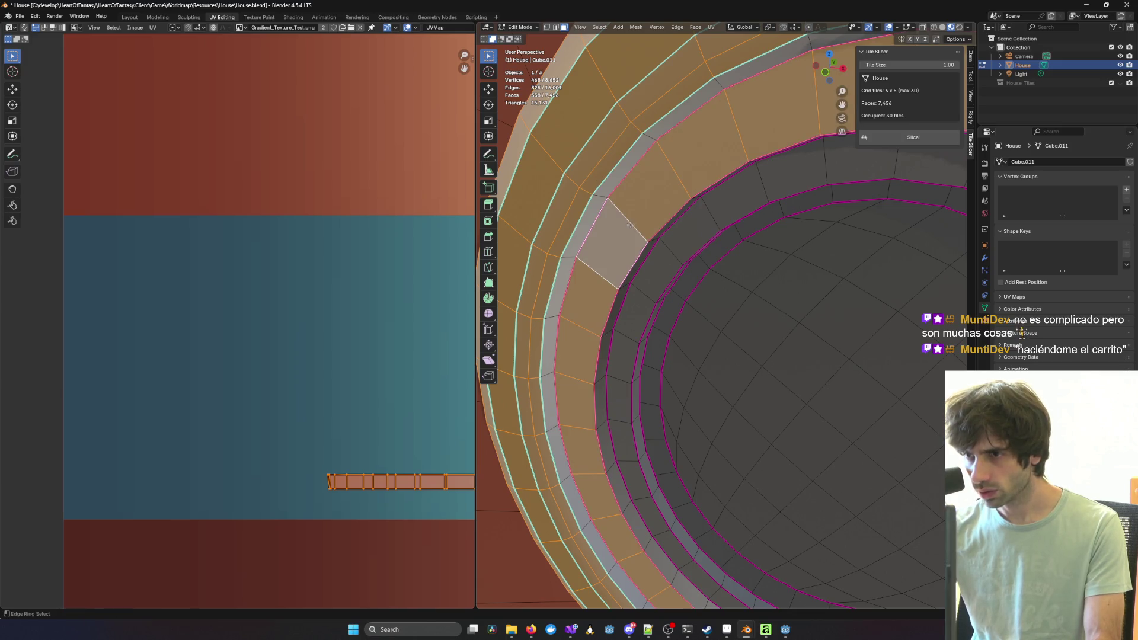
{"action": "left_click", "coordinate": [627, 287], "text": "ctrl+alt+shift"}
{"action": "left_click", "coordinate": [643, 293], "text": "ctrl+alt+shift"}
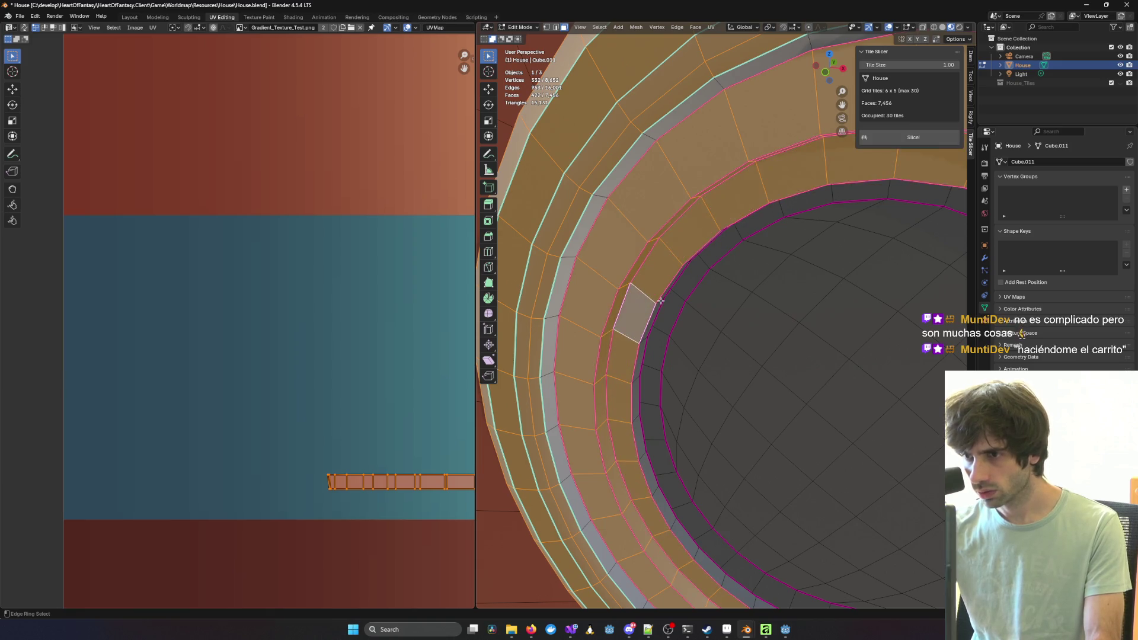
{"action": "left_click", "coordinate": [661, 300], "text": "ctrl+alt+shift"}
{"action": "left_click", "coordinate": [682, 297], "text": "ctrl+alt+shift"}
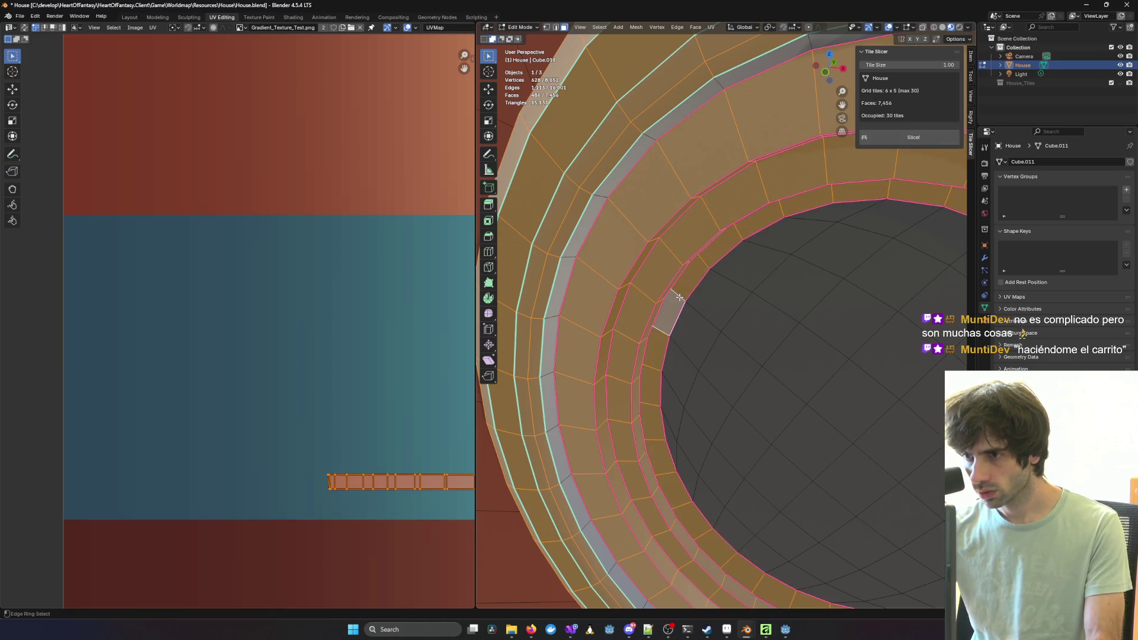
{"action": "scroll", "coordinate": [708, 305], "scroll_direction": "down", "scroll_amount": 5}
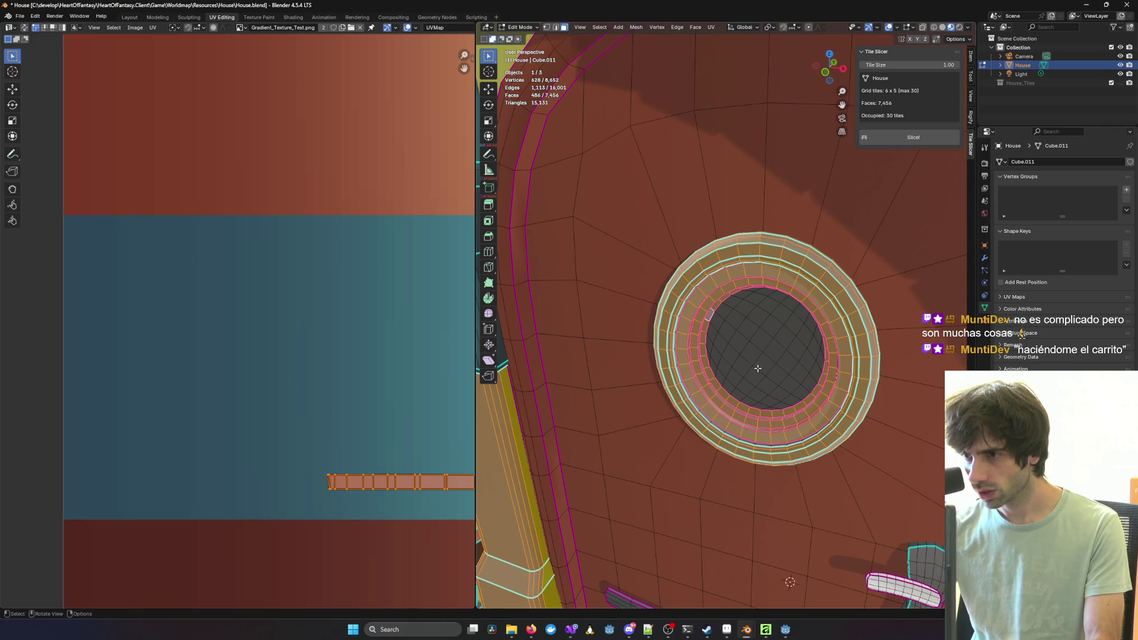
{"action": "scroll", "coordinate": [745, 348], "scroll_direction": "down", "scroll_amount": 5}
{"action": "middle_click_drag", "start_coordinate": [721, 341], "coordinate": [737, 328]}
{"action": "scroll", "coordinate": [736, 329], "scroll_direction": "up", "scroll_amount": 2}
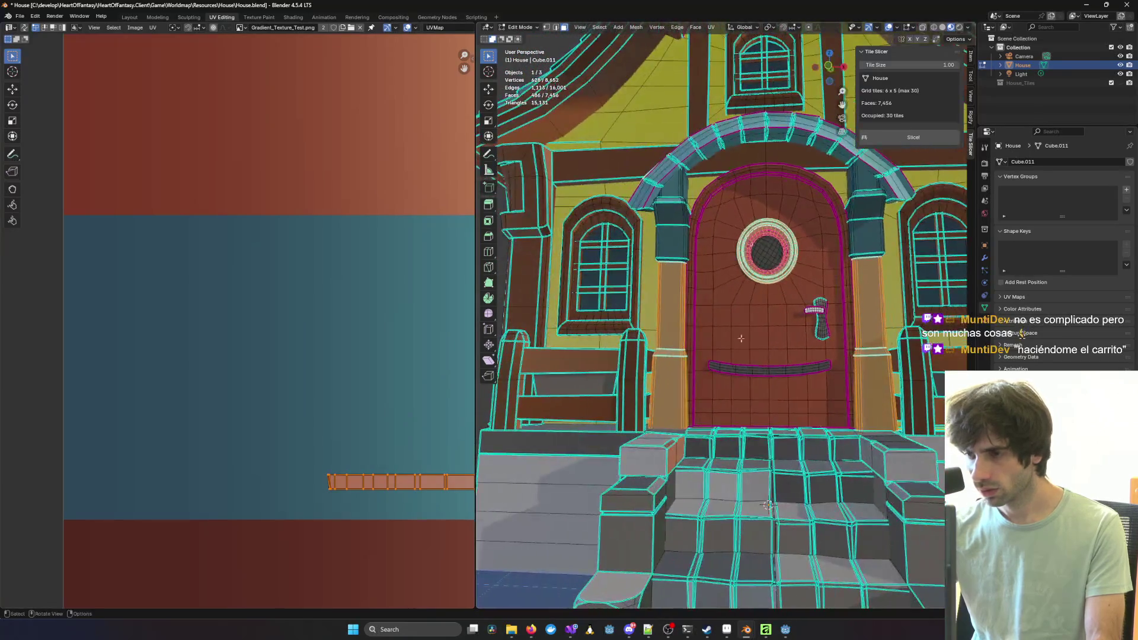
Step: Add every face ring of the door's curved bar, including its underside, to the selection
{"action": "scroll", "coordinate": [734, 377], "scroll_direction": "up", "scroll_amount": 5}
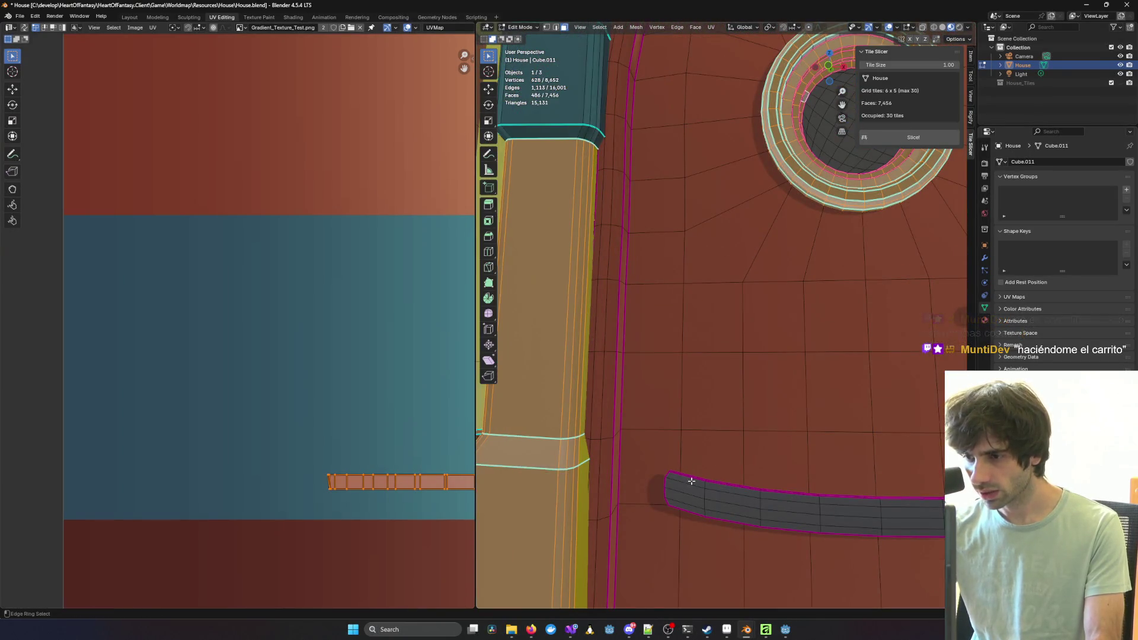
{"action": "left_click", "coordinate": [703, 485], "text": "ctrl+alt+shift"}
{"action": "left_click", "coordinate": [703, 501], "text": "ctrl+alt+shift"}
{"action": "left_click", "coordinate": [705, 511], "text": "ctrl+alt+shift"}
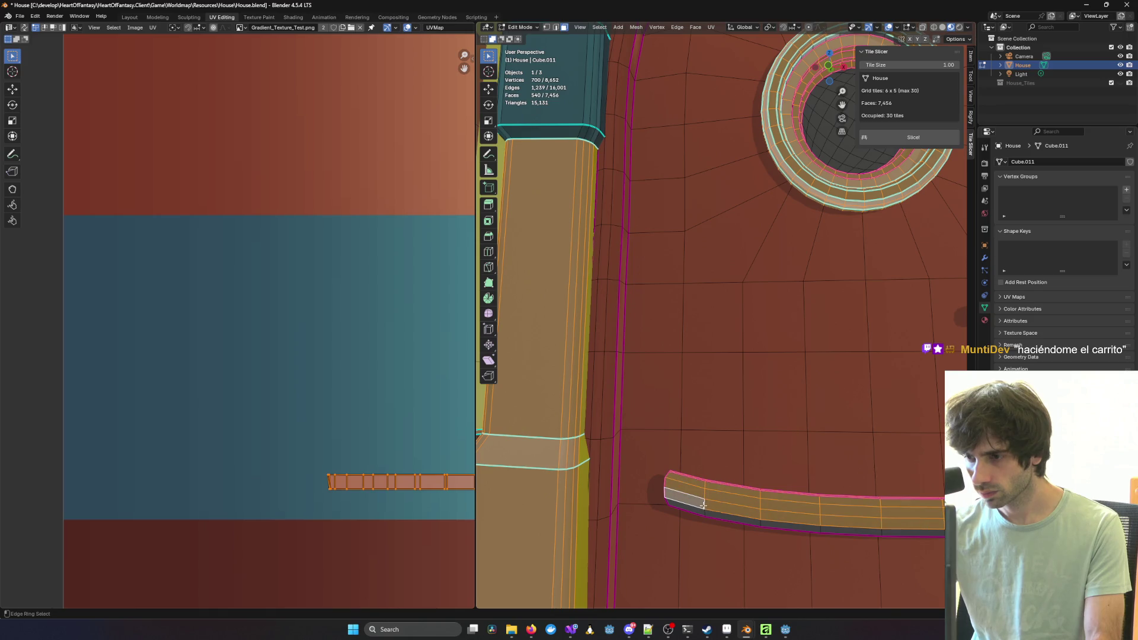
{"action": "left_click", "coordinate": [741, 507], "text": "ctrl+alt+shift"}
{"action": "scroll", "coordinate": [829, 444], "scroll_direction": "down", "scroll_amount": 2}
{"action": "scroll", "coordinate": [760, 472], "scroll_direction": "up", "scroll_amount": 4}
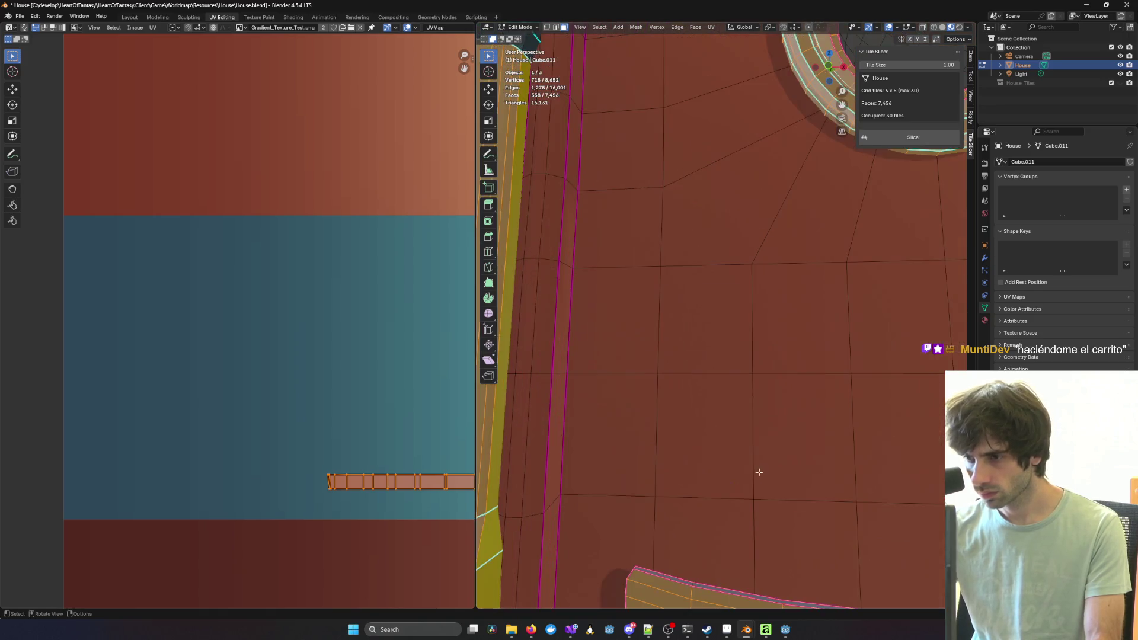
{"action": "mouse_move", "coordinate": [713, 558]}
{"action": "middle_mouse_down"}
{"action": "mouse_move", "coordinate": [714, 420]}
{"action": "mouse_move", "coordinate": [740, 473]}
{"action": "mouse_move", "coordinate": [701, 379]}
{"action": "mouse_move", "coordinate": [711, 409]}
{"action": "mouse_move", "coordinate": [714, 187]}
{"action": "mouse_move", "coordinate": [755, 371]}
{"action": "mouse_move", "coordinate": [681, 320]}
{"action": "mouse_move", "coordinate": [678, 371]}
{"action": "mouse_move", "coordinate": [682, 296]}
{"action": "mouse_move", "coordinate": [709, 295]}
{"action": "mouse_move", "coordinate": [724, 326]}
{"action": "mouse_move", "coordinate": [738, 305]}
{"action": "middle_mouse_up"}
{"action": "left_click", "coordinate": [628, 412], "text": "ctrl+alt+shift"}
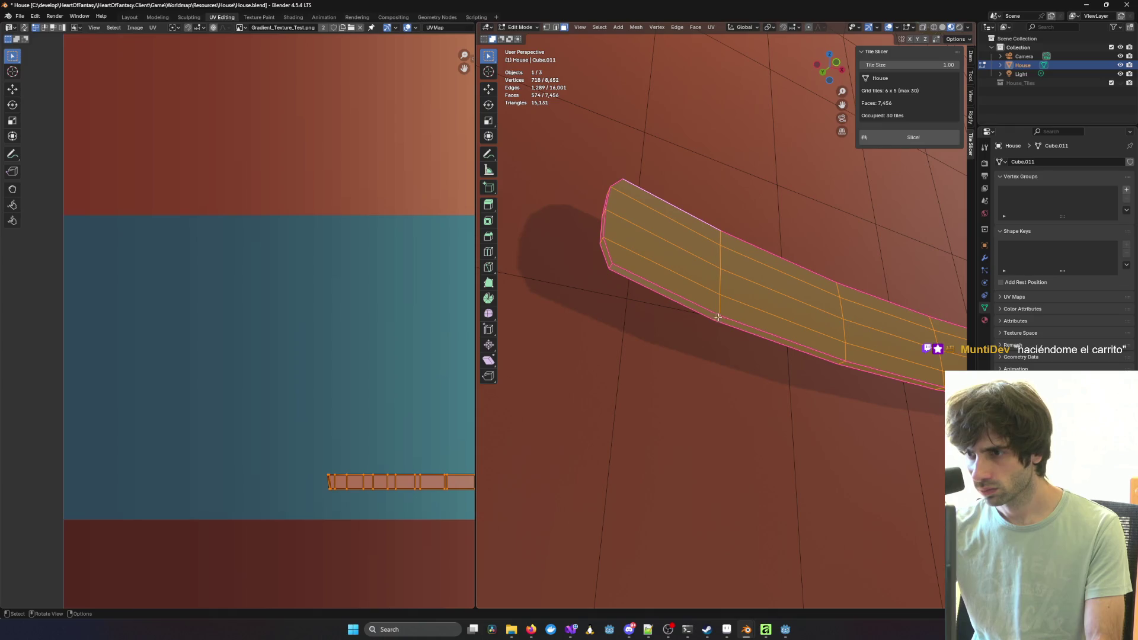
{"action": "scroll", "coordinate": [803, 285], "scroll_direction": "down", "scroll_amount": 6}
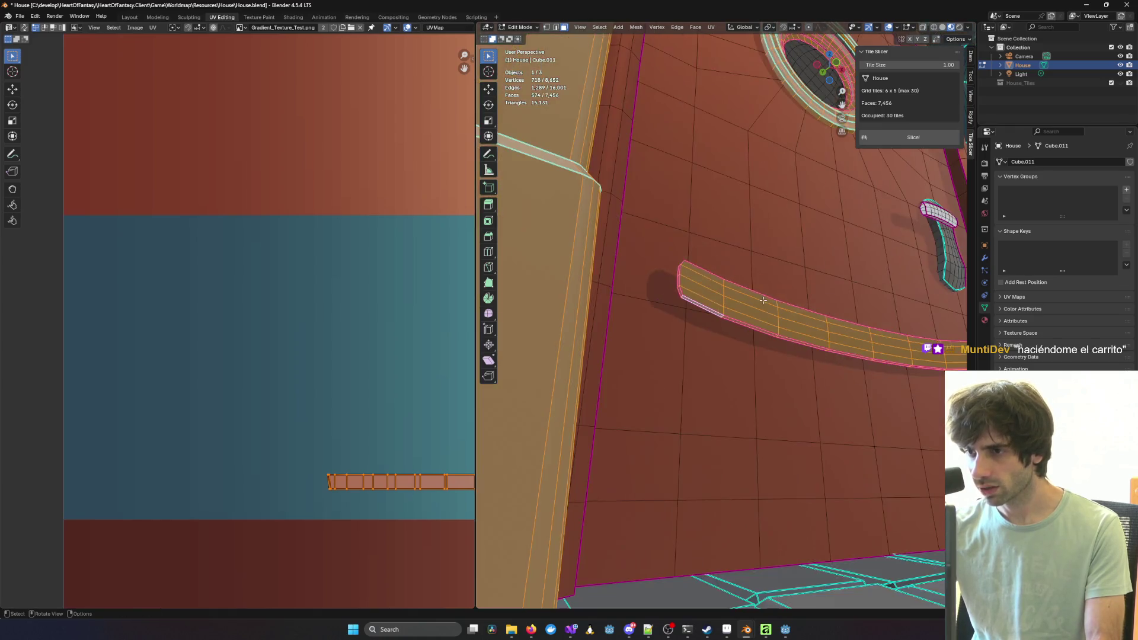
{"action": "mouse_move", "coordinate": [803, 285]}
{"action": "middle_mouse_down"}
{"action": "mouse_move", "coordinate": [769, 318]}
{"action": "mouse_move", "coordinate": [717, 272]}
{"action": "mouse_move", "coordinate": [661, 267]}
{"action": "middle_mouse_up"}
{"action": "scroll", "coordinate": [770, 317], "scroll_direction": "down", "scroll_amount": 5}
Step: Add the dormer roof ring and the dormer's side strips, then zoom out to the full texture
{"action": "left_click", "coordinate": [734, 220], "text": "ctrl+alt+shift"}
{"action": "middle_click_drag", "start_coordinate": [734, 221], "coordinate": [701, 225]}
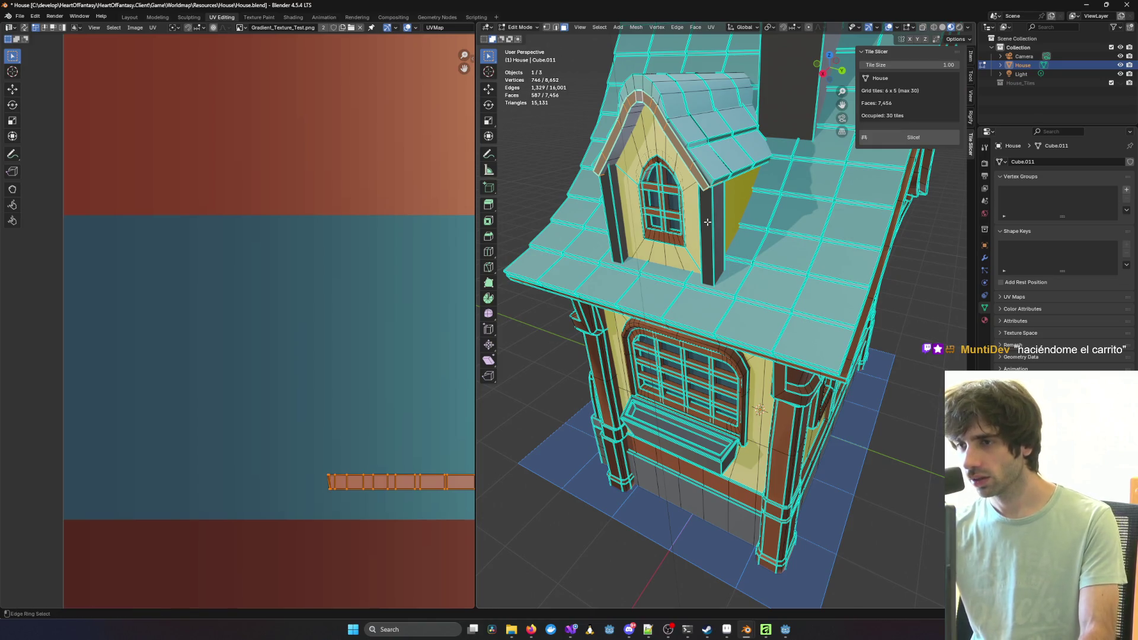
{"action": "left_click", "coordinate": [712, 220], "text": "ctrl+alt+shift"}
{"action": "mouse_move", "coordinate": [621, 212]}
{"action": "middle_mouse_down"}
{"action": "mouse_move", "coordinate": [760, 216]}
{"action": "mouse_move", "coordinate": [858, 259]}
{"action": "mouse_move", "coordinate": [757, 246]}
{"action": "middle_mouse_up"}
{"action": "left_click", "coordinate": [793, 219], "text": "ctrl+alt+shift"}
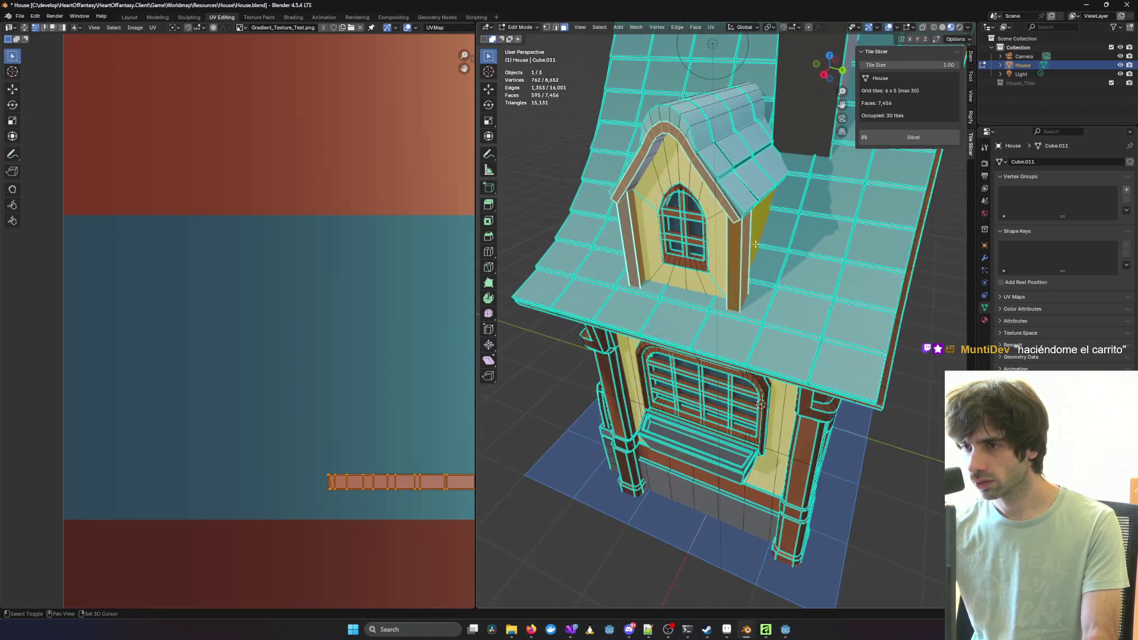
{"action": "left_click", "coordinate": [758, 222], "text": "shift"}
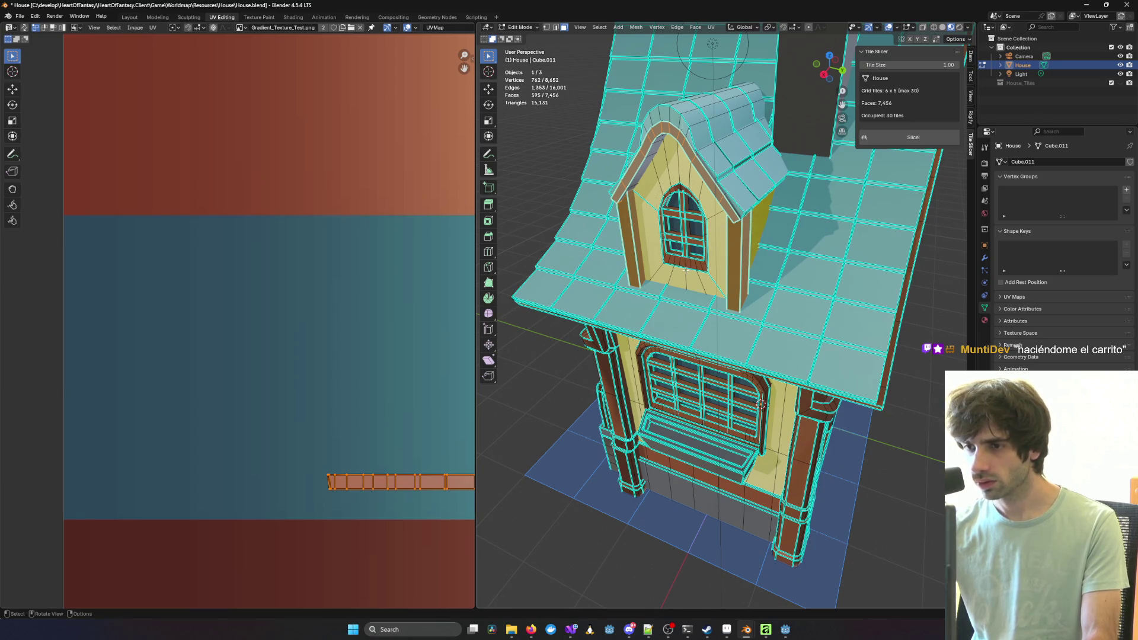
{"action": "scroll", "coordinate": [386, 344], "scroll_direction": "down", "scroll_amount": 8}
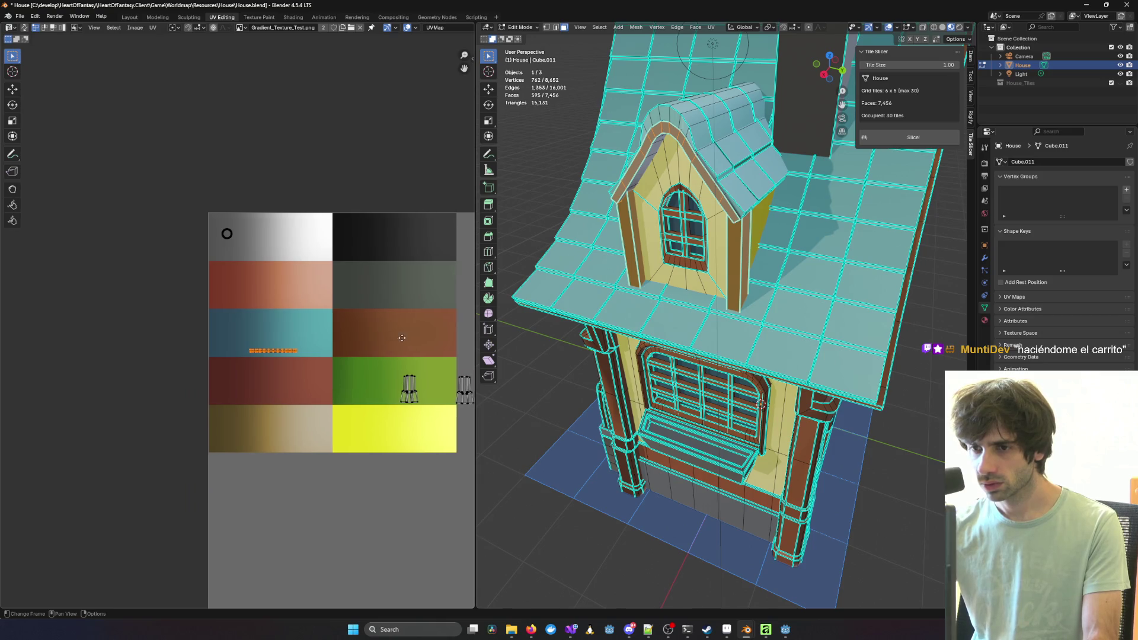
Step: Orbit round to a straight front view of the arched door and steps, then select all UV islands
{"action": "middle_click_drag", "start_coordinate": [406, 338], "coordinate": [309, 331]}
{"action": "mouse_move", "coordinate": [557, 349]}
{"action": "middle_mouse_down"}
{"action": "mouse_move", "coordinate": [873, 172]}
{"action": "mouse_move", "coordinate": [840, 194]}
{"action": "middle_mouse_up"}
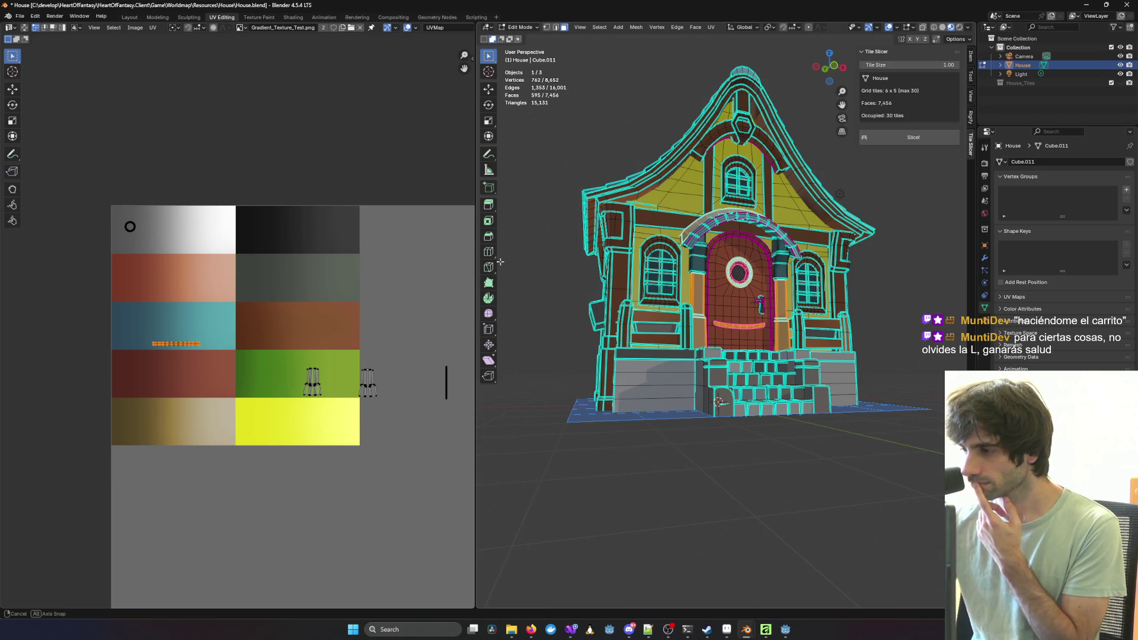
{"action": "mouse_move", "coordinate": [507, 261]}
{"action": "middle_mouse_down"}
{"action": "mouse_move", "coordinate": [880, 287]}
{"action": "mouse_move", "coordinate": [889, 332]}
{"action": "mouse_move", "coordinate": [853, 321]}
{"action": "mouse_move", "coordinate": [877, 308]}
{"action": "middle_mouse_up"}
{"action": "mouse_move", "coordinate": [500, 301]}
{"action": "middle_mouse_down"}
{"action": "mouse_move", "coordinate": [758, 314]}
{"action": "mouse_move", "coordinate": [966, 285]}
{"action": "mouse_move", "coordinate": [903, 285]}
{"action": "middle_mouse_up"}
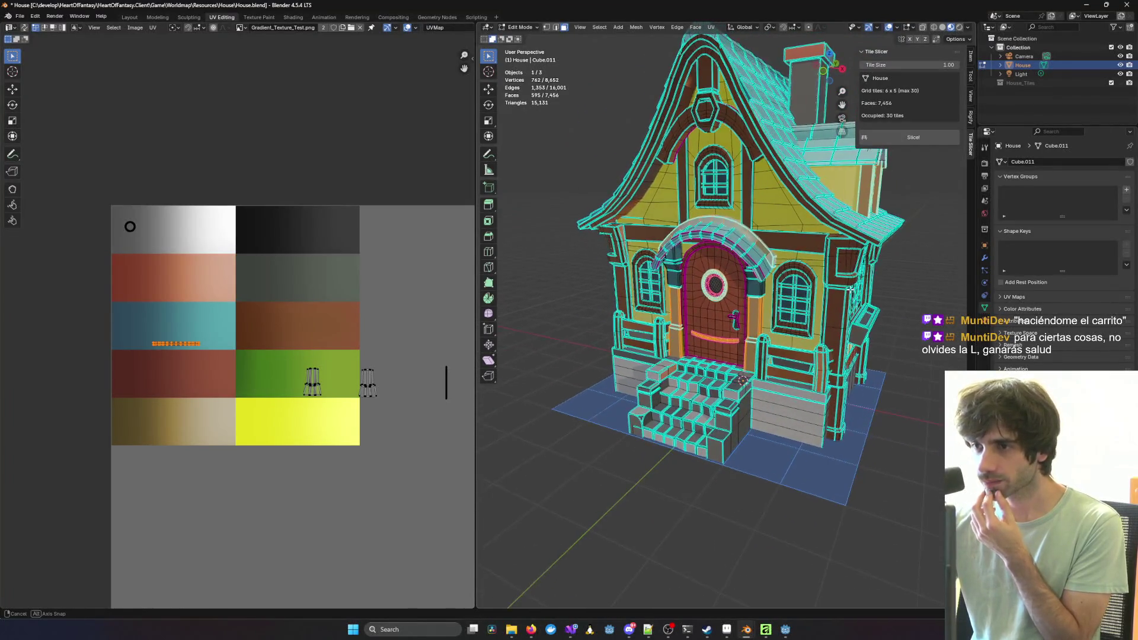
{"action": "middle_click_drag", "start_coordinate": [862, 308], "coordinate": [881, 330]}
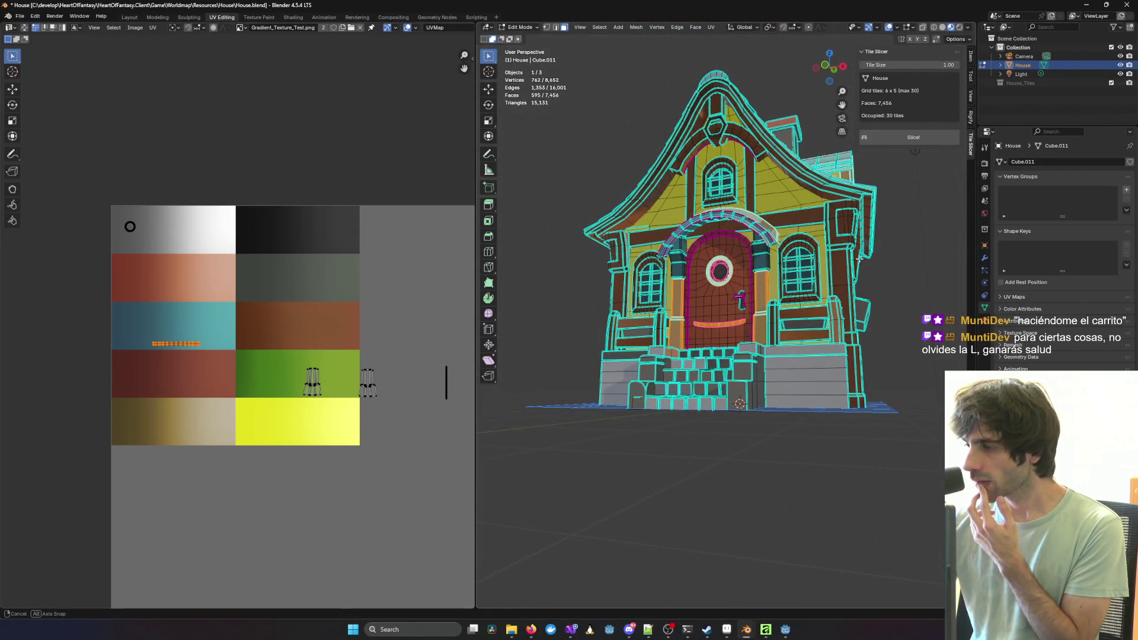
{"action": "mouse_move", "coordinate": [841, 301]}
{"action": "middle_mouse_down"}
{"action": "mouse_move", "coordinate": [680, 303]}
{"action": "mouse_move", "coordinate": [743, 340]}
{"action": "mouse_move", "coordinate": [478, 295]}
{"action": "mouse_move", "coordinate": [490, 268]}
{"action": "mouse_move", "coordinate": [426, 299]}
{"action": "middle_mouse_up"}
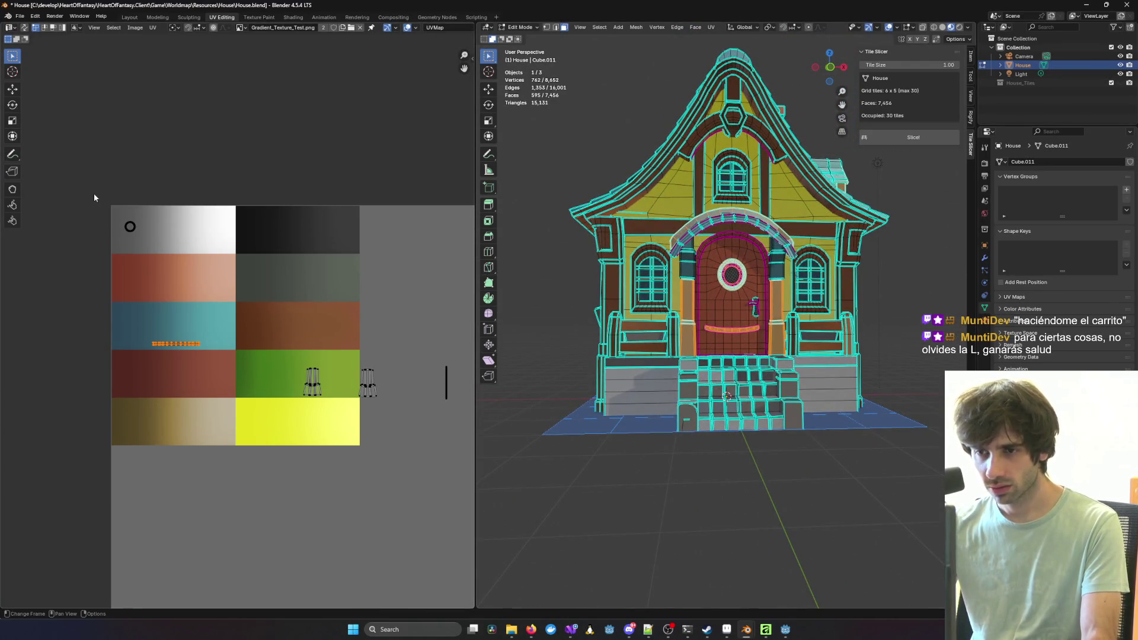
{"action": "scroll", "coordinate": [94, 193], "scroll_direction": "down", "scroll_amount": 5}
{"action": "scroll", "coordinate": [98, 206], "scroll_direction": "down", "scroll_amount": 1}
{"action": "left_click_drag", "start_coordinate": [102, 231], "coordinate": [434, 552]}
Step: Scale down the selected UV islands and move them on the gradient texture
{"action": "key", "text": "s"}
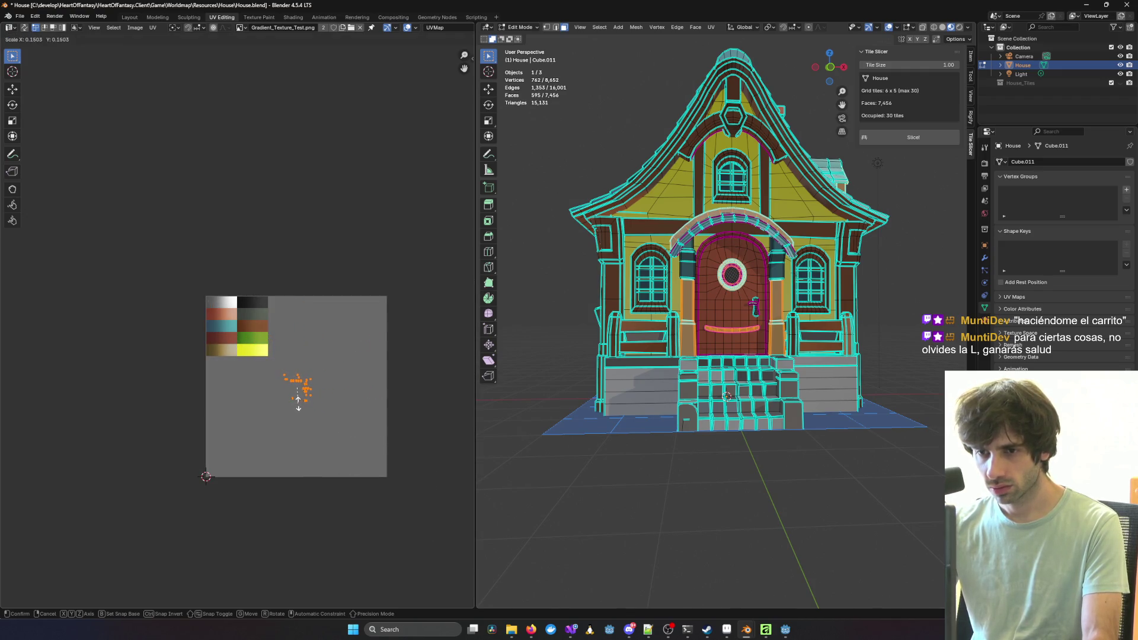
{"action": "left_click", "coordinate": [299, 404]}
{"action": "scroll", "coordinate": [304, 397], "scroll_direction": "up", "scroll_amount": 3}
{"action": "key", "text": "g"}
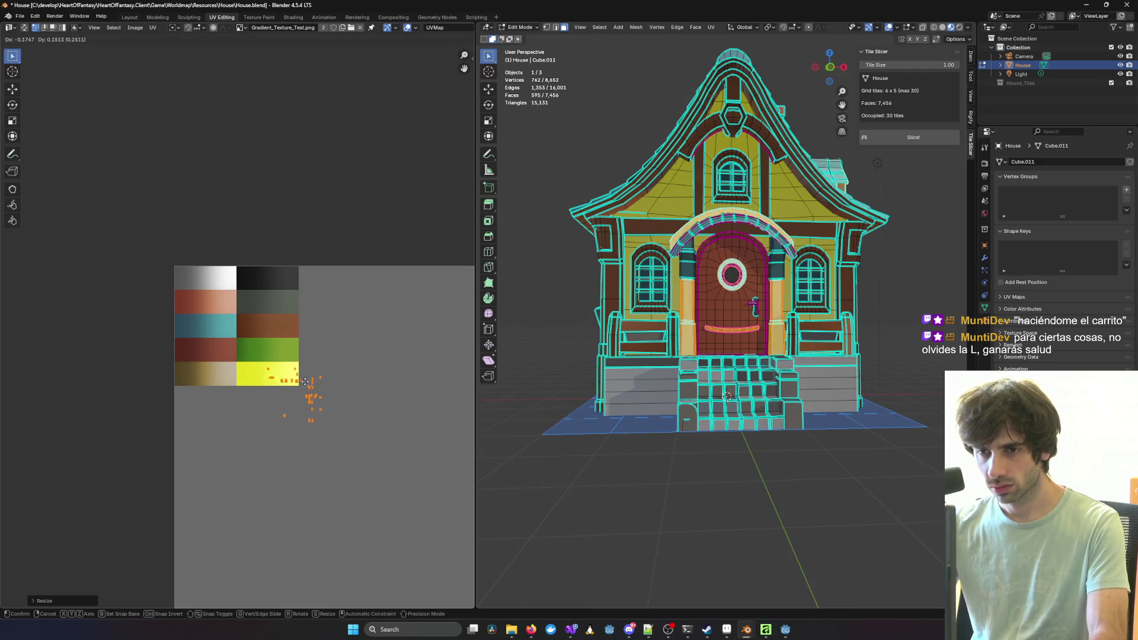
{"action": "key", "text": "s"}
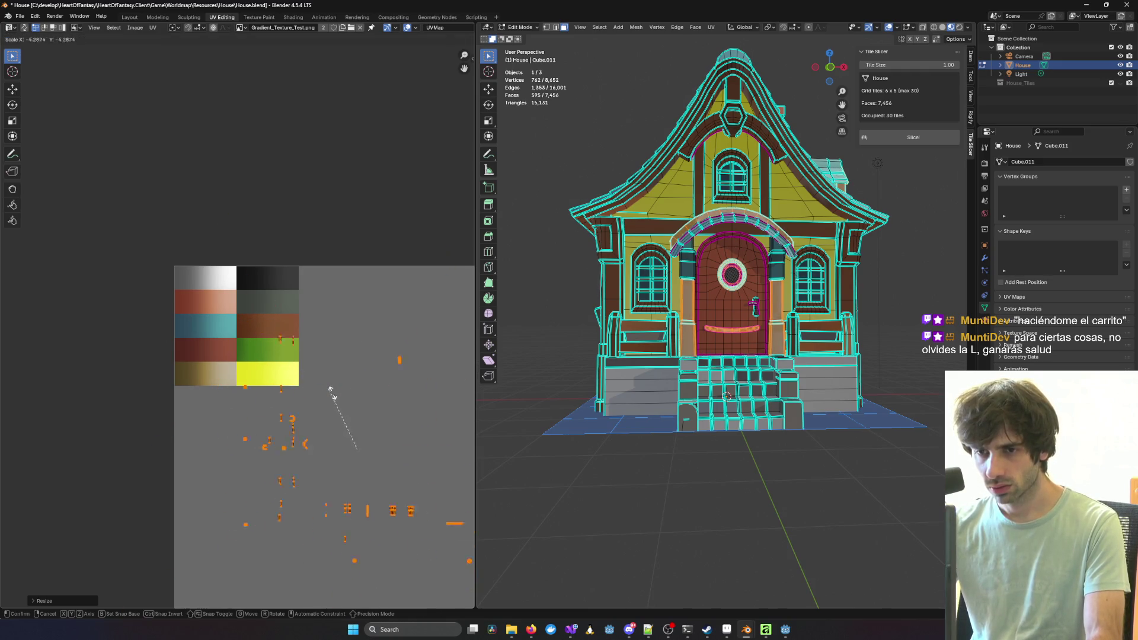
{"action": "key", "text": "g"}
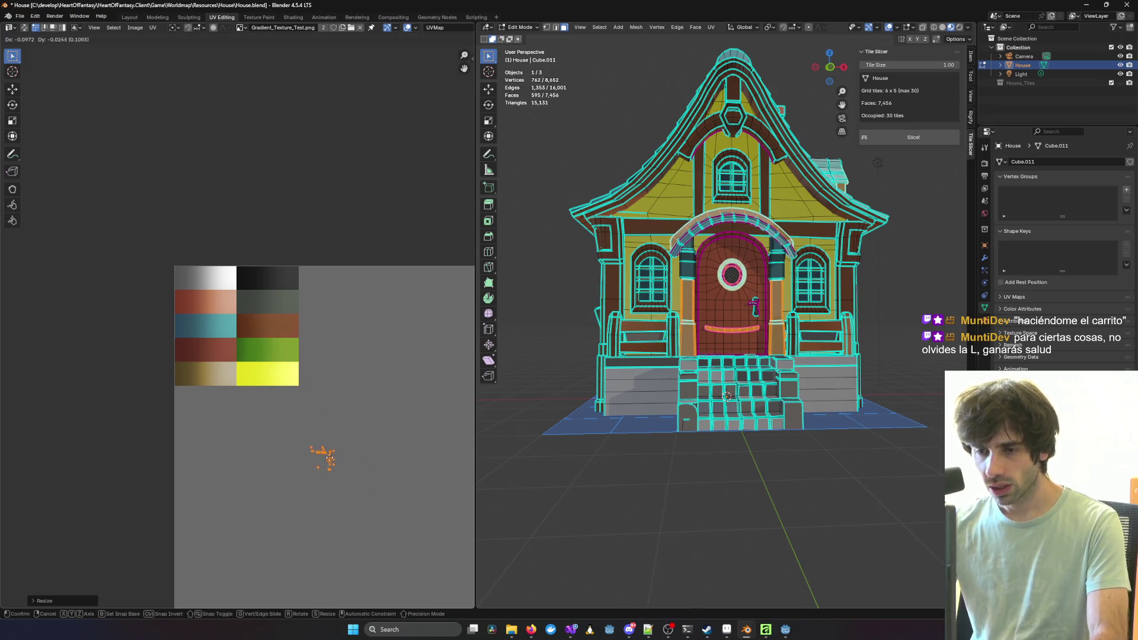
{"action": "left_click", "coordinate": [340, 452]}
Step: Rescale the UV islands several times, finally enlarging them into a loose cluster
{"action": "key", "text": "s"}
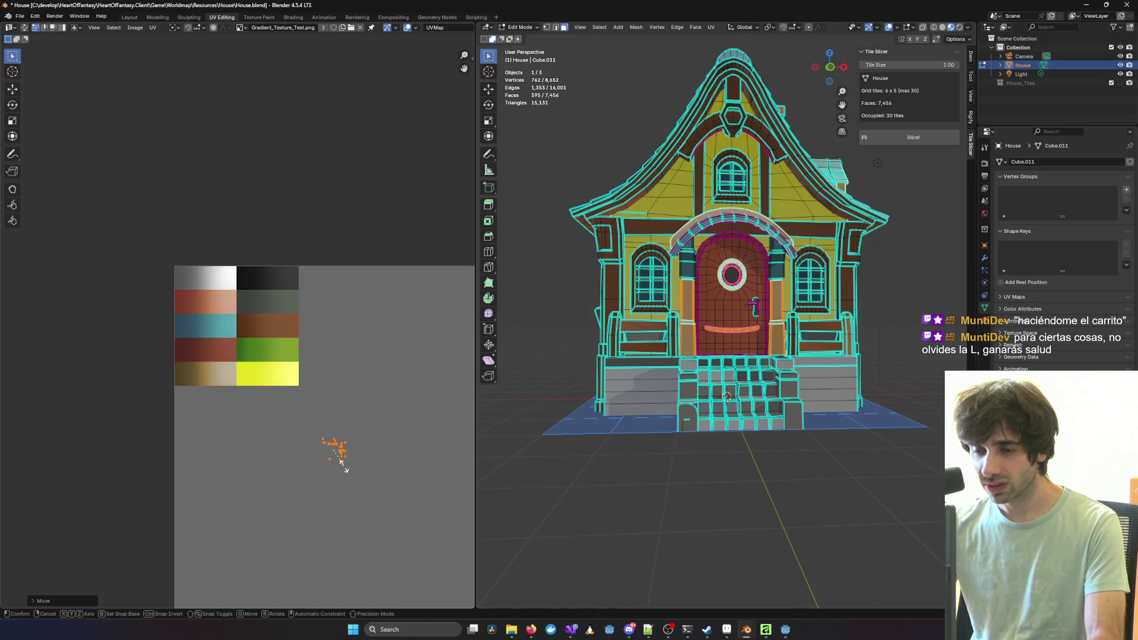
{"action": "left_click", "coordinate": [374, 513]}
{"action": "scroll", "coordinate": [358, 502], "scroll_direction": "up", "scroll_amount": 6}
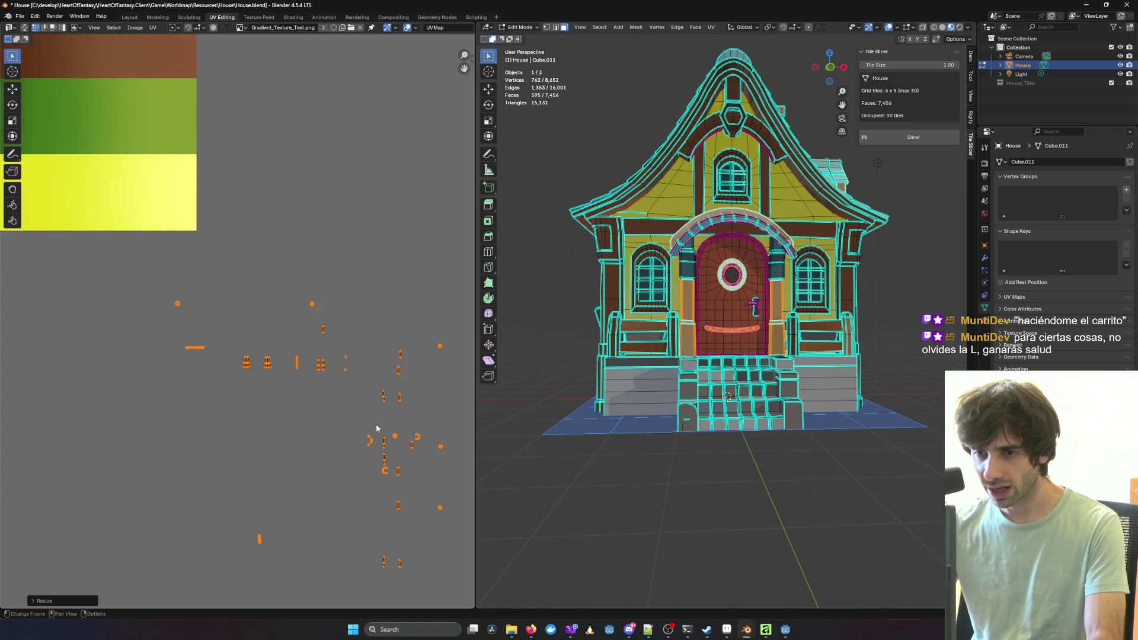
{"action": "scroll", "coordinate": [376, 423], "scroll_direction": "down", "scroll_amount": 8}
{"action": "key", "text": "s"}
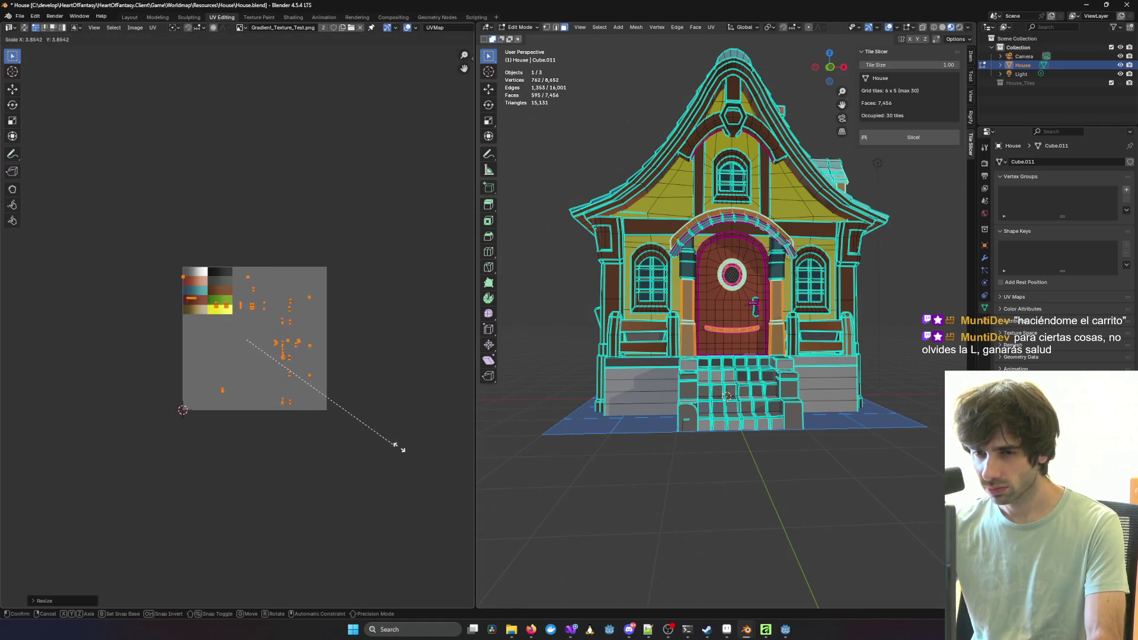
{"action": "left_click", "coordinate": [278, 582]}
{"action": "scroll", "coordinate": [259, 469], "scroll_direction": "down", "scroll_amount": 9}
{"action": "key", "text": "s"}
{"action": "left_click", "coordinate": [159, 575]}
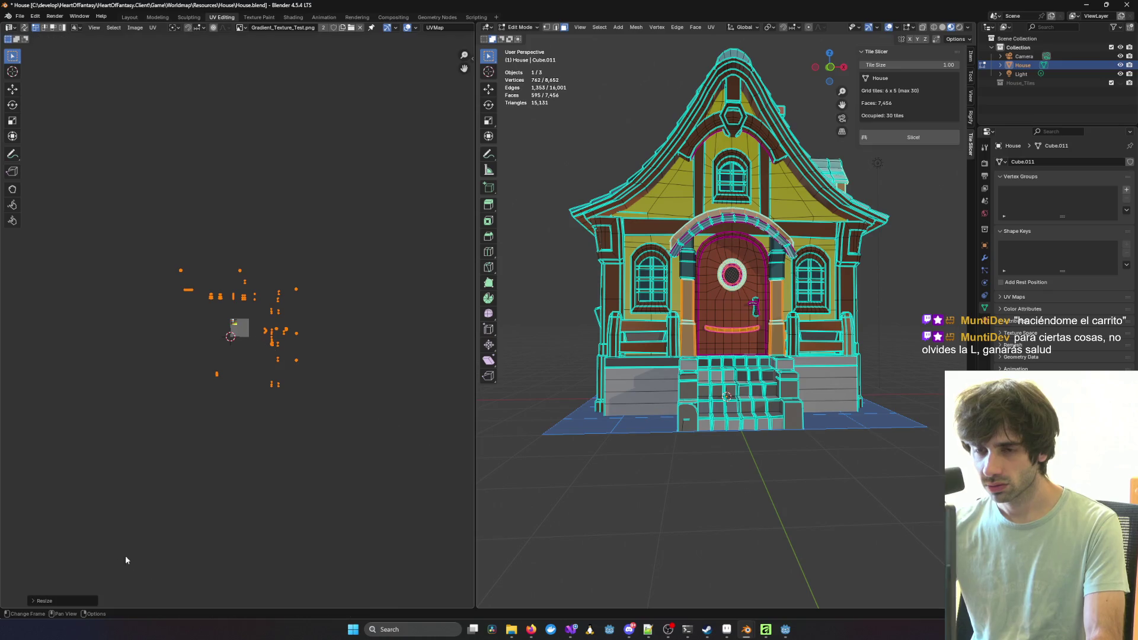
{"action": "key", "text": "KP_3"}
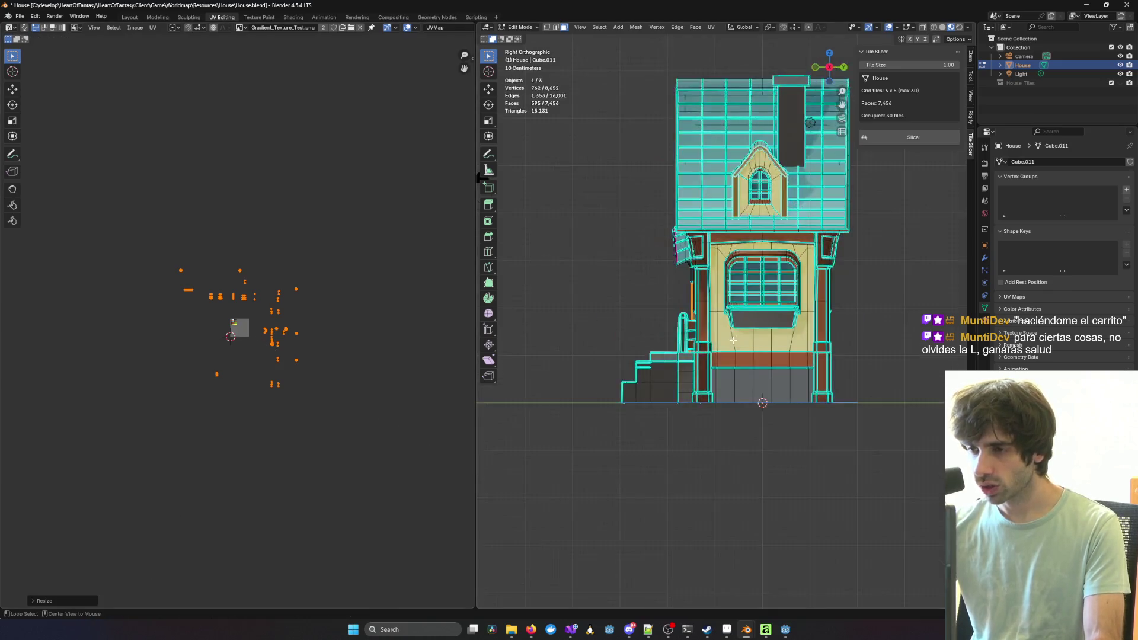
Step: Unwrap the selected faces with Minimum Stretch from front orthographic view
{"action": "key", "text": "KP_1"}
{"action": "key", "text": "u"}
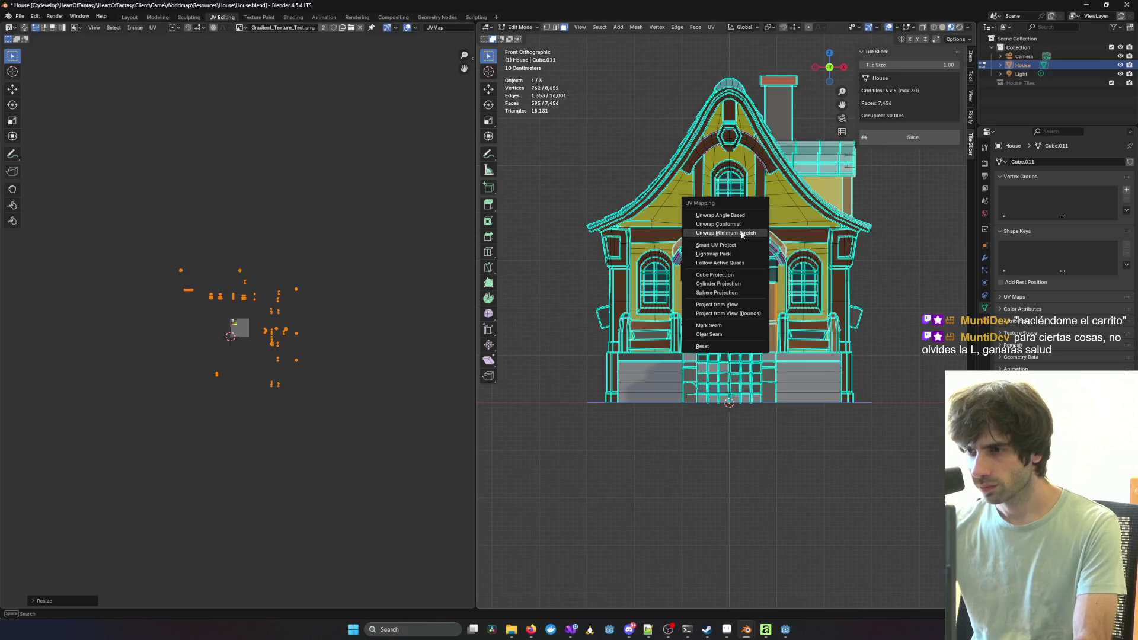
{"action": "left_click", "coordinate": [741, 234]}
{"action": "scroll", "coordinate": [237, 338], "scroll_direction": "up", "scroll_amount": 8}
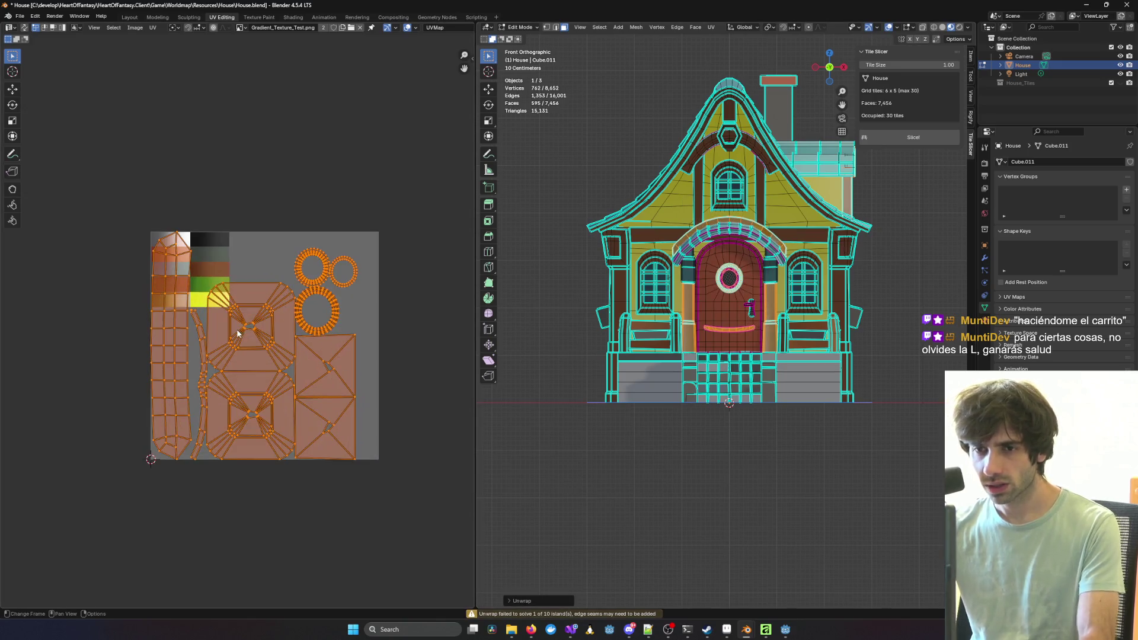
Step: Shrink the new UV islands into a small cluster and place it on the dark brown swatch
{"action": "key", "text": "s"}
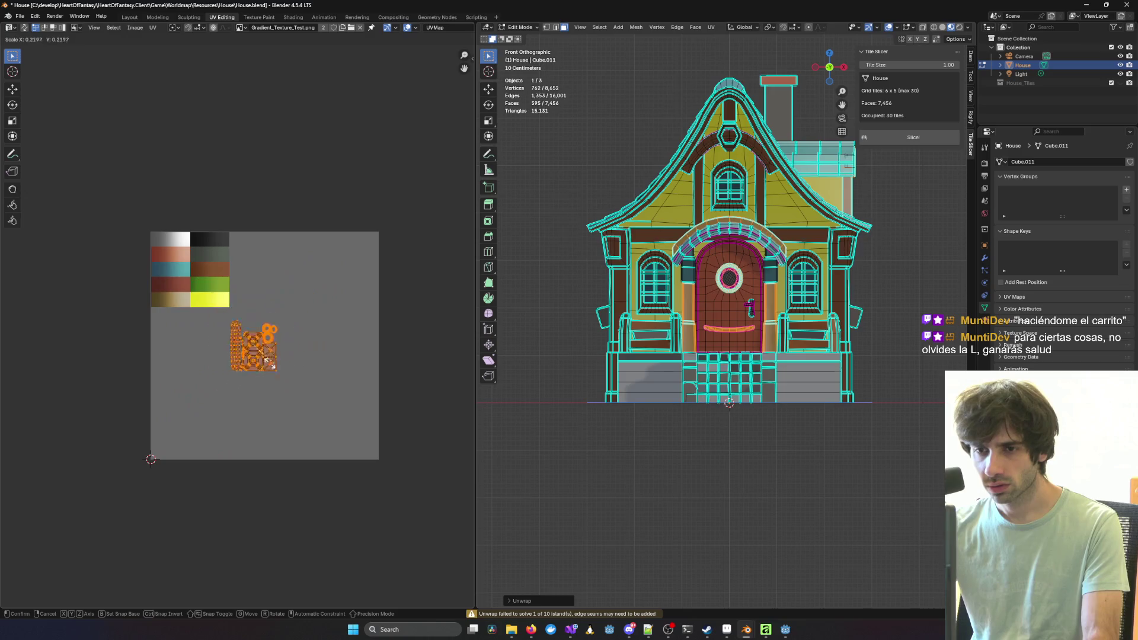
{"action": "left_click", "coordinate": [262, 354]}
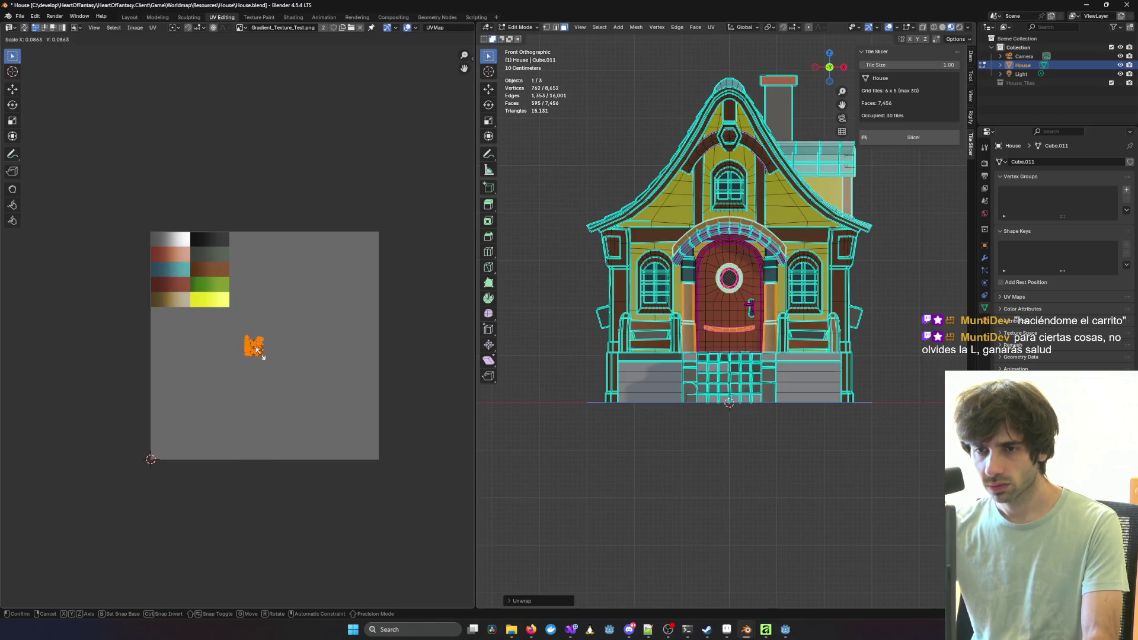
{"action": "scroll", "coordinate": [263, 352], "scroll_direction": "up", "scroll_amount": 5}
{"action": "key", "text": "s"}
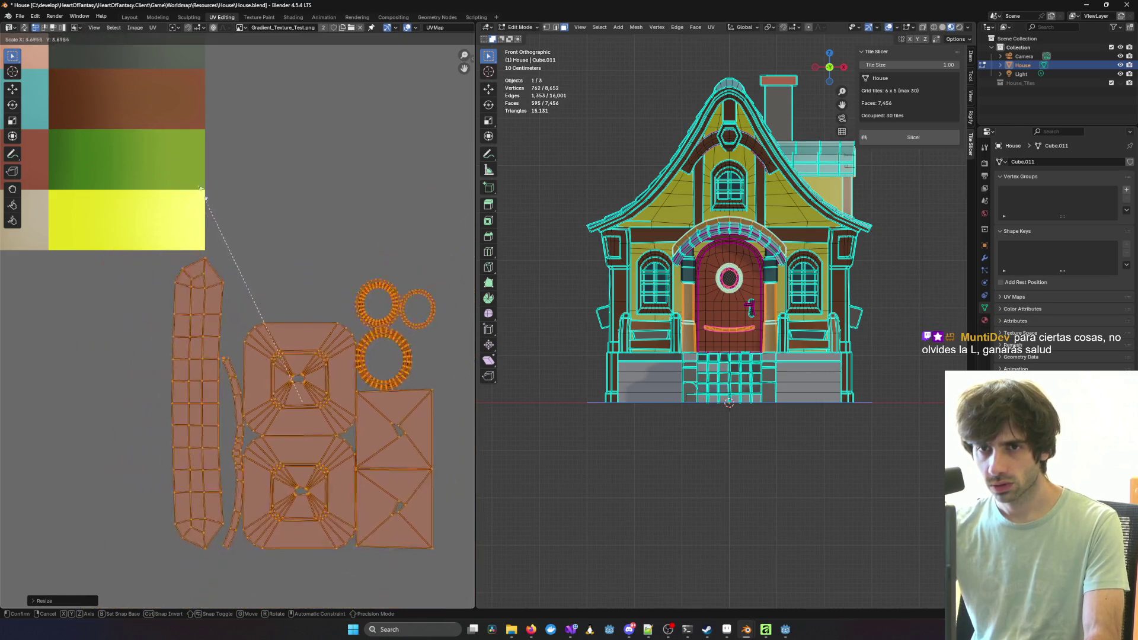
{"action": "left_click", "coordinate": [287, 362]}
{"action": "key", "text": "g"}
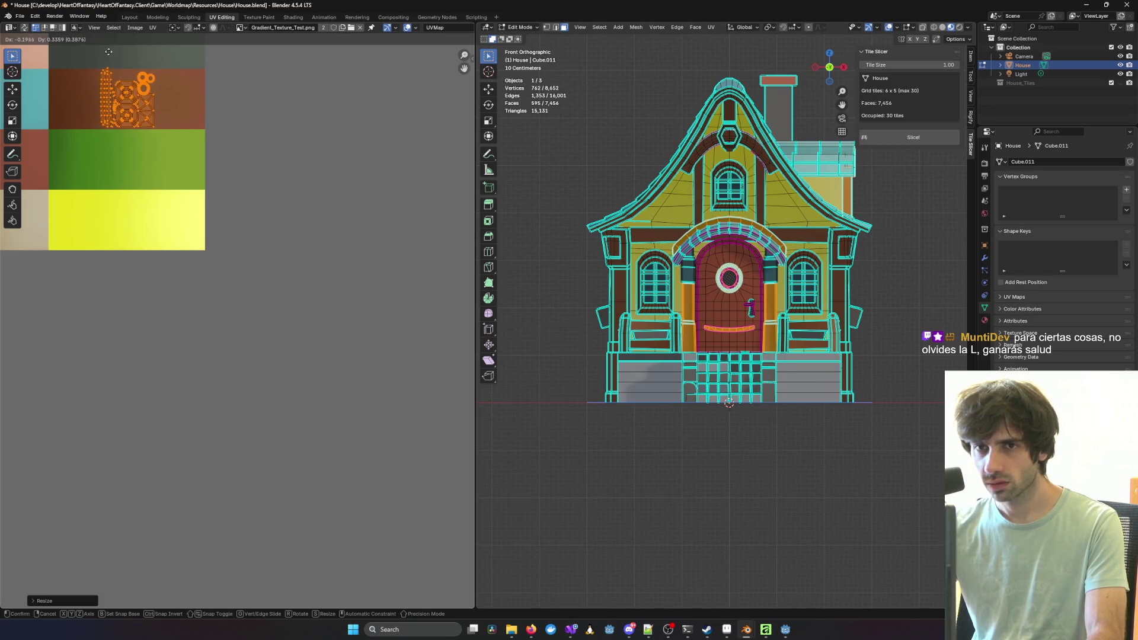
{"action": "left_click", "coordinate": [101, 53]}
Step: Clear the selection and return to Object Mode to view the textured house
{"action": "left_click", "coordinate": [546, 279]}
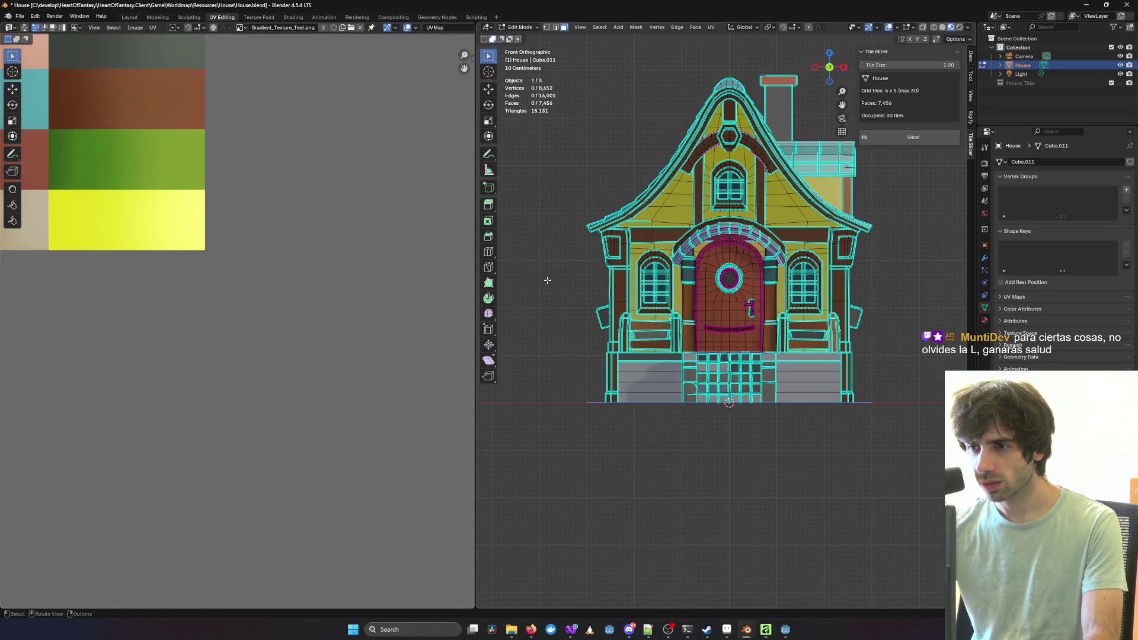
{"action": "key", "text": "Tab"}
{"action": "mouse_move", "coordinate": [526, 292]}
{"action": "middle_mouse_down"}
{"action": "mouse_move", "coordinate": [578, 330]}
{"action": "mouse_move", "coordinate": [700, 318]}
{"action": "mouse_move", "coordinate": [564, 313]}
{"action": "mouse_move", "coordinate": [788, 316]}
{"action": "mouse_move", "coordinate": [684, 309]}
{"action": "mouse_move", "coordinate": [732, 319]}
{"action": "mouse_move", "coordinate": [678, 338]}
{"action": "mouse_move", "coordinate": [703, 325]}
{"action": "mouse_move", "coordinate": [630, 273]}
{"action": "mouse_move", "coordinate": [809, 282]}
{"action": "mouse_move", "coordinate": [709, 301]}
{"action": "mouse_move", "coordinate": [485, 283]}
{"action": "mouse_move", "coordinate": [942, 276]}
{"action": "mouse_move", "coordinate": [883, 259]}
{"action": "mouse_move", "coordinate": [661, 293]}
{"action": "mouse_move", "coordinate": [744, 330]}
{"action": "mouse_move", "coordinate": [508, 482]}
{"action": "mouse_move", "coordinate": [593, 557]}
{"action": "mouse_move", "coordinate": [748, 360]}
{"action": "middle_mouse_up"}
Step: Inspect the textured house, then in Edit Mode select the linked grey base block and steps
{"action": "scroll", "coordinate": [713, 312], "scroll_direction": "up", "scroll_amount": 8}
{"action": "scroll", "coordinate": [679, 338], "scroll_direction": "down", "scroll_amount": 8}
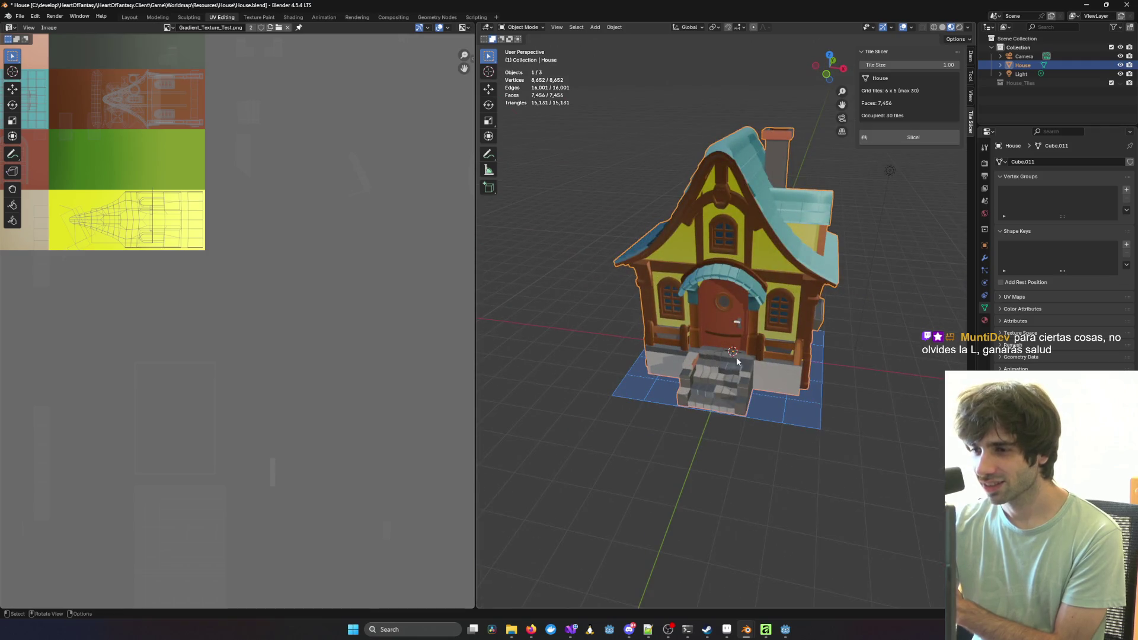
{"action": "middle_click_drag", "start_coordinate": [717, 377], "coordinate": [703, 413]}
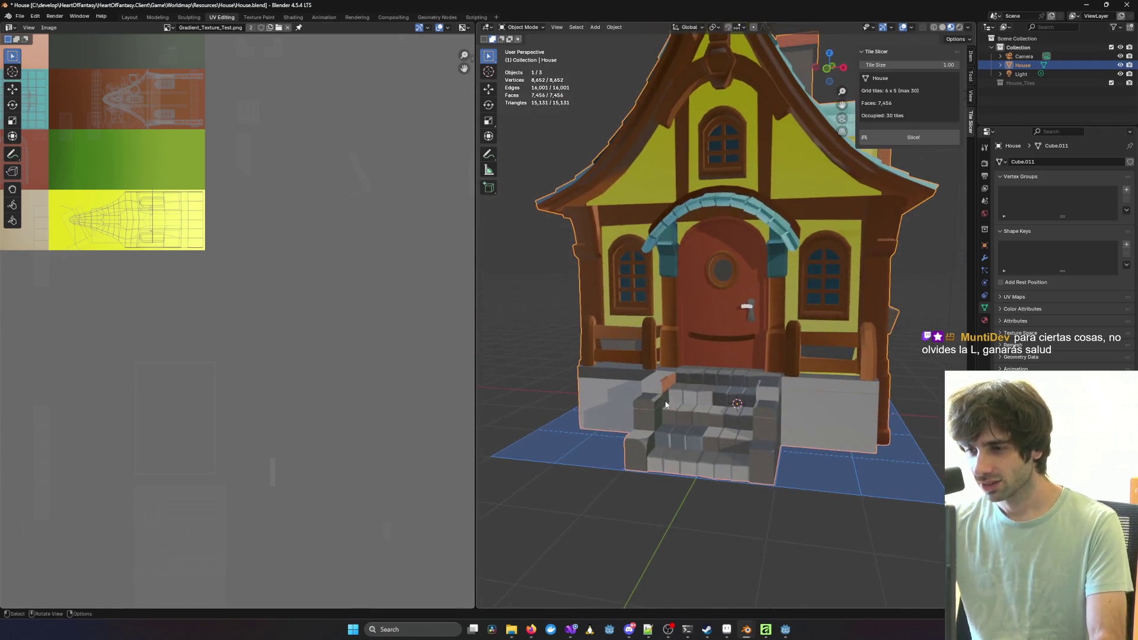
{"action": "key", "text": "Tab"}
{"action": "key", "text": "l"}
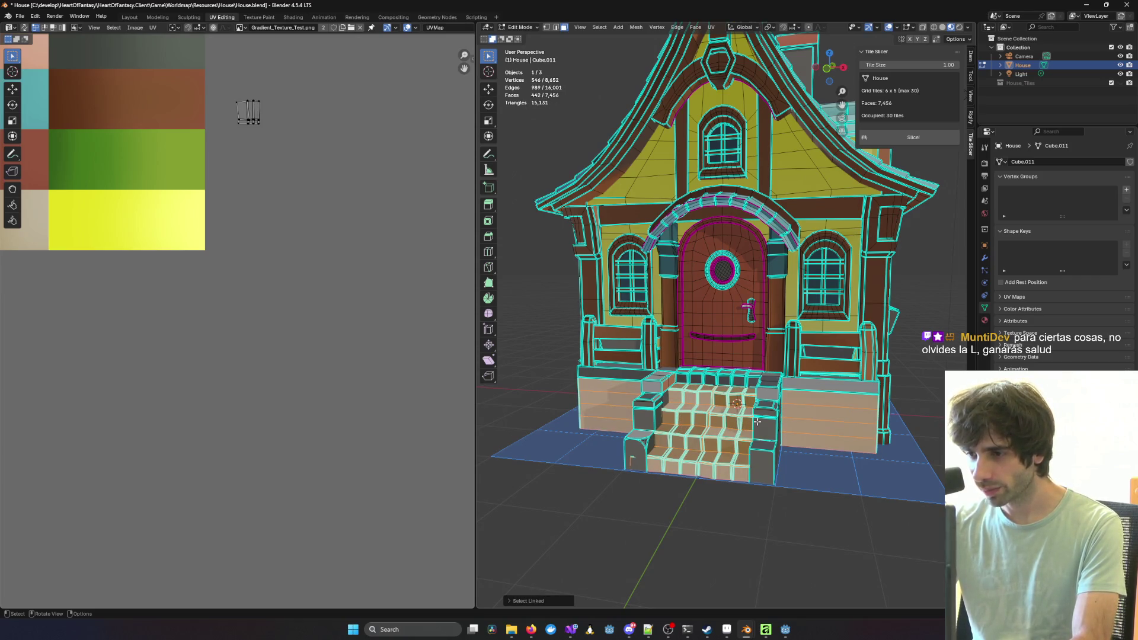
Step: Add the platform, dark side blocks and chimney to the selection and bring up UV mapping in front view
{"action": "key", "text": "l"}
{"action": "key", "text": "l"}
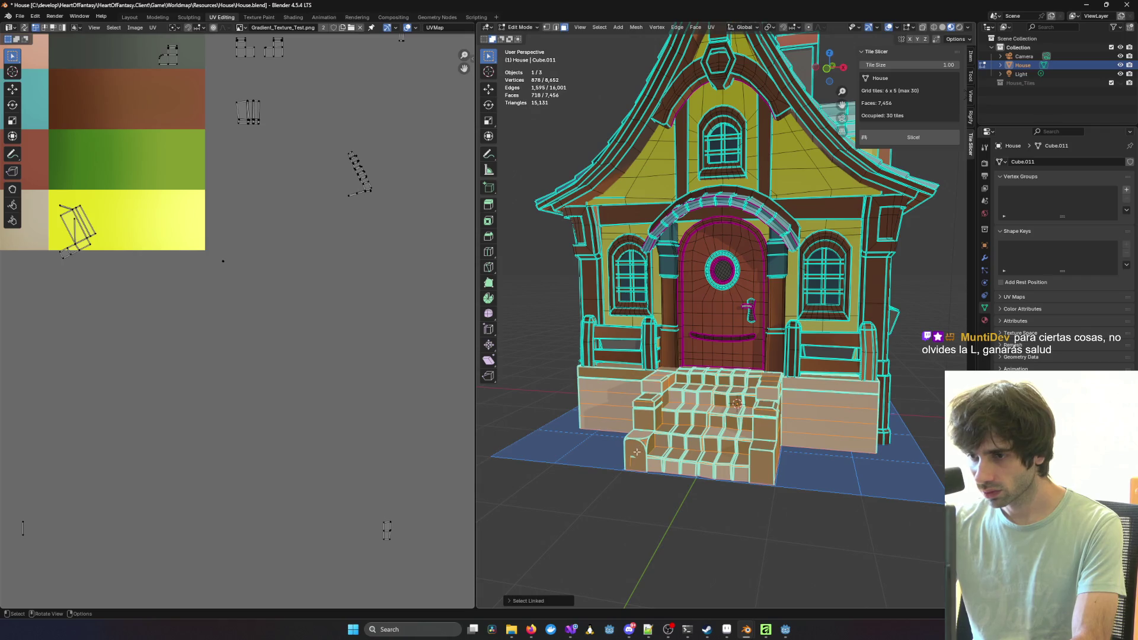
{"action": "mouse_move", "coordinate": [779, 442]}
{"action": "middle_mouse_down"}
{"action": "mouse_move", "coordinate": [741, 451]}
{"action": "mouse_move", "coordinate": [777, 459]}
{"action": "mouse_move", "coordinate": [680, 444]}
{"action": "mouse_move", "coordinate": [748, 460]}
{"action": "middle_mouse_up"}
{"action": "key", "text": "l"}
{"action": "scroll", "coordinate": [753, 461], "scroll_direction": "up", "scroll_amount": 4}
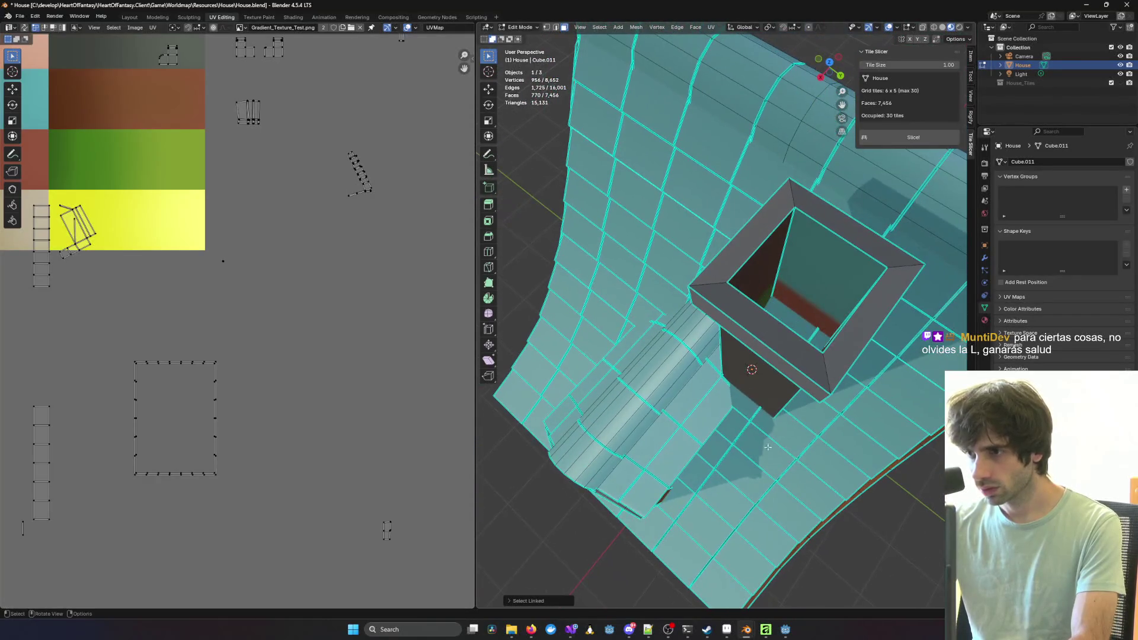
{"action": "key", "text": "l"}
{"action": "scroll", "coordinate": [762, 278], "scroll_direction": "down", "scroll_amount": 5}
{"action": "mouse_move", "coordinate": [762, 279]}
{"action": "middle_mouse_down"}
{"action": "mouse_move", "coordinate": [717, 285]}
{"action": "mouse_move", "coordinate": [682, 308]}
{"action": "mouse_move", "coordinate": [673, 301]}
{"action": "mouse_move", "coordinate": [739, 285]}
{"action": "middle_mouse_up"}
{"action": "scroll", "coordinate": [394, 313], "scroll_direction": "down", "scroll_amount": 3}
{"action": "key", "text": "u"}
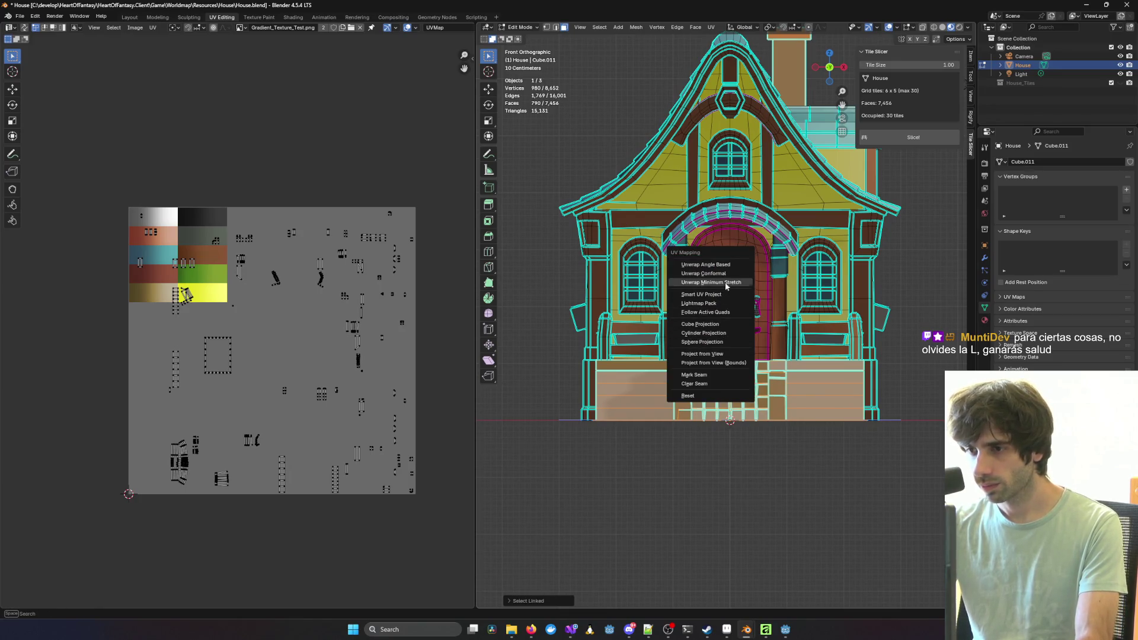
Step: Project the UVs from the front view and rotate the islands 90°
{"action": "left_click", "coordinate": [733, 364]}
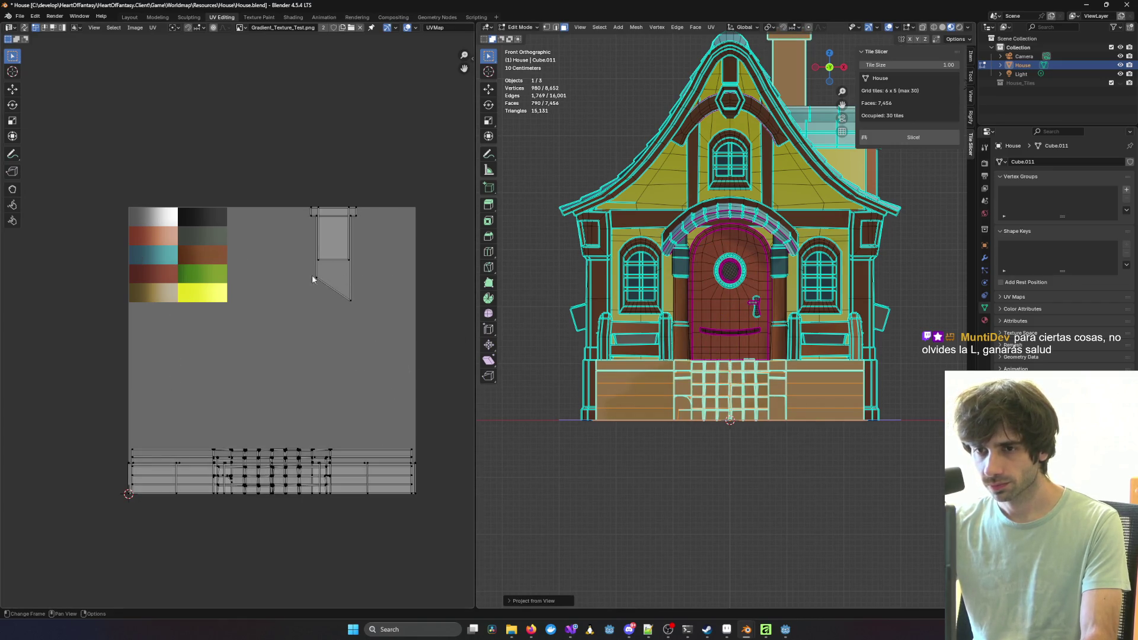
{"action": "mouse_move", "coordinate": [92, 171]}
{"action": "left_mouse_down"}
{"action": "mouse_move", "coordinate": [322, 429]}
{"action": "mouse_move", "coordinate": [434, 501]}
{"action": "left_mouse_up"}
{"action": "key", "text": "r"}
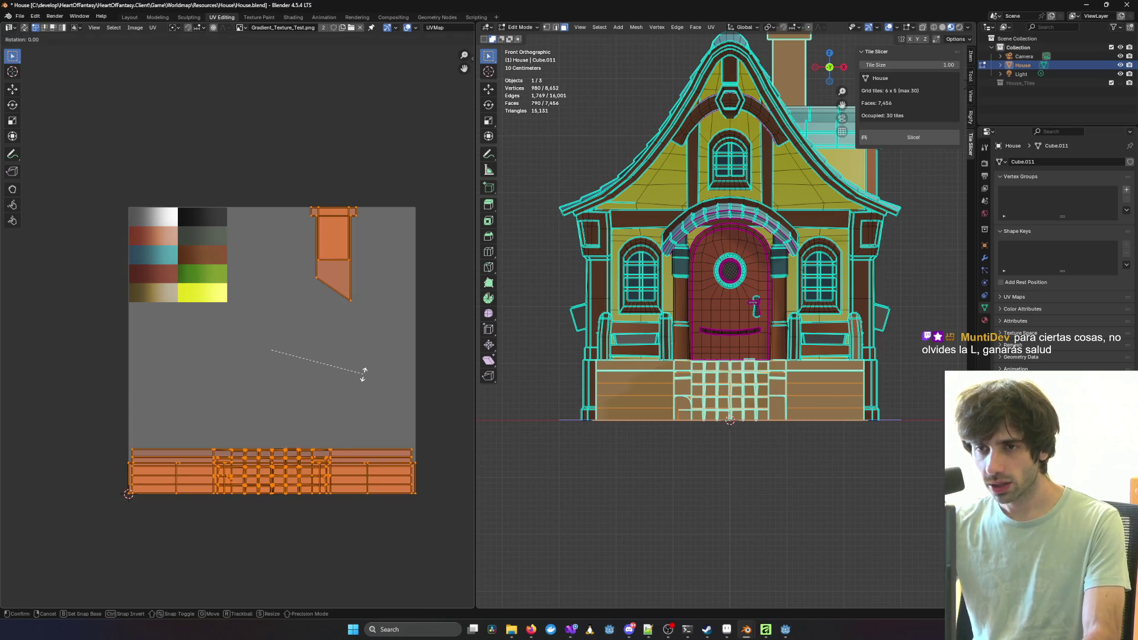
{"action": "left_click", "coordinate": [303, 237]}
{"action": "key", "text": "ctrl+z"}
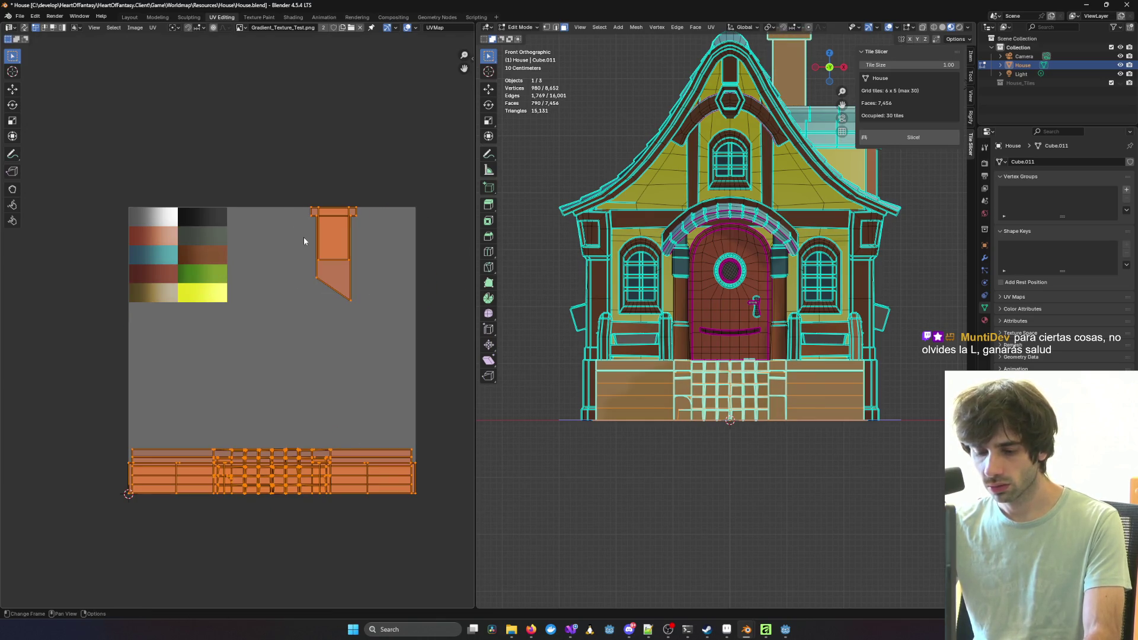
{"action": "key", "text": "r"}
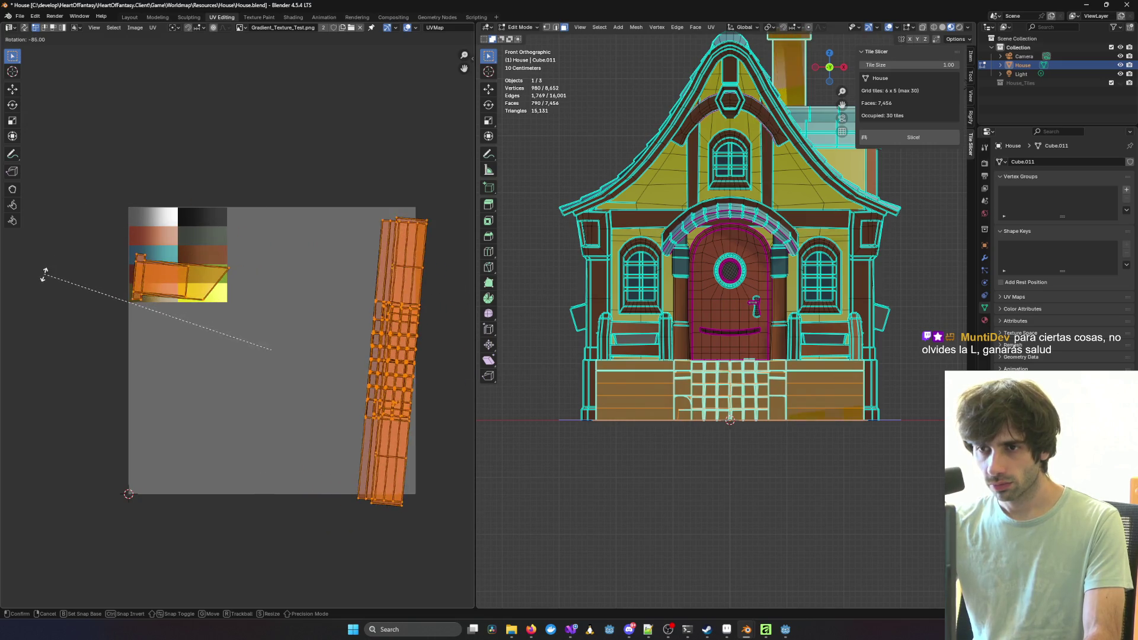
{"action": "left_click", "coordinate": [39, 280]}
Step: Scale the islands, try moving the small island beside the tall one, then undo back
{"action": "key", "text": "s"}
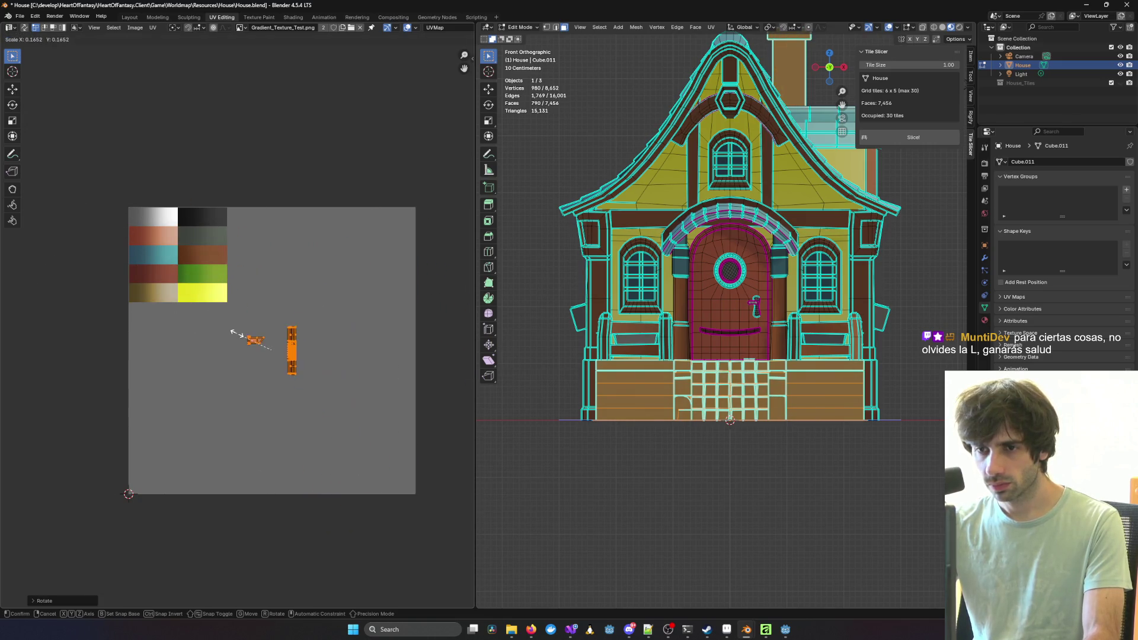
{"action": "left_click", "coordinate": [201, 322]}
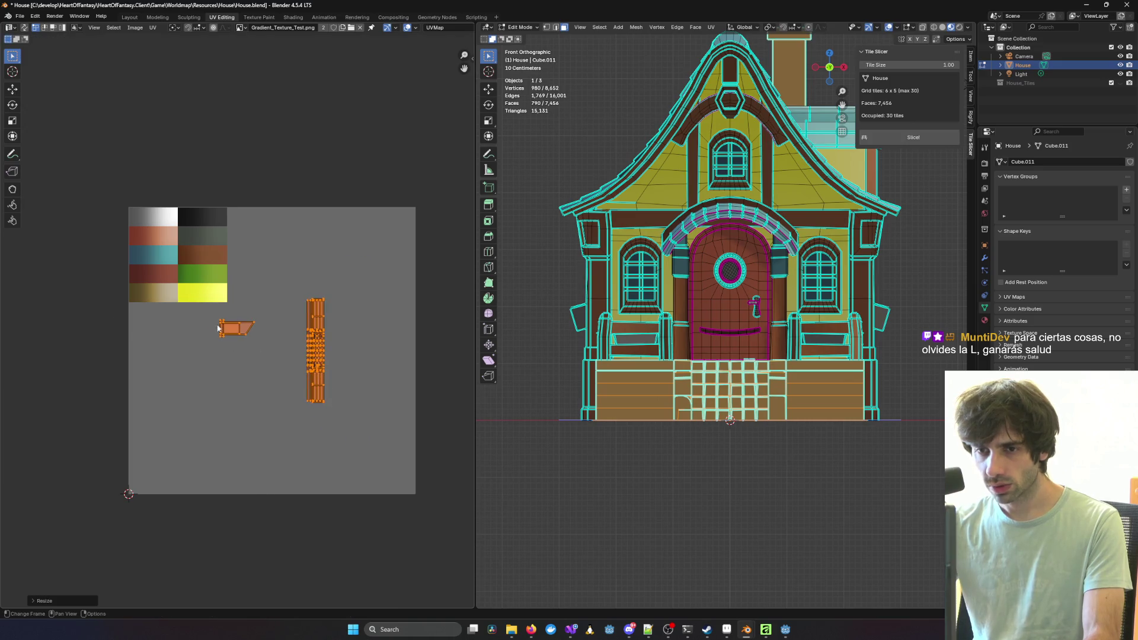
{"action": "left_click", "coordinate": [202, 321]}
{"action": "left_click_drag", "start_coordinate": [202, 319], "coordinate": [284, 356]}
{"action": "key", "text": "g"}
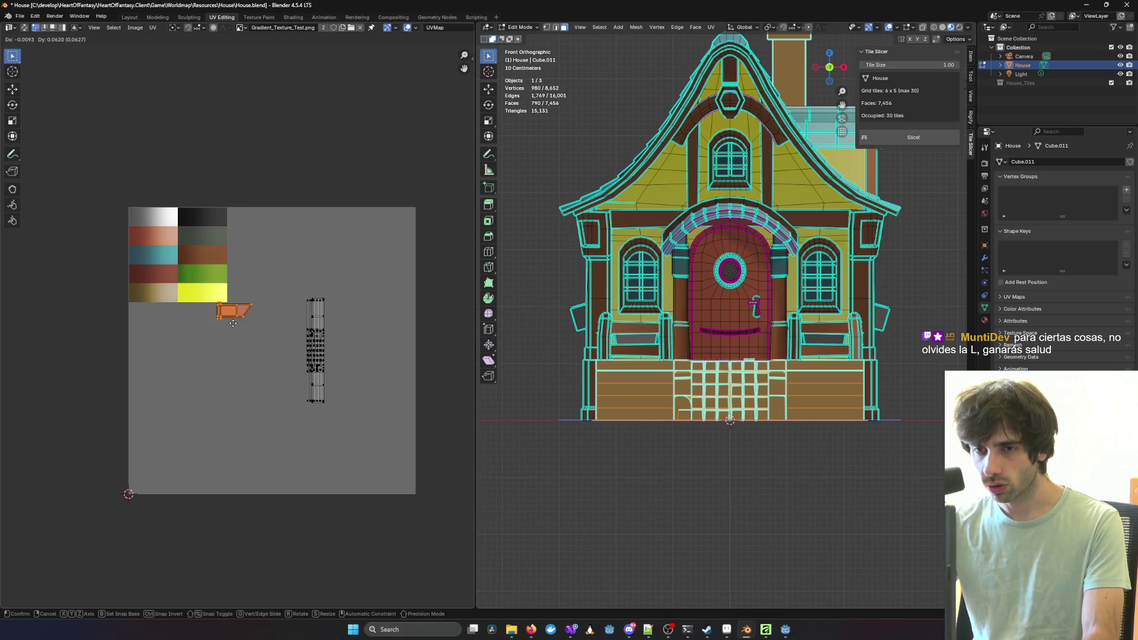
{"action": "key", "text": "Escape"}
{"action": "key", "text": "ctrl+z"}
{"action": "key", "text": "ctrl+z"}
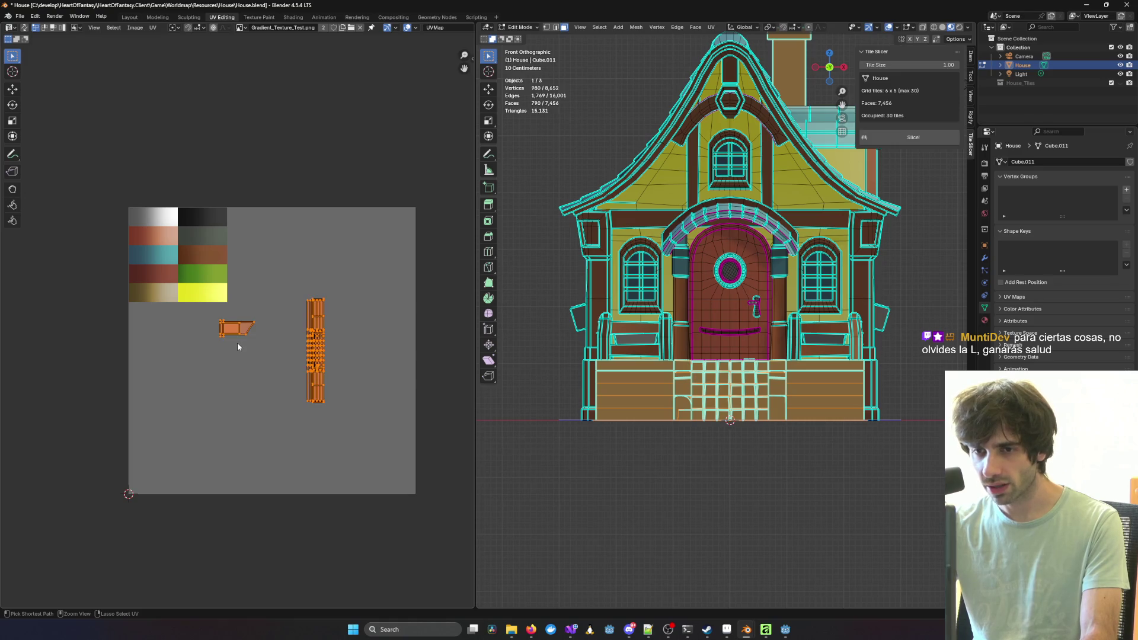
{"action": "key", "text": "ctrl+z"}
Step: Enlarge both door-part UV islands well beyond their earlier size
{"action": "key", "text": "s"}
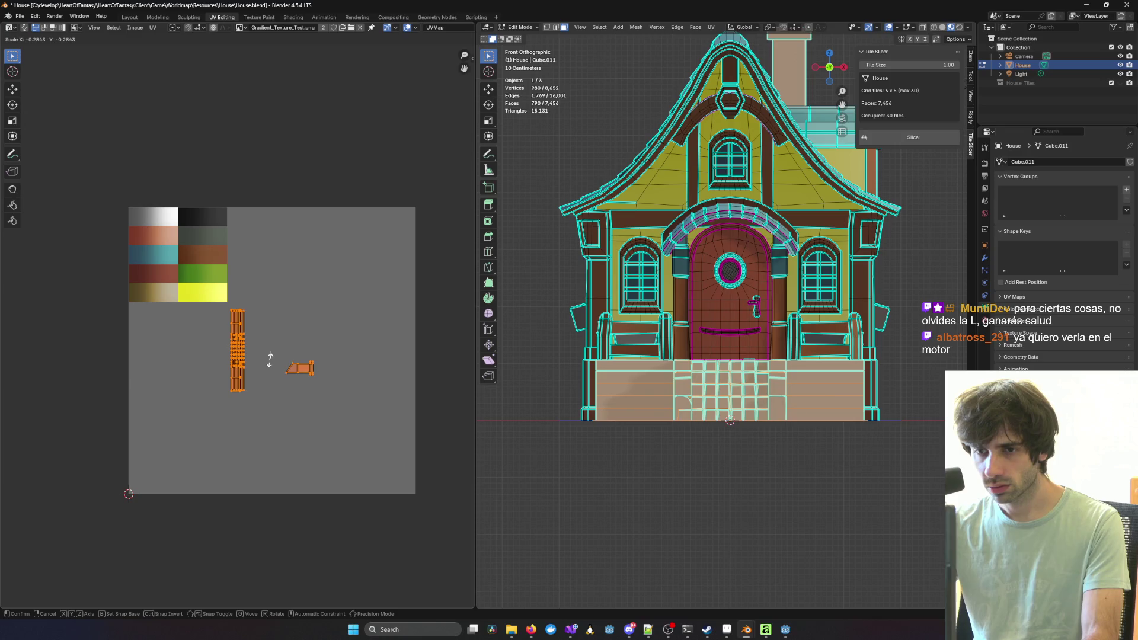
{"action": "key", "text": "Escape"}
{"action": "scroll", "coordinate": [267, 352], "scroll_direction": "up", "scroll_amount": 4}
{"action": "key", "text": "s"}
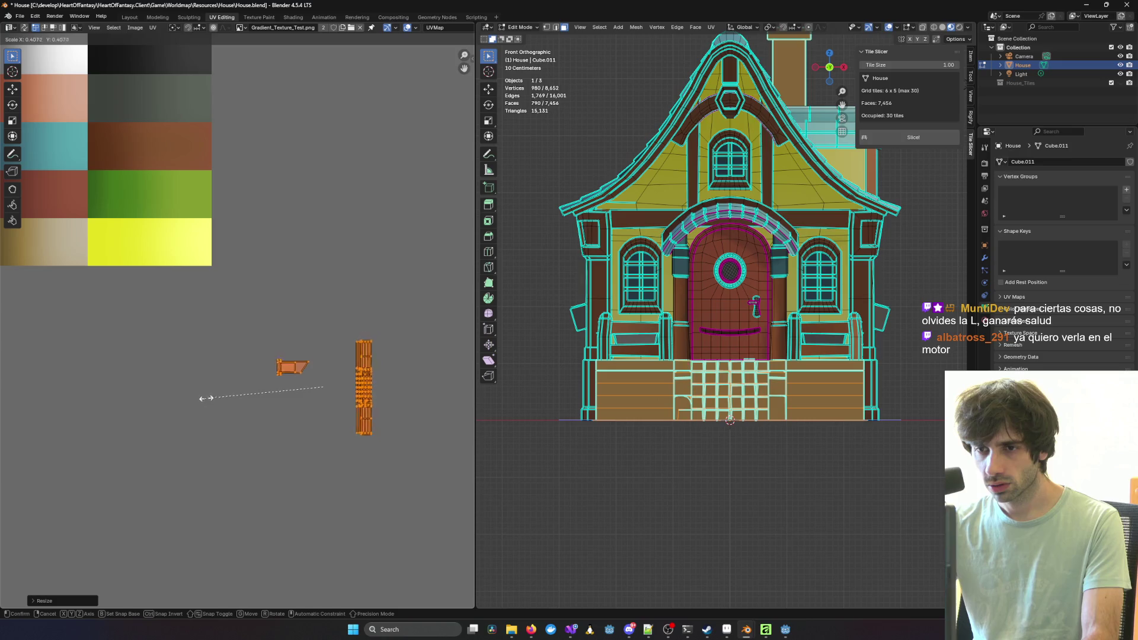
{"action": "left_click", "coordinate": [122, 426]}
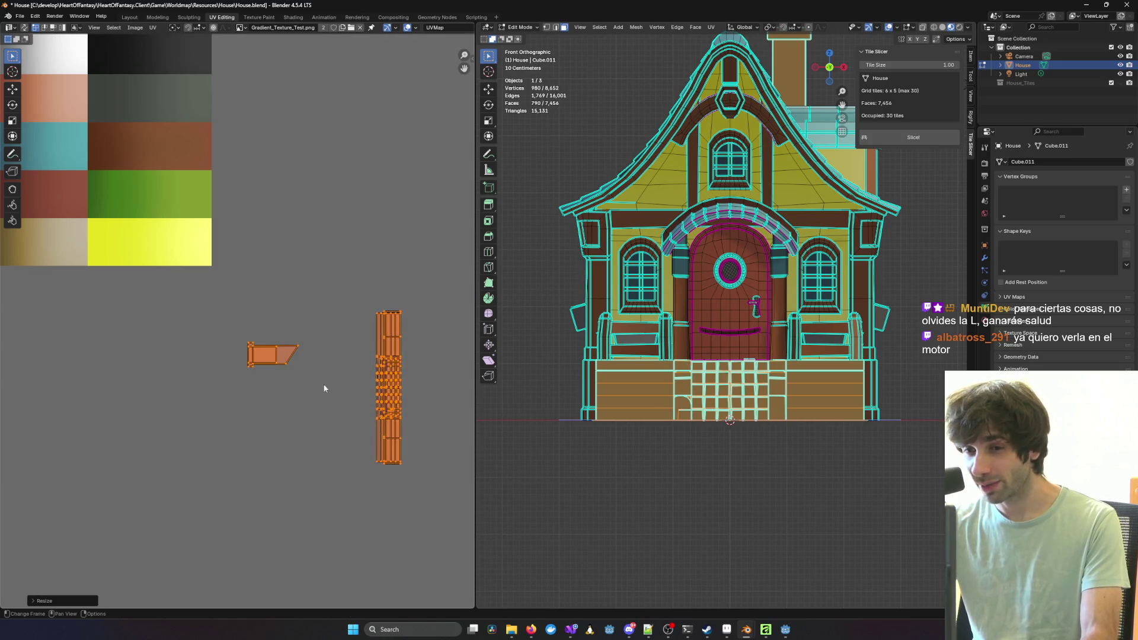
{"action": "key", "text": "s"}
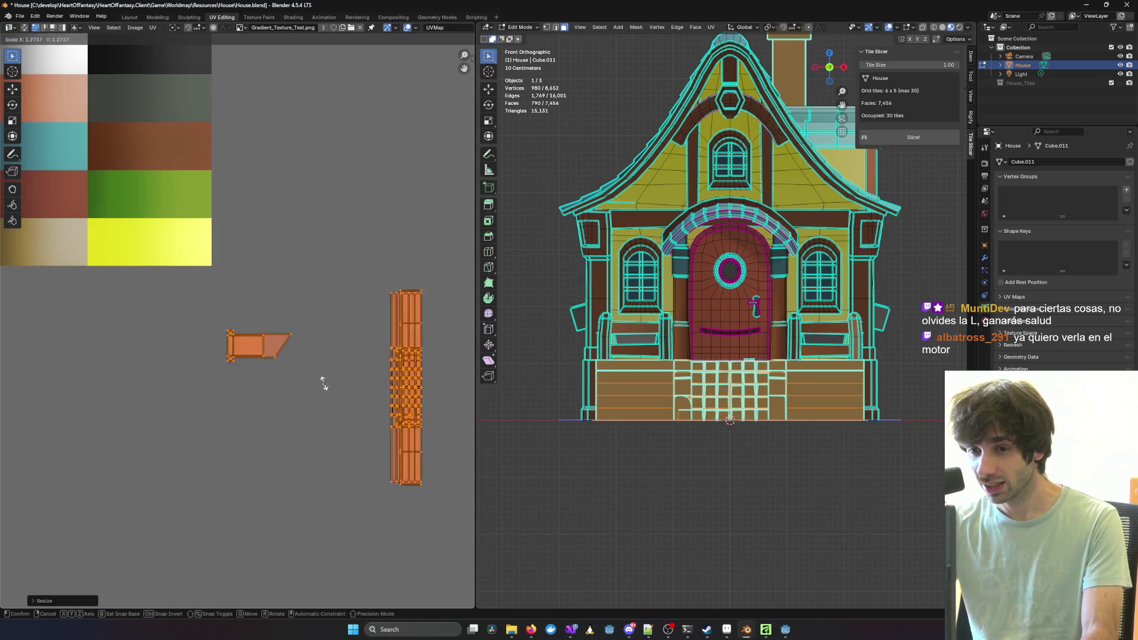
{"action": "left_click", "coordinate": [279, 394]}
{"action": "scroll", "coordinate": [119, 386], "scroll_direction": "down", "scroll_amount": 4}
{"action": "scroll", "coordinate": [119, 386], "scroll_direction": "down", "scroll_amount": 7}
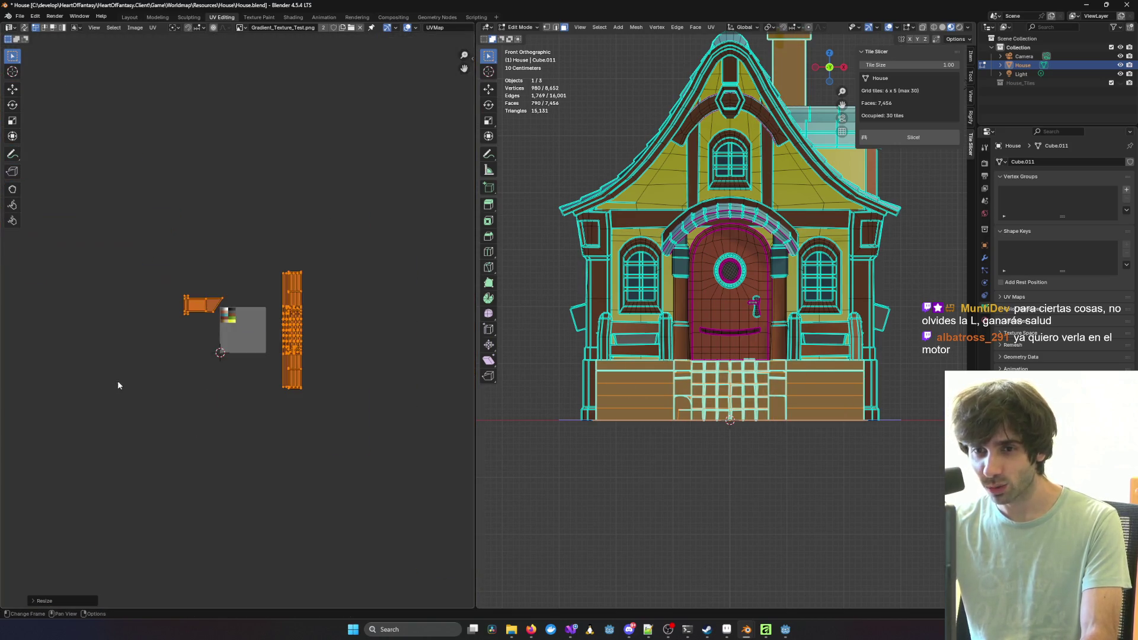
Step: Shrink the UV islands about fourfold and move them over the colour palette
{"action": "key", "text": "s"}
{"action": "left_click", "coordinate": [190, 339]}
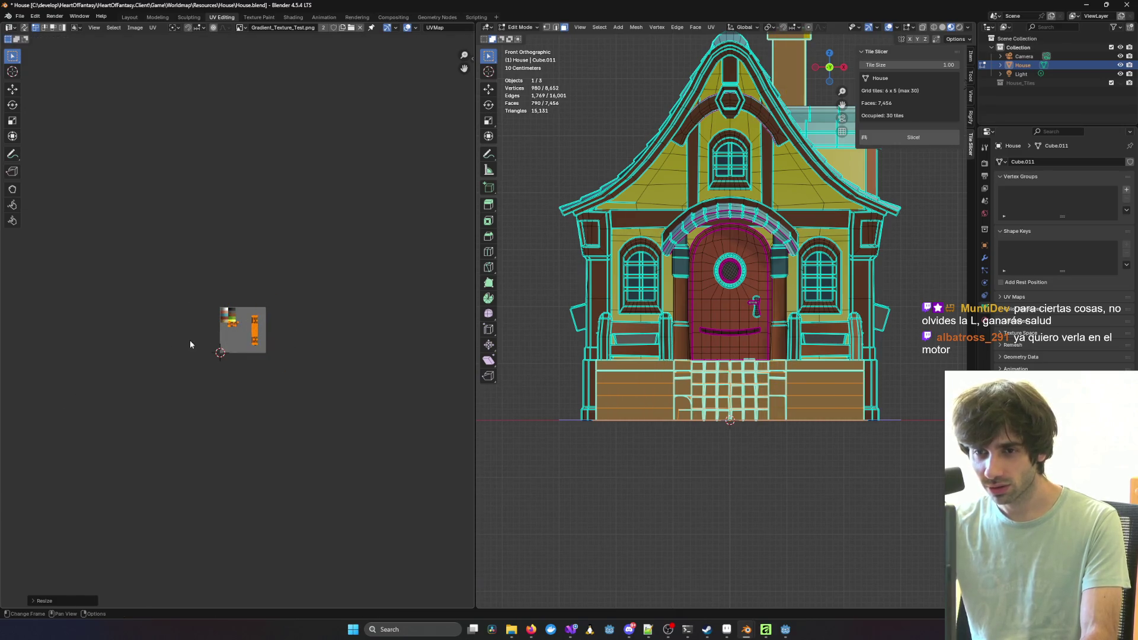
{"action": "scroll", "coordinate": [200, 330], "scroll_direction": "up", "scroll_amount": 6}
{"action": "scroll", "coordinate": [200, 330], "scroll_direction": "up", "scroll_amount": 2}
{"action": "scroll", "coordinate": [98, 352], "scroll_direction": "down", "scroll_amount": 2}
{"action": "key", "text": "s"}
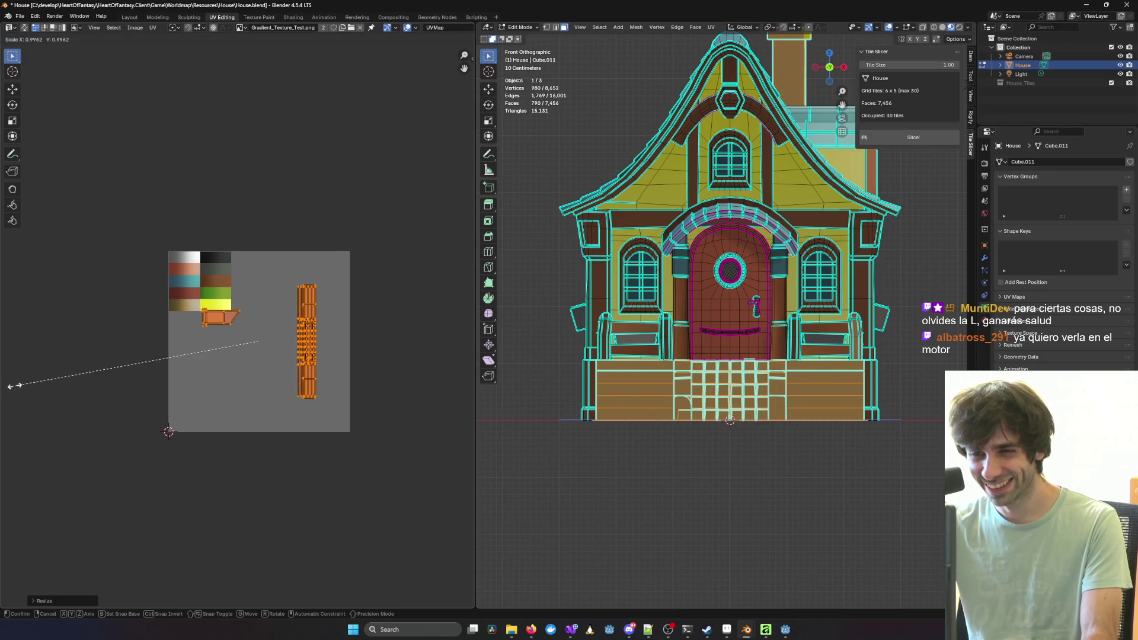
{"action": "left_click", "coordinate": [167, 368]}
{"action": "key", "text": "g"}
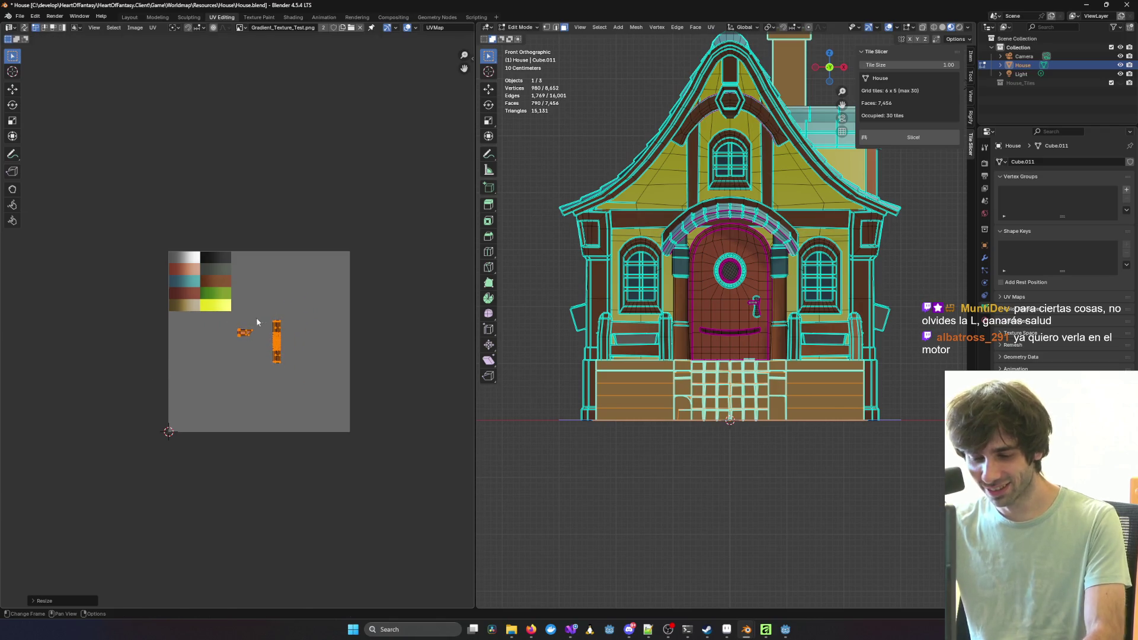
{"action": "left_click", "coordinate": [209, 249]}
{"action": "scroll", "coordinate": [209, 249], "scroll_direction": "up", "scroll_amount": 6}
{"action": "middle_click_drag", "start_coordinate": [179, 129], "coordinate": [375, 386]}
{"action": "scroll", "coordinate": [116, 422], "scroll_direction": "down", "scroll_amount": 2}
Step: Shrink the islands to a quarter and fine-fit them inside the top-left grey-to-white tile
{"action": "key", "text": "s"}
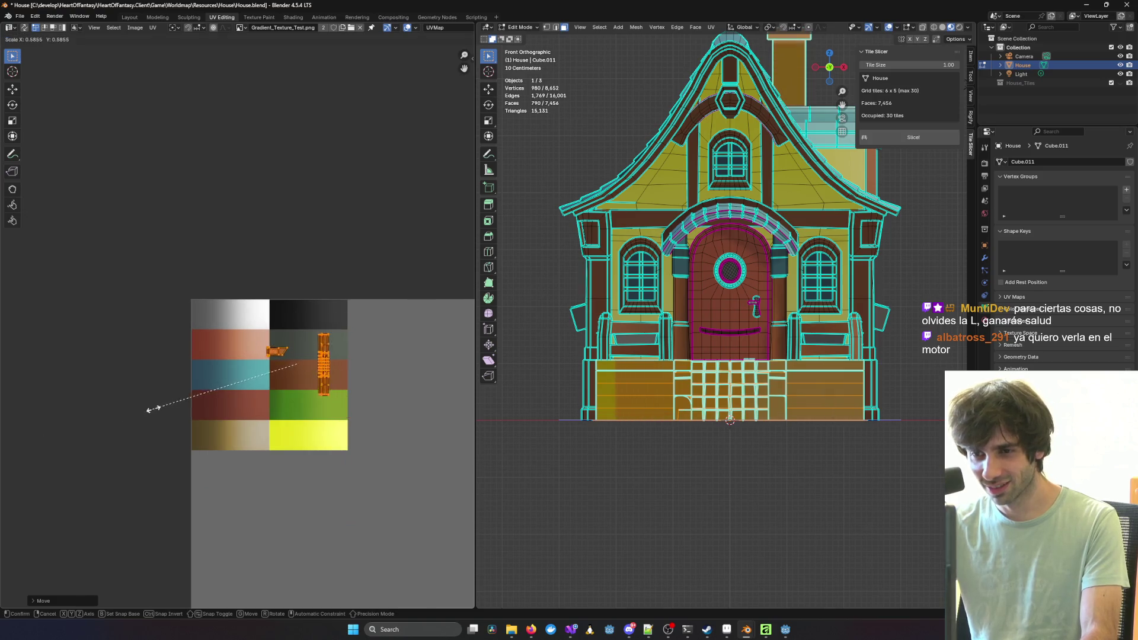
{"action": "left_click", "coordinate": [227, 391]}
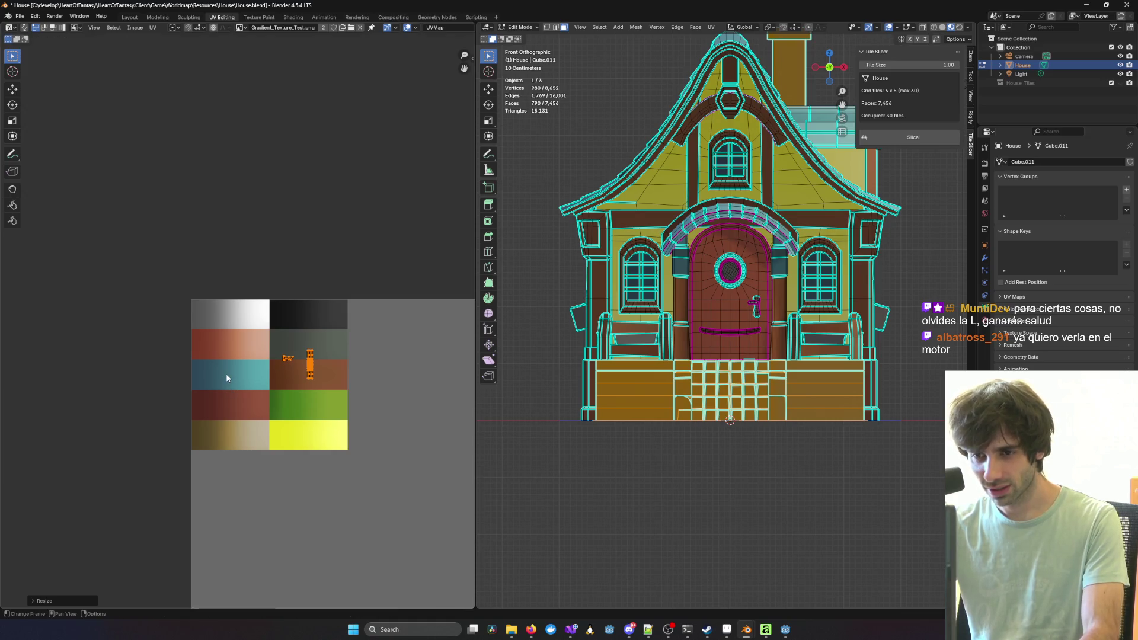
{"action": "key", "text": "g"}
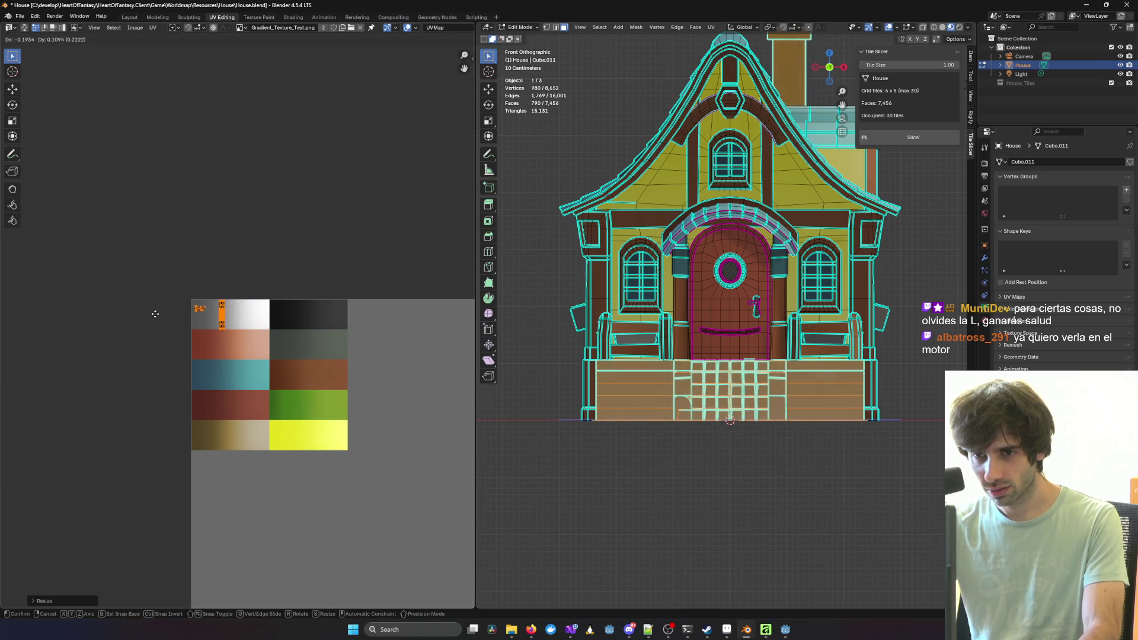
{"action": "left_click", "coordinate": [153, 312]}
{"action": "key", "text": "s"}
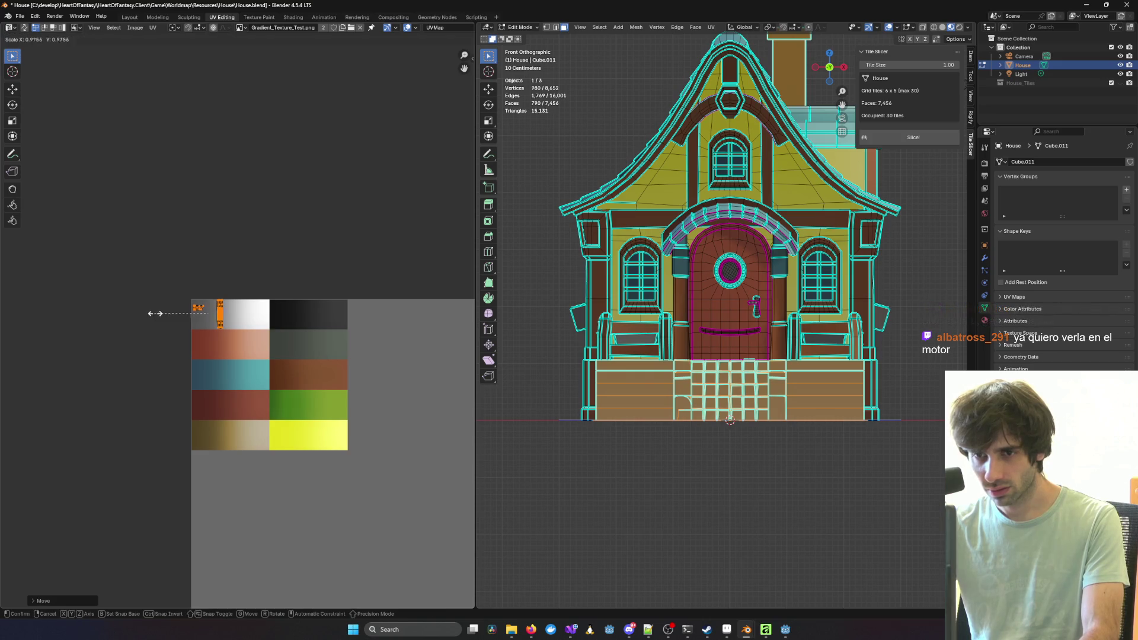
{"action": "left_click", "coordinate": [161, 315]}
{"action": "scroll", "coordinate": [161, 315], "scroll_direction": "up", "scroll_amount": 5}
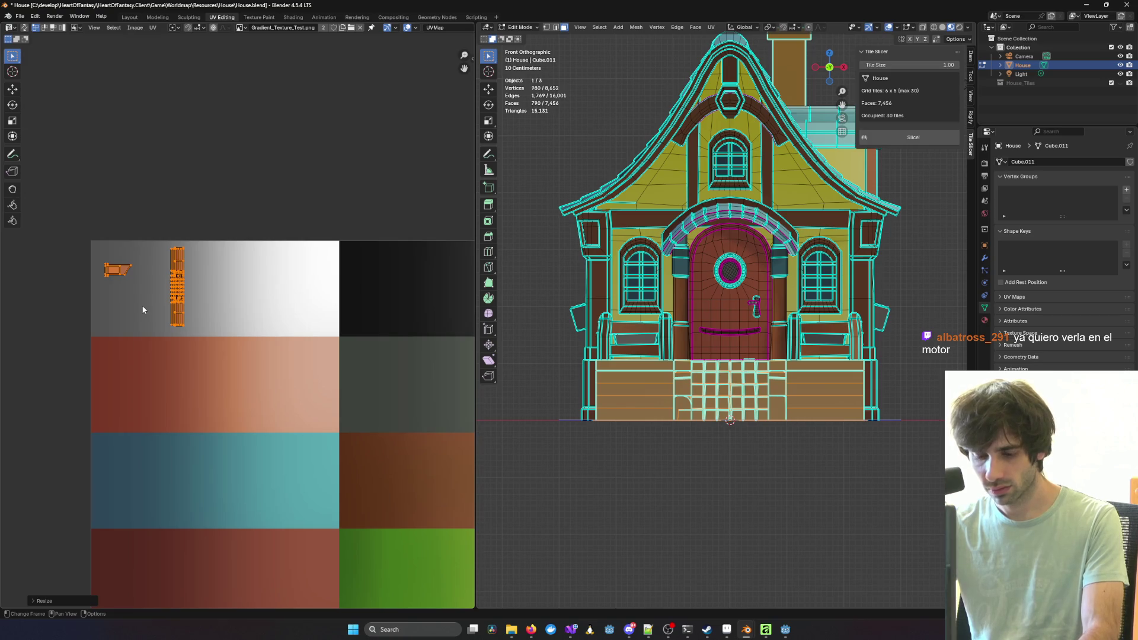
{"action": "key", "text": "s"}
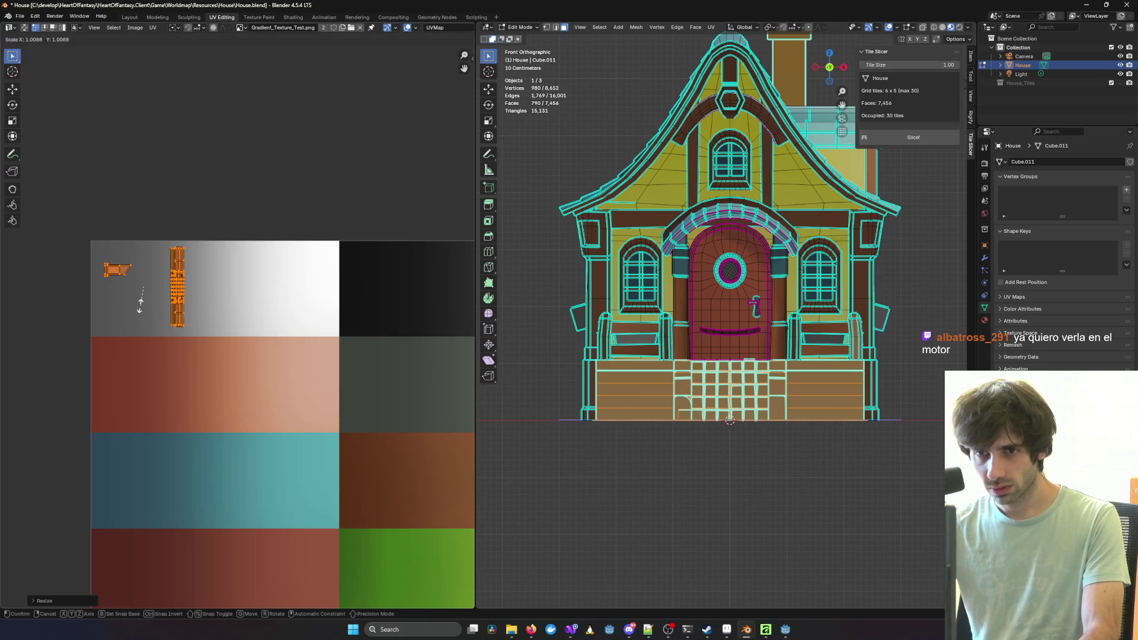
{"action": "left_click", "coordinate": [138, 311]}
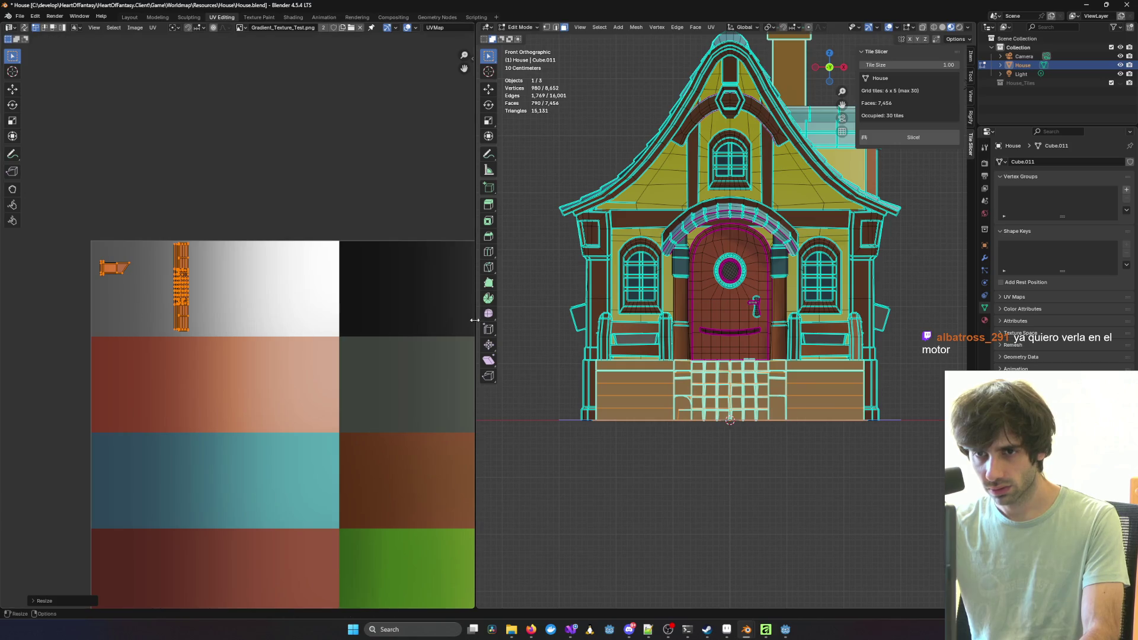
{"action": "middle_click_drag", "start_coordinate": [925, 265], "coordinate": [859, 278]}
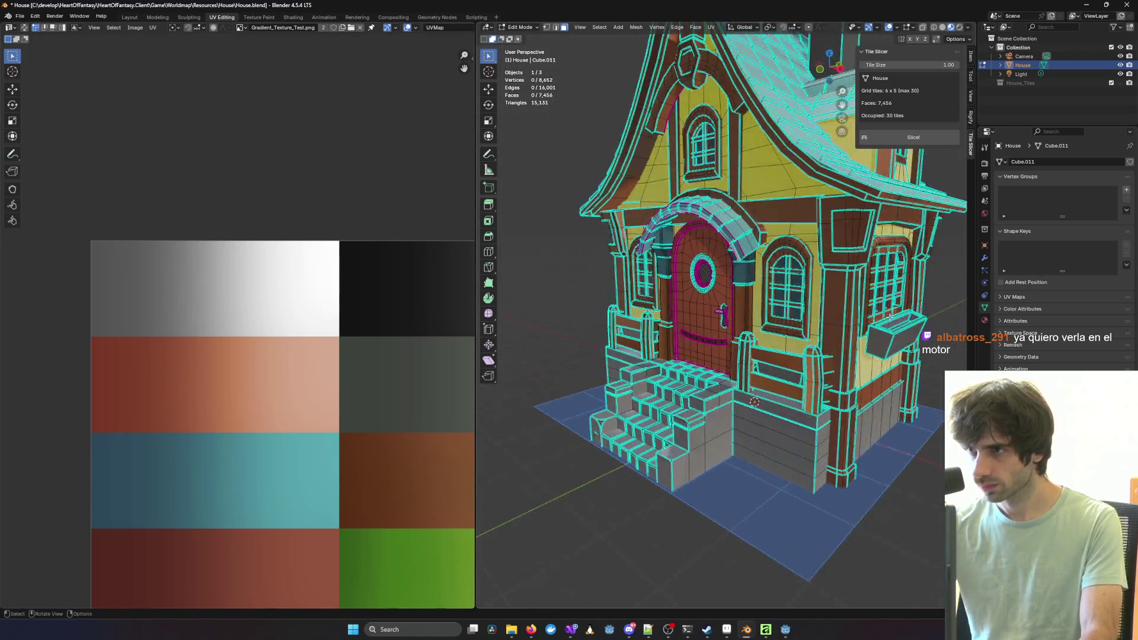
{"action": "scroll", "coordinate": [859, 278], "scroll_direction": "down", "scroll_amount": 3}
{"action": "right_click", "coordinate": [856, 317]}
{"action": "key", "text": "Escape"}
{"action": "key", "text": "1"}
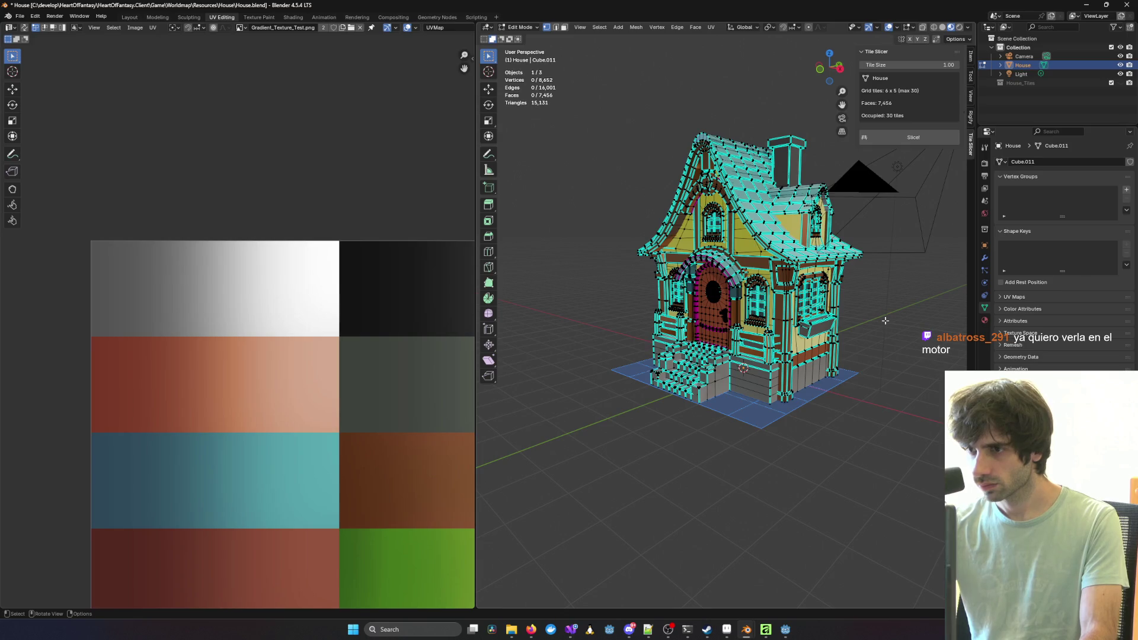
{"action": "key", "text": "Tab"}
{"action": "mouse_move", "coordinate": [854, 357]}
{"action": "middle_mouse_down"}
{"action": "mouse_move", "coordinate": [567, 374]}
{"action": "mouse_move", "coordinate": [798, 336]}
{"action": "mouse_move", "coordinate": [712, 350]}
{"action": "mouse_move", "coordinate": [900, 356]}
{"action": "mouse_move", "coordinate": [873, 325]}
{"action": "mouse_move", "coordinate": [813, 345]}
{"action": "mouse_move", "coordinate": [847, 333]}
{"action": "mouse_move", "coordinate": [795, 315]}
{"action": "mouse_move", "coordinate": [512, 301]}
{"action": "mouse_move", "coordinate": [735, 286]}
{"action": "mouse_move", "coordinate": [652, 310]}
{"action": "mouse_move", "coordinate": [889, 374]}
{"action": "mouse_move", "coordinate": [808, 358]}
{"action": "mouse_move", "coordinate": [560, 351]}
{"action": "mouse_move", "coordinate": [893, 330]}
{"action": "mouse_move", "coordinate": [792, 305]}
{"action": "mouse_move", "coordinate": [740, 376]}
{"action": "mouse_move", "coordinate": [794, 359]}
{"action": "mouse_move", "coordinate": [712, 276]}
{"action": "mouse_move", "coordinate": [699, 244]}
{"action": "mouse_move", "coordinate": [701, 256]}
{"action": "middle_mouse_up"}
{"action": "left_click", "coordinate": [898, 374]}
{"action": "left_click", "coordinate": [664, 161]}
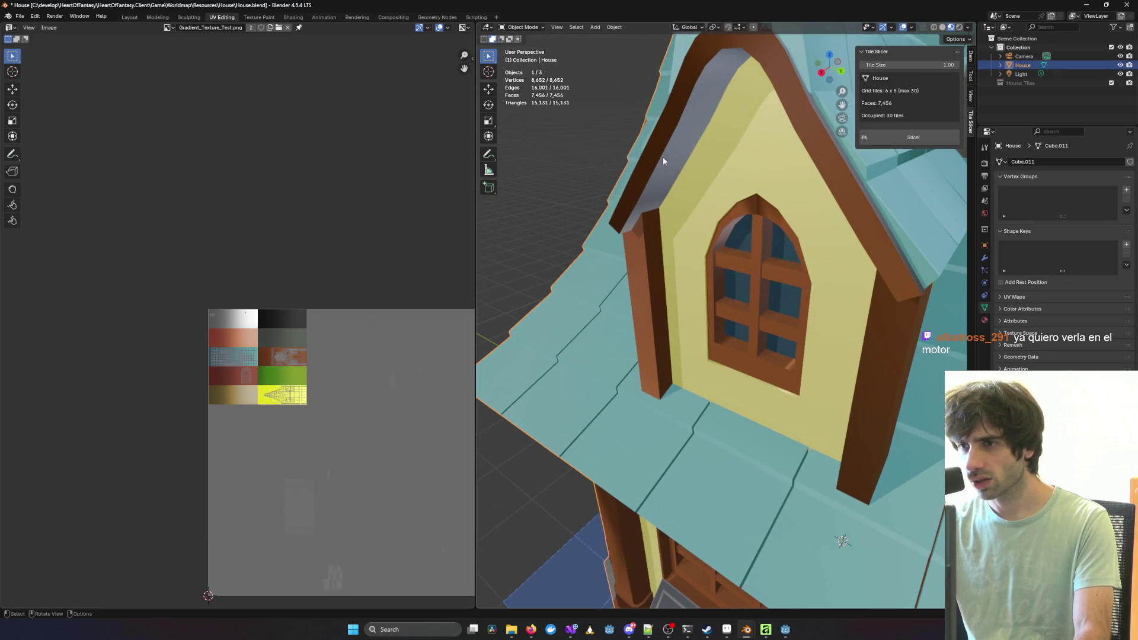
{"action": "mouse_move", "coordinate": [673, 172]}
{"action": "middle_mouse_down"}
{"action": "mouse_move", "coordinate": [724, 170]}
{"action": "mouse_move", "coordinate": [596, 198]}
{"action": "mouse_move", "coordinate": [699, 196]}
{"action": "mouse_move", "coordinate": [782, 136]}
{"action": "middle_mouse_up"}
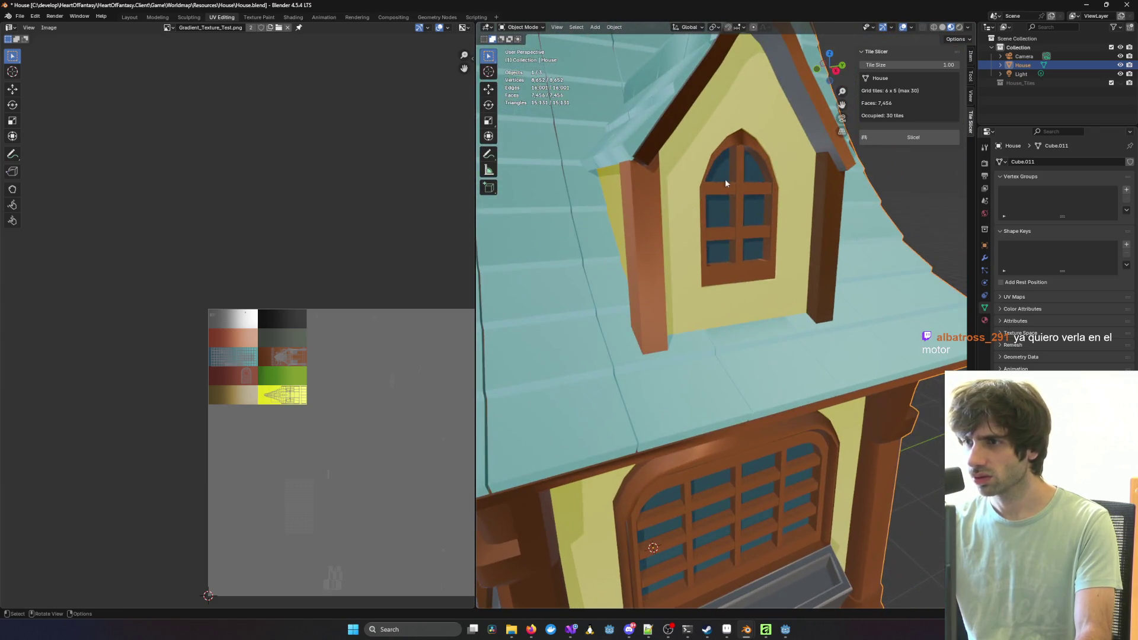
{"action": "key", "text": "Tab"}
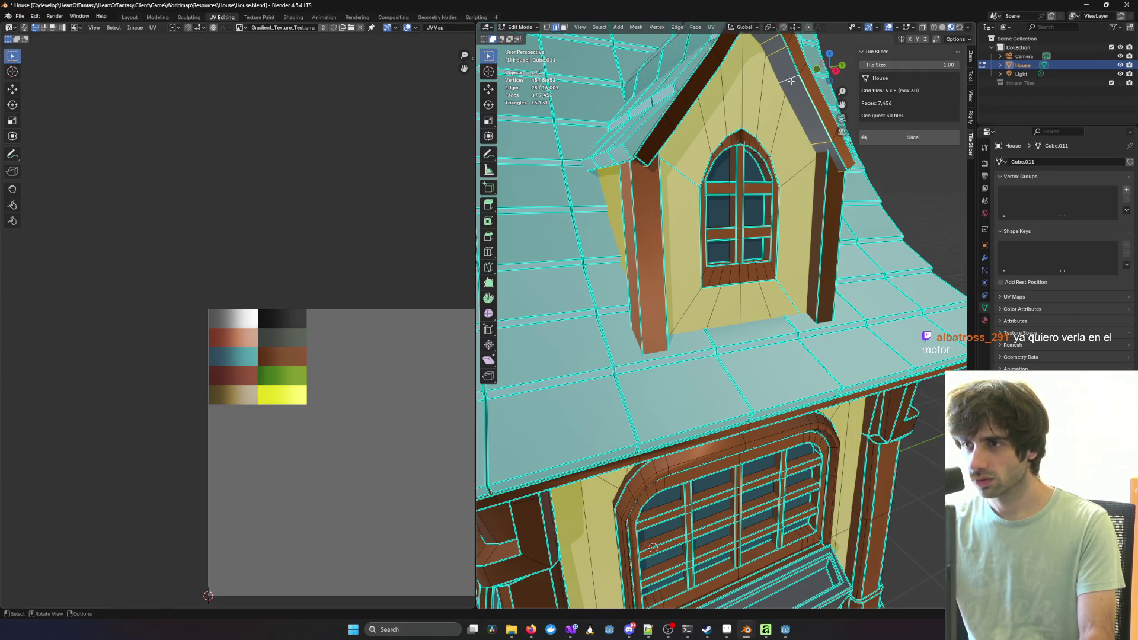
Step: Select only the dormer's gable trim strip
{"action": "key", "text": "alt+a"}
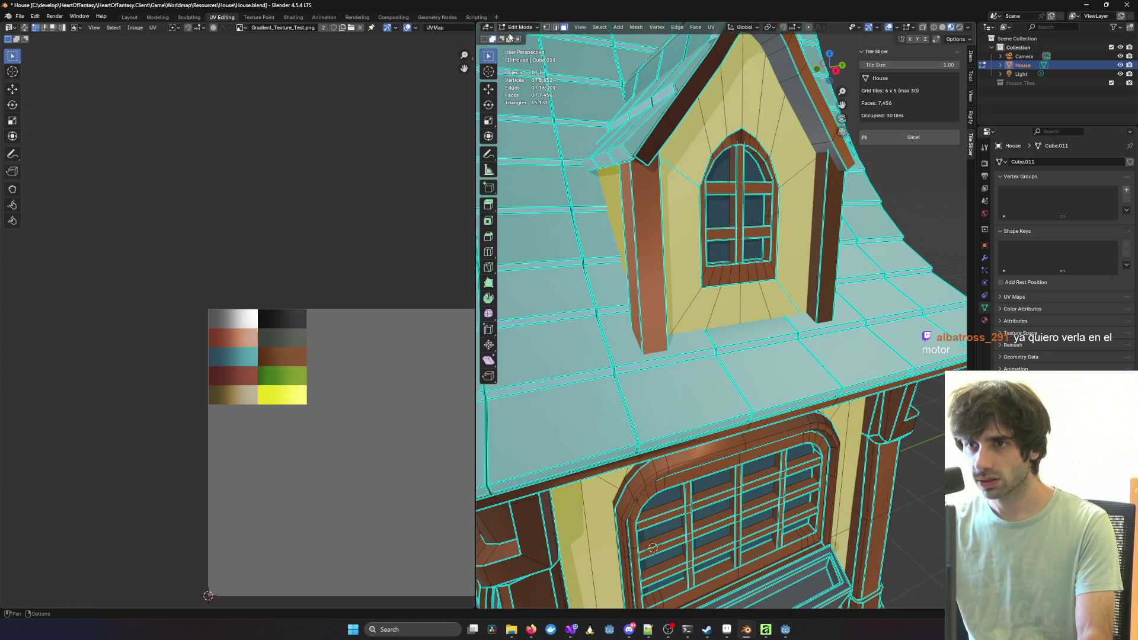
{"action": "left_click", "coordinate": [787, 79], "text": "alt"}
{"action": "mouse_move", "coordinate": [805, 95]}
{"action": "middle_mouse_down"}
{"action": "mouse_move", "coordinate": [771, 98]}
{"action": "mouse_move", "coordinate": [819, 95]}
{"action": "mouse_move", "coordinate": [624, 91]}
{"action": "mouse_move", "coordinate": [625, 71]}
{"action": "mouse_move", "coordinate": [573, 46]}
{"action": "mouse_move", "coordinate": [774, 138]}
{"action": "middle_mouse_up"}
Step: Move the trim strip's UV island onto the brown swatch and clear the selection
{"action": "scroll", "coordinate": [426, 410], "scroll_direction": "up", "scroll_amount": 3}
{"action": "middle_click_drag", "start_coordinate": [439, 394], "coordinate": [270, 328]}
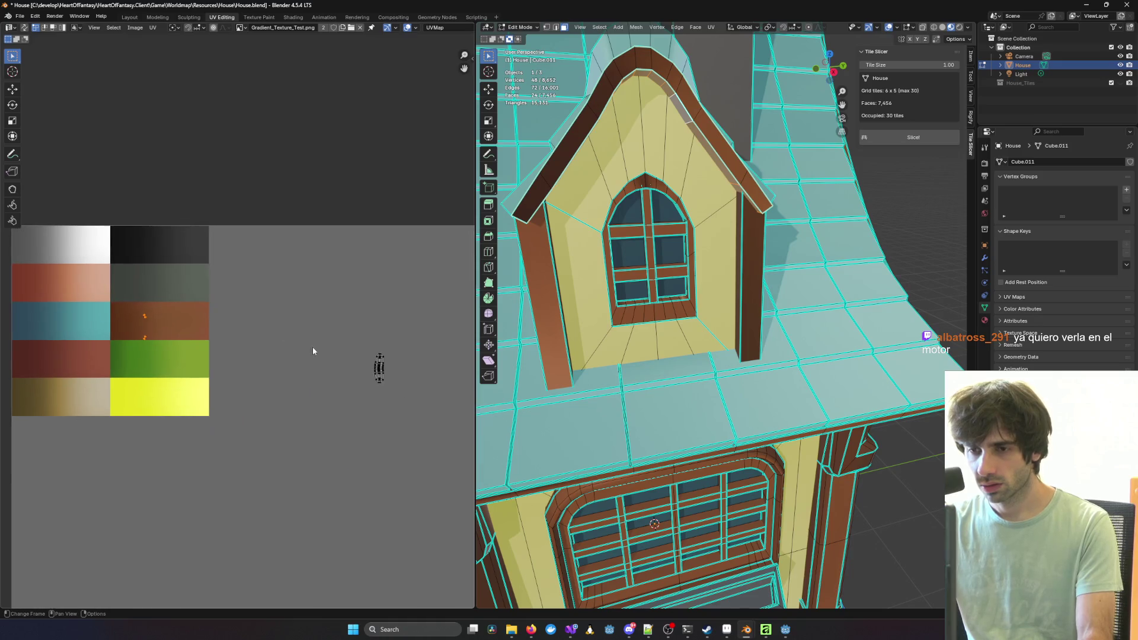
{"action": "left_click_drag", "start_coordinate": [375, 368], "coordinate": [381, 380]}
{"action": "key", "text": "g"}
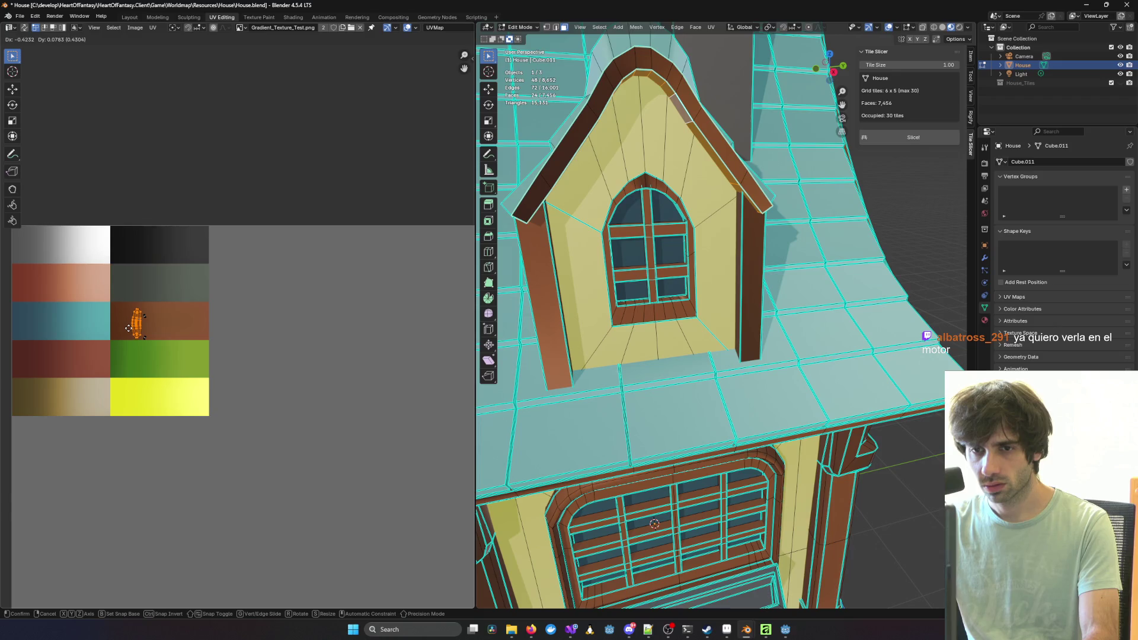
{"action": "left_click", "coordinate": [129, 327]}
{"action": "left_click", "coordinate": [934, 202]}
{"action": "mouse_move", "coordinate": [933, 201]}
{"action": "middle_mouse_down"}
{"action": "mouse_move", "coordinate": [831, 185]}
{"action": "mouse_move", "coordinate": [760, 303]}
{"action": "middle_mouse_up"}
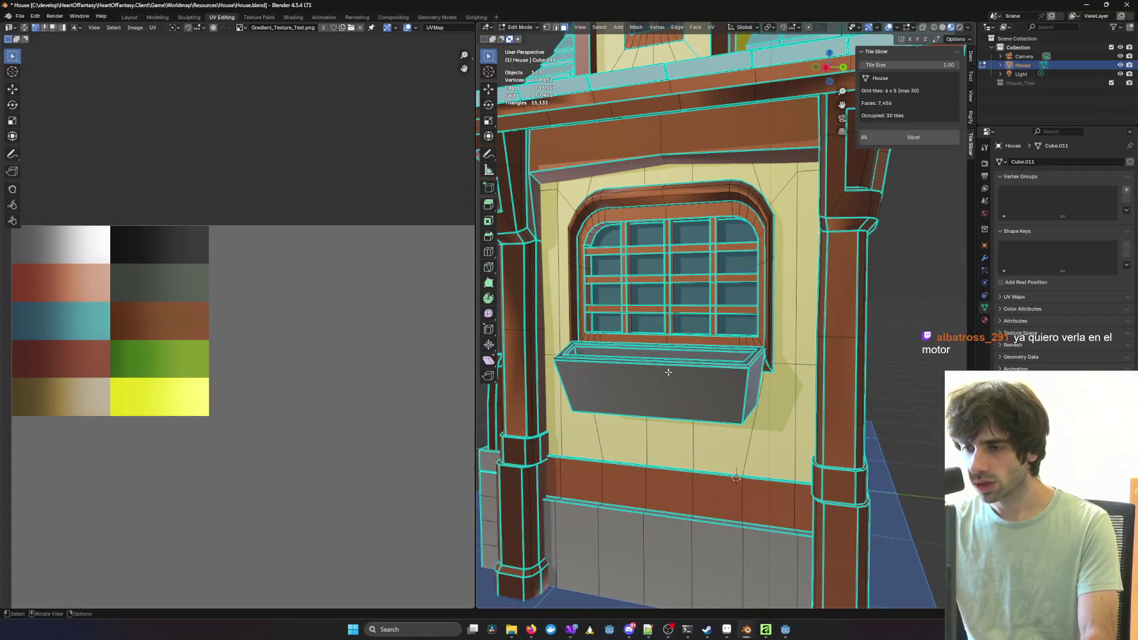
Step: Select both parts of the window box and project its UVs from a flat side view
{"action": "key", "text": "l"}
{"action": "middle_click_drag", "start_coordinate": [668, 372], "coordinate": [801, 330]}
{"action": "key", "text": "l"}
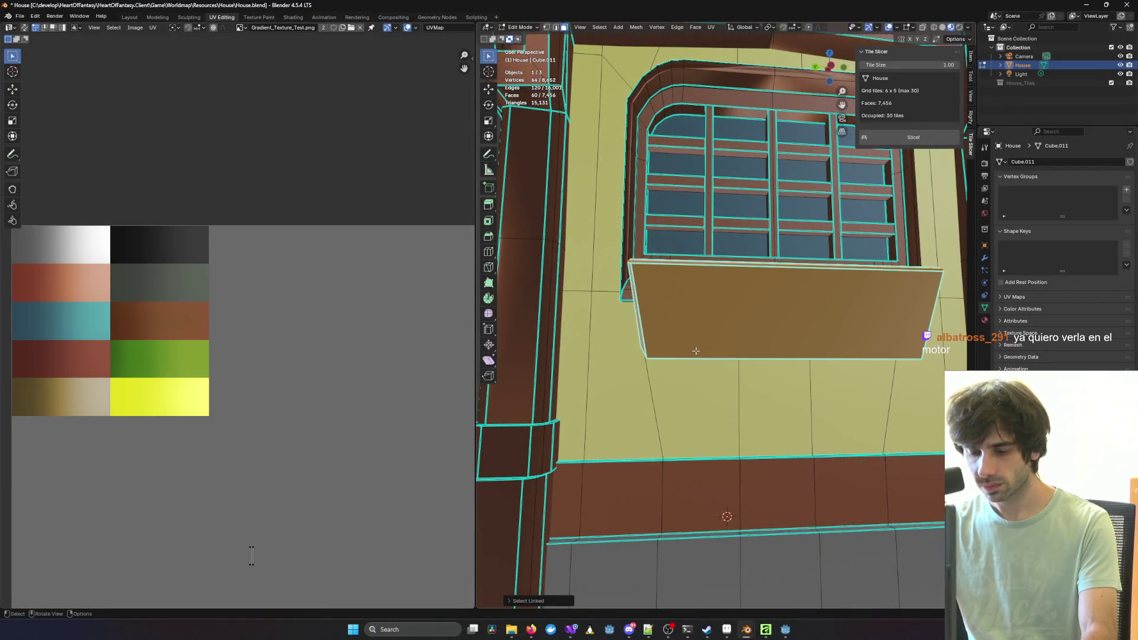
{"action": "mouse_move", "coordinate": [737, 354]}
{"action": "middle_mouse_down", "text": "alt"}
{"action": "mouse_move", "coordinate": [592, 355]}
{"action": "mouse_move", "coordinate": [746, 371]}
{"action": "middle_mouse_up", "text": "alt"}
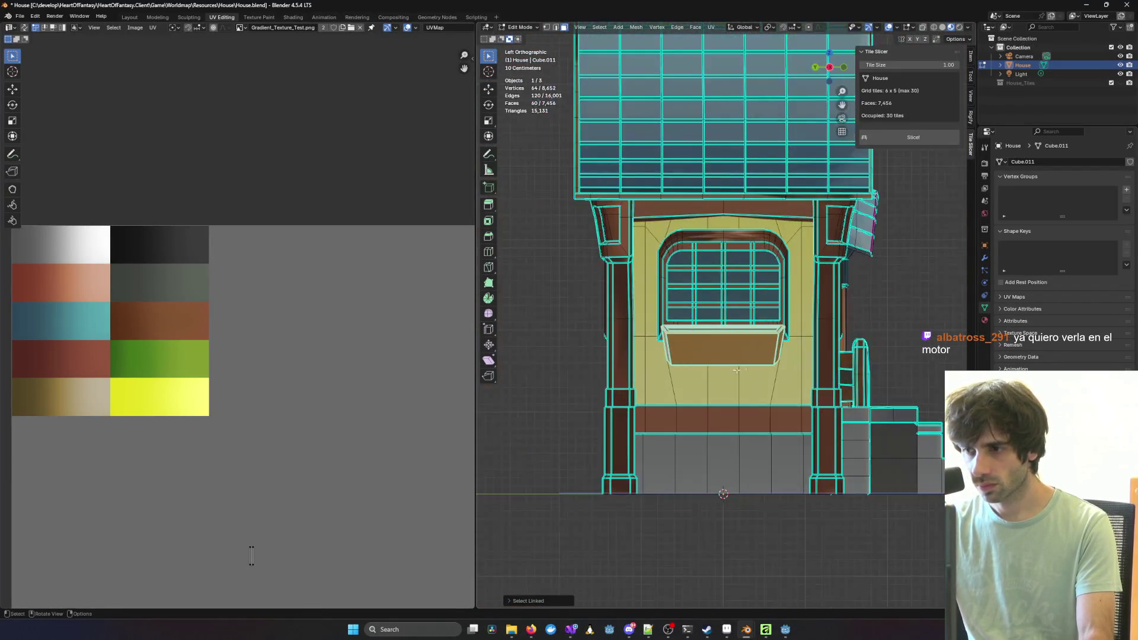
{"action": "key", "text": "u"}
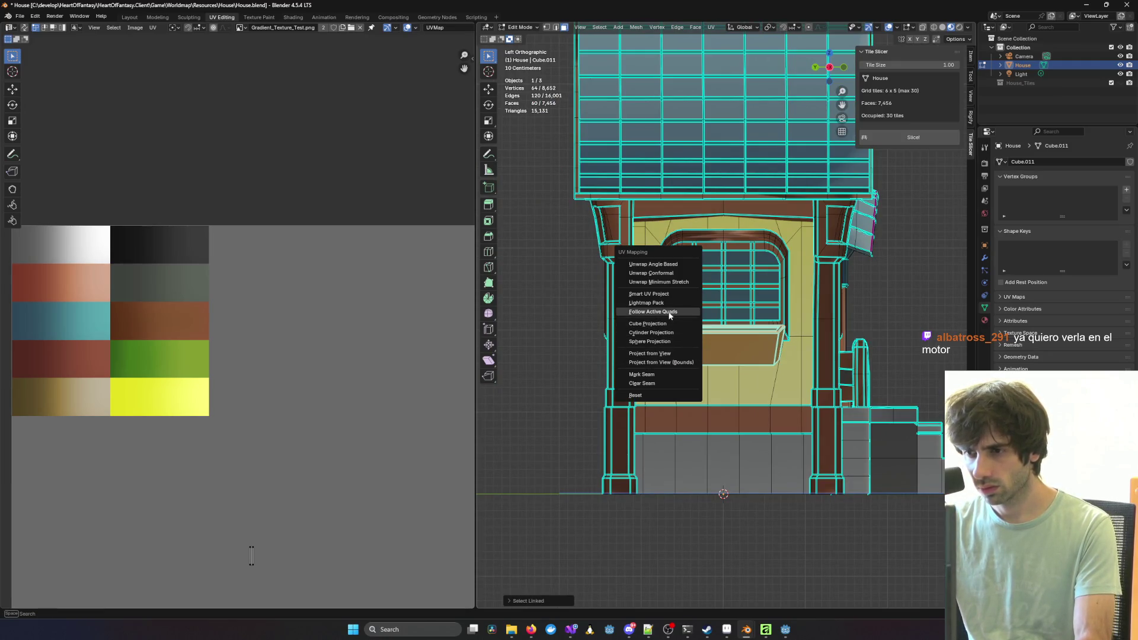
{"action": "left_click", "coordinate": [672, 356]}
Step: Shrink the window box UV island and rotate it 90 degrees upright
{"action": "left_click_drag", "start_coordinate": [178, 450], "coordinate": [396, 596]}
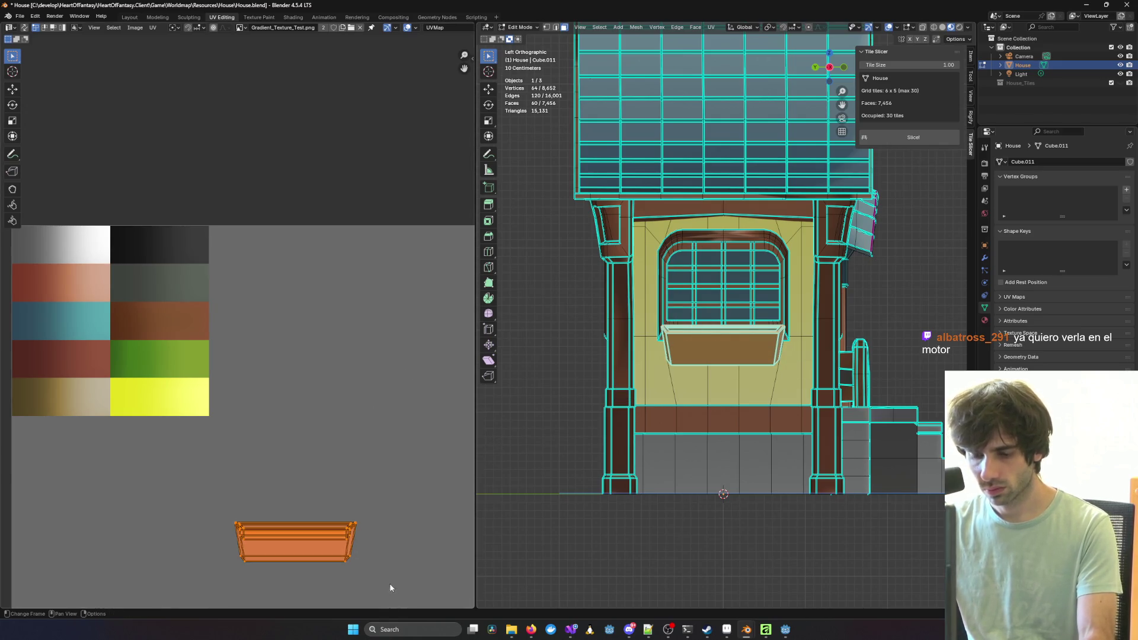
{"action": "key", "text": "g"}
{"action": "key", "text": "s"}
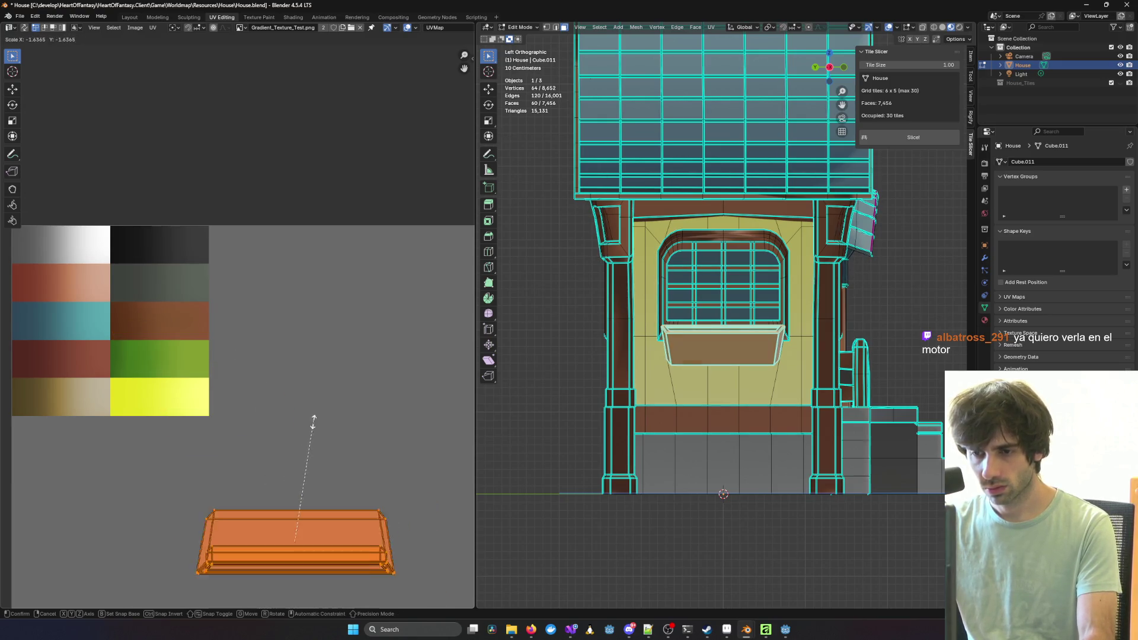
{"action": "left_click", "coordinate": [332, 456]}
{"action": "key", "text": "s"}
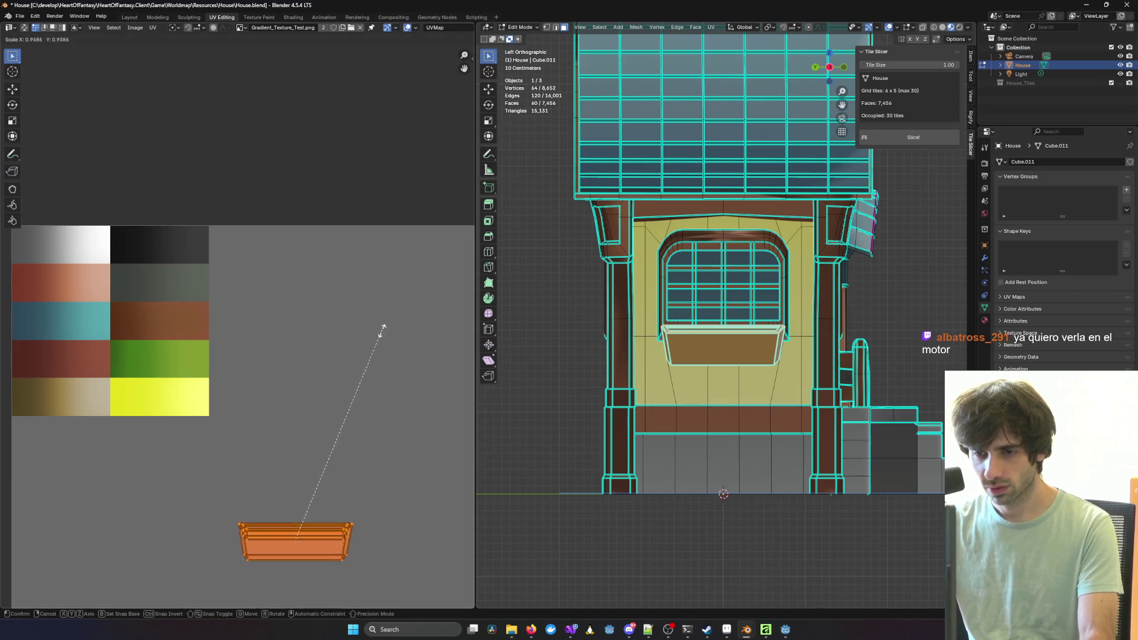
{"action": "key", "text": "g"}
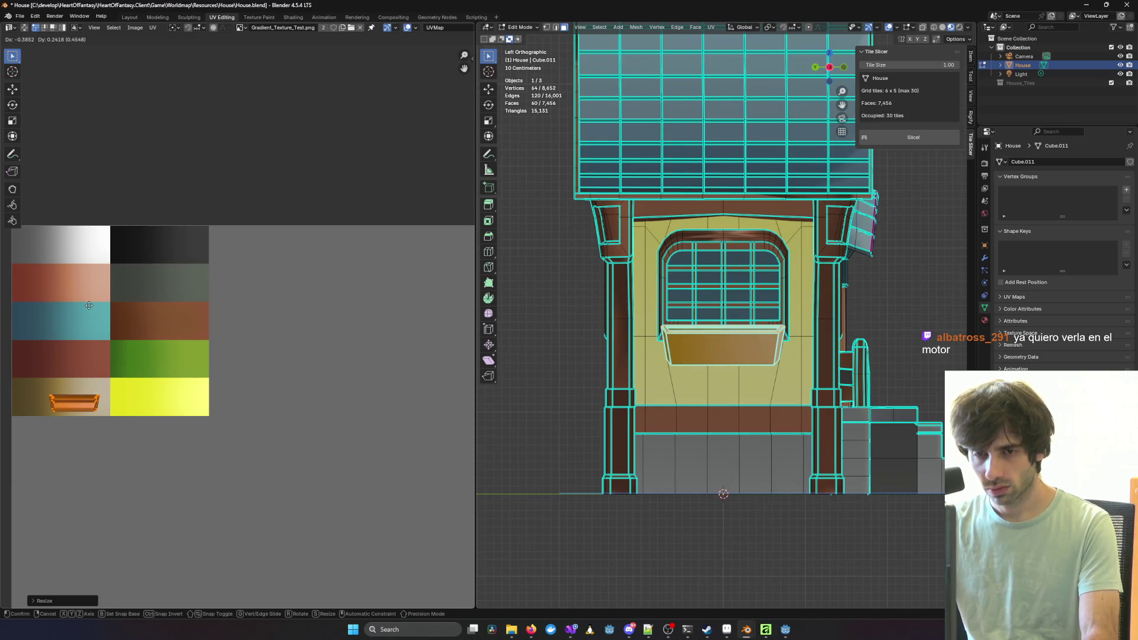
{"action": "key", "text": "r"}
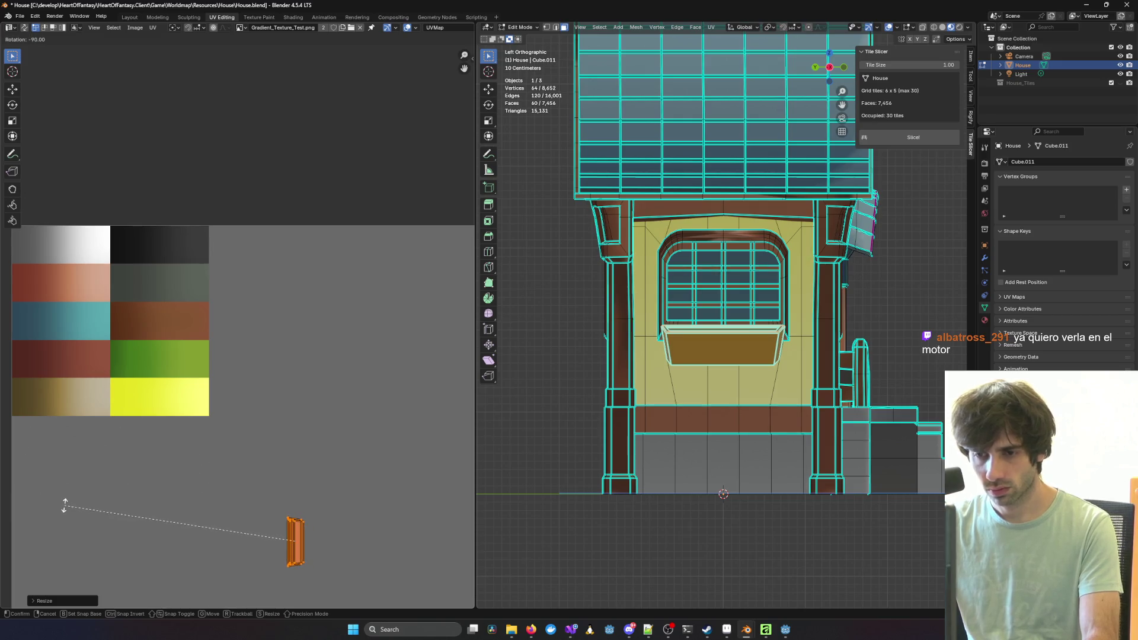
{"action": "left_click", "coordinate": [435, 562]}
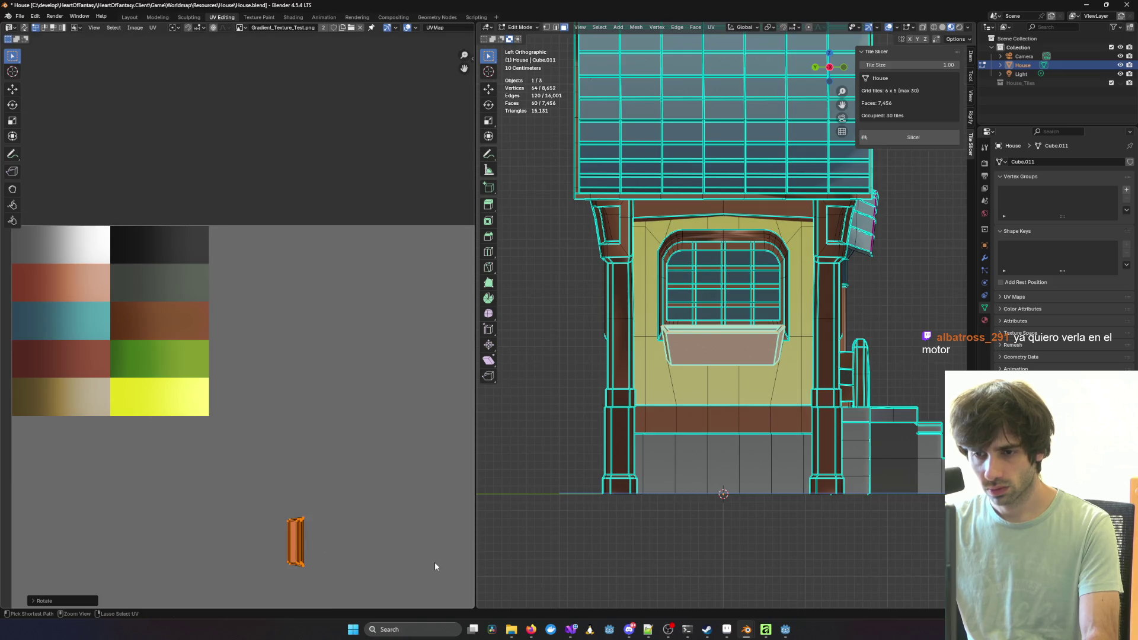
Step: Scale and place the island inside the tan swatch, then return to object mode
{"action": "scroll", "coordinate": [332, 530], "scroll_direction": "up", "scroll_amount": 2}
{"action": "middle_click_drag", "start_coordinate": [329, 529], "coordinate": [343, 357]}
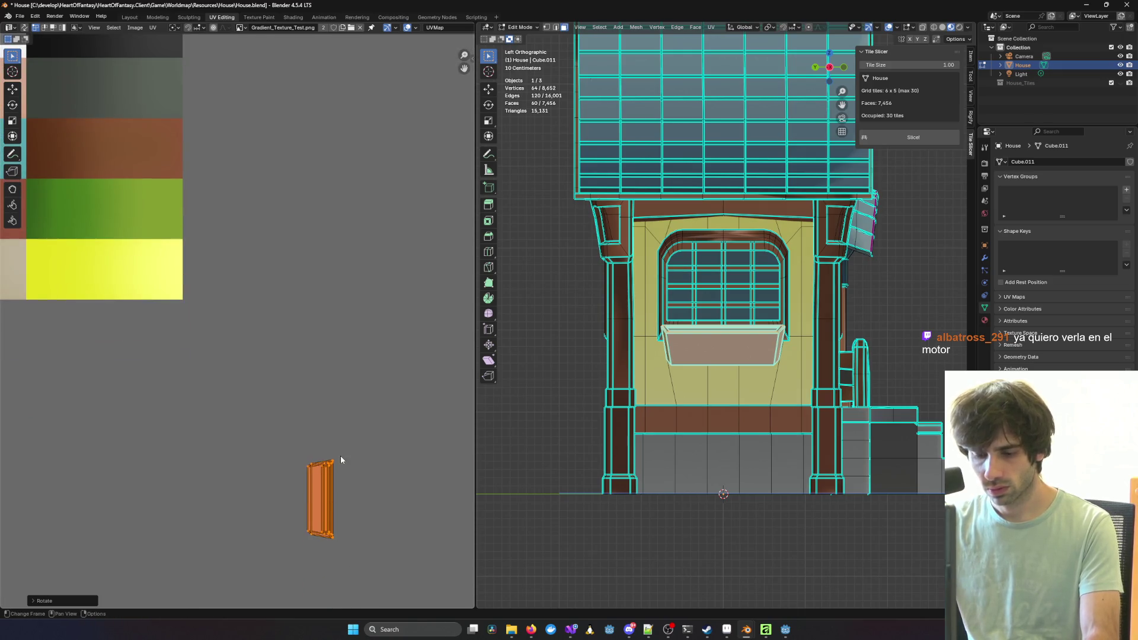
{"action": "key", "text": "g"}
{"action": "left_click", "coordinate": [118, 220]}
{"action": "middle_click_drag", "start_coordinate": [118, 220], "coordinate": [388, 250]}
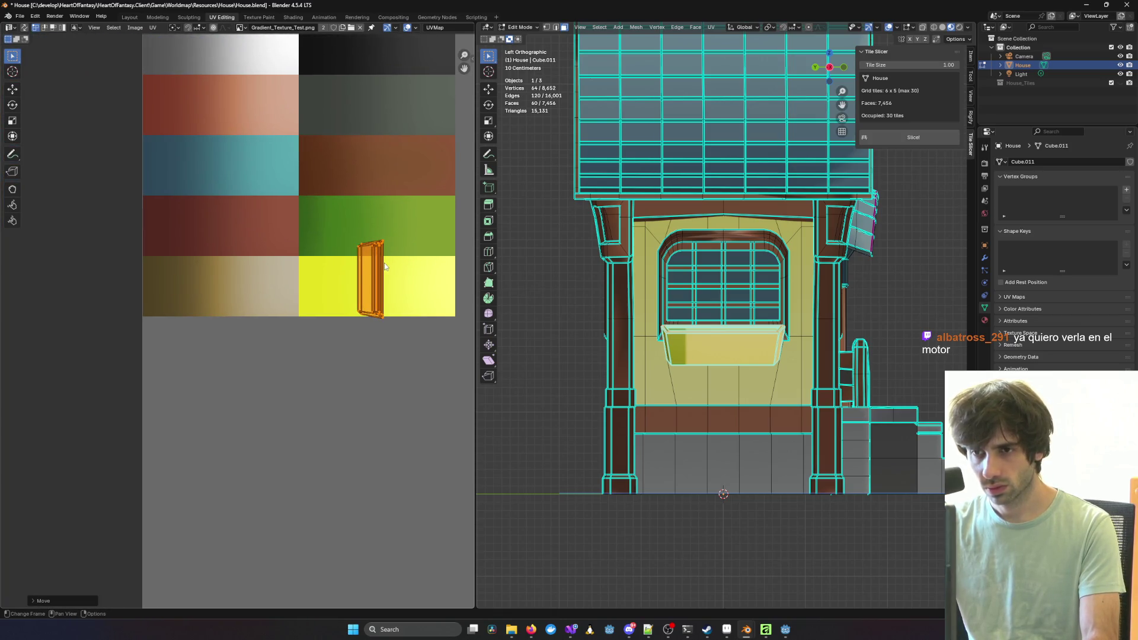
{"action": "key", "text": "s"}
{"action": "left_click", "coordinate": [375, 269]}
{"action": "key", "text": "g"}
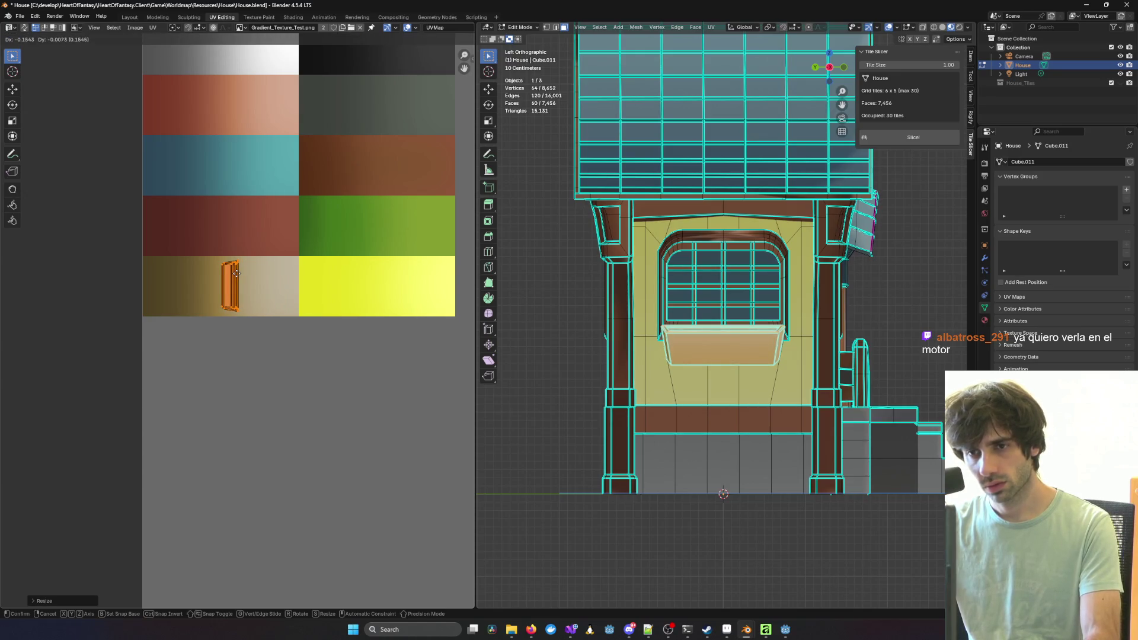
{"action": "left_click", "coordinate": [229, 280]}
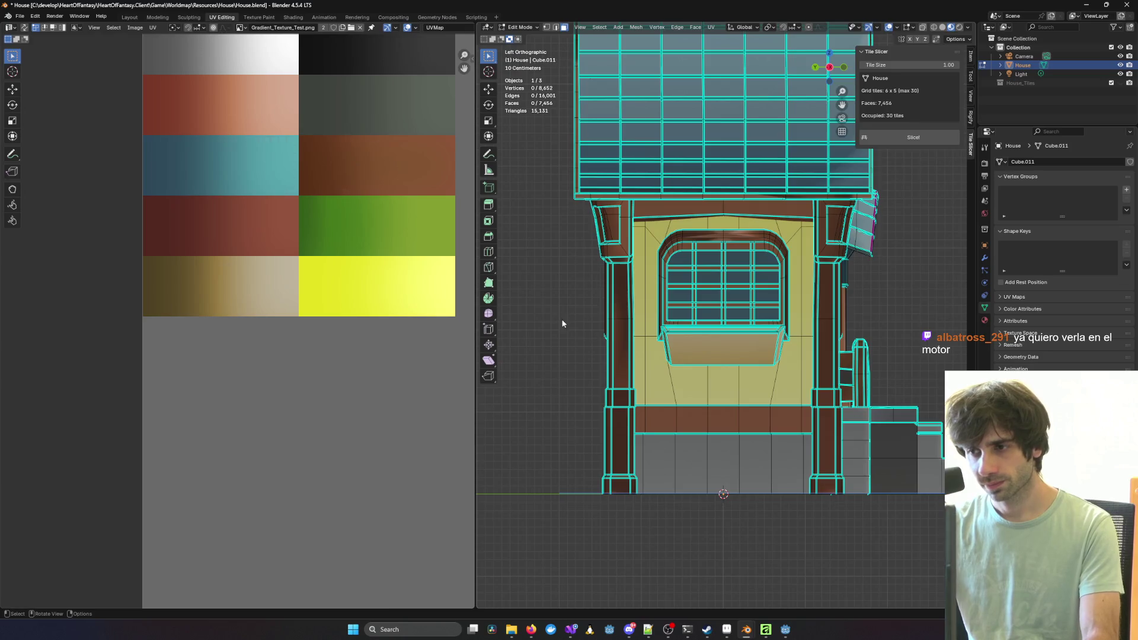
{"action": "key", "text": "Tab"}
{"action": "scroll", "coordinate": [528, 306], "scroll_direction": "up", "scroll_amount": 5}
{"action": "mouse_move", "coordinate": [528, 306]}
{"action": "middle_mouse_down"}
{"action": "mouse_move", "coordinate": [556, 326]}
{"action": "mouse_move", "coordinate": [972, 325]}
{"action": "mouse_move", "coordinate": [530, 343]}
{"action": "mouse_move", "coordinate": [618, 322]}
{"action": "mouse_move", "coordinate": [570, 330]}
{"action": "mouse_move", "coordinate": [489, 315]}
{"action": "mouse_move", "coordinate": [969, 304]}
{"action": "mouse_move", "coordinate": [485, 317]}
{"action": "mouse_move", "coordinate": [589, 310]}
{"action": "mouse_move", "coordinate": [528, 215]}
{"action": "mouse_move", "coordinate": [591, 161]}
{"action": "mouse_move", "coordinate": [647, 170]}
{"action": "mouse_move", "coordinate": [578, 190]}
{"action": "mouse_move", "coordinate": [531, 177]}
{"action": "middle_mouse_up"}
Step: Frame the whole textured house, save House.blend, and reselect the house
{"action": "scroll", "coordinate": [590, 314], "scroll_direction": "down", "scroll_amount": 5}
{"action": "scroll", "coordinate": [590, 314], "scroll_direction": "up", "scroll_amount": 6}
{"action": "scroll", "coordinate": [531, 177], "scroll_direction": "down", "scroll_amount": 4}
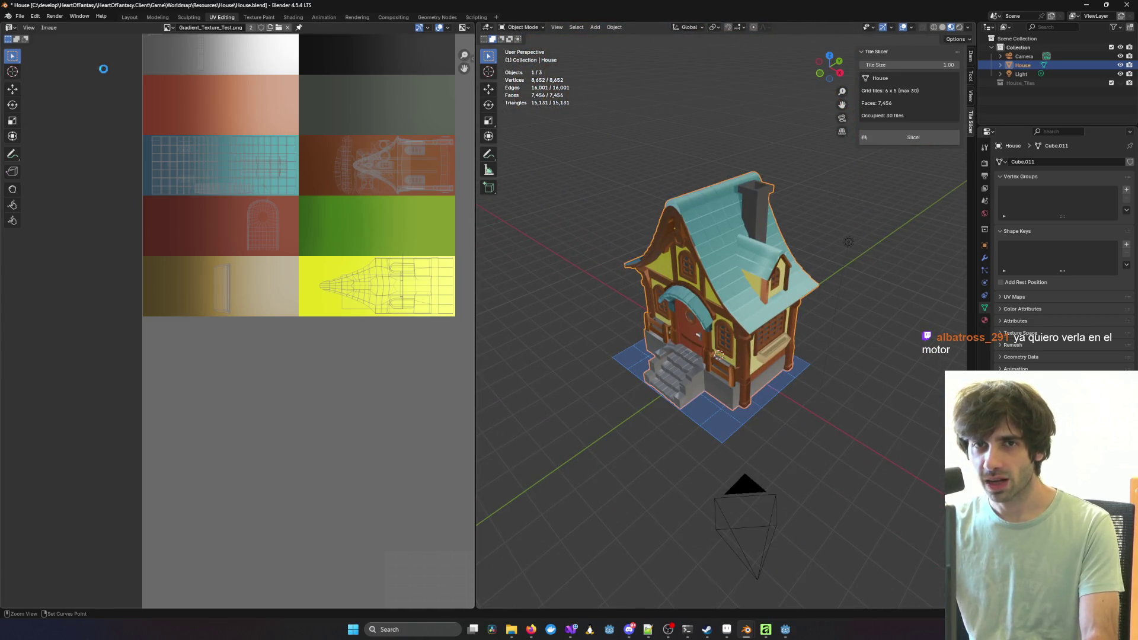
{"action": "left_click", "coordinate": [19, 16]}
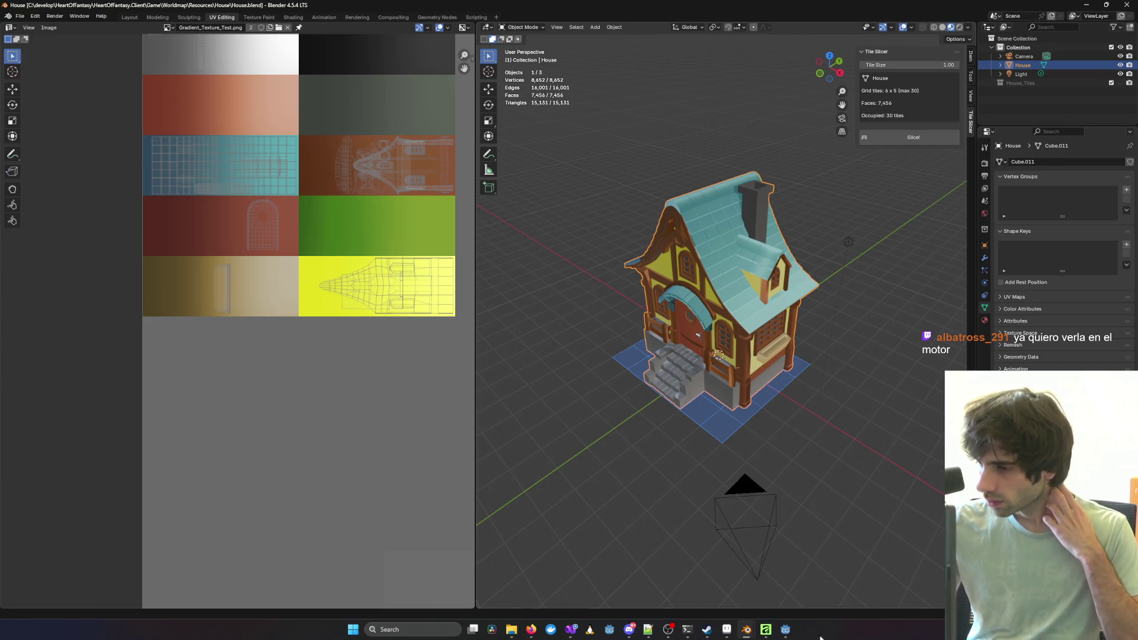
{"action": "mouse_move", "coordinate": [787, 633]}
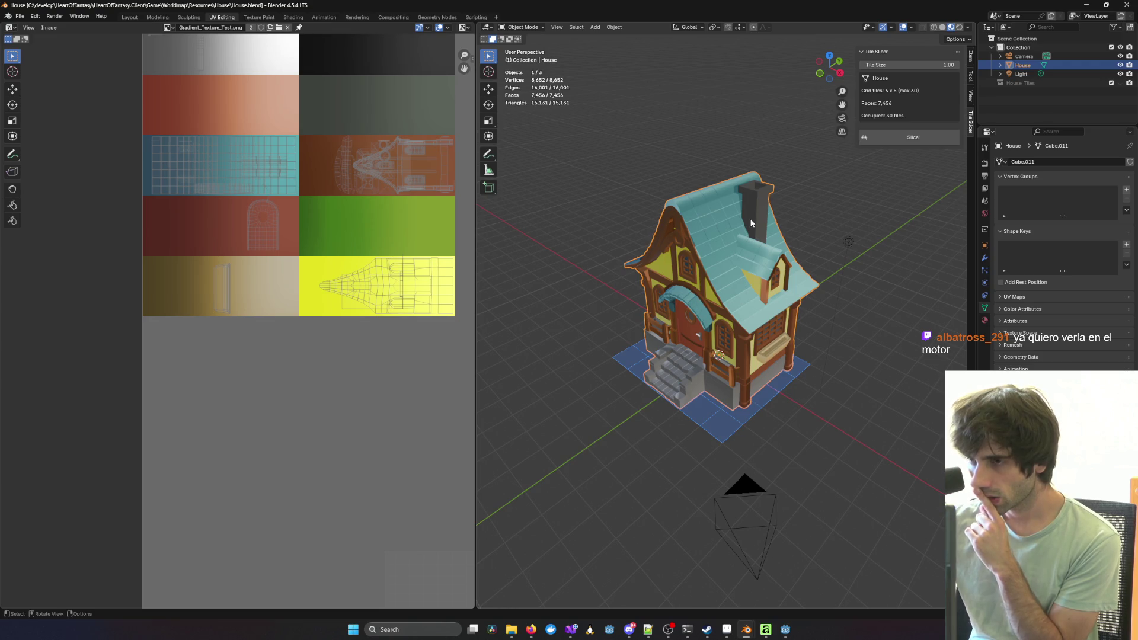
{"action": "key", "text": "ctrl+z"}
{"action": "key", "text": "ctrl+z"}
Step: Save House.blend and slice the selected house into grid tile objects
{"action": "left_click", "coordinate": [720, 246]}
{"action": "middle_click_drag", "start_coordinate": [714, 250], "coordinate": [752, 242]}
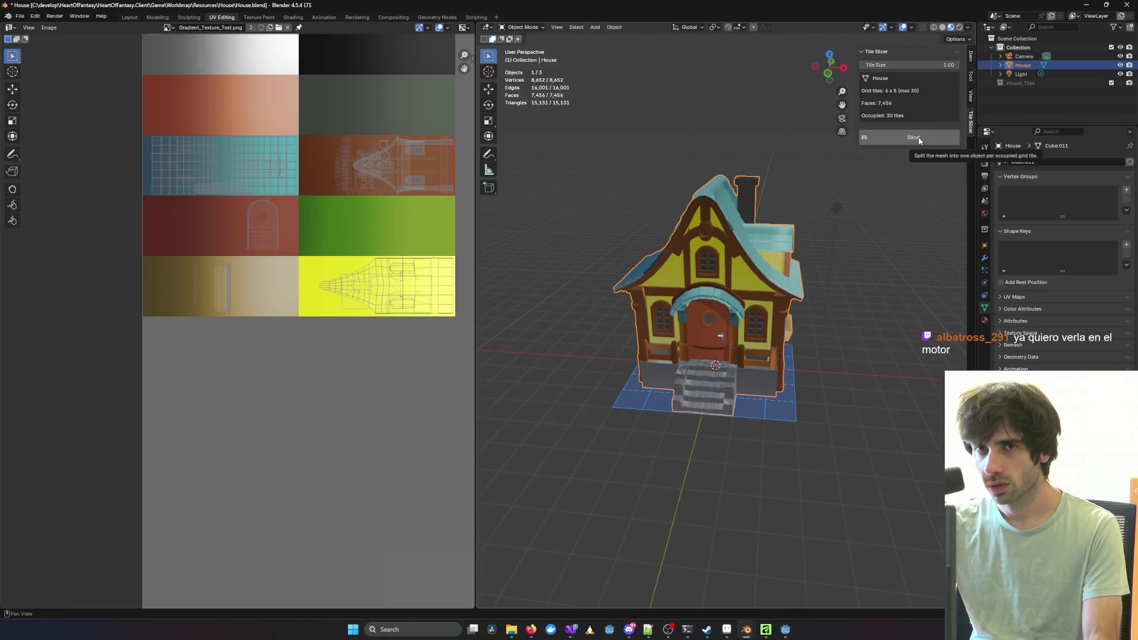
{"action": "key", "text": "ctrl+s"}
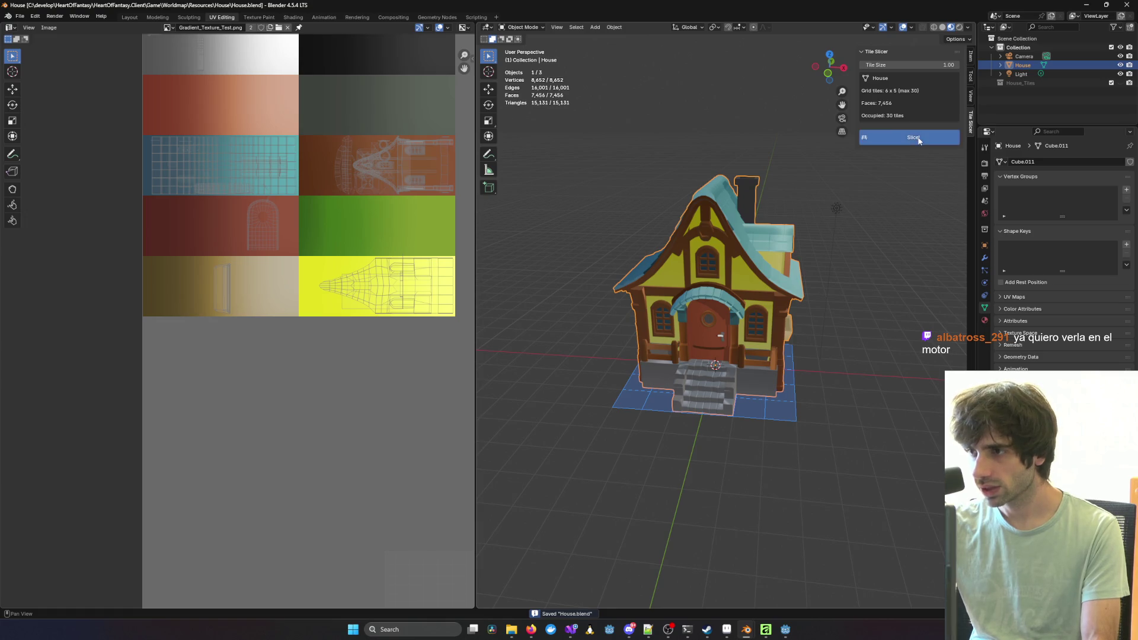
{"action": "left_click", "coordinate": [918, 139]}
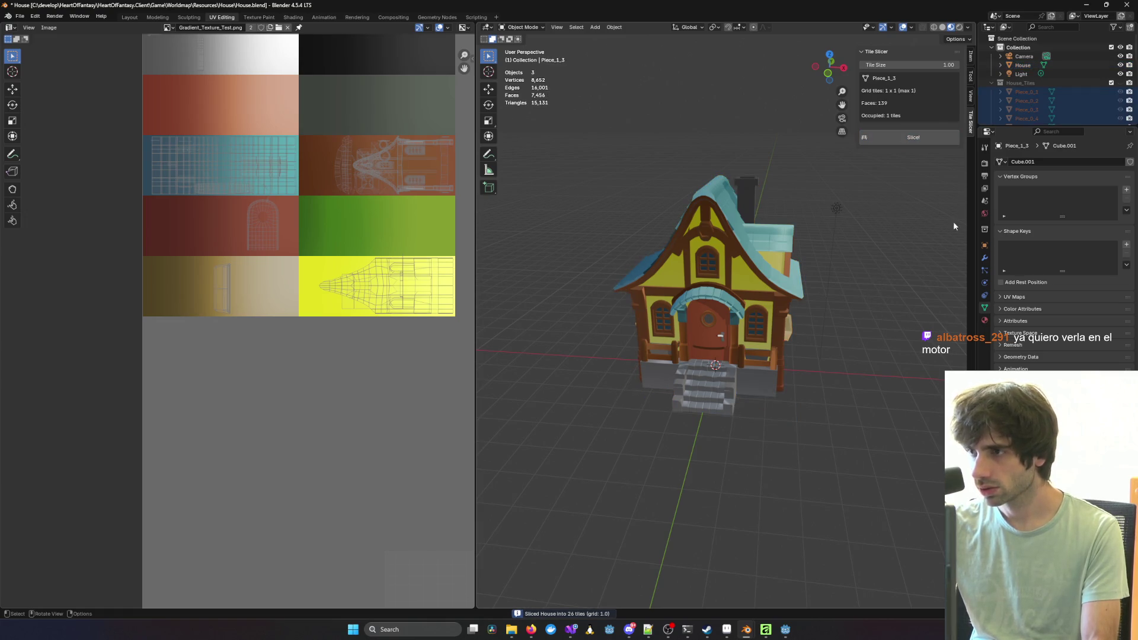
Step: Hide the original House and show the House_Tiles collection of pieces
{"action": "left_click", "coordinate": [1120, 65]}
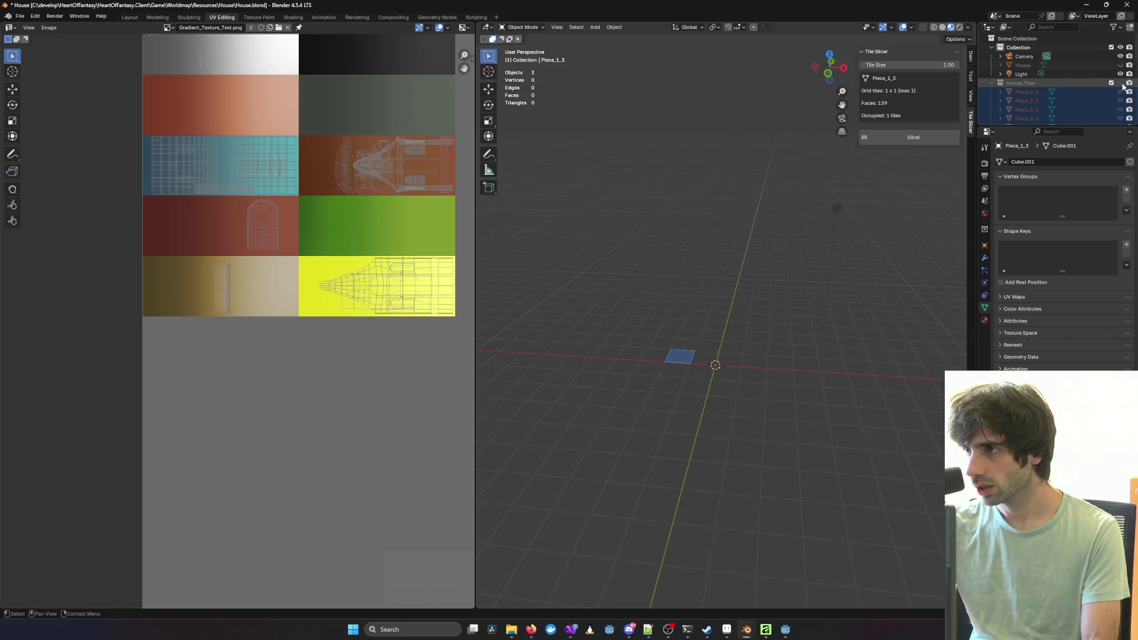
{"action": "left_click", "coordinate": [1121, 84]}
{"action": "mouse_move", "coordinate": [862, 272]}
{"action": "middle_mouse_down"}
{"action": "mouse_move", "coordinate": [838, 290]}
{"action": "mouse_move", "coordinate": [541, 140]}
{"action": "mouse_move", "coordinate": [866, 275]}
{"action": "mouse_move", "coordinate": [932, 249]}
{"action": "mouse_move", "coordinate": [705, 321]}
{"action": "mouse_move", "coordinate": [655, 320]}
{"action": "middle_mouse_up"}
{"action": "scroll", "coordinate": [705, 321], "scroll_direction": "up", "scroll_amount": 8}
Step: Check the door seam by test-moving Piece_3_1, then frame Piece_2_1 in the Shading workspace
{"action": "left_click", "coordinate": [634, 289]}
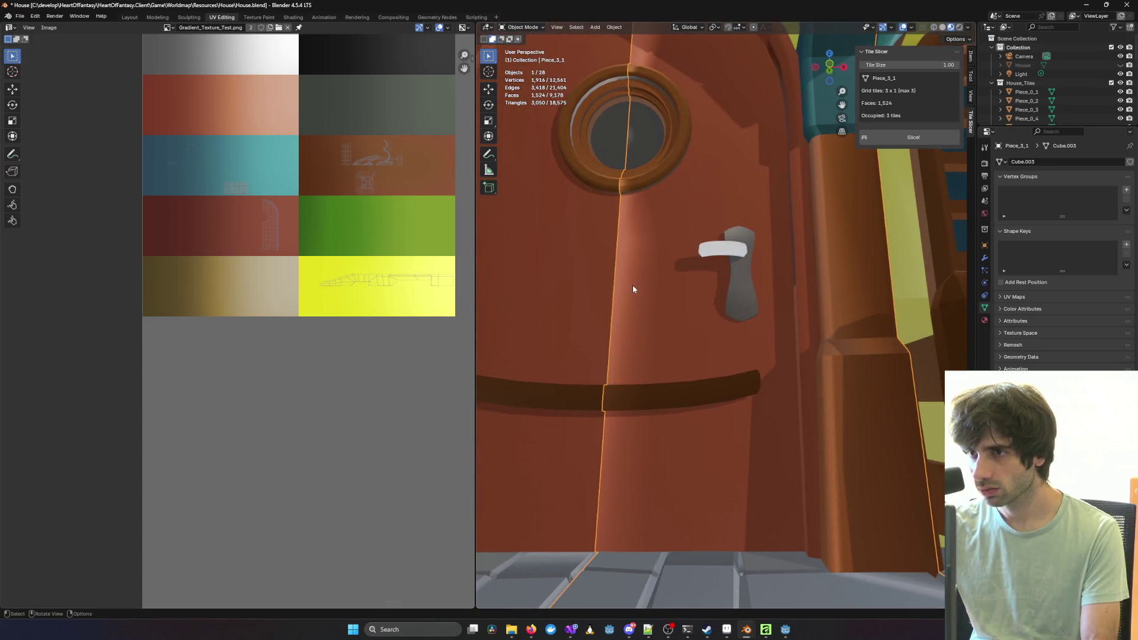
{"action": "key", "text": "g"}
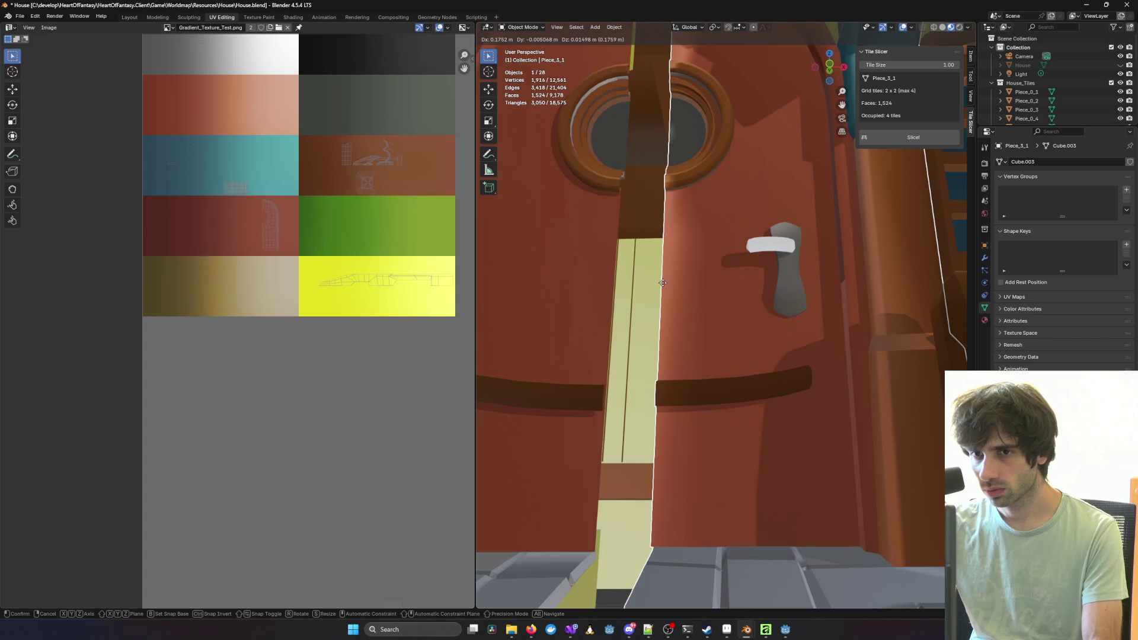
{"action": "key", "text": "Escape"}
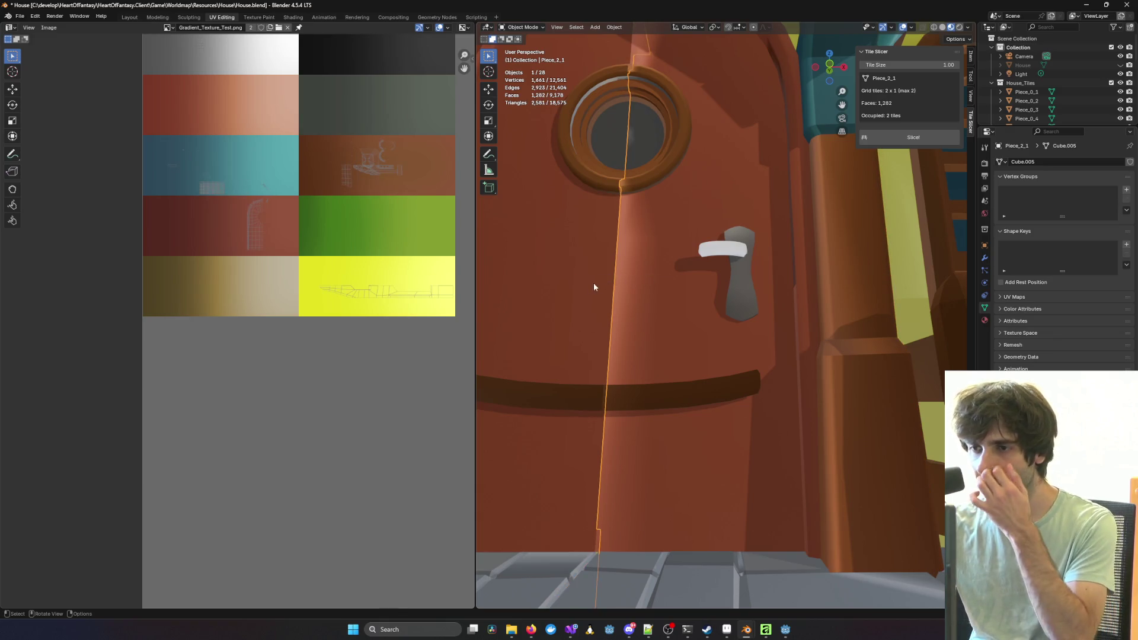
{"action": "left_click", "coordinate": [623, 271]}
{"action": "key", "text": "KP_Decimal"}
{"action": "scroll", "coordinate": [625, 279], "scroll_direction": "down", "scroll_amount": 2}
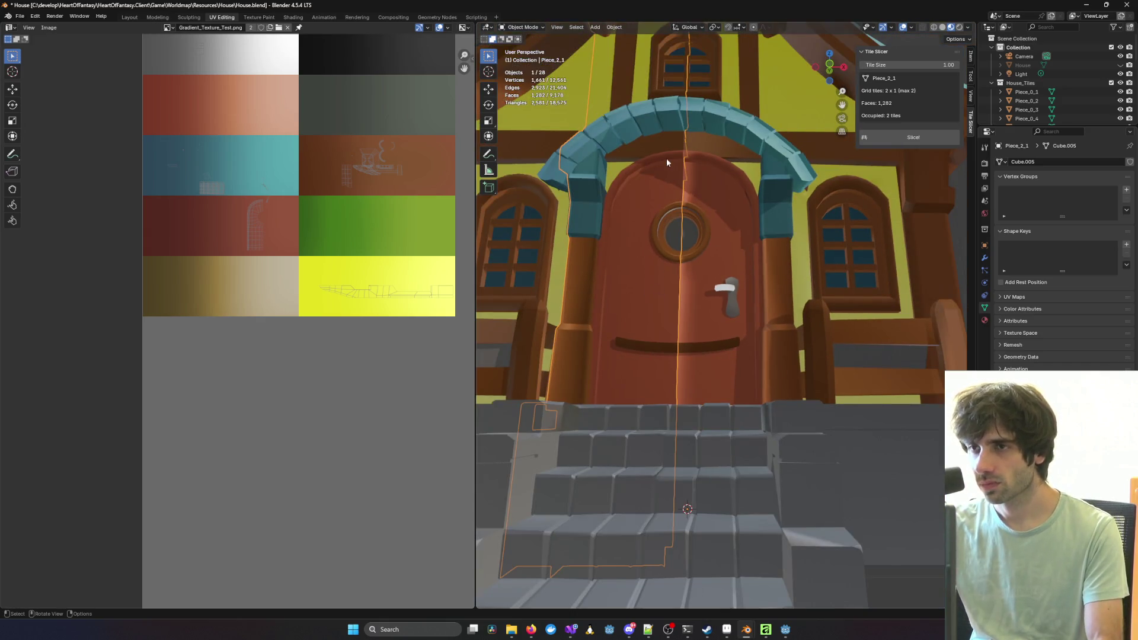
{"action": "left_click", "coordinate": [293, 17]}
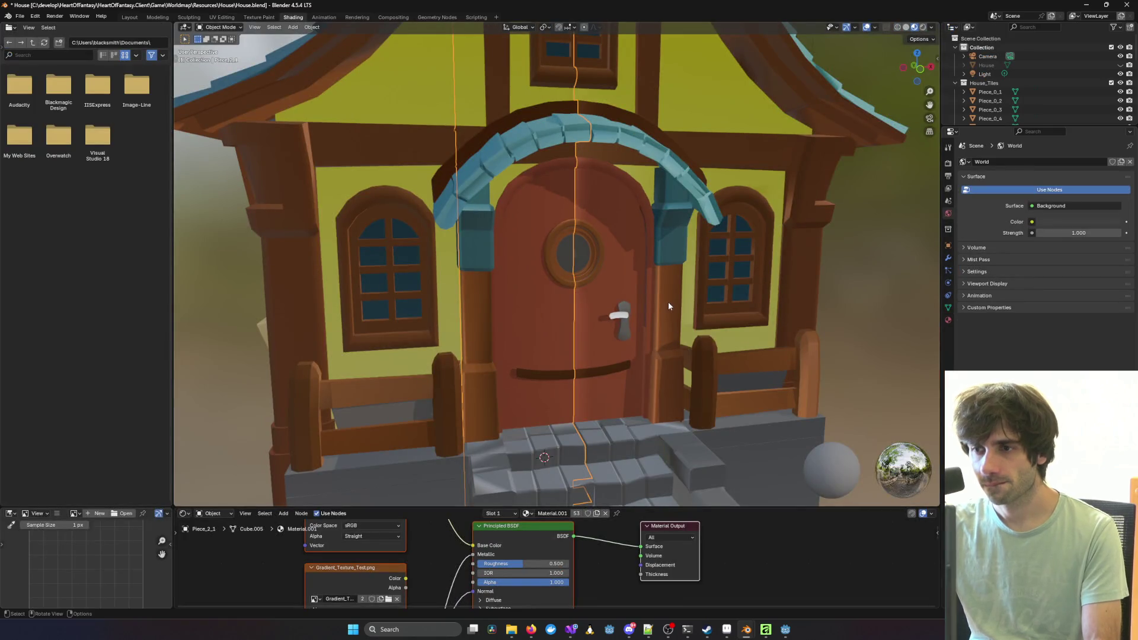
Step: Drop material roughness to 0 and view the tiled house from roof, side and front
{"action": "mouse_move", "coordinate": [528, 564]}
{"action": "left_mouse_down"}
{"action": "mouse_move", "coordinate": [483, 564]}
{"action": "mouse_move", "coordinate": [563, 564]}
{"action": "left_mouse_up"}
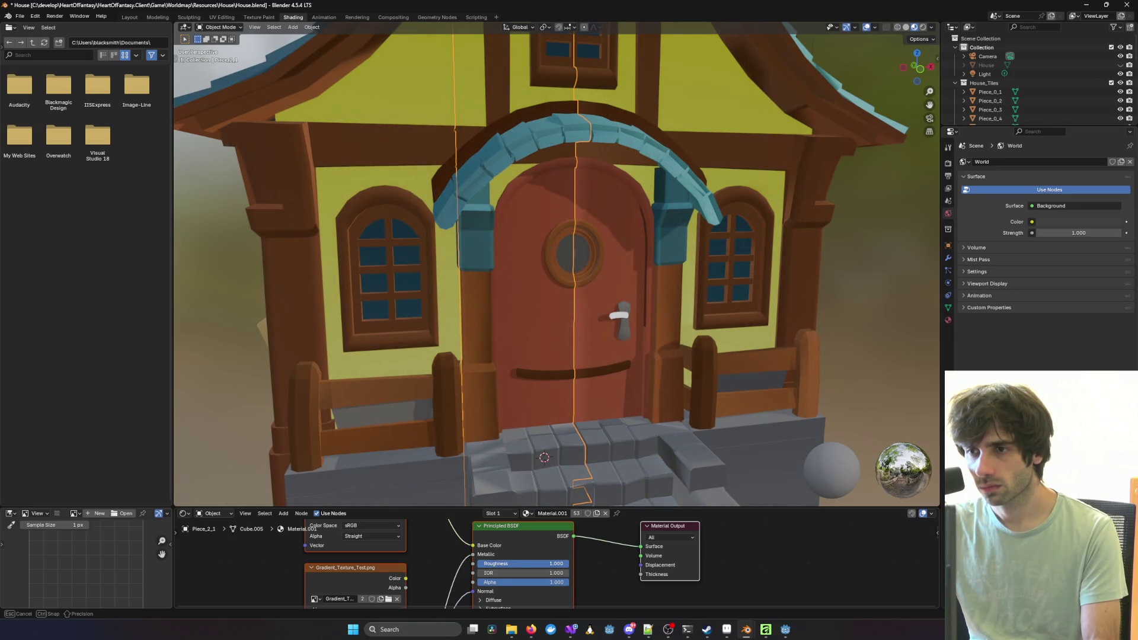
{"action": "scroll", "coordinate": [877, 335], "scroll_direction": "down", "scroll_amount": 5}
{"action": "mouse_move", "coordinate": [878, 335]}
{"action": "middle_mouse_down"}
{"action": "mouse_move", "coordinate": [829, 371]}
{"action": "mouse_move", "coordinate": [853, 337]}
{"action": "mouse_move", "coordinate": [630, 294]}
{"action": "middle_mouse_up"}
{"action": "left_click", "coordinate": [550, 299], "text": "ctrl"}
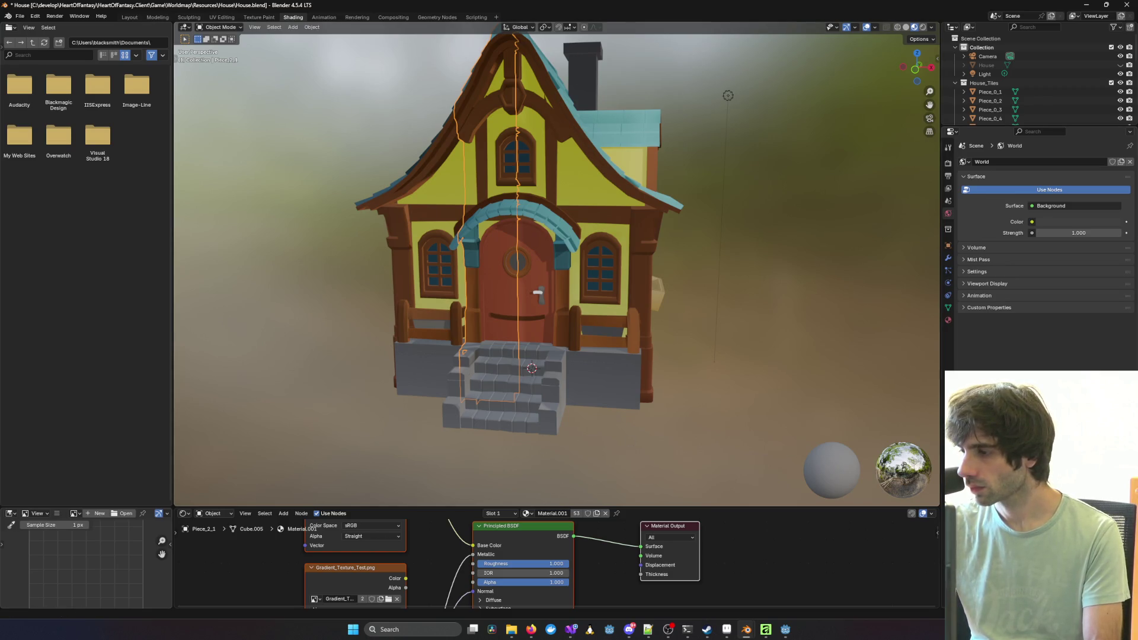
{"action": "scroll", "coordinate": [784, 280], "scroll_direction": "down", "scroll_amount": 3}
{"action": "mouse_move", "coordinate": [700, 305]}
{"action": "middle_mouse_down"}
{"action": "mouse_move", "coordinate": [748, 305]}
{"action": "mouse_move", "coordinate": [655, 321]}
{"action": "middle_mouse_up"}
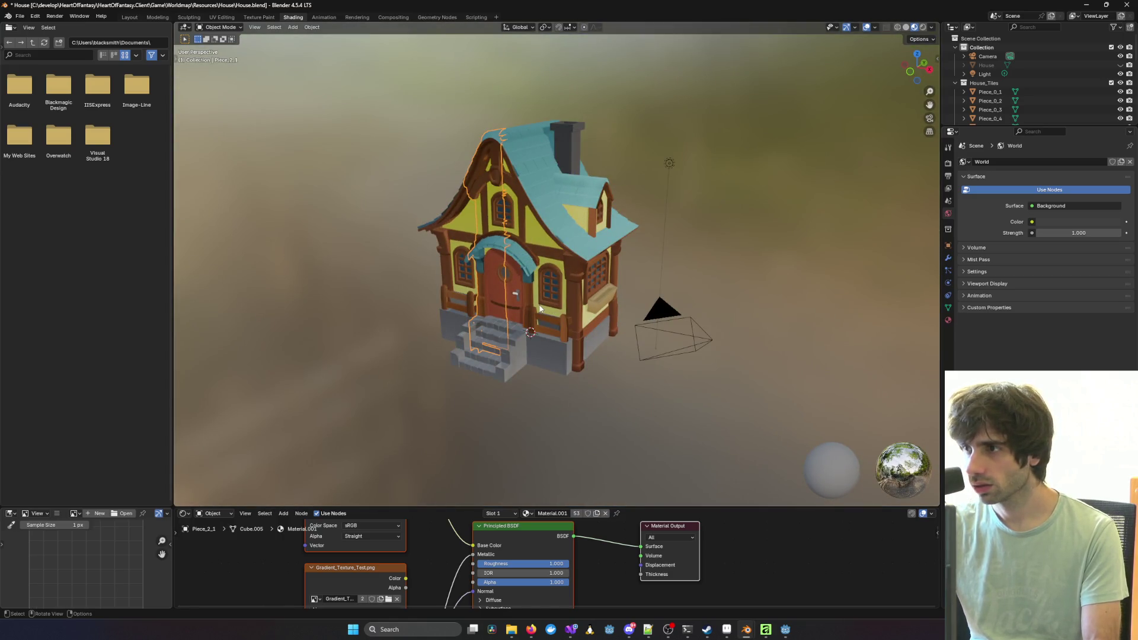
{"action": "middle_click_drag", "start_coordinate": [521, 319], "coordinate": [564, 321]}
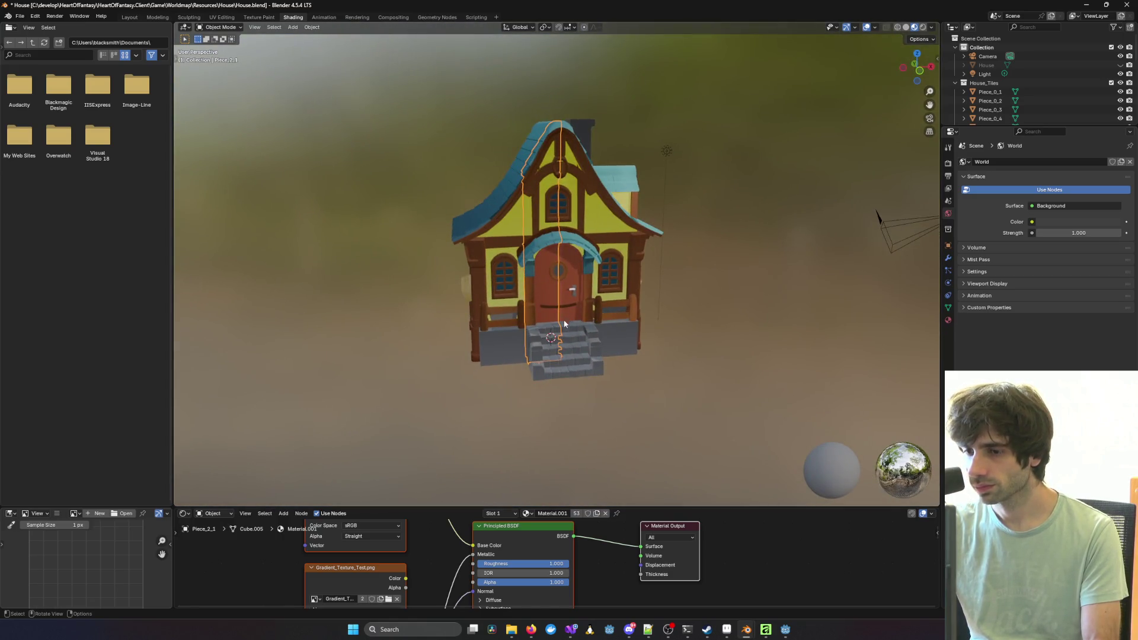
Step: Restore roughness to 0.500 and bring the Player.blend window forward
{"action": "key", "text": "ctrl+z"}
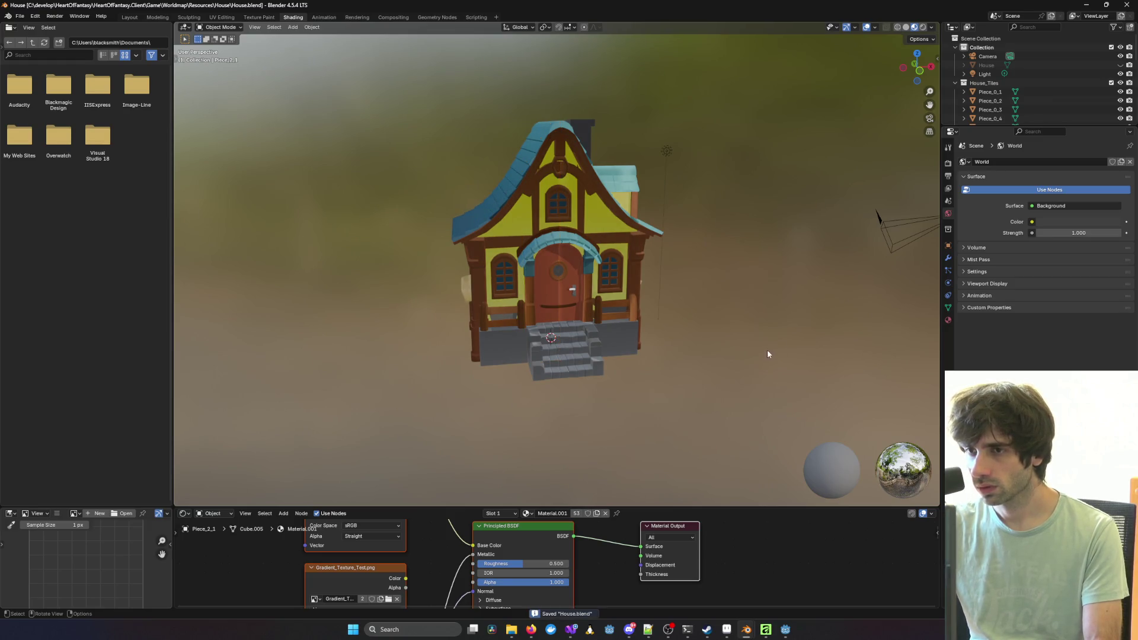
{"action": "mouse_move", "coordinate": [747, 628]}
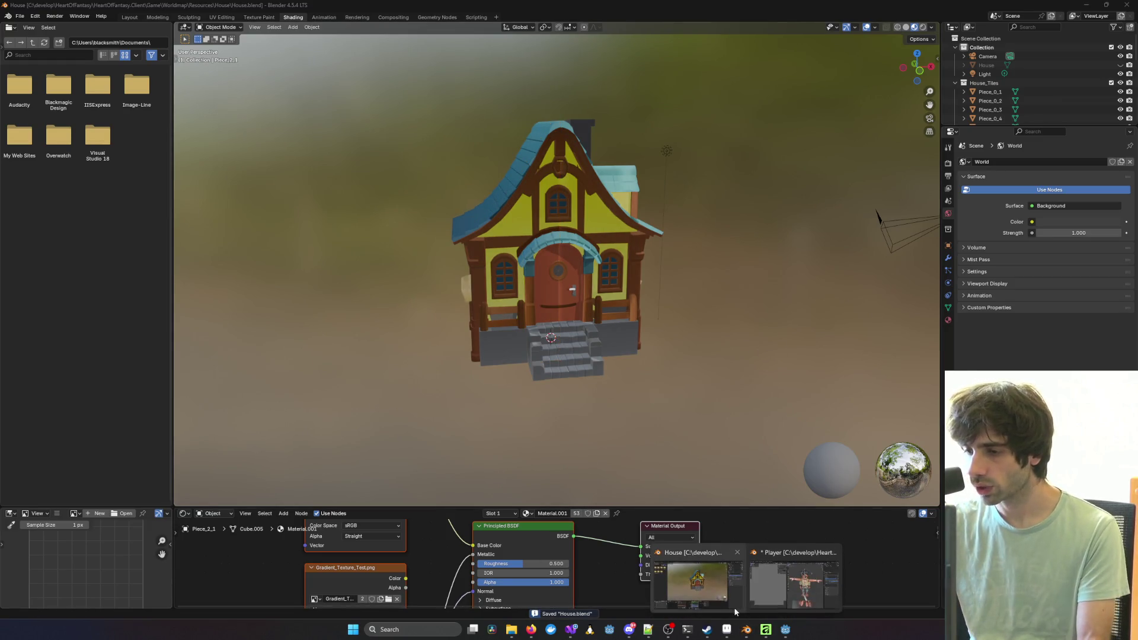
{"action": "left_click", "coordinate": [807, 583]}
Step: Minimize the Player.blend window to get back to the house file
{"action": "scroll", "coordinate": [698, 504], "scroll_direction": "down", "scroll_amount": 3}
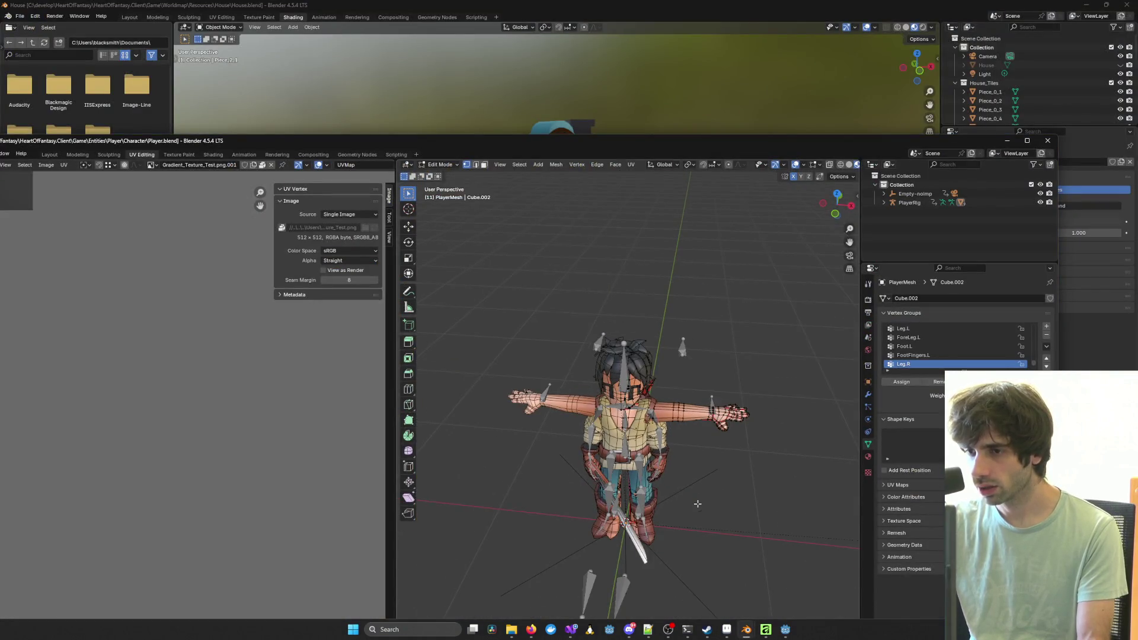
{"action": "double_click", "coordinate": [696, 139]}
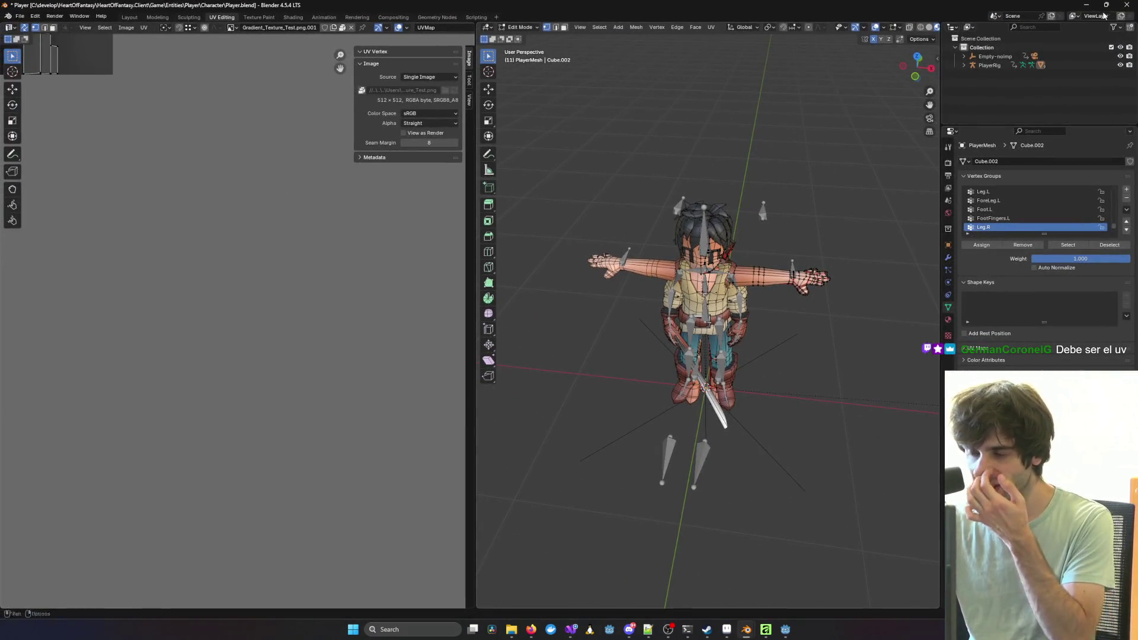
{"action": "left_click", "coordinate": [1094, 9]}
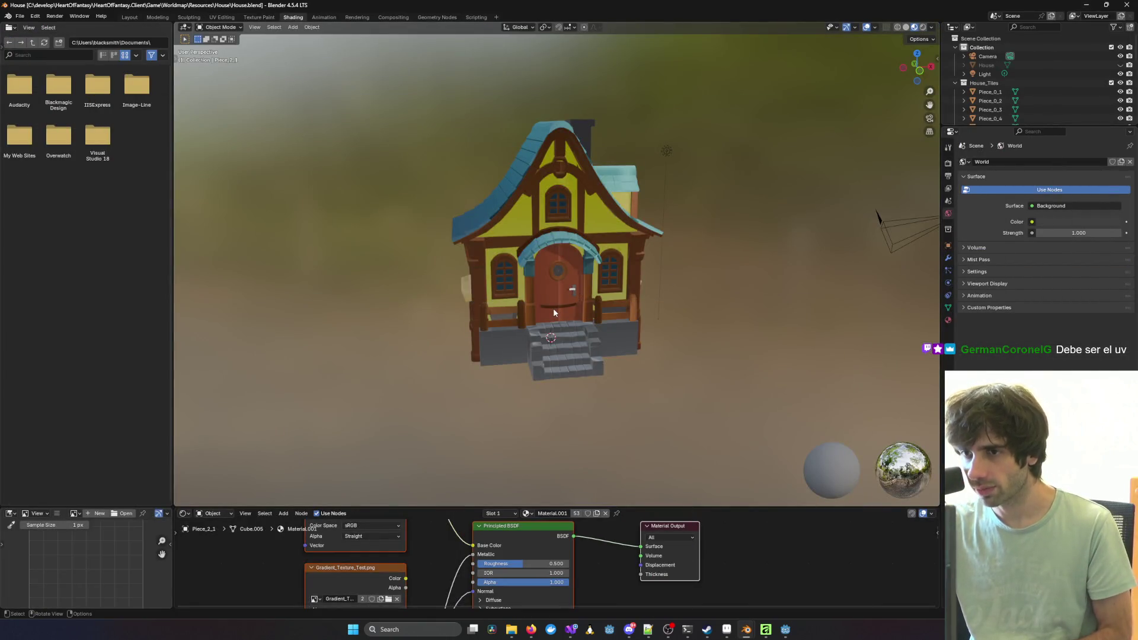
{"action": "mouse_move", "coordinate": [546, 319]}
{"action": "middle_mouse_down"}
{"action": "mouse_move", "coordinate": [620, 320]}
{"action": "mouse_move", "coordinate": [488, 311]}
{"action": "middle_mouse_up"}
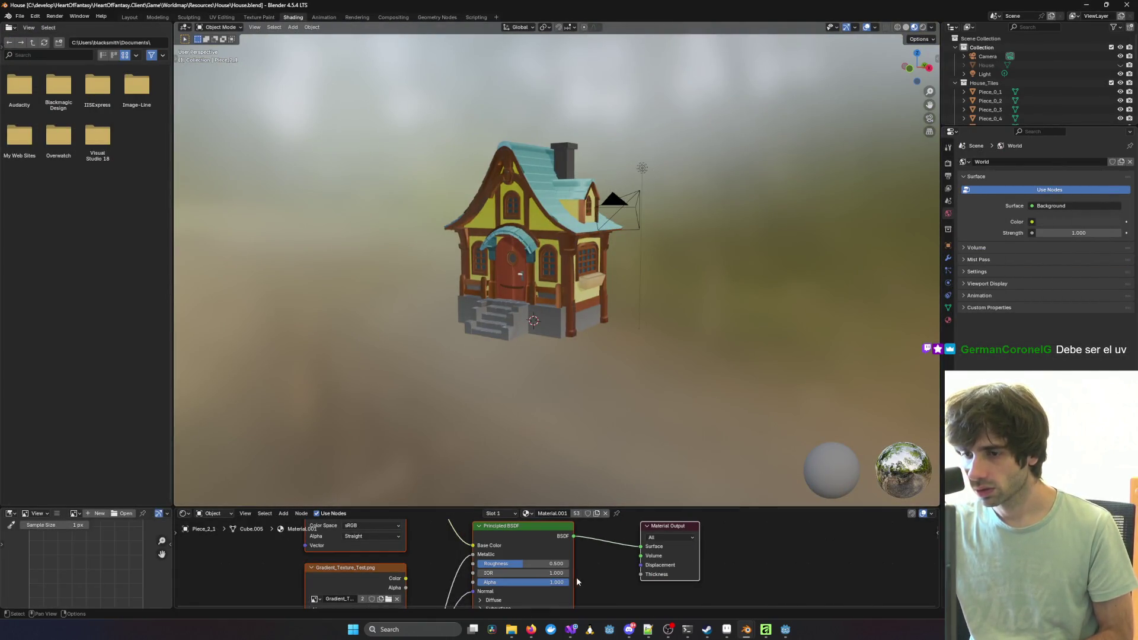
{"action": "left_click", "coordinate": [786, 632]}
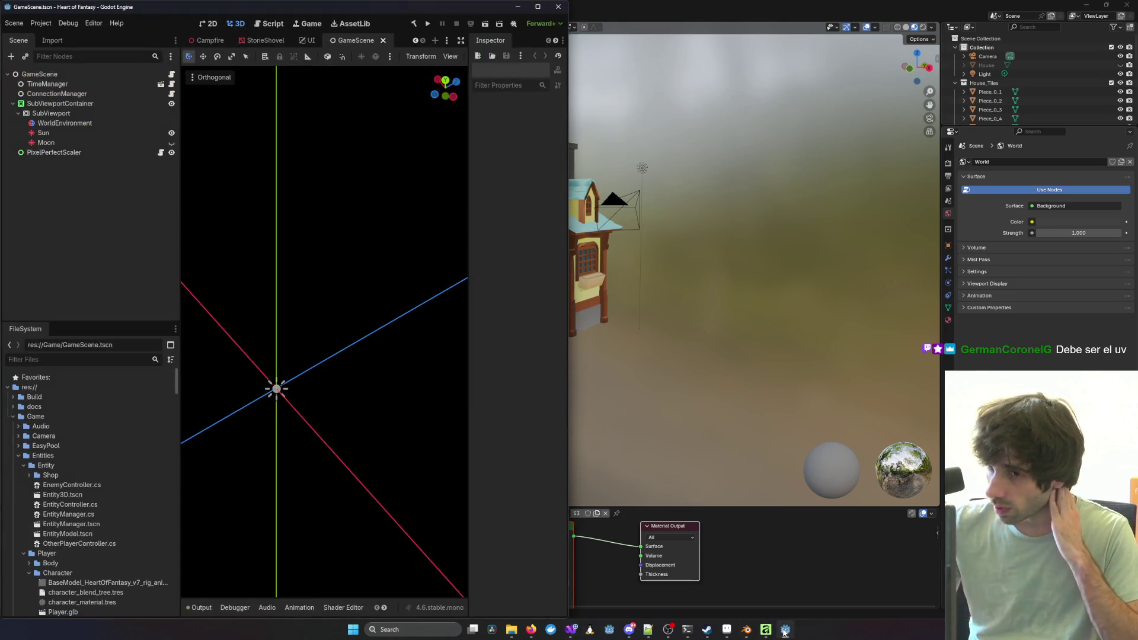
{"action": "left_click", "coordinate": [785, 632]}
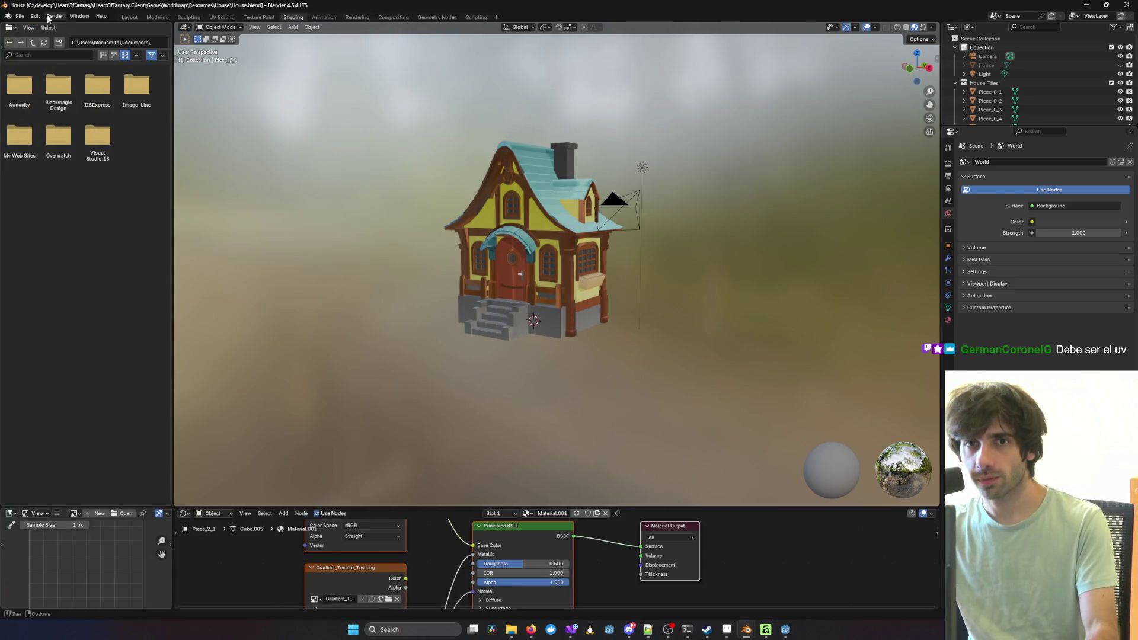
Step: Export the scene as glTF 2.0, overwriting the existing House.glb
{"action": "left_click", "coordinate": [22, 17]}
{"action": "mouse_move", "coordinate": [104, 156]}
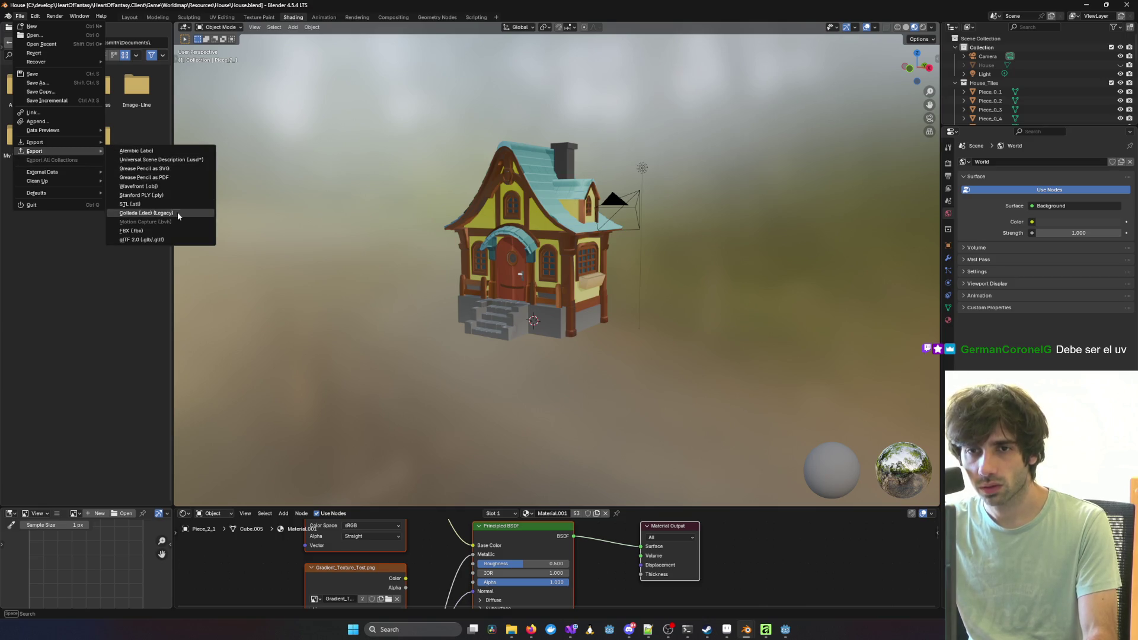
{"action": "left_click", "coordinate": [176, 240]}
{"action": "double_click", "coordinate": [503, 268]}
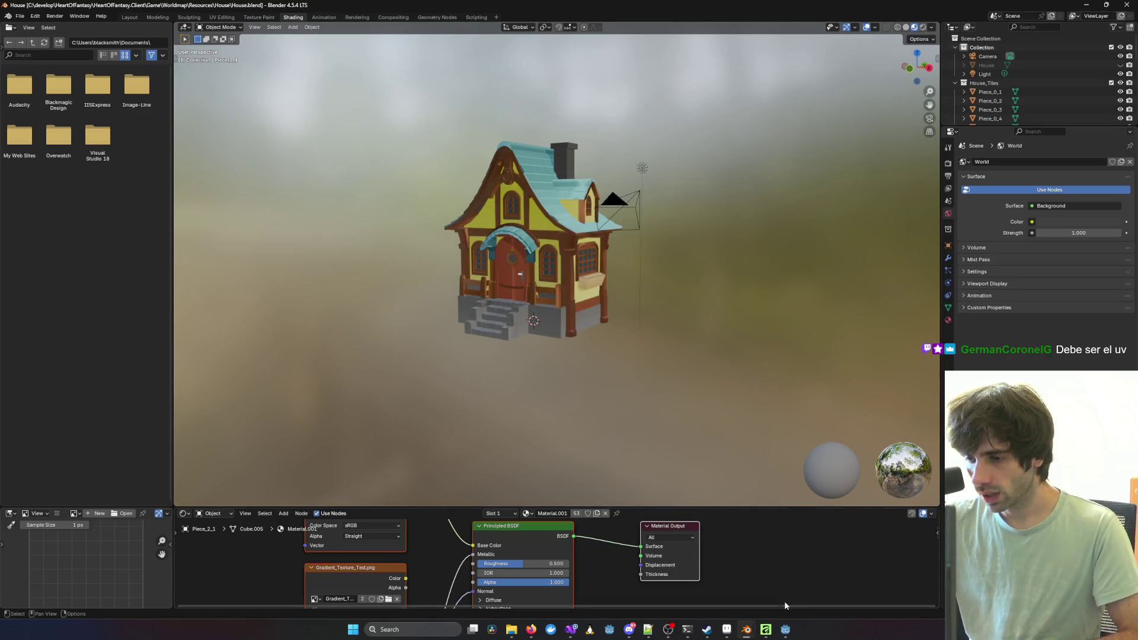
{"action": "mouse_move", "coordinate": [786, 636]}
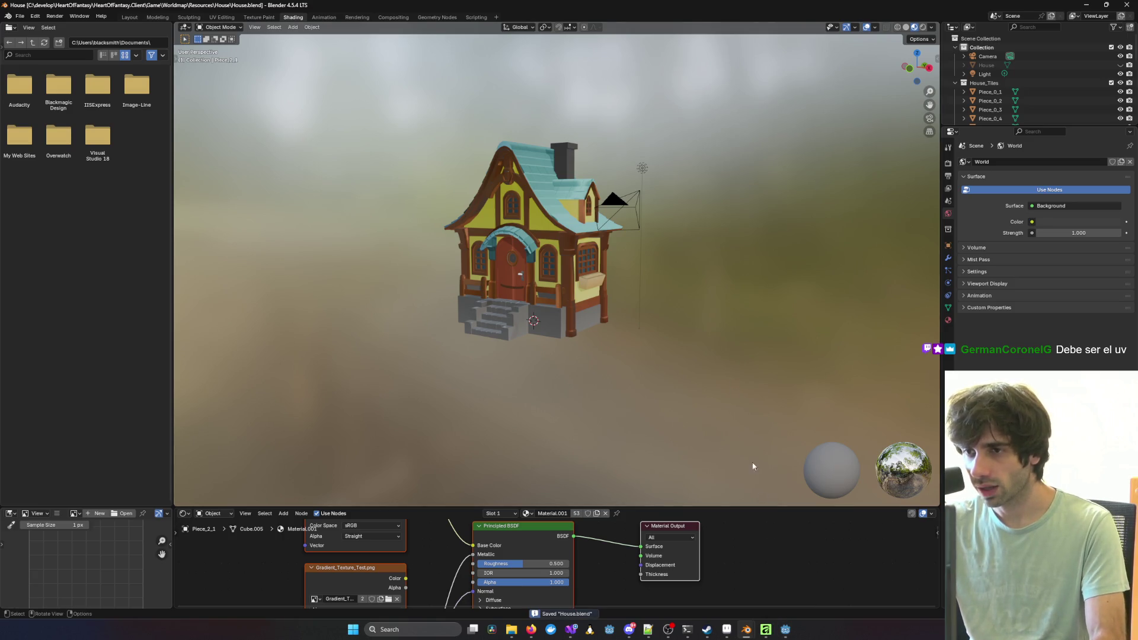
{"action": "scroll", "coordinate": [657, 430], "scroll_direction": "down", "scroll_amount": 1}
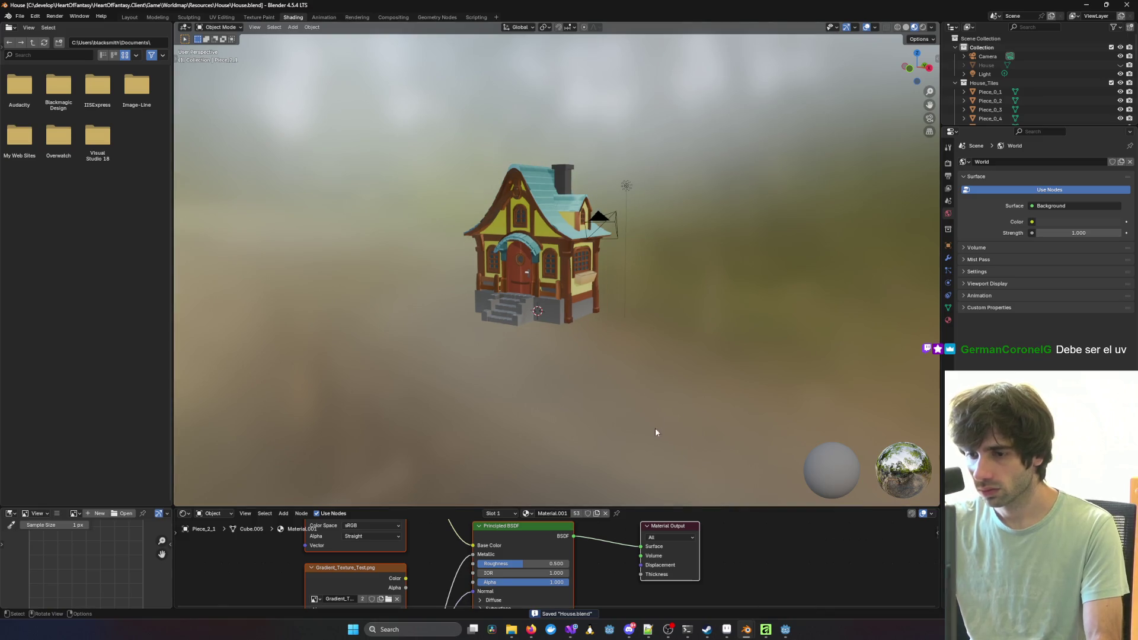
{"action": "scroll", "coordinate": [602, 343], "scroll_direction": "up", "scroll_amount": 1}
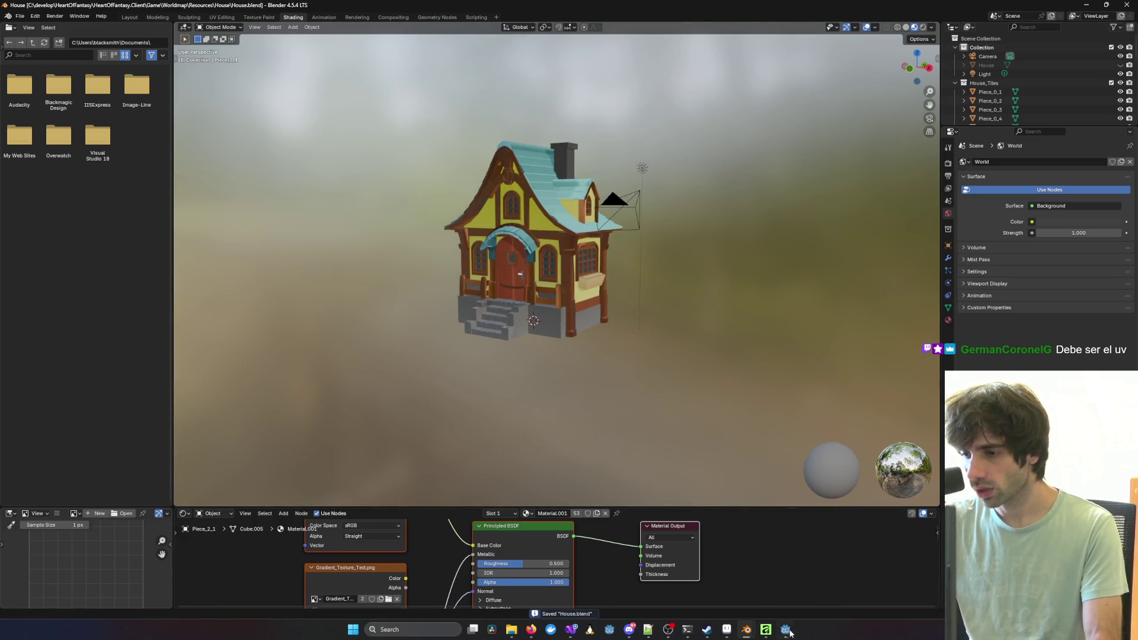
Step: Maximize the Godot editor and build and launch the game from the Visual Studio solution
{"action": "left_click", "coordinate": [791, 632]}
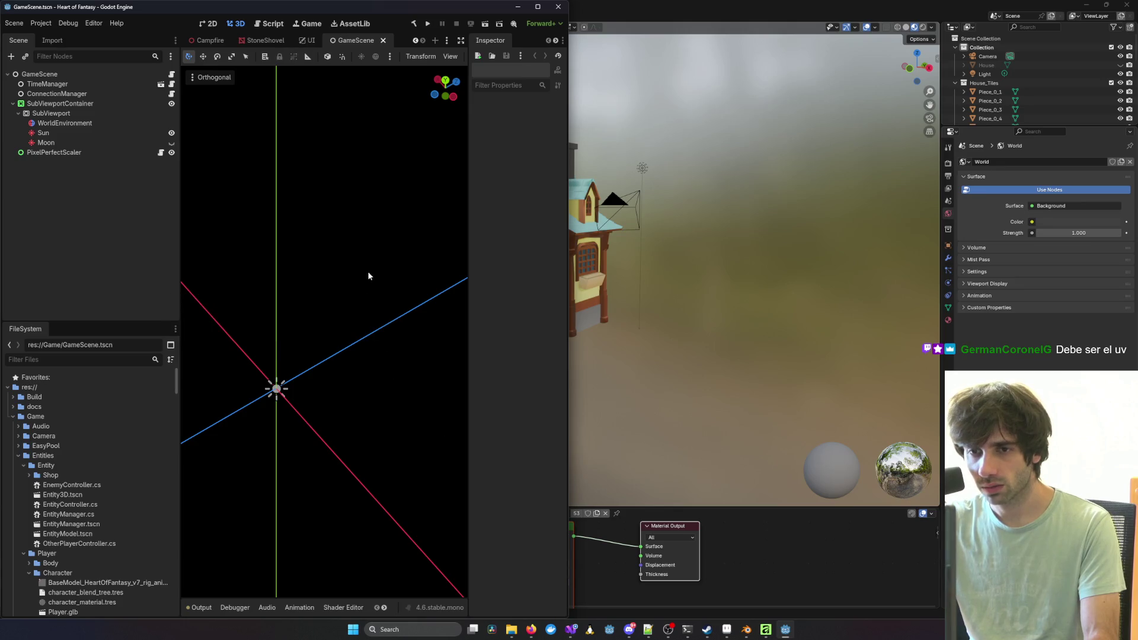
{"action": "left_click", "coordinate": [538, 7]}
{"action": "mouse_move", "coordinate": [571, 629]}
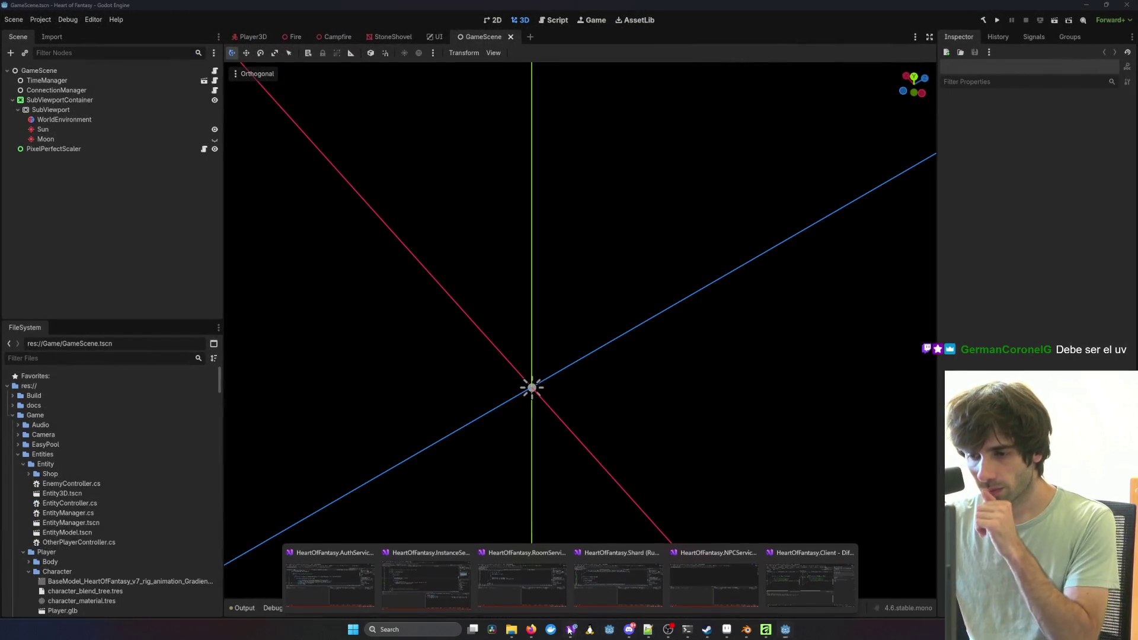
{"action": "left_click", "coordinate": [806, 573]}
{"action": "left_click", "coordinate": [347, 103]}
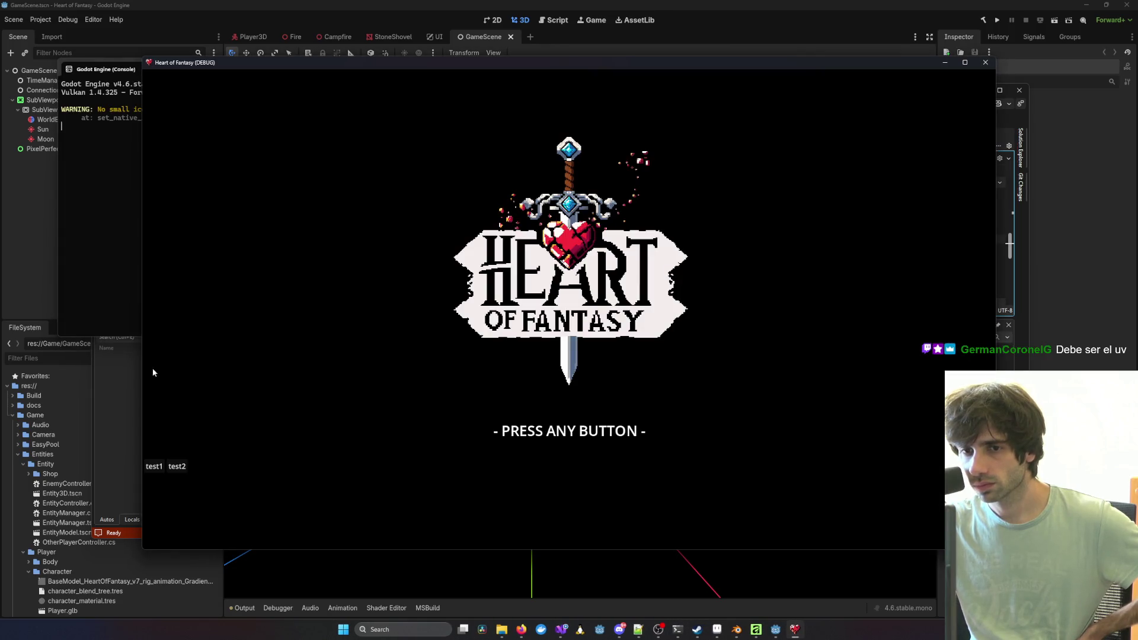
Step: Log in with the test account, open character selection, go back, and close the game
{"action": "left_click", "coordinate": [155, 468]}
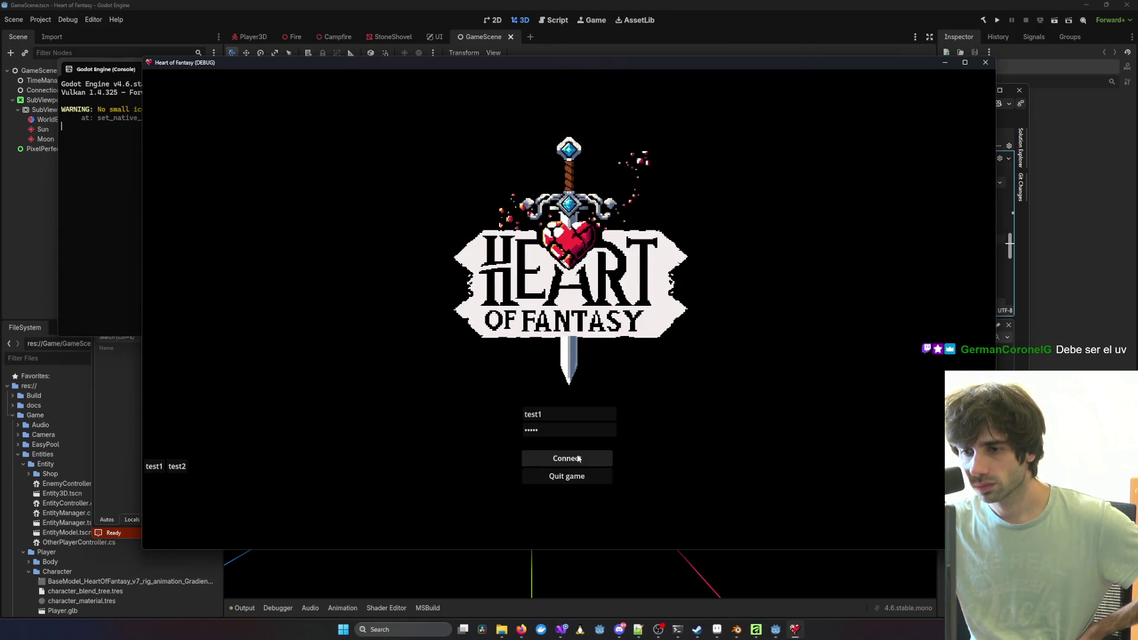
{"action": "left_click", "coordinate": [535, 456]}
{"action": "left_click", "coordinate": [254, 392]}
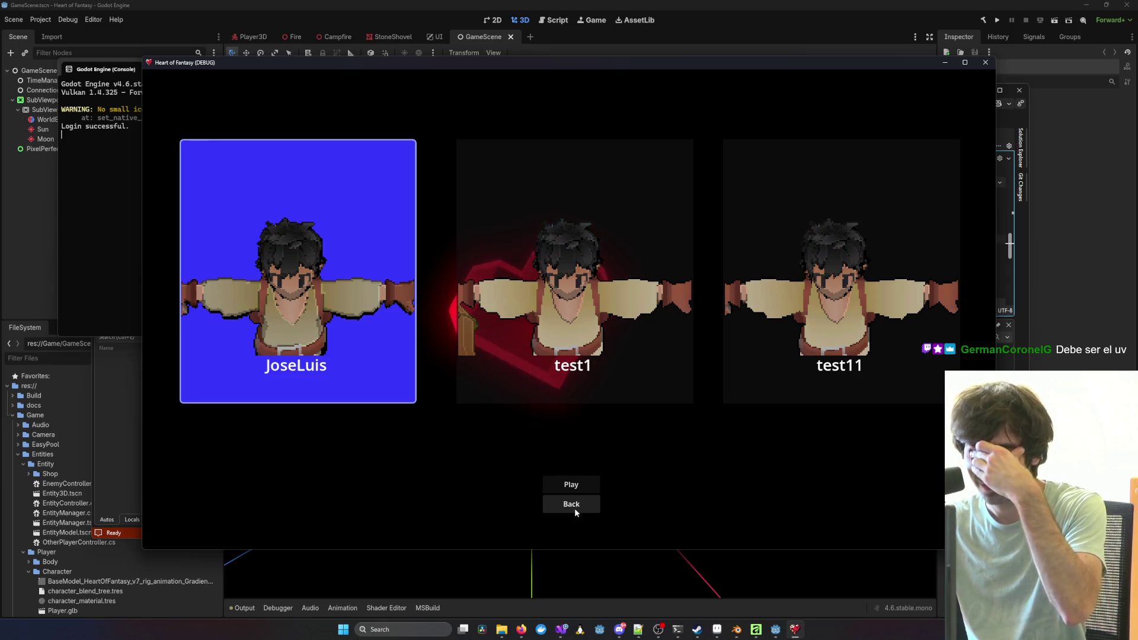
{"action": "left_click", "coordinate": [575, 505]}
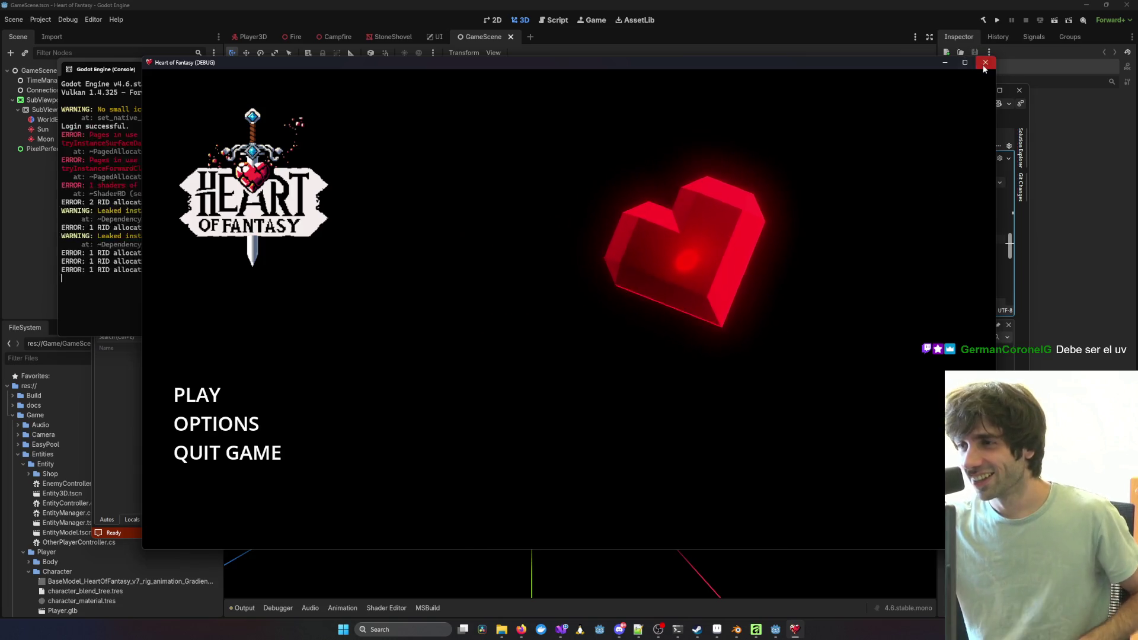
{"action": "left_click", "coordinate": [985, 63]}
{"action": "mouse_move", "coordinate": [571, 629]}
{"action": "left_click", "coordinate": [801, 582]}
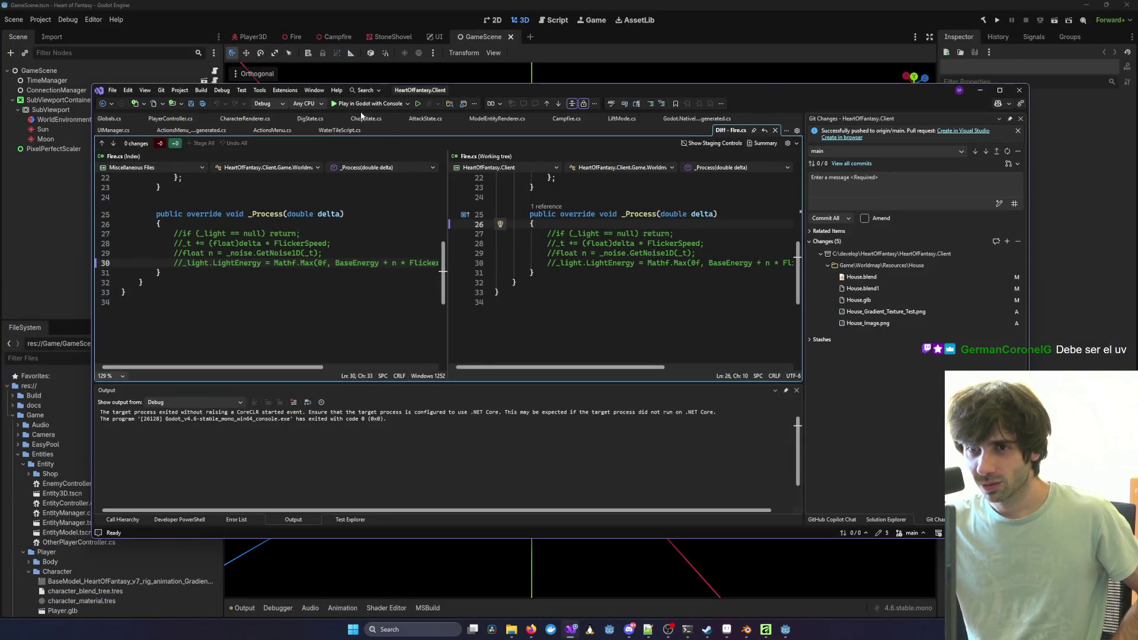
{"action": "left_click", "coordinate": [885, 519]}
{"action": "scroll", "coordinate": [929, 493], "scroll_direction": "down", "scroll_amount": 10}
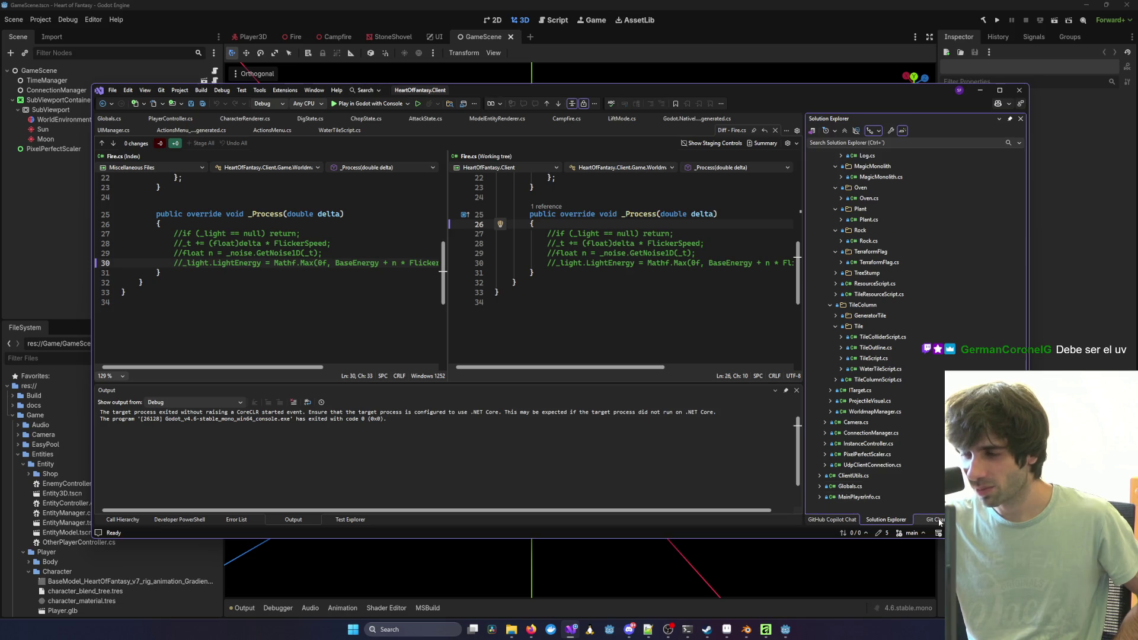
{"action": "scroll", "coordinate": [636, 272], "scroll_direction": "up", "scroll_amount": 7}
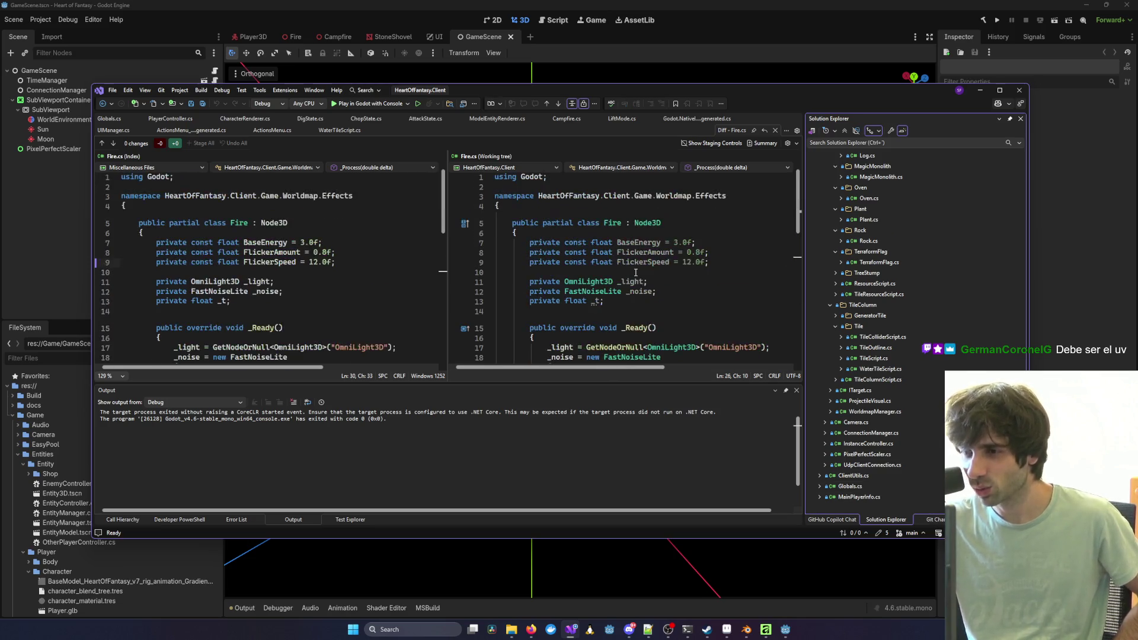
{"action": "scroll", "coordinate": [641, 267], "scroll_direction": "down", "scroll_amount": 2}
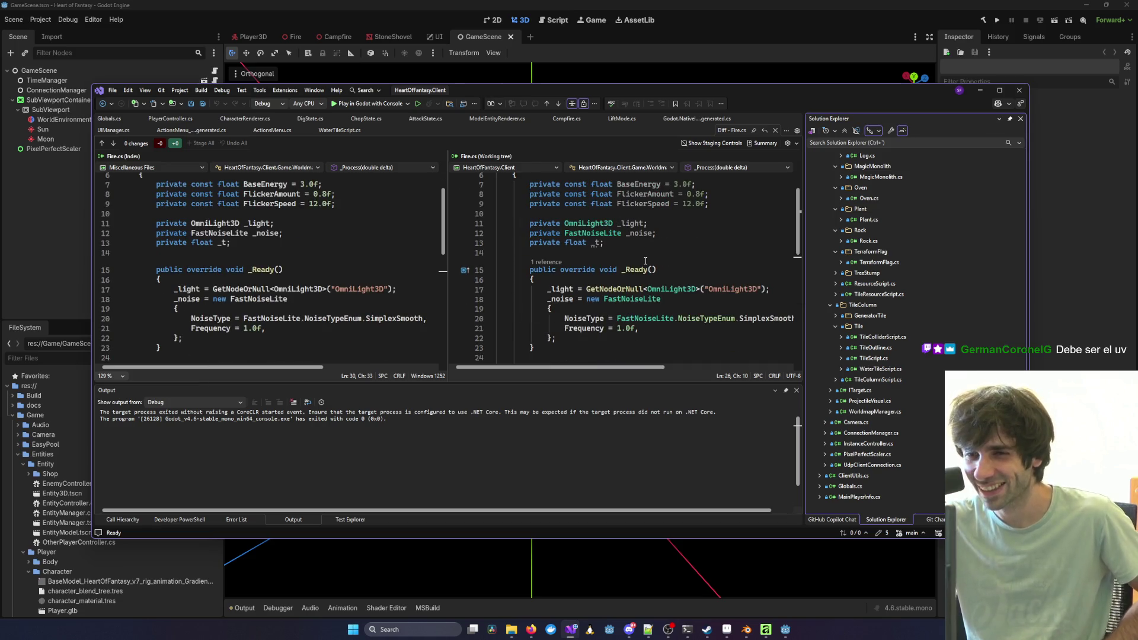
{"action": "scroll", "coordinate": [645, 261], "scroll_direction": "up", "scroll_amount": 1}
{"action": "left_click", "coordinate": [936, 519]}
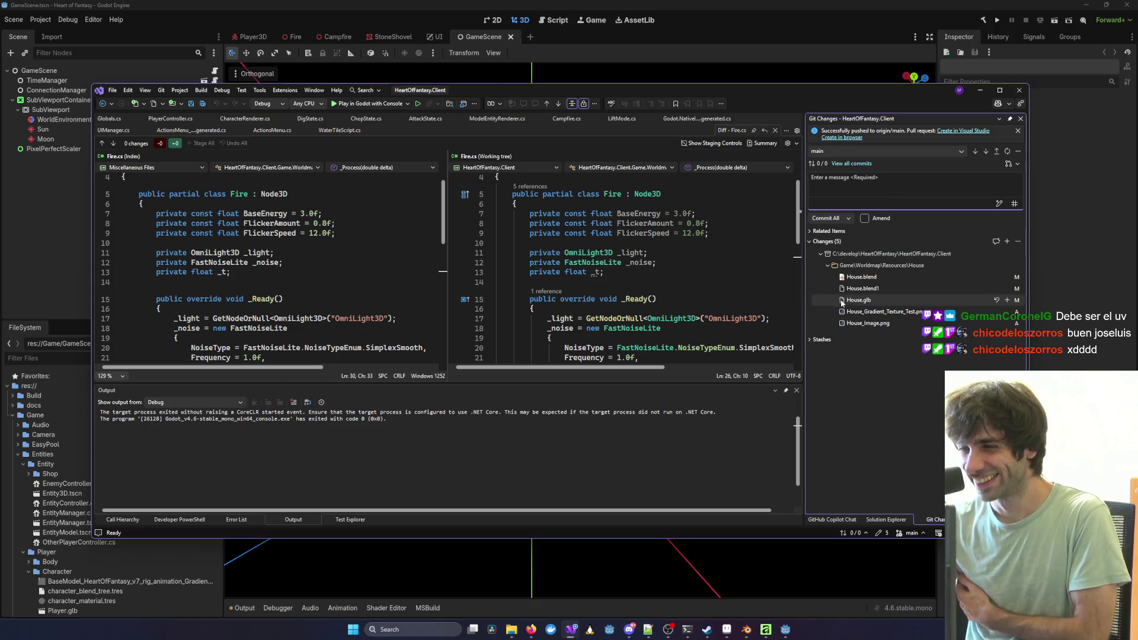
{"action": "scroll", "coordinate": [741, 332], "scroll_direction": "down", "scroll_amount": 5}
{"action": "scroll", "coordinate": [741, 332], "scroll_direction": "up", "scroll_amount": 5}
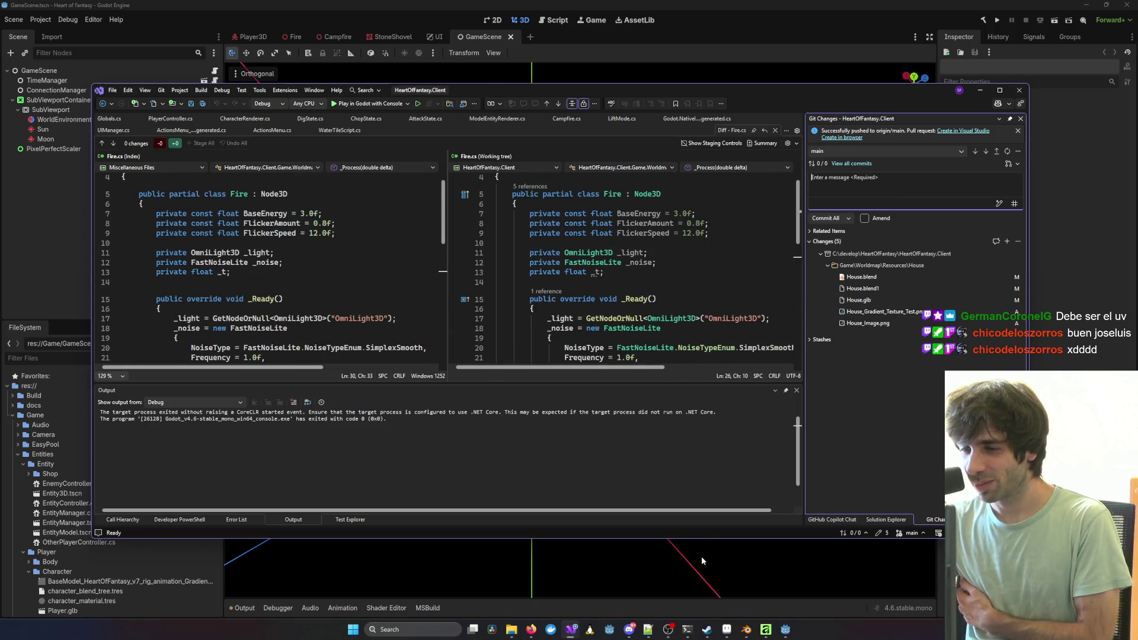
{"action": "left_click_drag", "start_coordinate": [702, 538], "coordinate": [701, 605]}
{"action": "scroll", "coordinate": [624, 325], "scroll_direction": "down", "scroll_amount": 1}
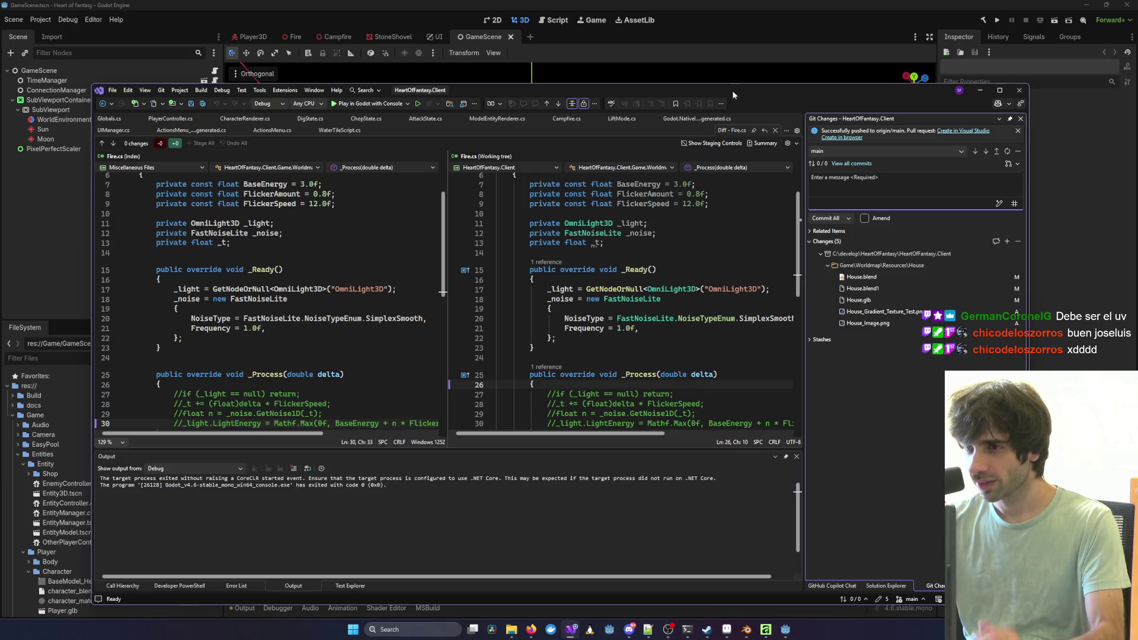
{"action": "mouse_move", "coordinate": [746, 93]}
{"action": "left_mouse_down"}
{"action": "mouse_move", "coordinate": [787, 426]}
{"action": "mouse_move", "coordinate": [749, 463]}
{"action": "mouse_move", "coordinate": [720, 229]}
{"action": "mouse_move", "coordinate": [770, 176]}
{"action": "mouse_move", "coordinate": [781, 108]}
{"action": "left_mouse_up"}
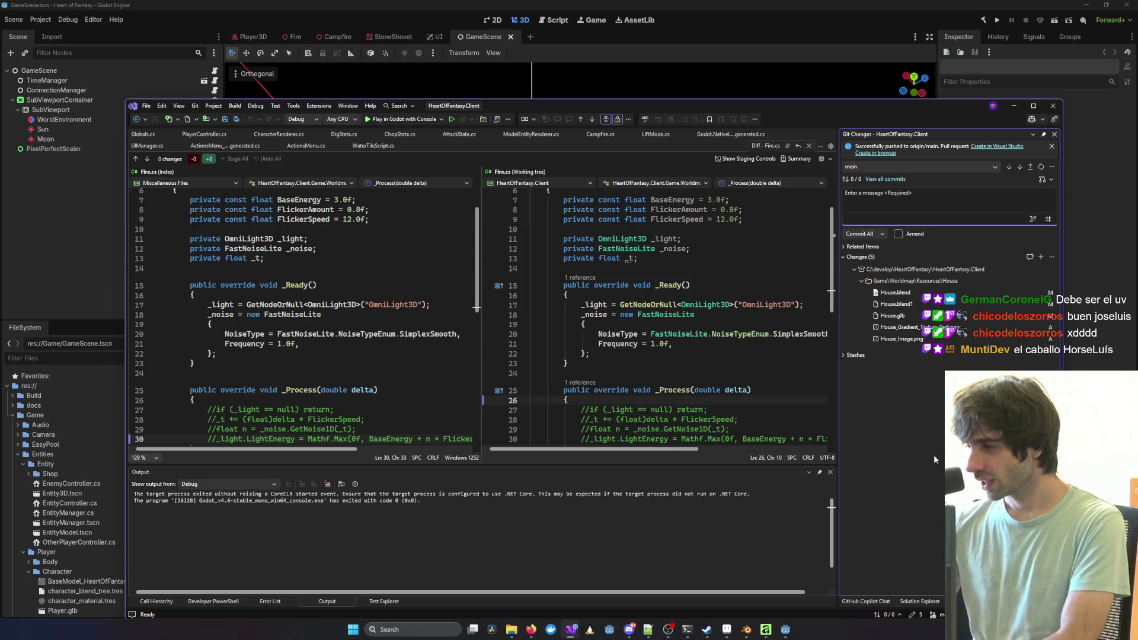
{"action": "left_click", "coordinate": [786, 631]}
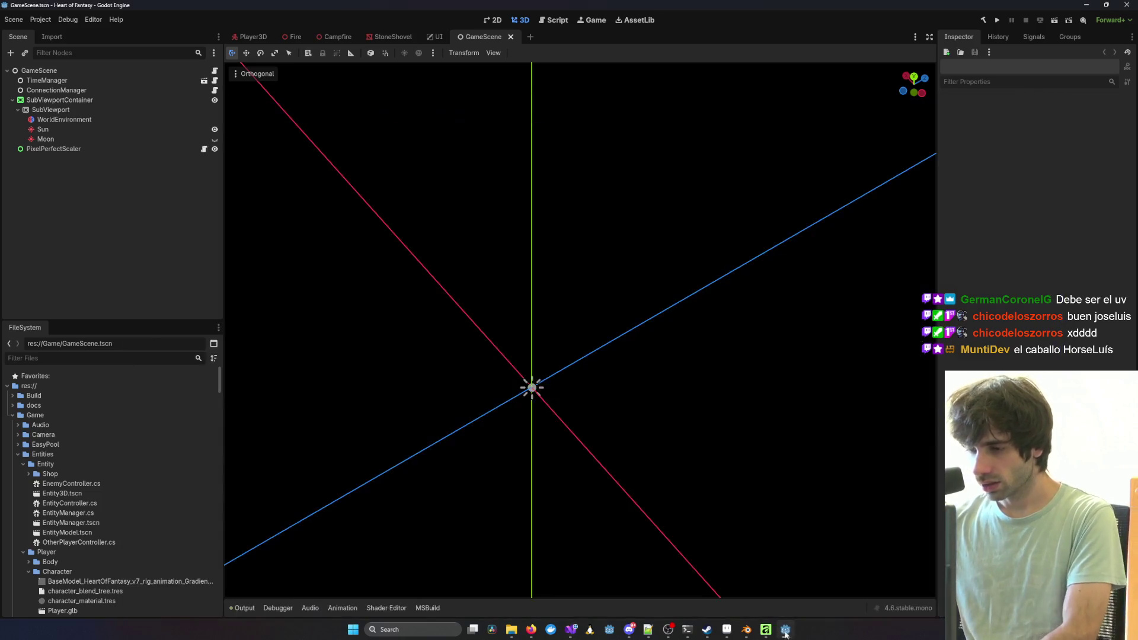
{"action": "mouse_move", "coordinate": [747, 630]}
{"action": "left_click", "coordinate": [722, 580]}
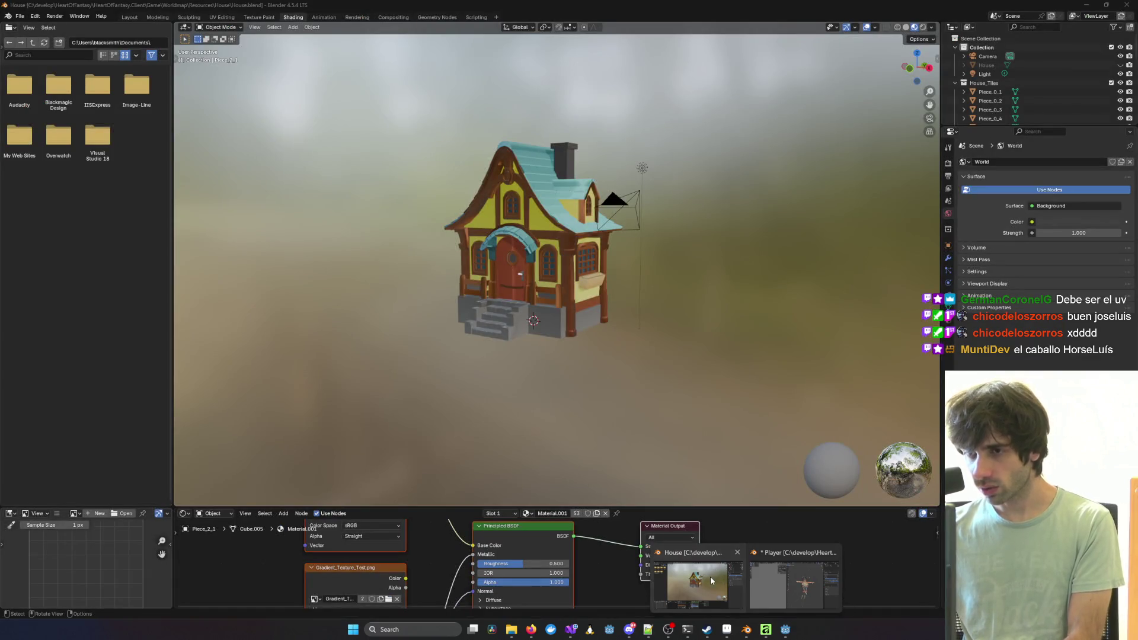
{"action": "left_click", "coordinate": [512, 260]}
{"action": "key", "text": "KP_Decimal"}
{"action": "key", "text": "KP_1"}
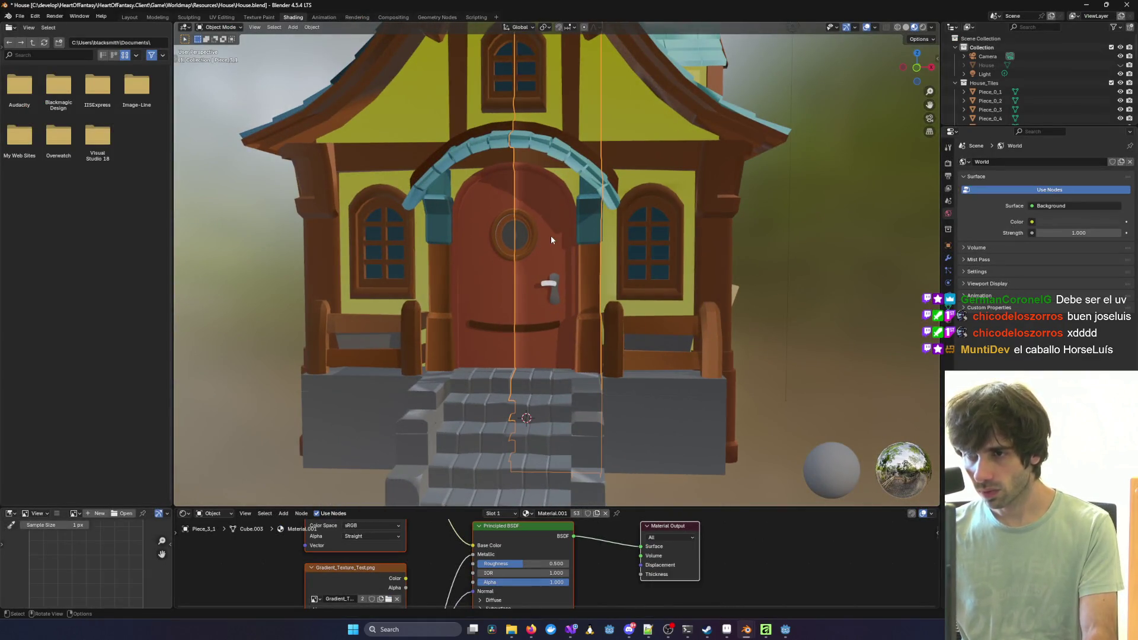
{"action": "middle_click_drag", "start_coordinate": [550, 236], "coordinate": [563, 245]}
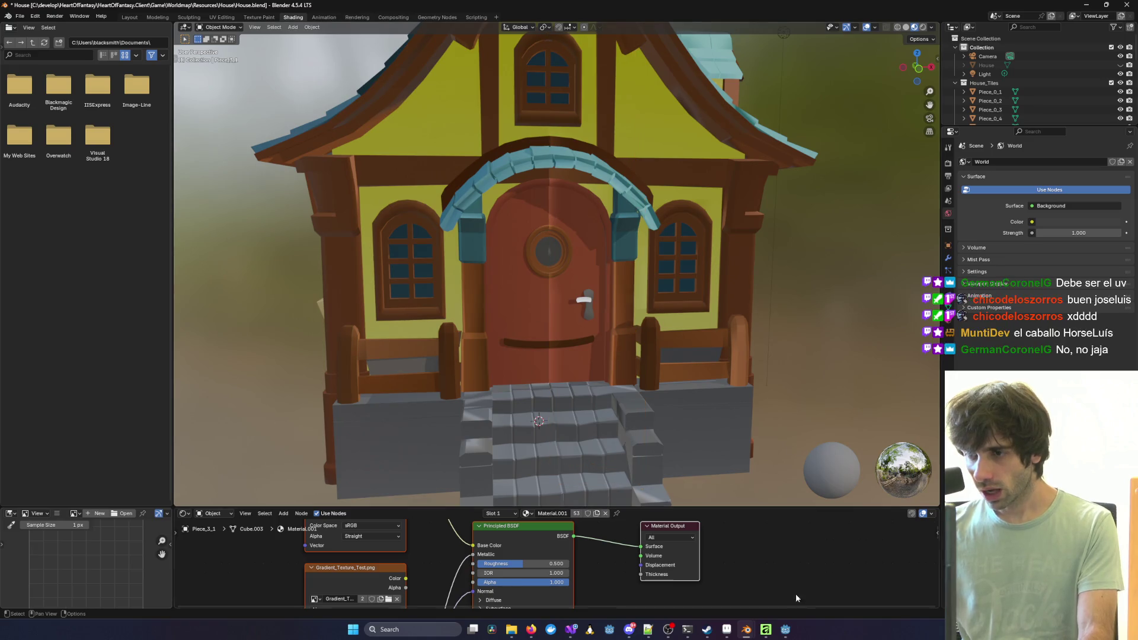
{"action": "left_click", "coordinate": [786, 630]}
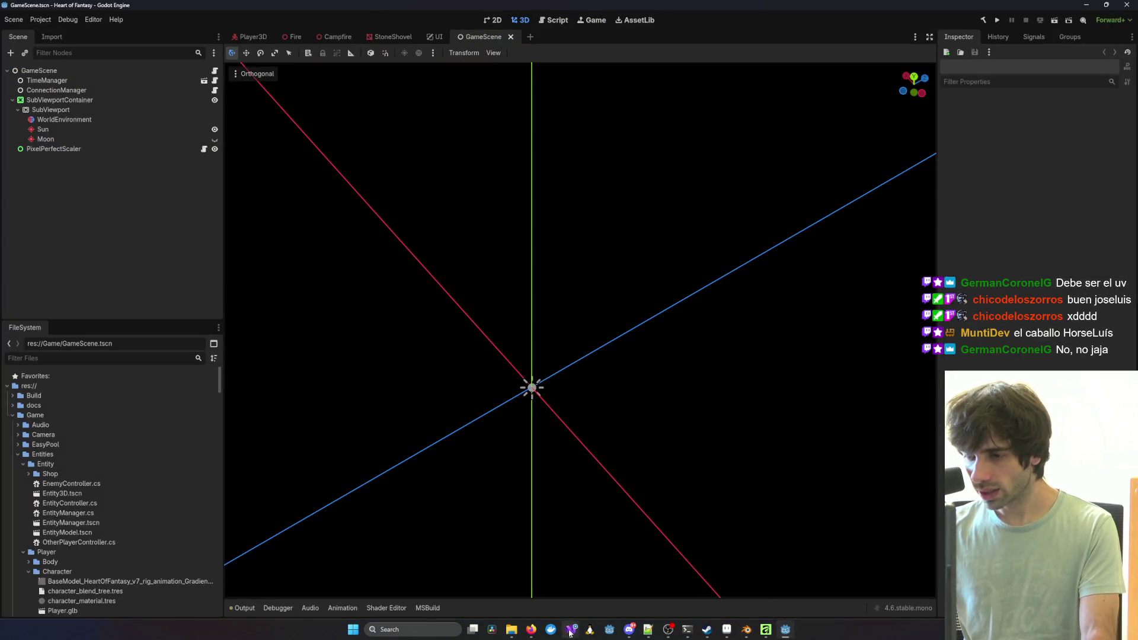
{"action": "mouse_move", "coordinate": [570, 633]}
{"action": "left_click", "coordinate": [817, 578]}
{"action": "left_click", "coordinate": [379, 119]}
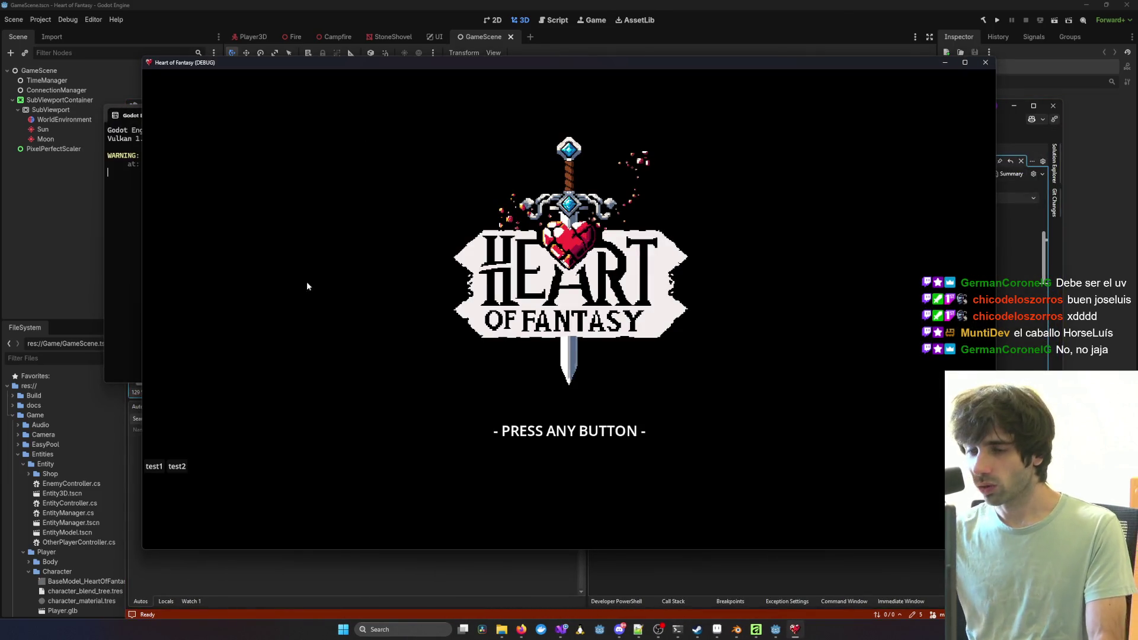
{"action": "left_click", "coordinate": [155, 469]}
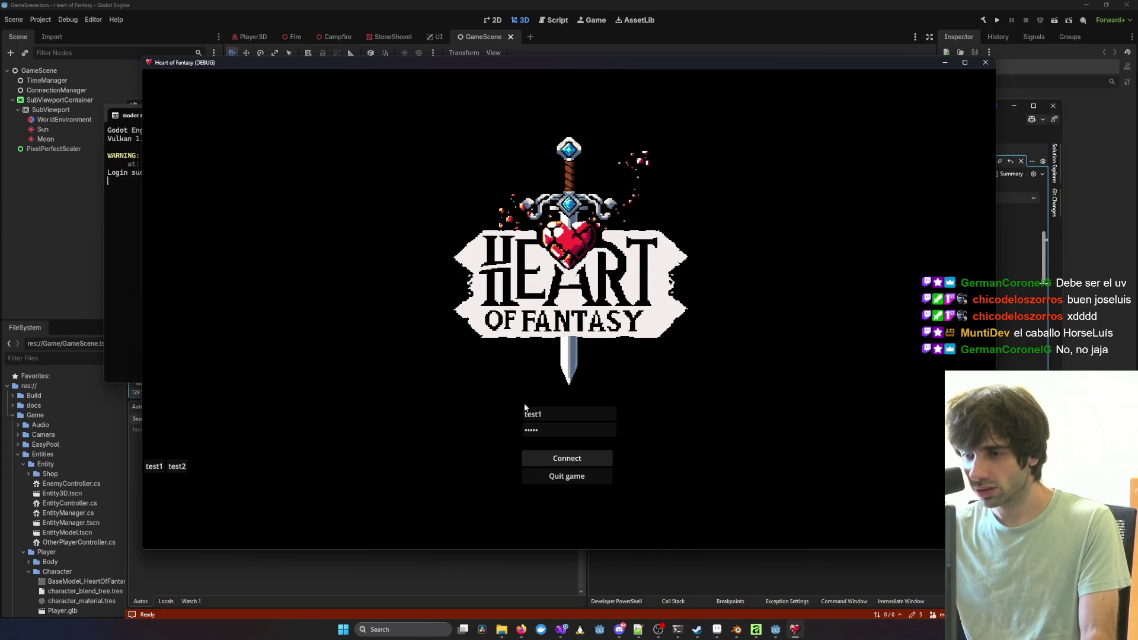
{"action": "left_click", "coordinate": [567, 459]}
{"action": "left_click", "coordinate": [196, 393]}
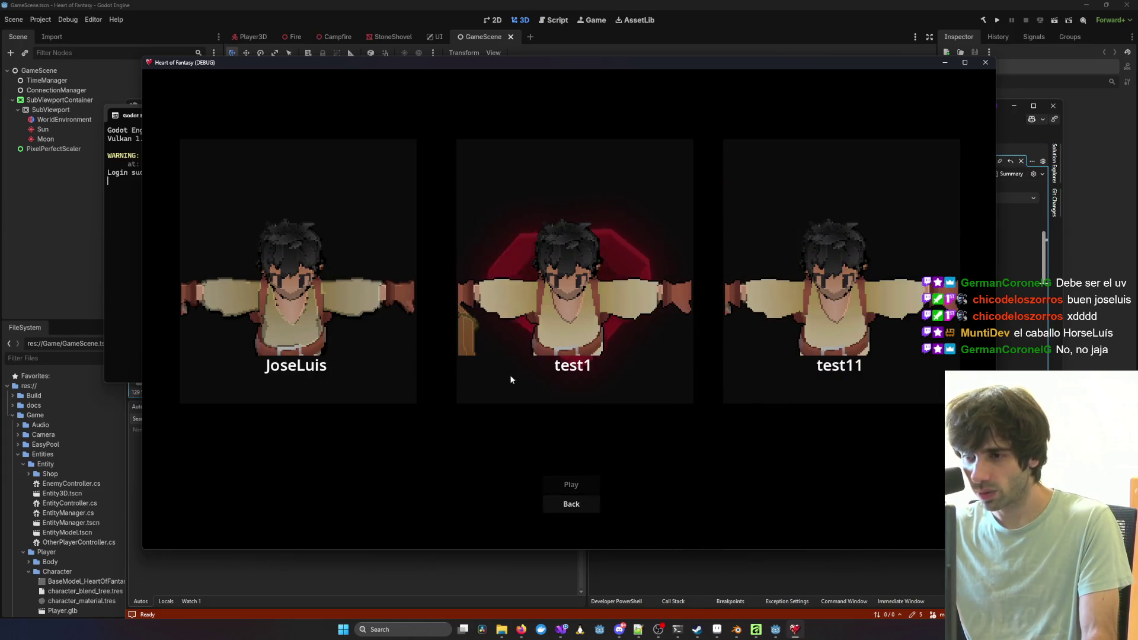
{"action": "left_click", "coordinate": [325, 346]}
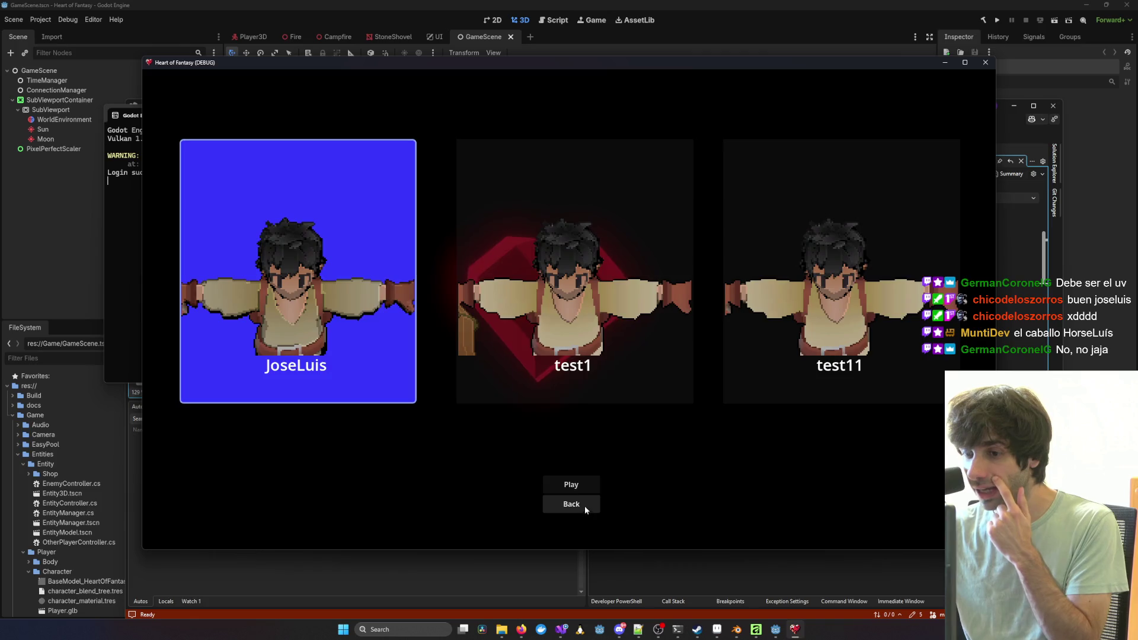
{"action": "left_click", "coordinate": [584, 507]}
{"action": "left_click", "coordinate": [193, 396]}
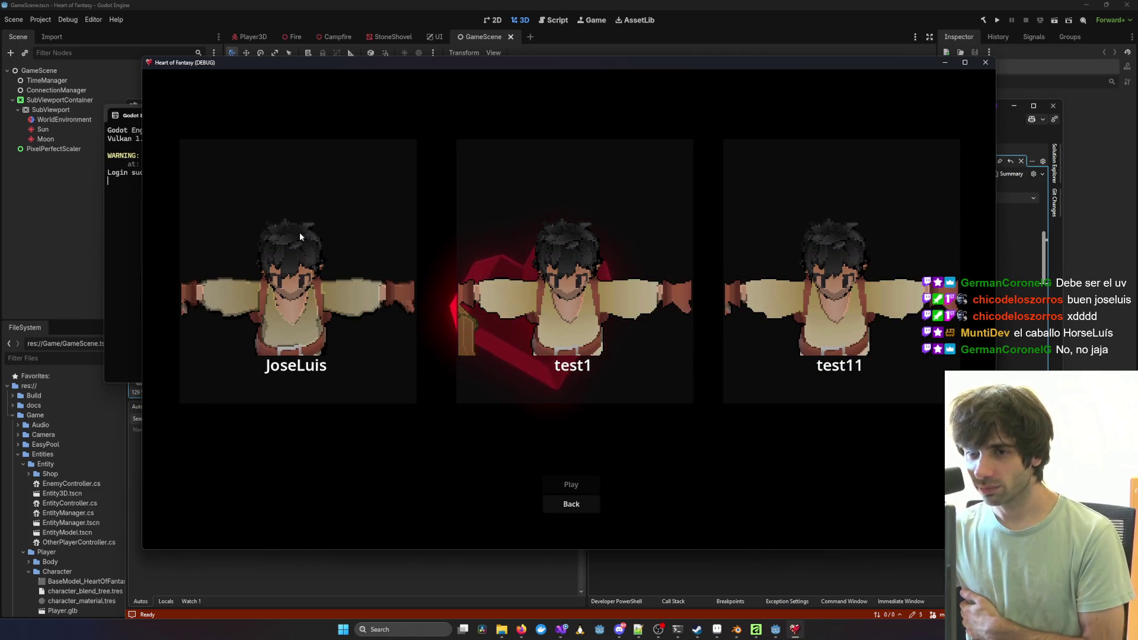
{"action": "left_click", "coordinate": [304, 285]}
{"action": "left_click", "coordinate": [570, 504]}
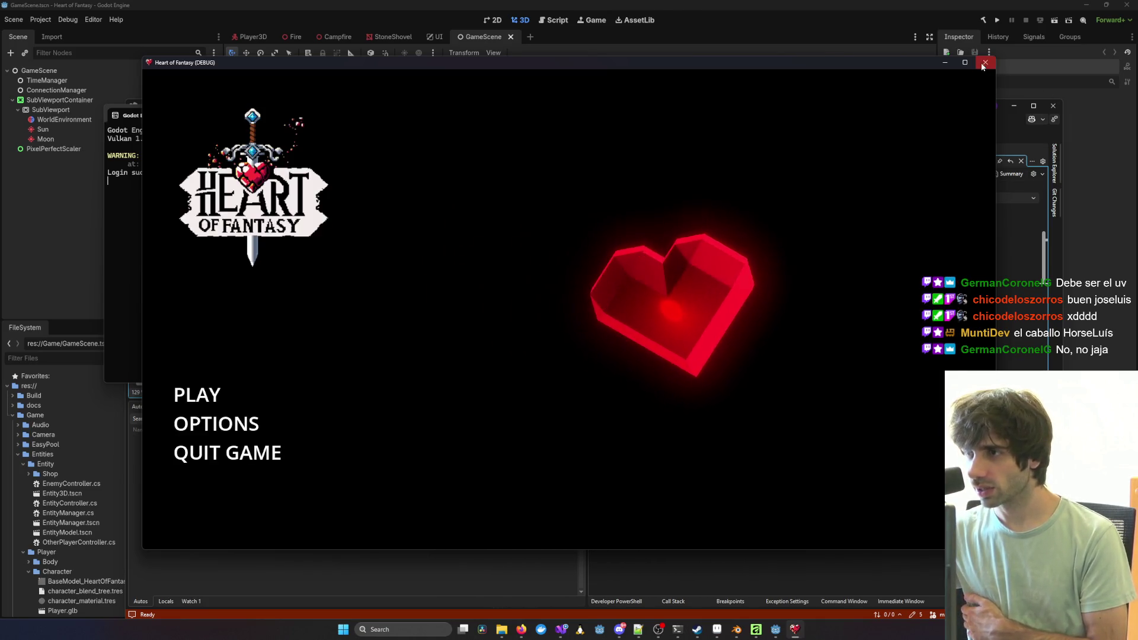
{"action": "left_click", "coordinate": [984, 63]}
{"action": "mouse_move", "coordinate": [583, 633]}
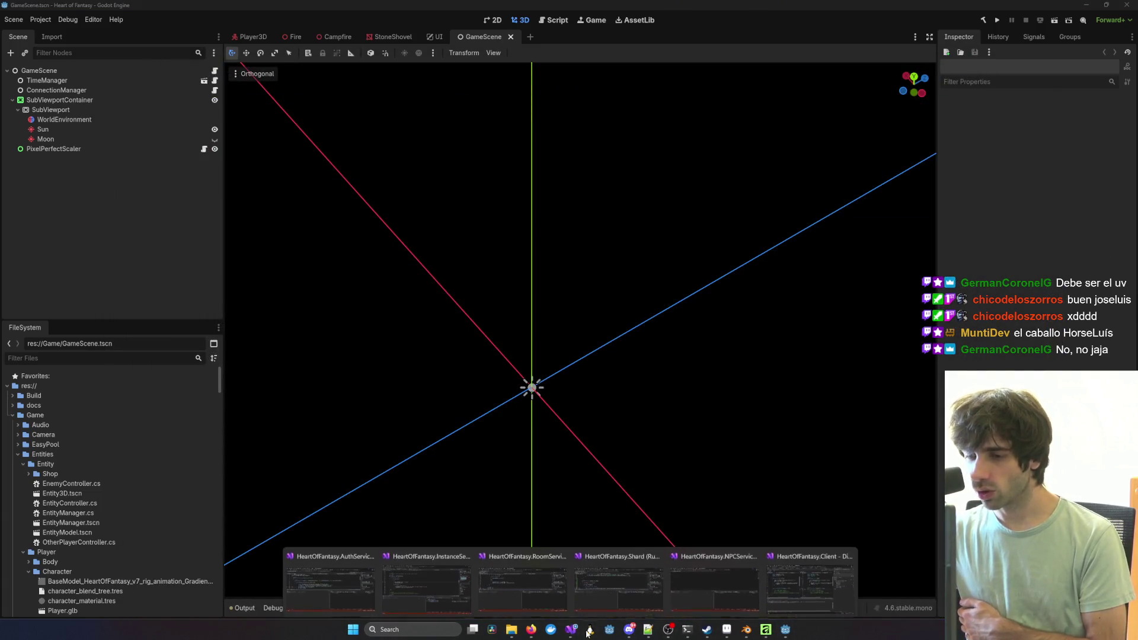
Step: Open Globals.cs from the client project's Solution Explorer
{"action": "left_click", "coordinate": [832, 583]}
{"action": "left_click", "coordinate": [920, 601]}
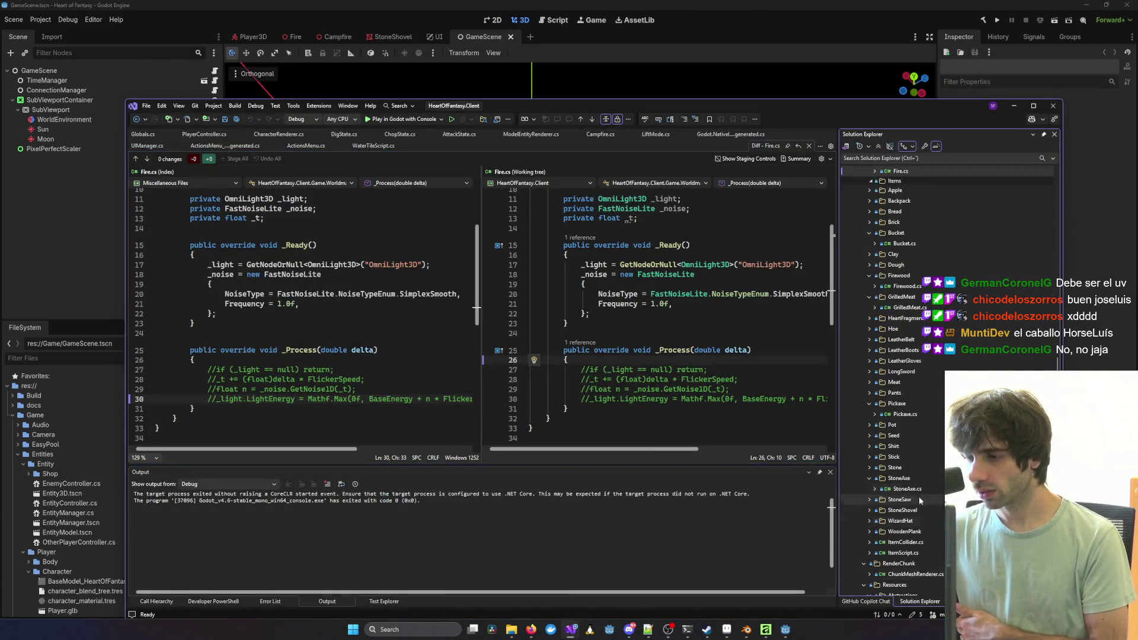
{"action": "double_click", "coordinate": [886, 574]}
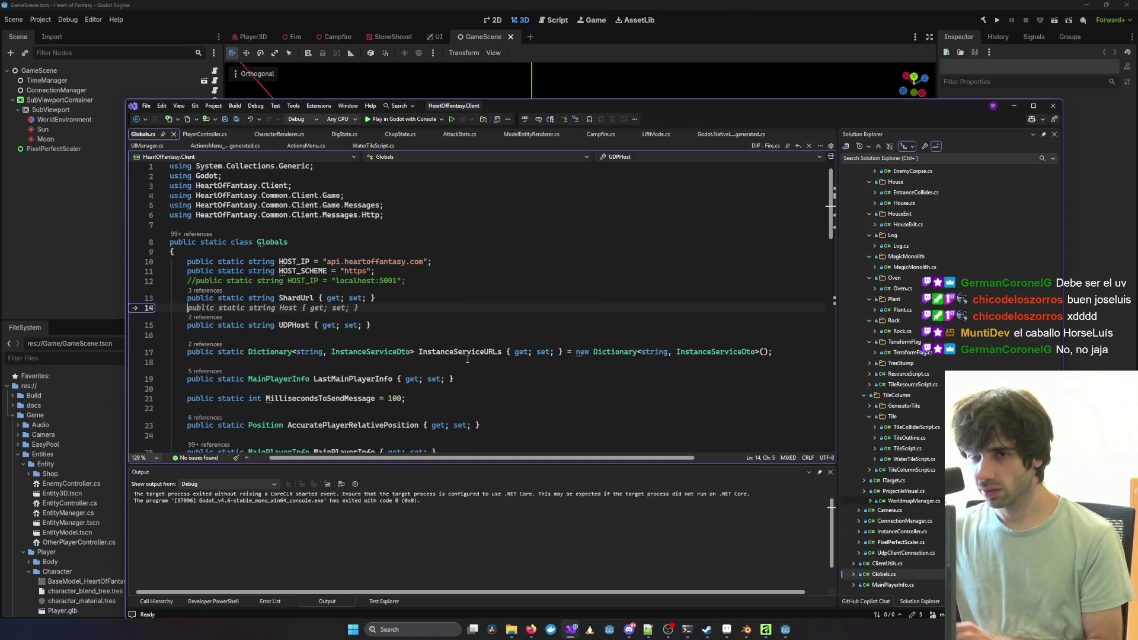
Step: Switch HOST_IP from api.heartoffantasy.com to localhost:5001, save, and build and run with F5
{"action": "key", "text": "ctrl+k"}
{"action": "key", "text": "ctrl+c"}
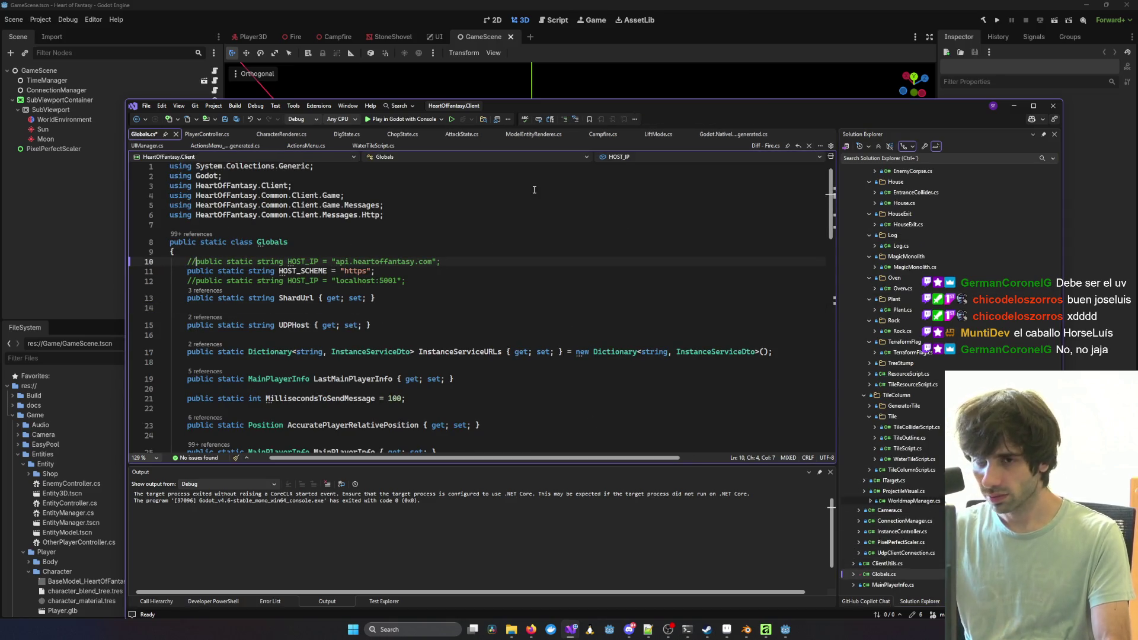
{"action": "key", "text": "Down"}
{"action": "key", "text": "Down"}
{"action": "key", "text": "ctrl+k"}
{"action": "key", "text": "ctrl+u"}
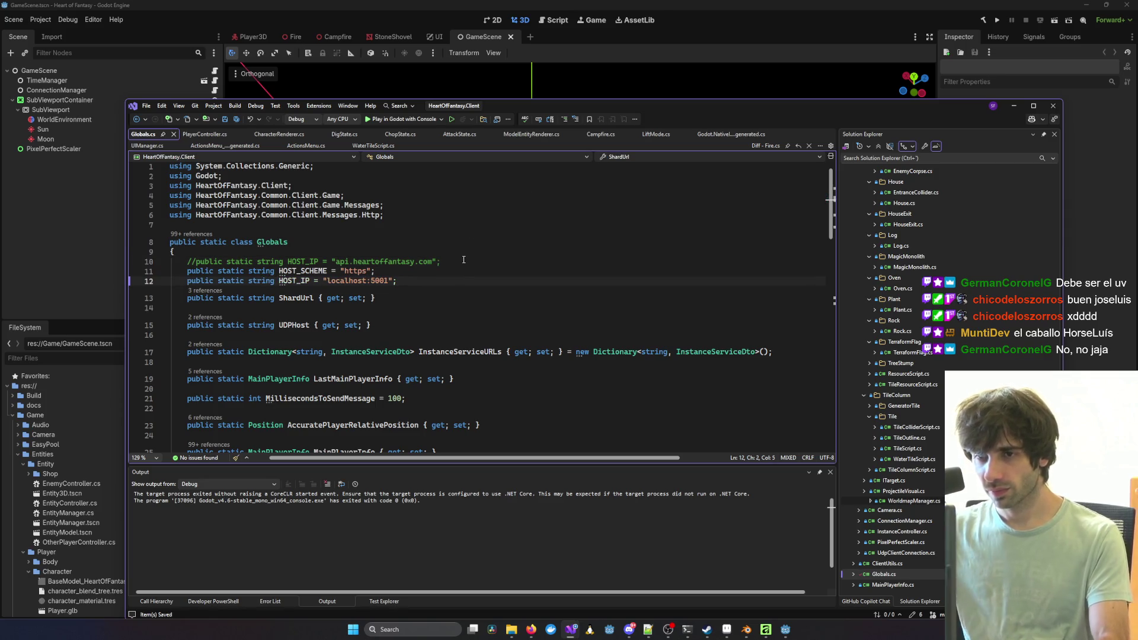
{"action": "left_click", "coordinate": [466, 291]}
{"action": "key", "text": "F5"}
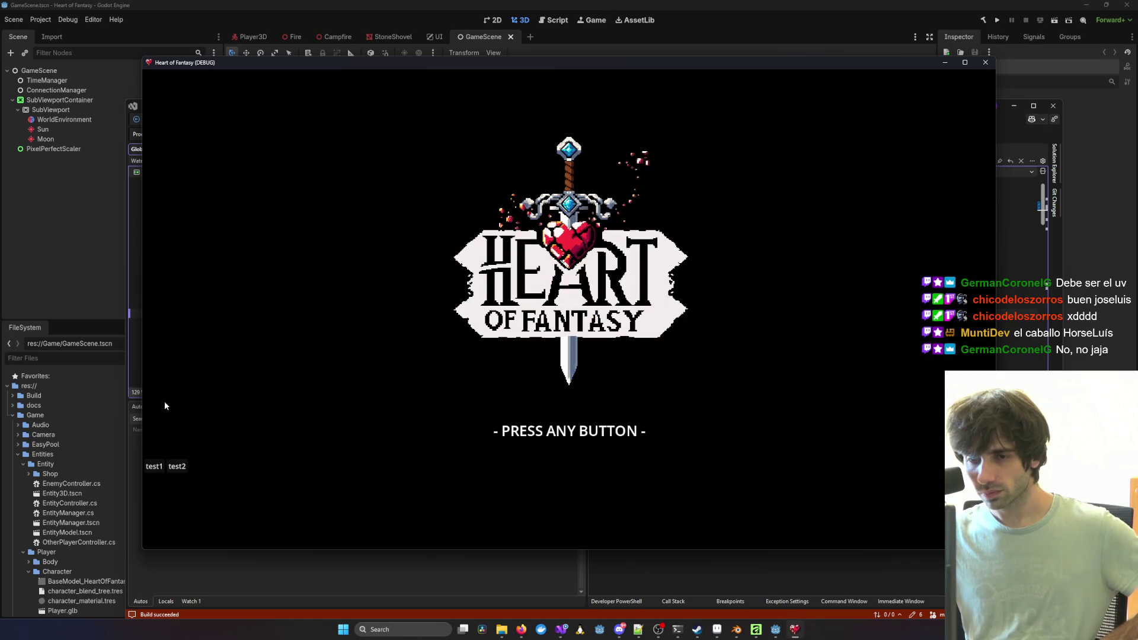
Step: Log in to the local server, enter the world, and preview House from the B building menu
{"action": "left_click", "coordinate": [154, 468]}
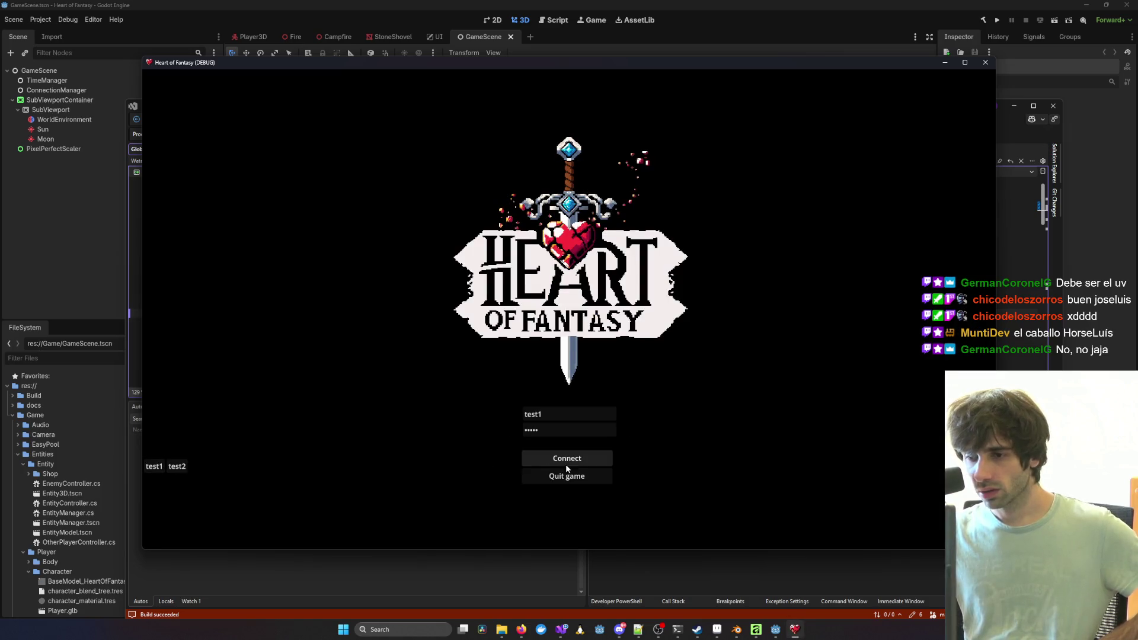
{"action": "left_click", "coordinate": [200, 394]}
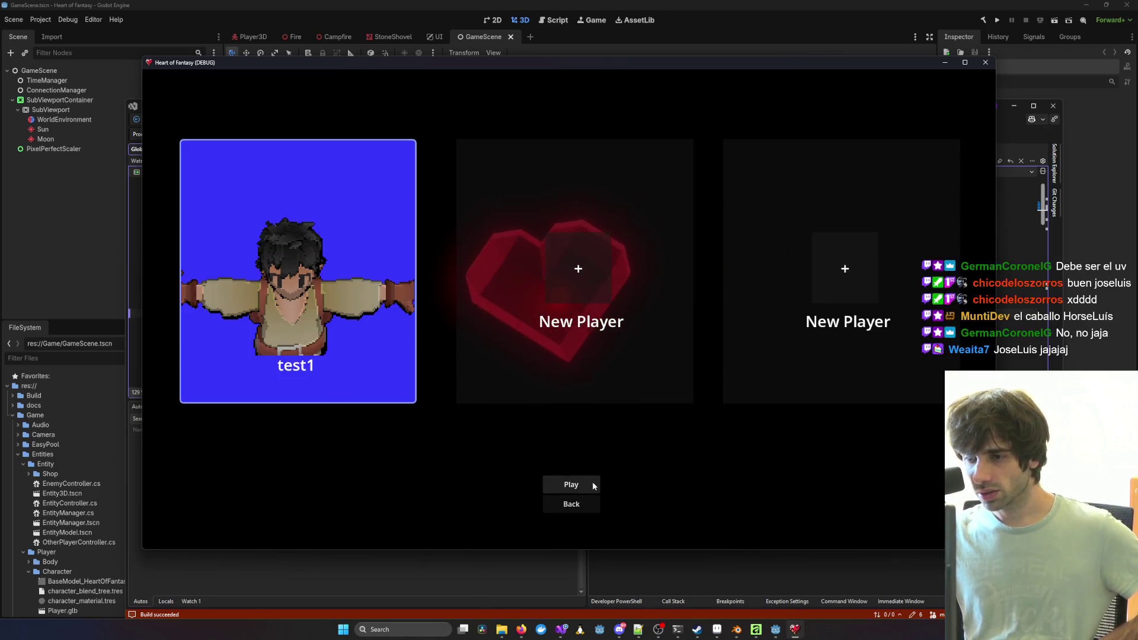
{"action": "left_click", "coordinate": [591, 483]}
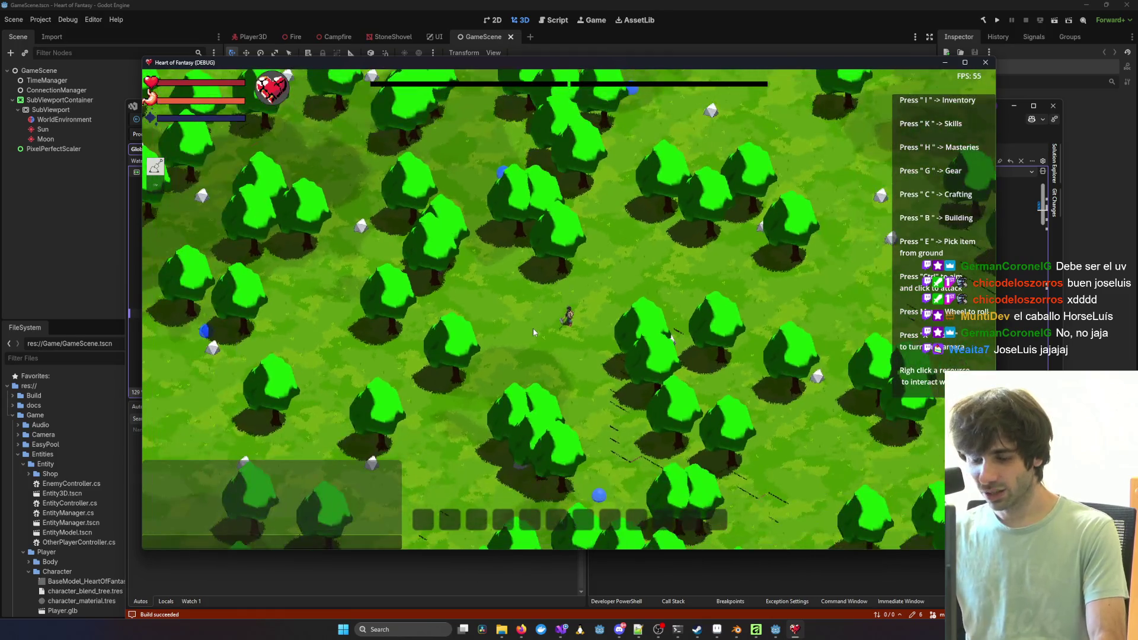
{"action": "key", "text": "b"}
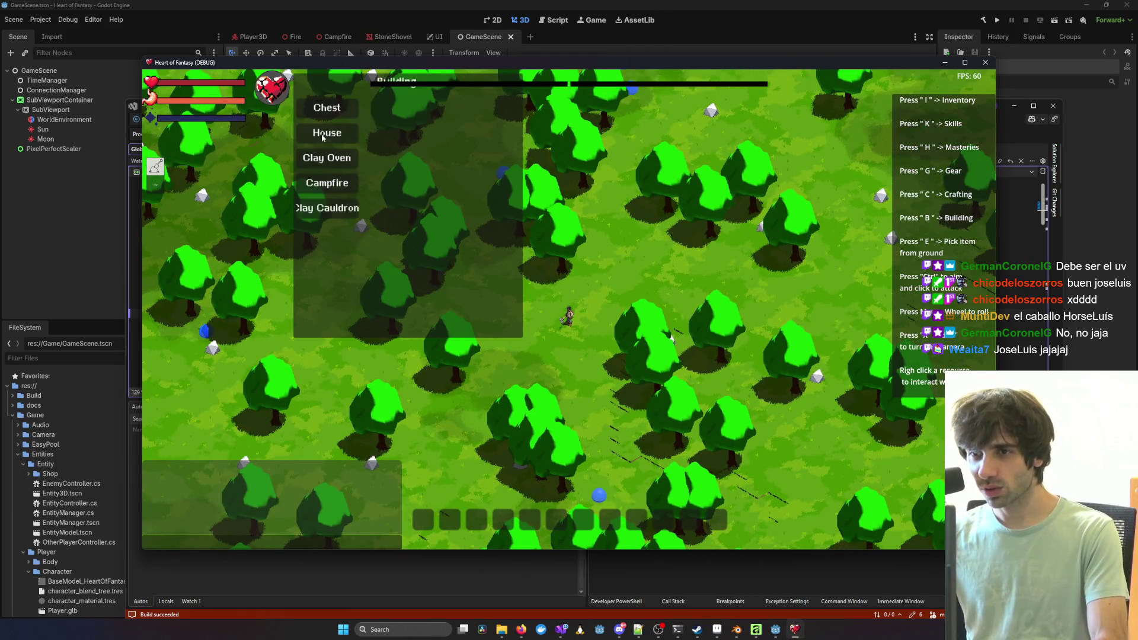
{"action": "left_click", "coordinate": [323, 135]}
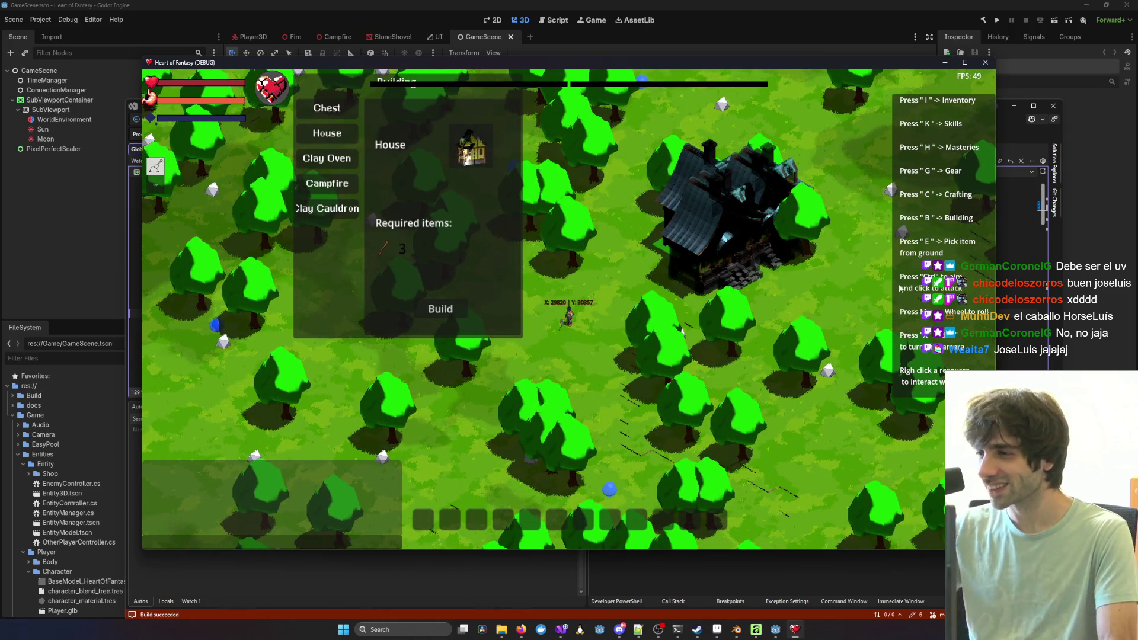
Step: In House.blend, enlarge the Outliner, select Piece_0_1 and House_Tiles, then select all objects
{"action": "mouse_move", "coordinate": [737, 630]}
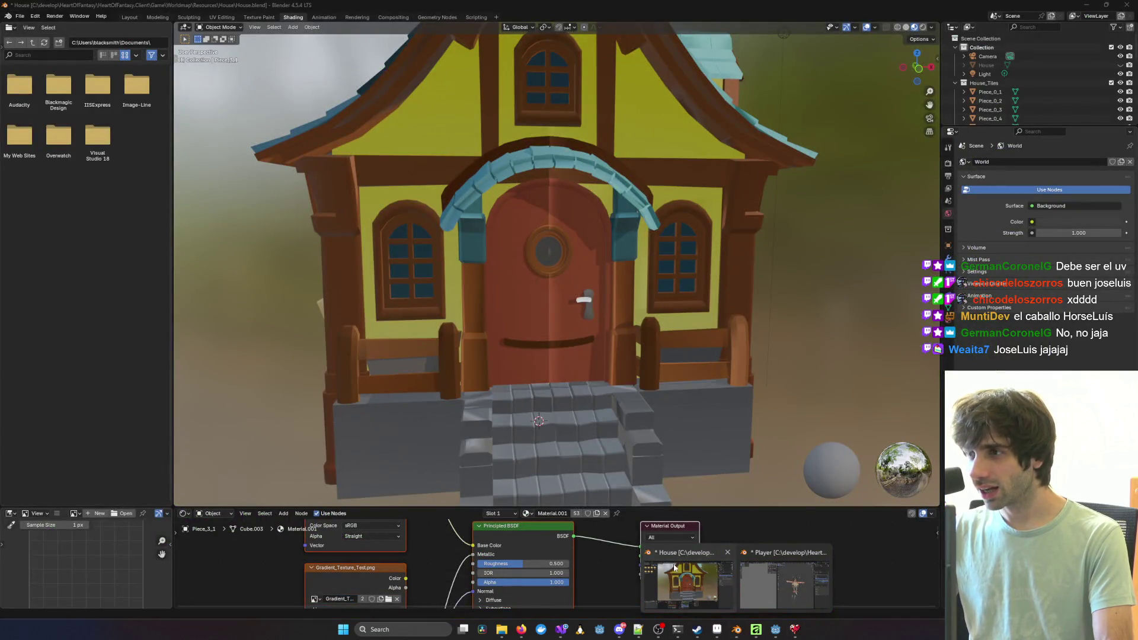
{"action": "left_click", "coordinate": [674, 568]}
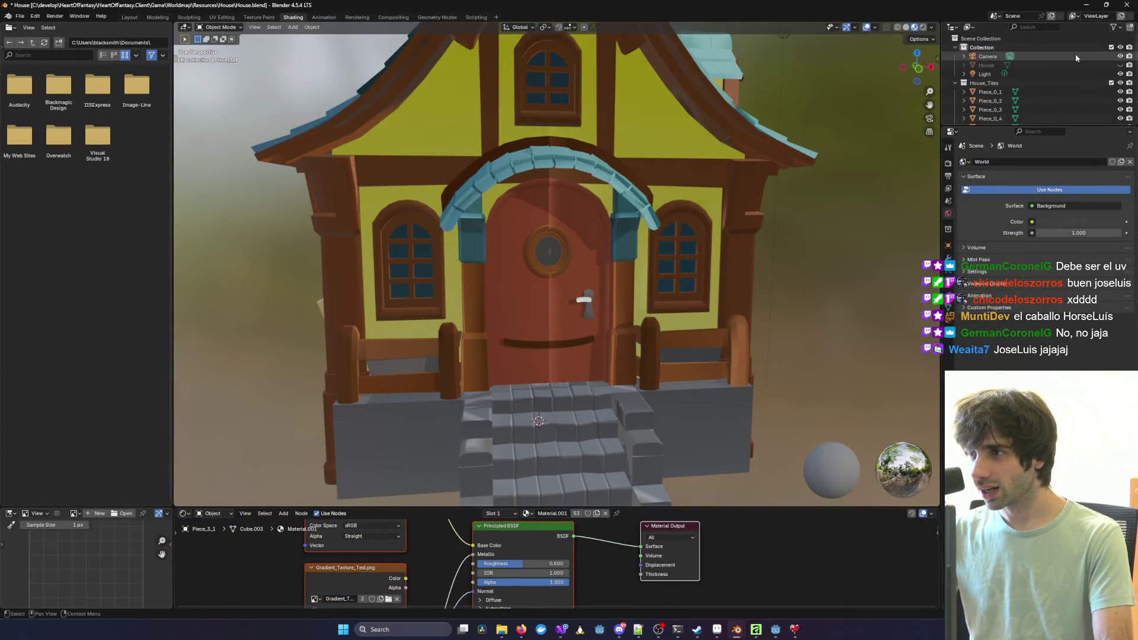
{"action": "left_click_drag", "start_coordinate": [998, 123], "coordinate": [997, 311]}
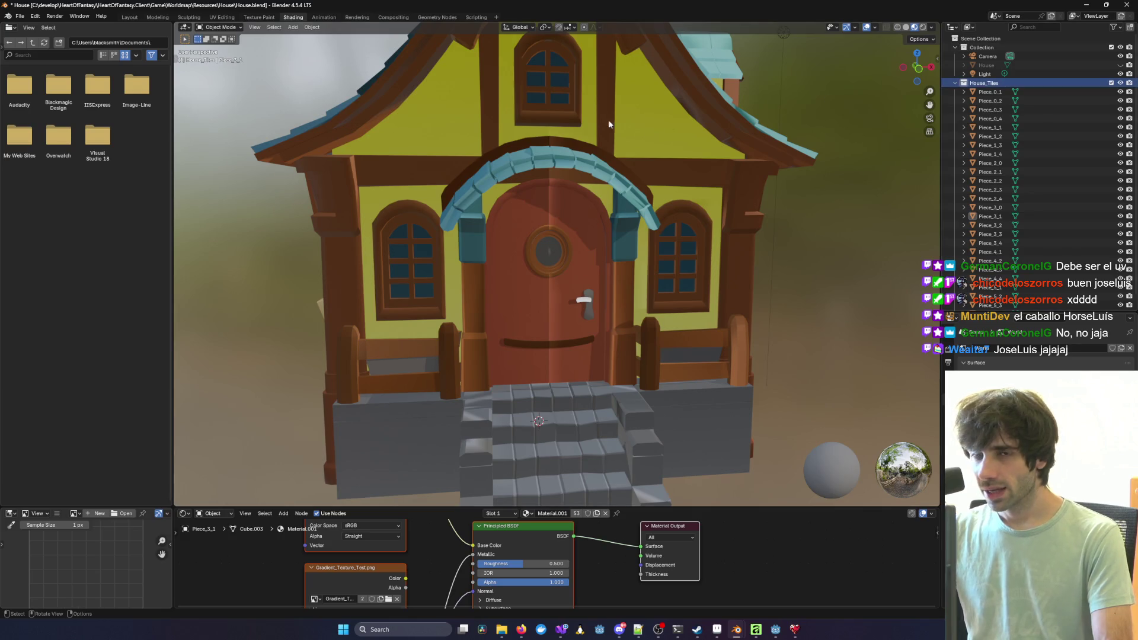
{"action": "left_click", "coordinate": [21, 17]}
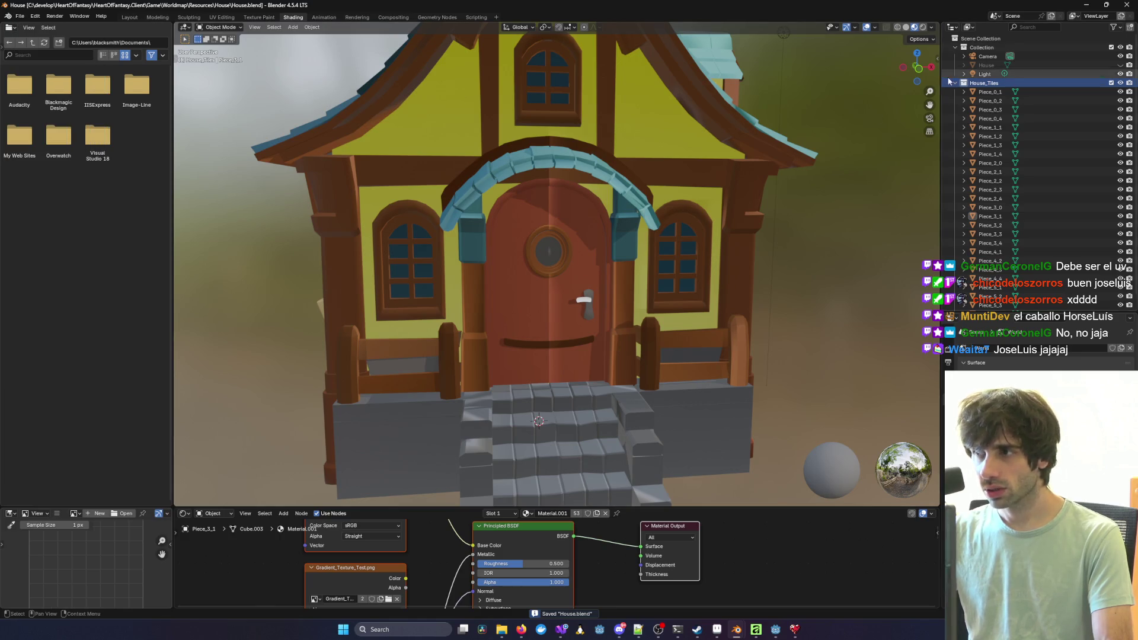
{"action": "left_click", "coordinate": [989, 93]}
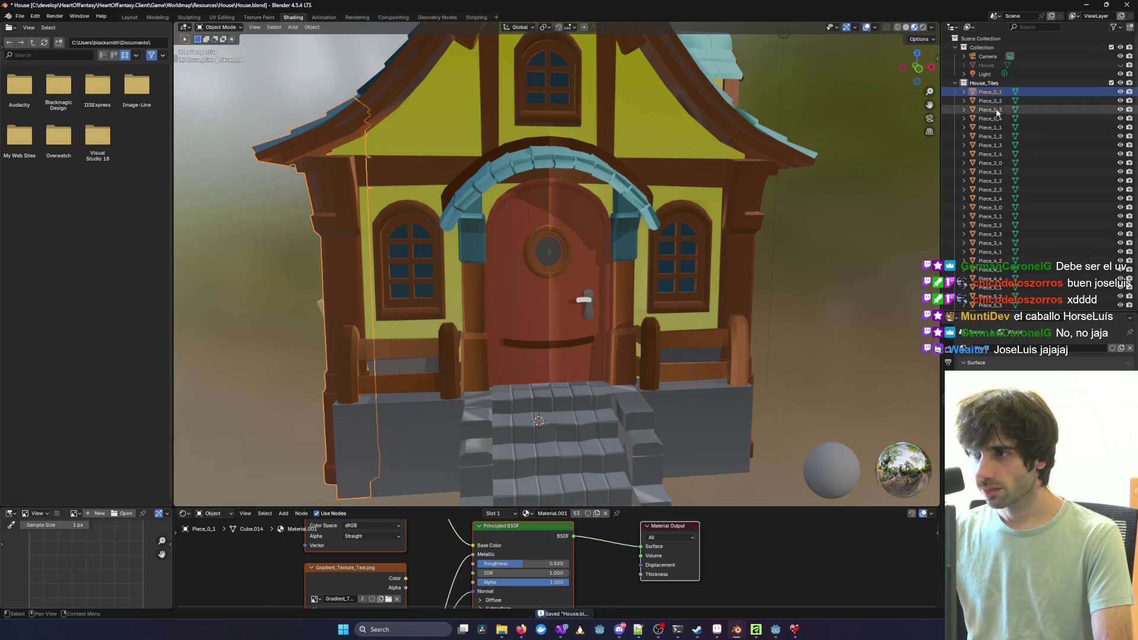
{"action": "left_click", "coordinate": [985, 83]}
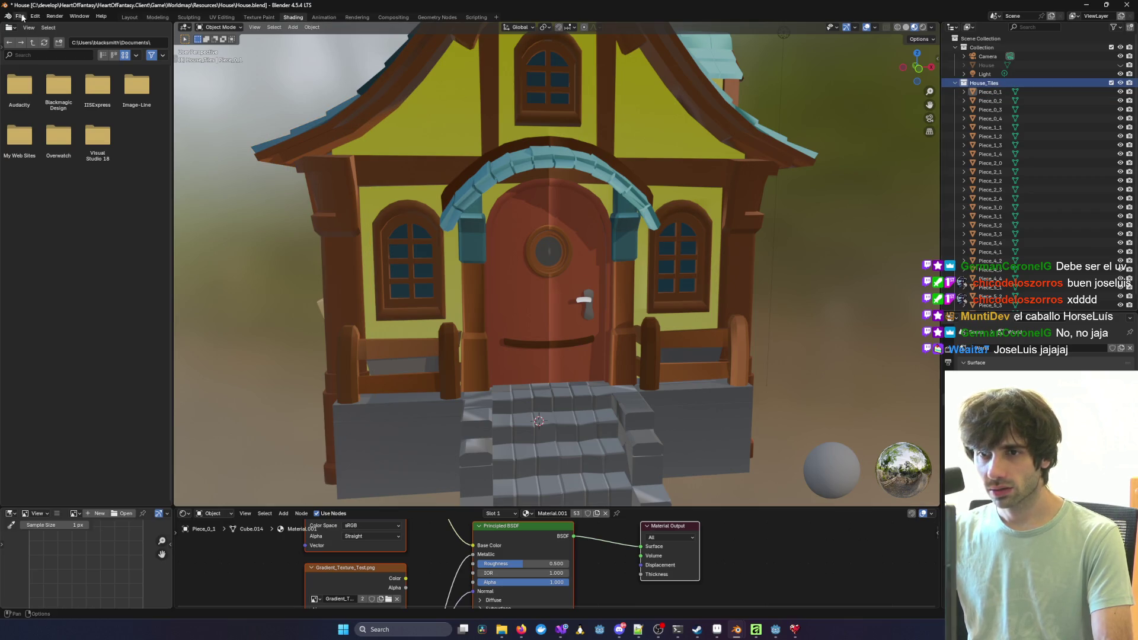
{"action": "key", "text": "a"}
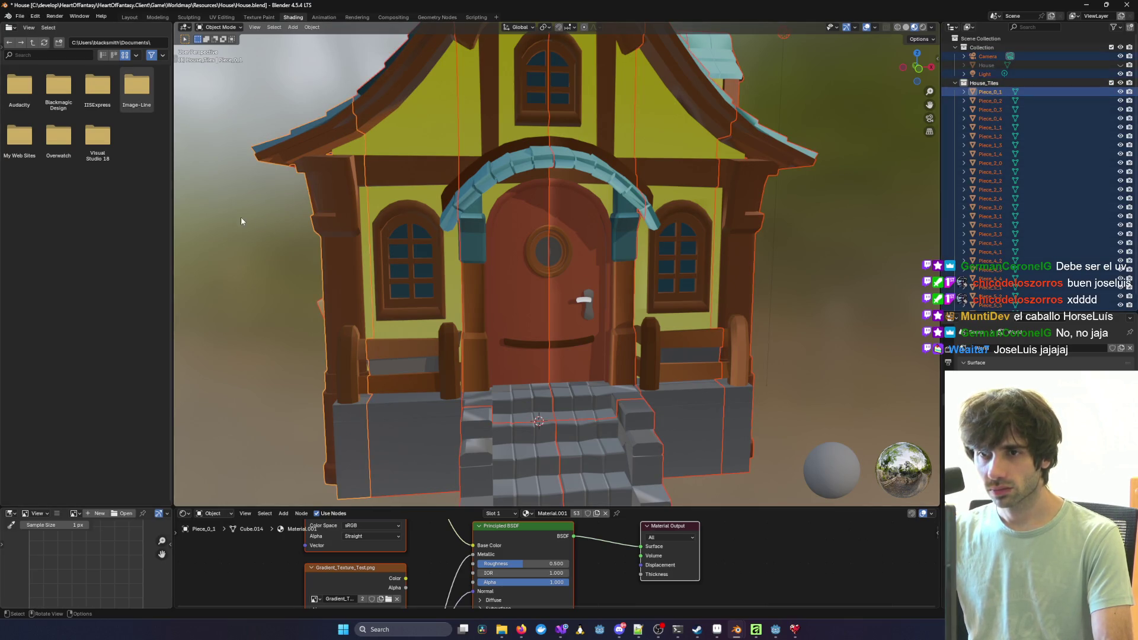